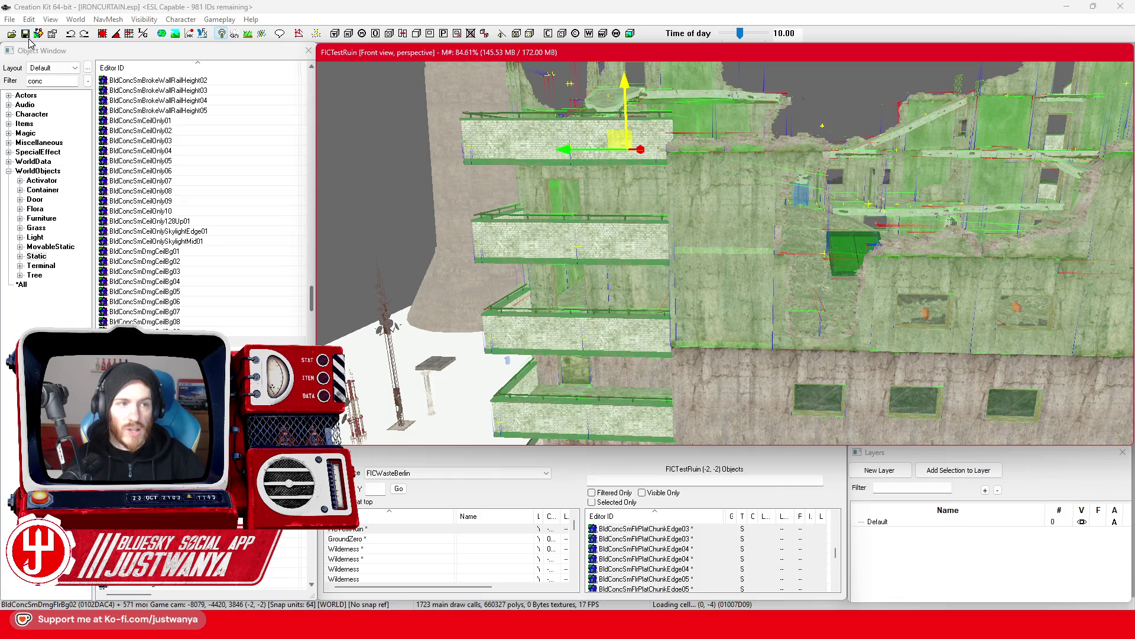
# Save IRONCURTAIN.esp and pan and zoom along the ruined buildings toward the rubble-topped one.
pyautogui.click(26, 34)
pyautogui.moveTo(709, 296)
pyautogui.mouseDown()
pyautogui.moveTo(731, 304)
pyautogui.moveTo(676, 308)
pyautogui.moveTo(760, 288)
pyautogui.mouseUp()
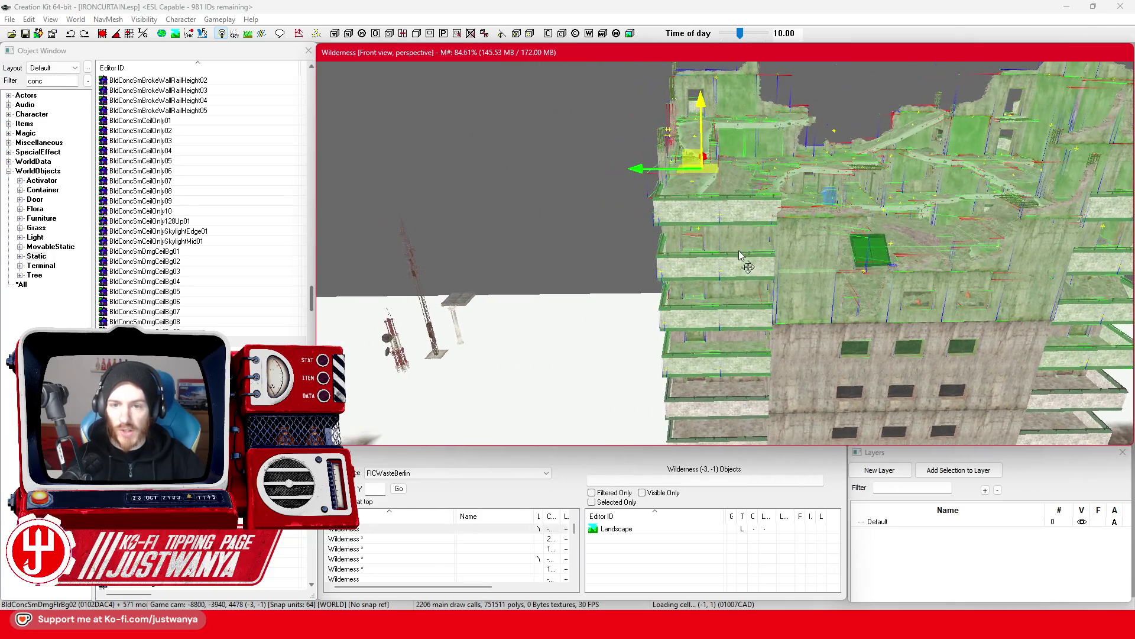
pyautogui.moveTo(655, 168); pyautogui.dragTo(197, 169)
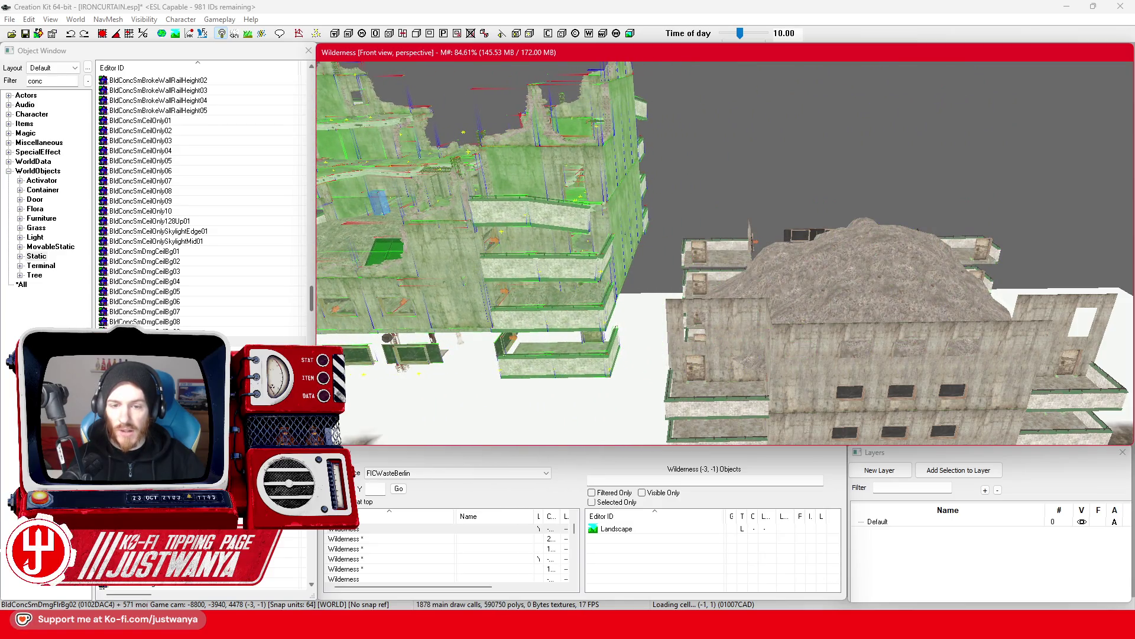
pyautogui.moveTo(198, 168); pyautogui.dragTo(210, 169)
pyautogui.scroll(5, 912, 285)
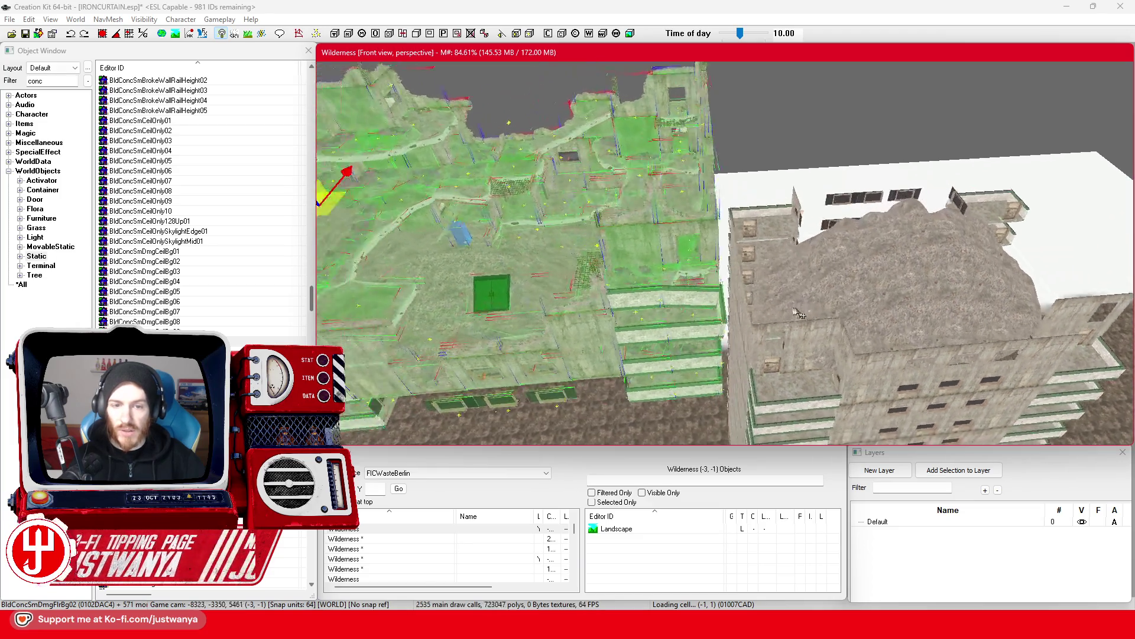
pyautogui.scroll(5, 855, 280)
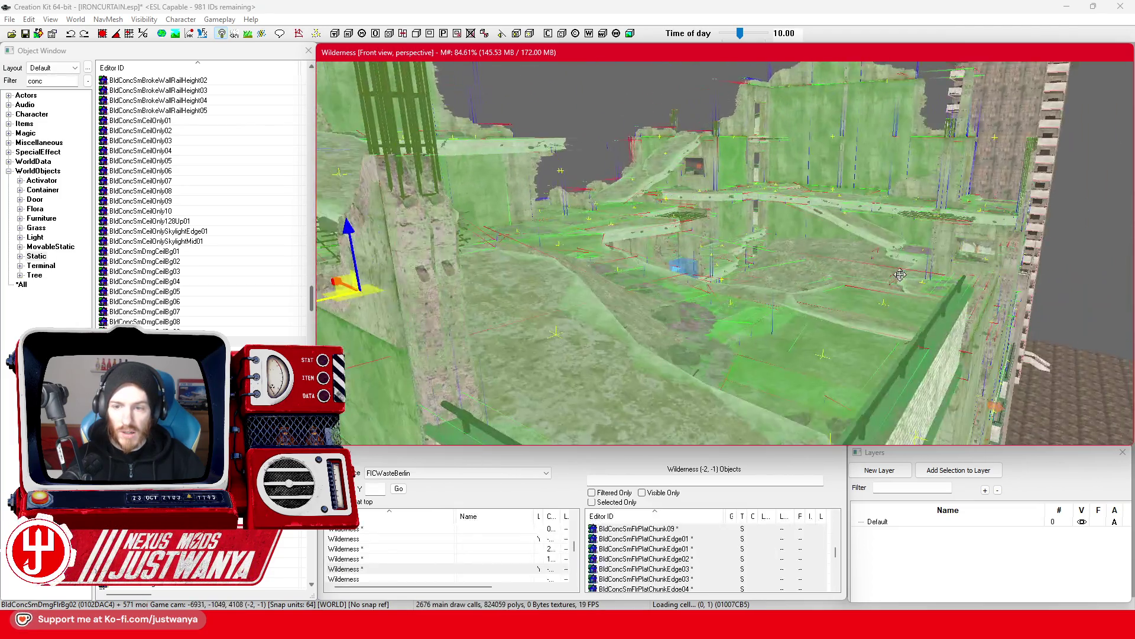
pyautogui.scroll(-5, 861, 281)
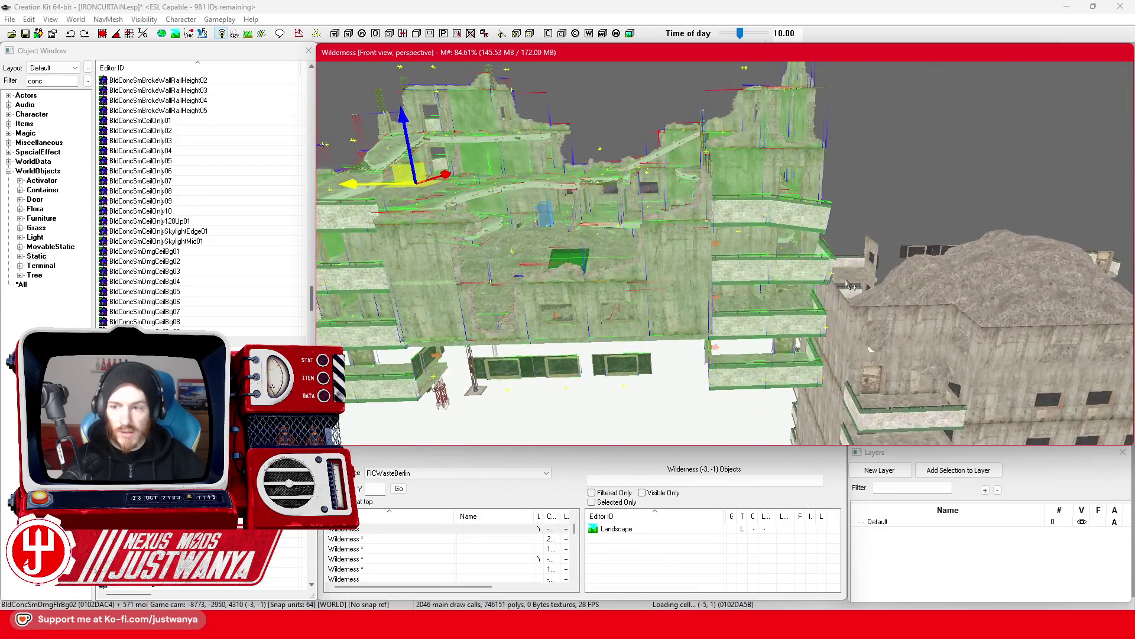
pyautogui.scroll(5, 860, 292)
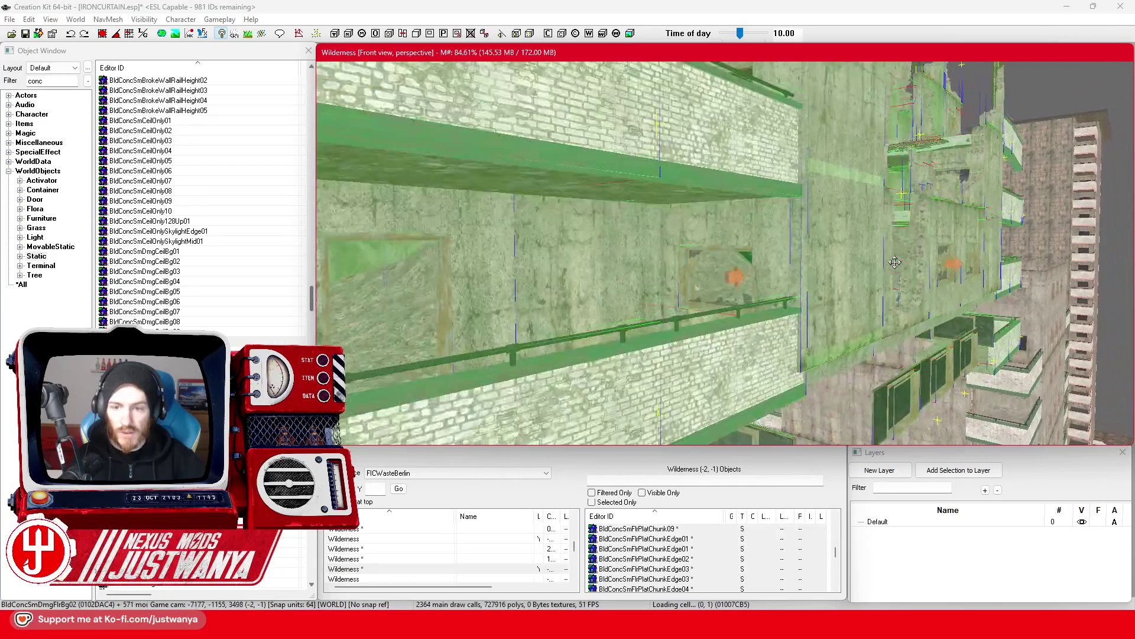
pyautogui.scroll(-5, 880, 294)
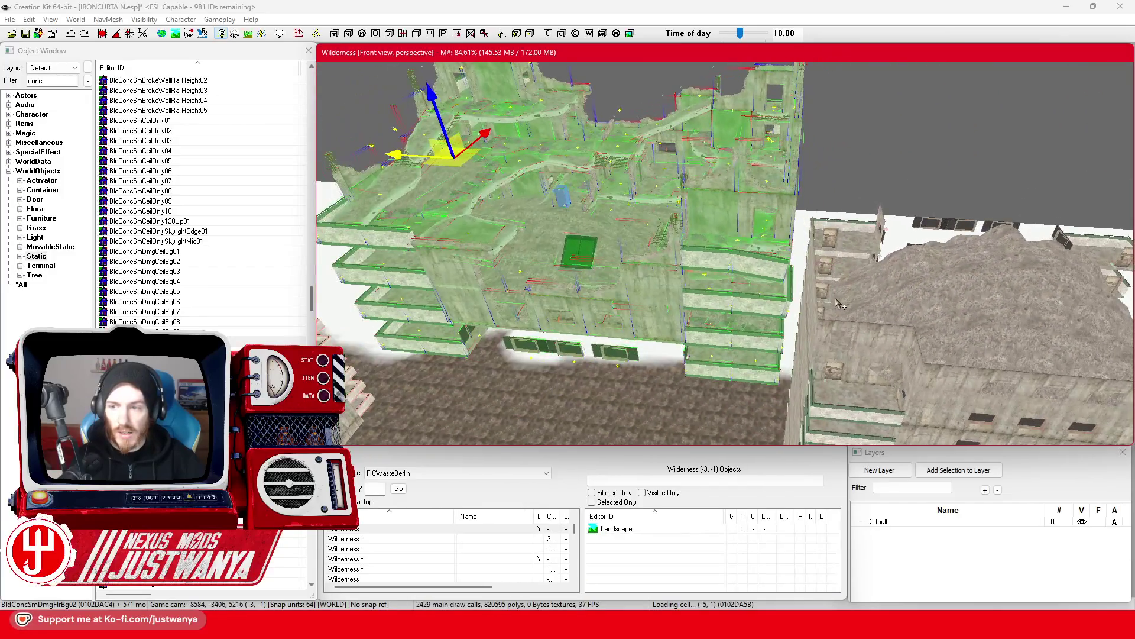
# Orbit to view the green building from new angles and save the plugin again.
pyautogui.moveTo(842, 302)
pyautogui.mouseDown()
pyautogui.moveTo(785, 275)
pyautogui.moveTo(791, 259)
pyautogui.moveTo(611, 301)
pyautogui.moveTo(441, 282)
pyautogui.moveTo(676, 276)
pyautogui.moveTo(649, 316)
pyautogui.moveTo(707, 371)
pyautogui.mouseUp()
pyautogui.scroll(5, 649, 316)
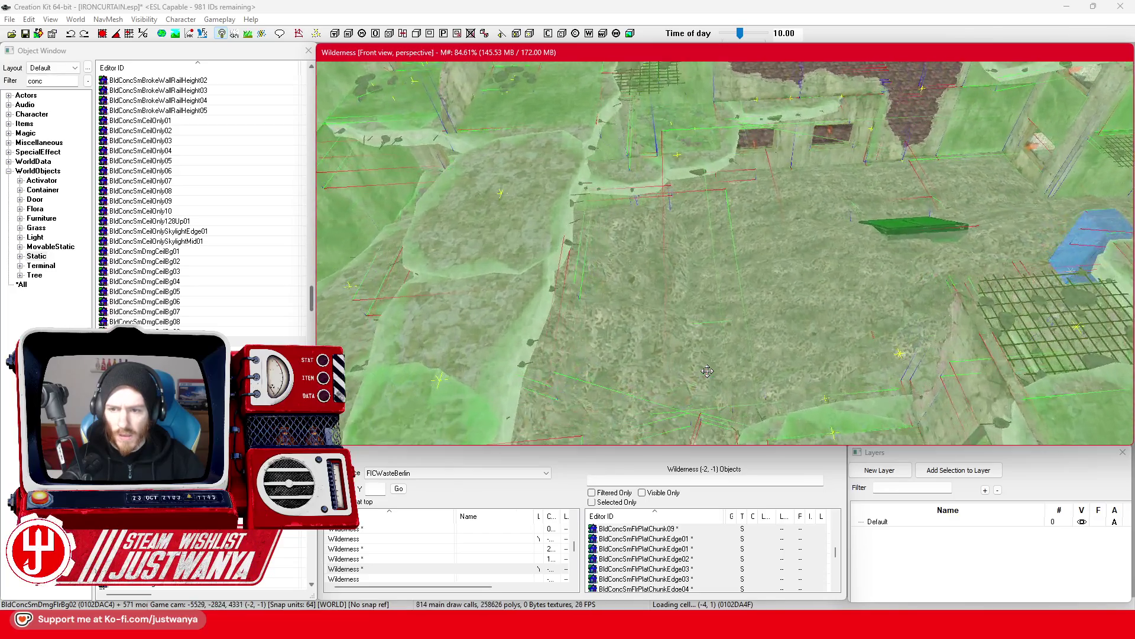
pyautogui.scroll(-2, 707, 371)
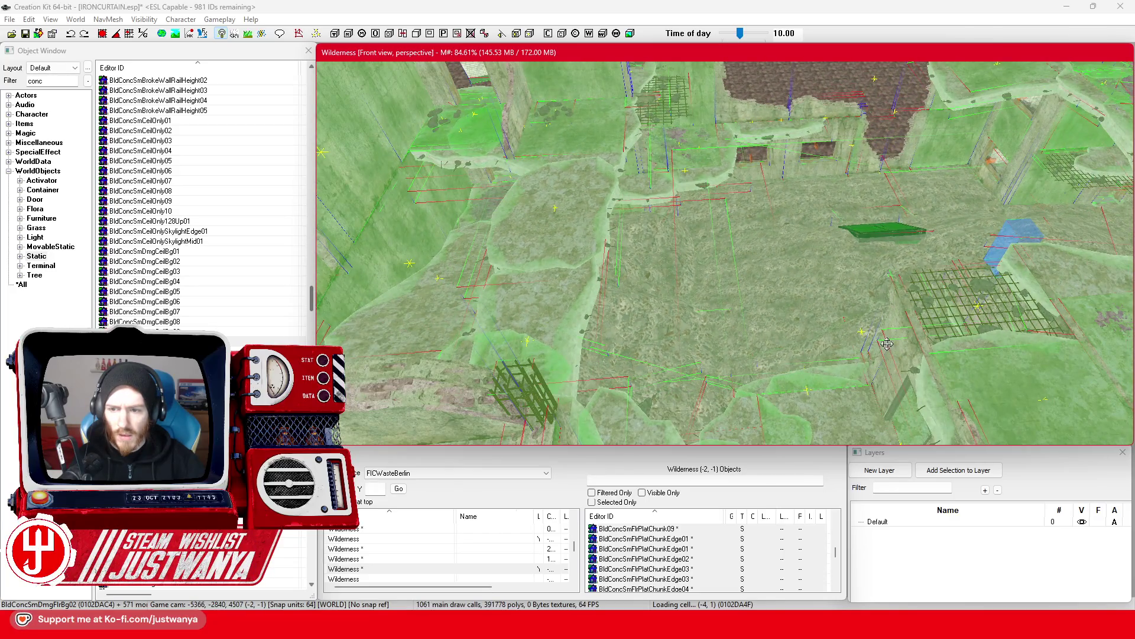
pyautogui.moveTo(894, 341)
pyautogui.mouseDown()
pyautogui.moveTo(617, 272)
pyautogui.moveTo(566, 272)
pyautogui.moveTo(704, 276)
pyautogui.moveTo(615, 187)
pyautogui.moveTo(651, 185)
pyautogui.moveTo(649, 223)
pyautogui.moveTo(605, 203)
pyautogui.moveTo(523, 224)
pyautogui.mouseUp()
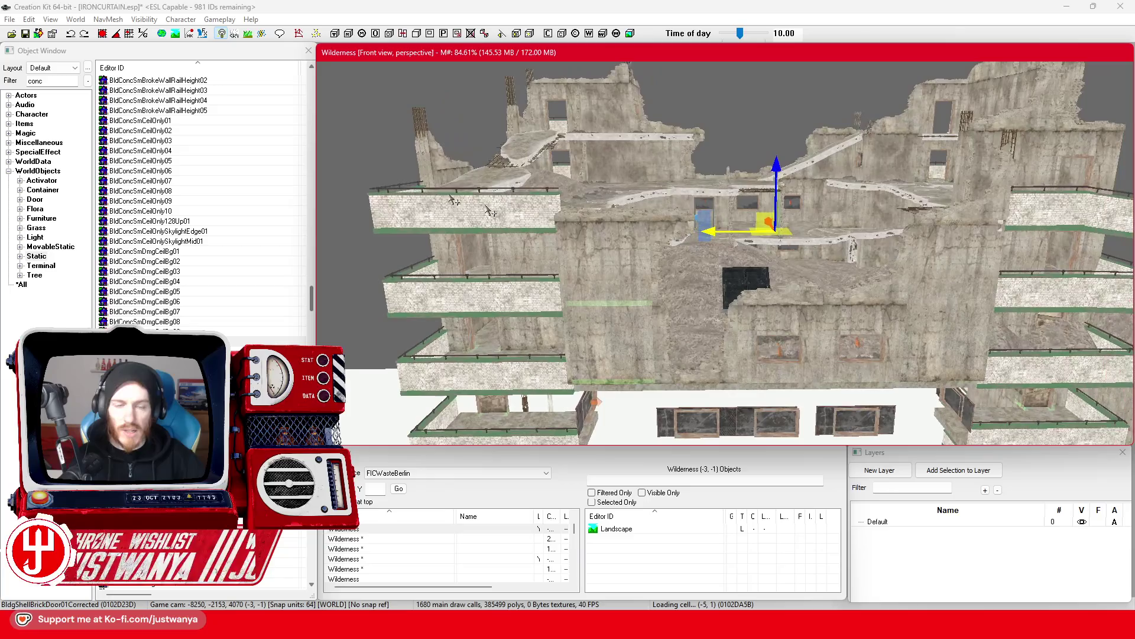
pyautogui.click(25, 34)
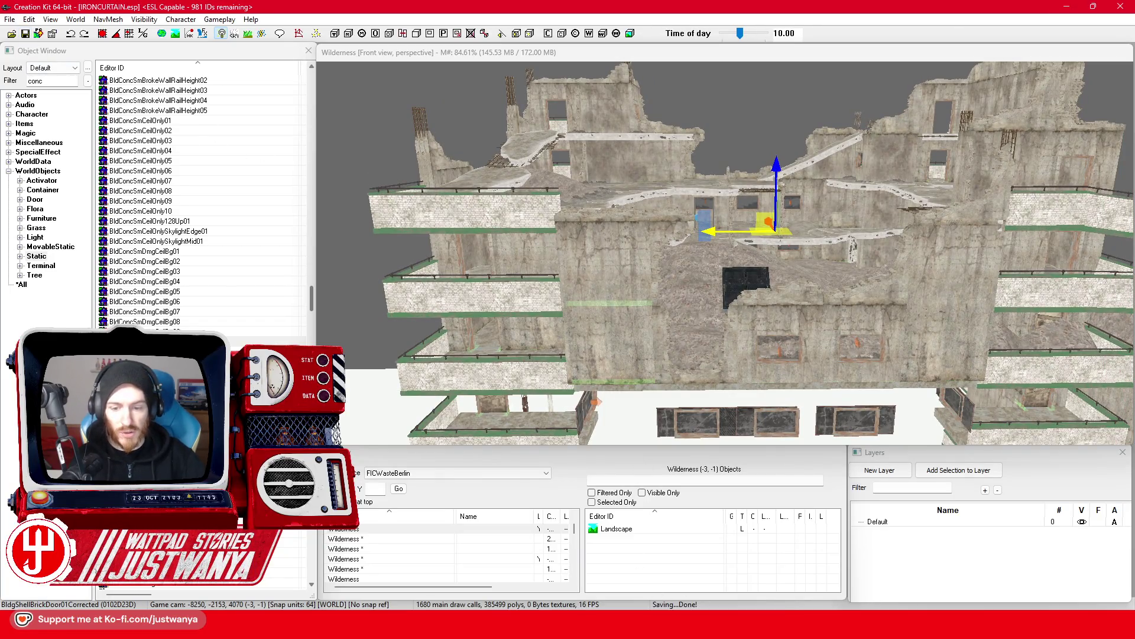
# Launch Fallout 4 with PLAY on its Steam library page and in the launcher.
pyautogui.moveTo(634, 628)
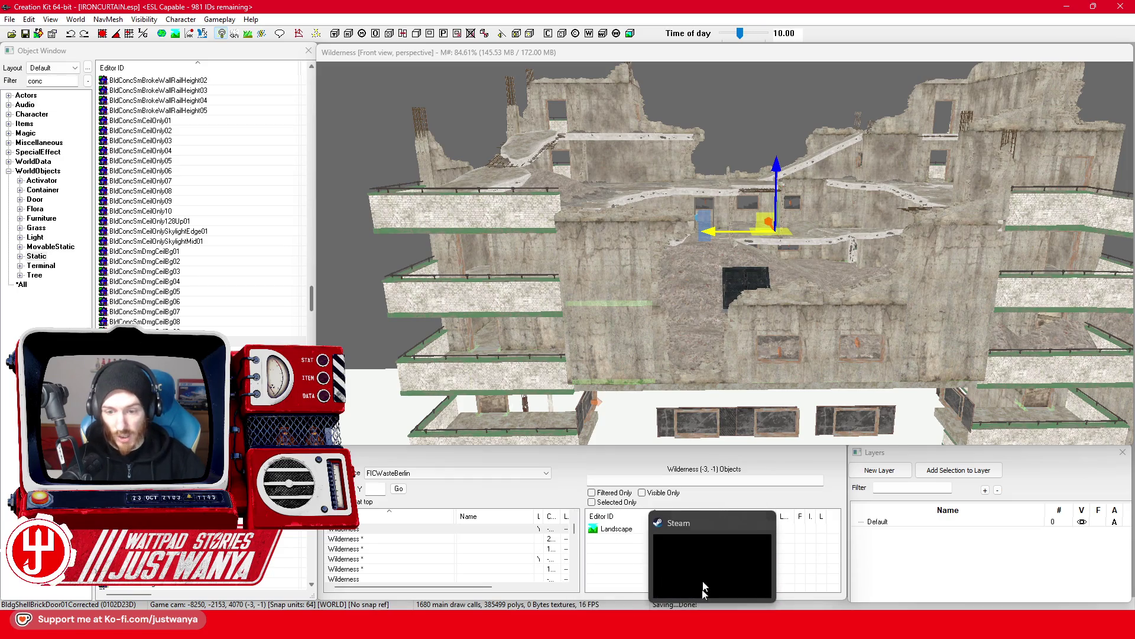
pyautogui.click(701, 597)
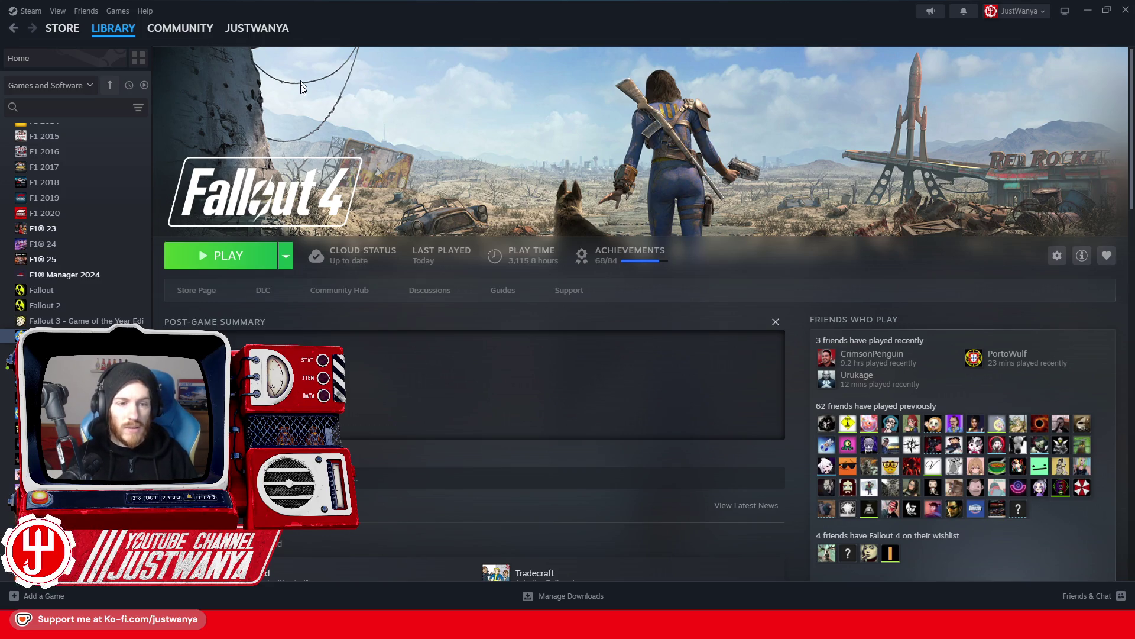
pyautogui.click(229, 255)
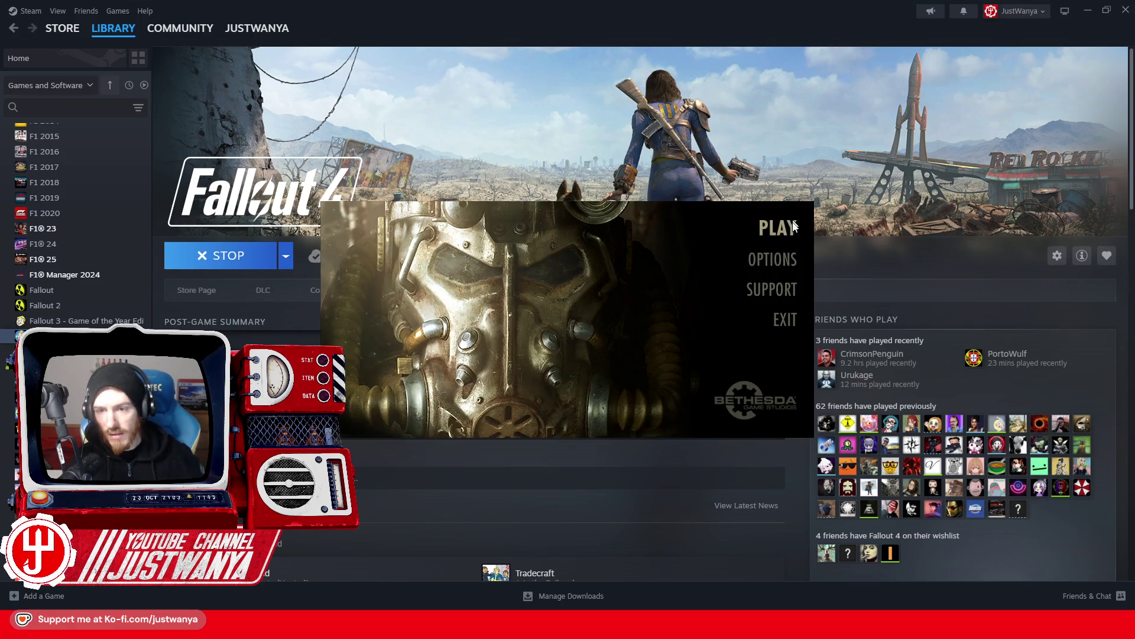
pyautogui.click(793, 225)
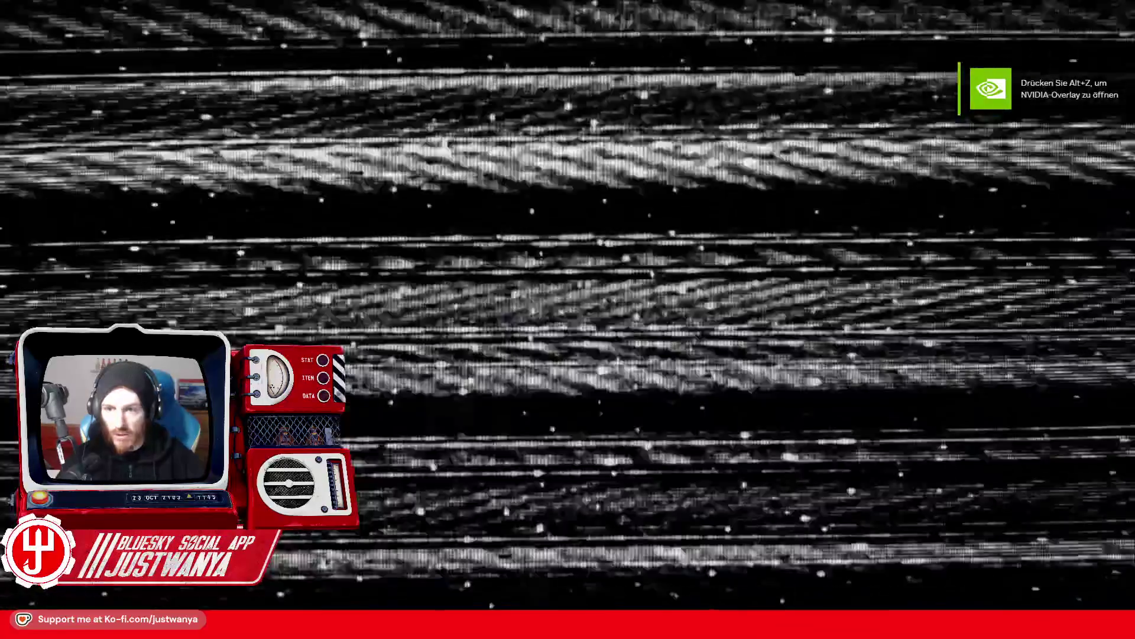
# Switch to the game and run coc FICTestRubble from the main-menu console.
pyautogui.hotkey('alt', 'Tab')
pyautogui.press('Tab')
pyautogui.press('Tab')
pyautogui.press('Tab')
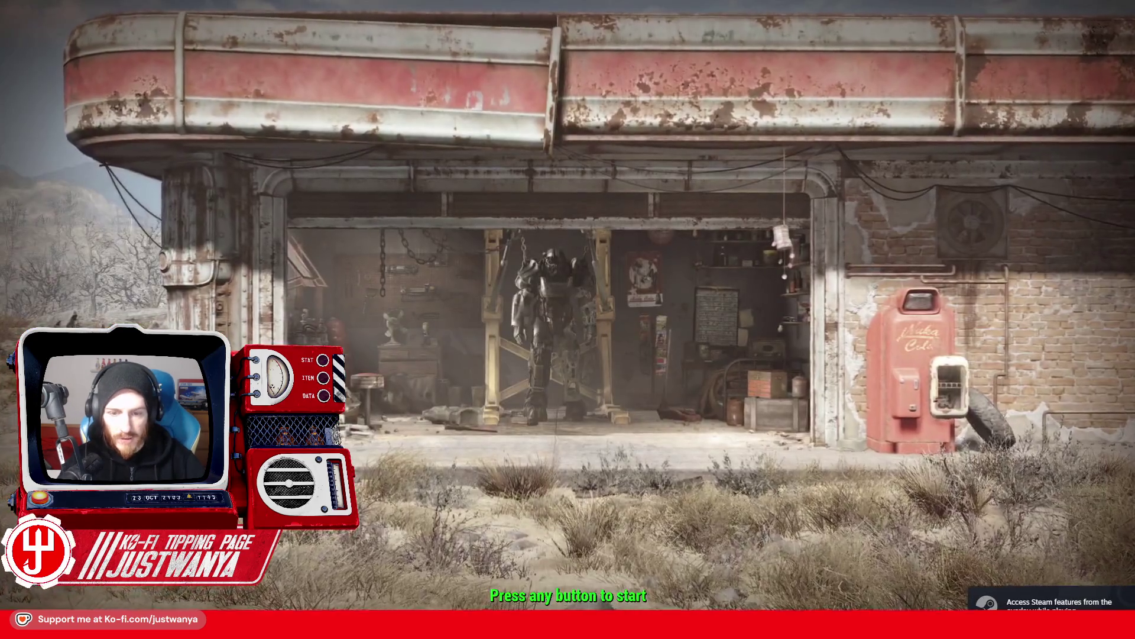
pyautogui.press('`')
pyautogui.write('coc FICTe')
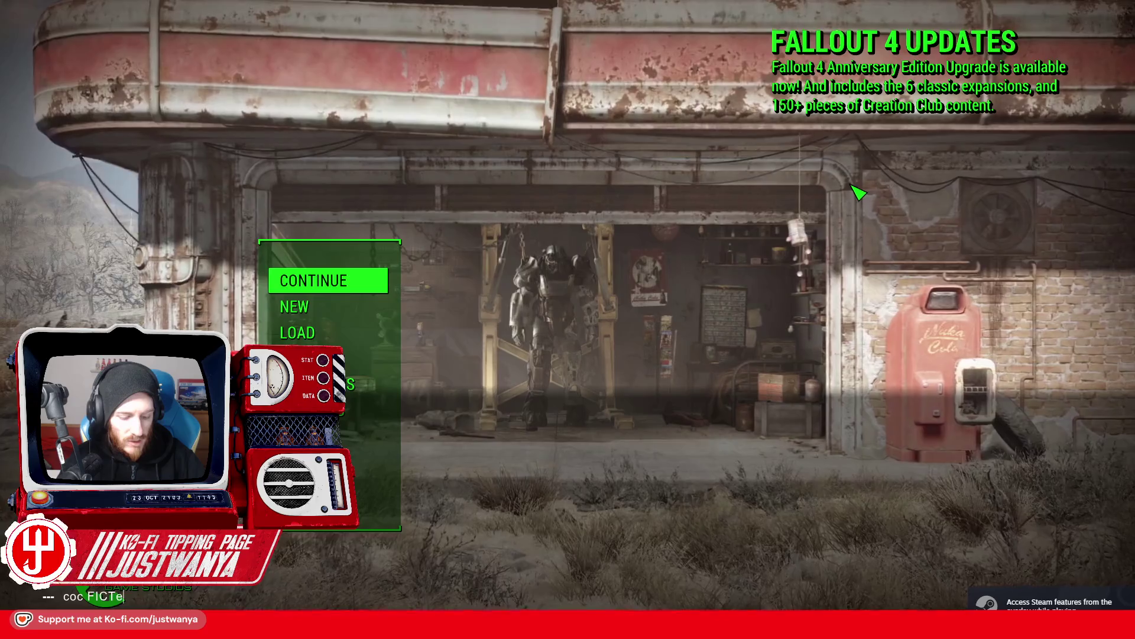
pyautogui.write('stRubble')
pyautogui.press('Return')
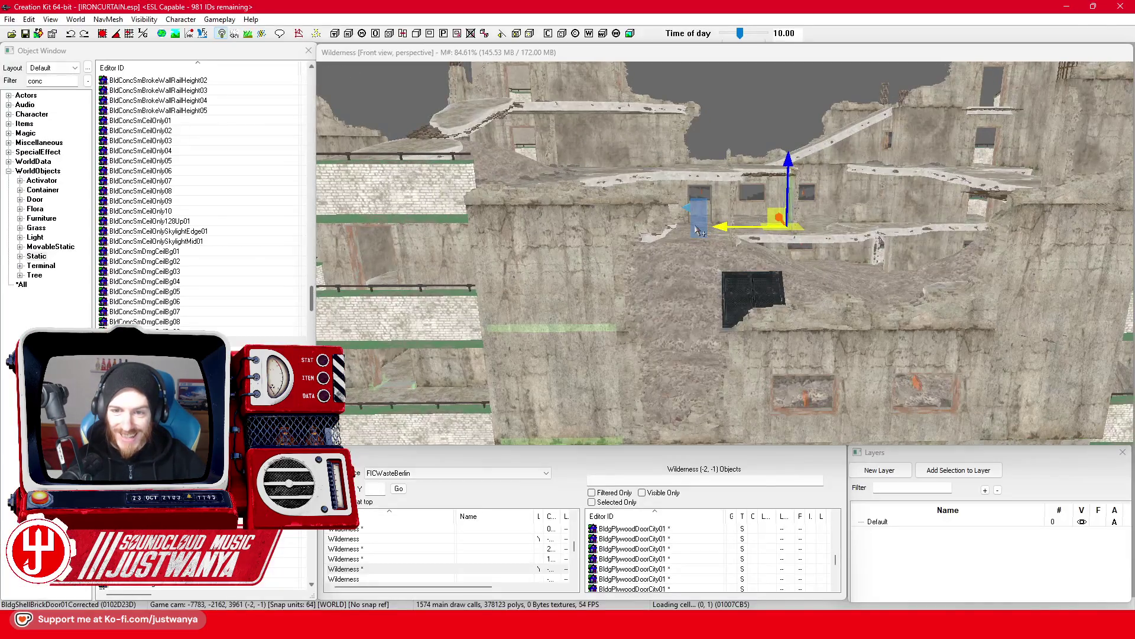
# Select the ruin's Wilderness cell, name it FICTestRuin02, and save IRONCURTAIN.esp.
pyautogui.scroll(6, 695, 313)
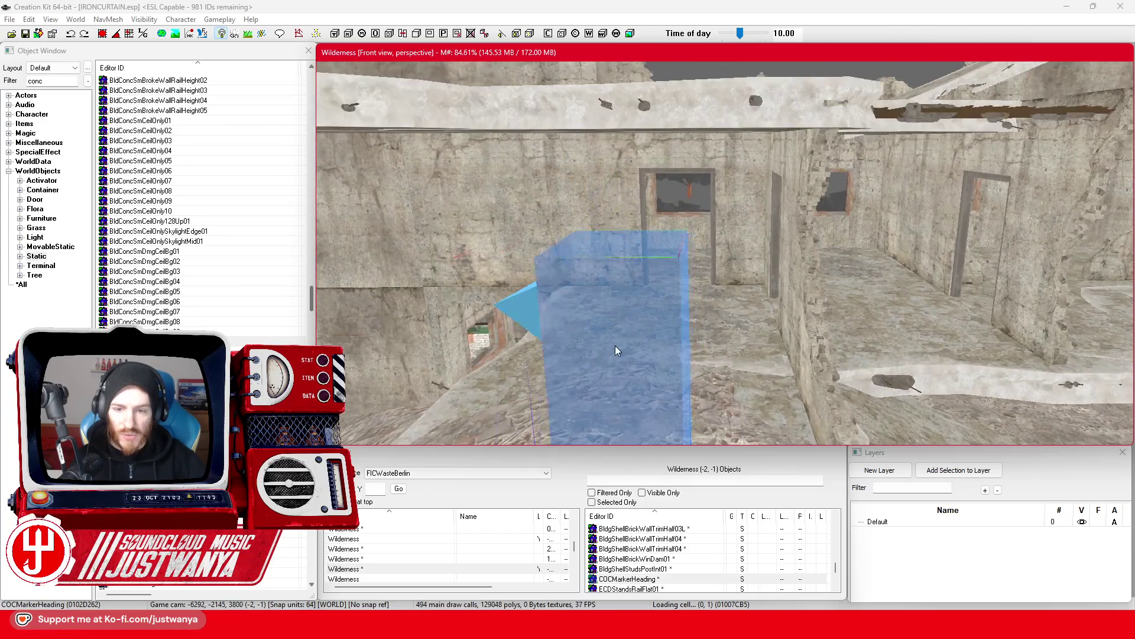
pyautogui.scroll(4, 622, 346)
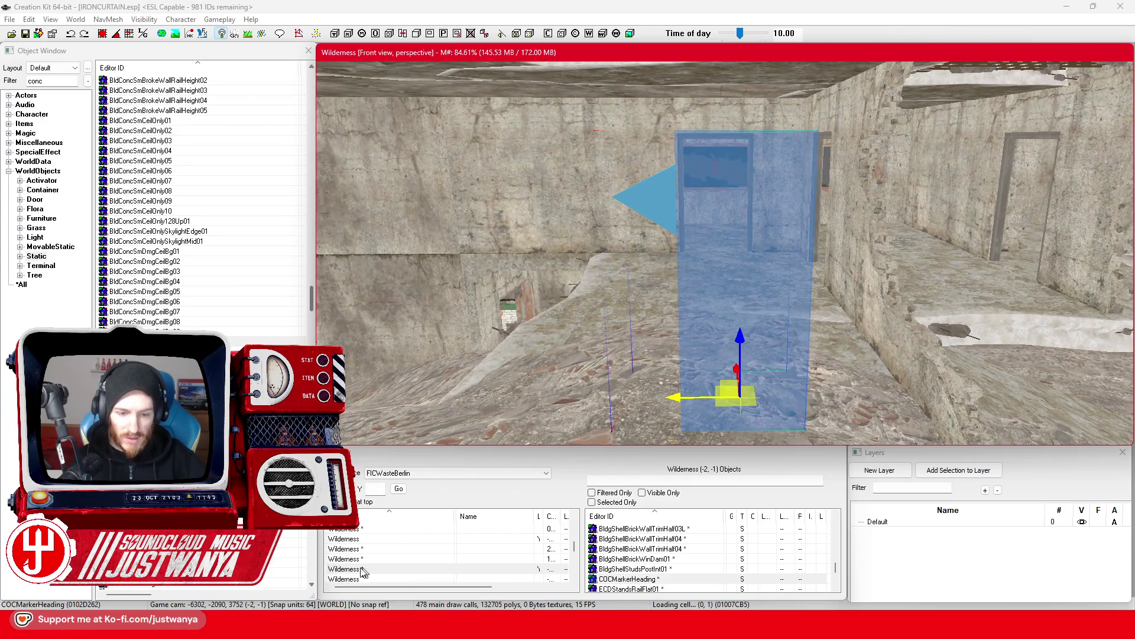
pyautogui.click(354, 568)
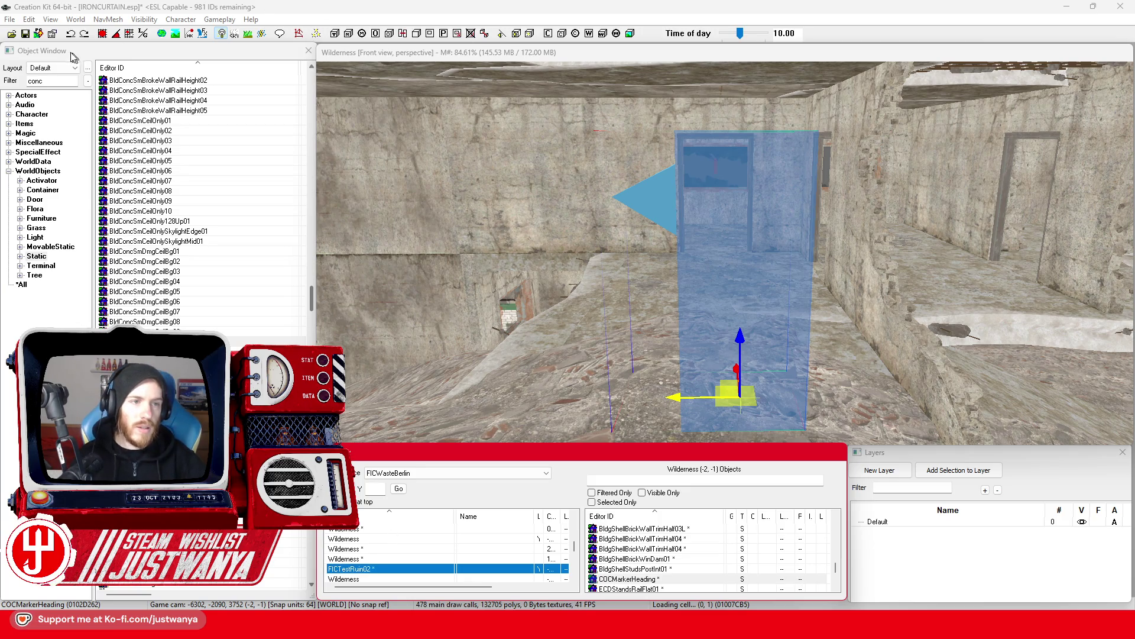
pyautogui.click(26, 35)
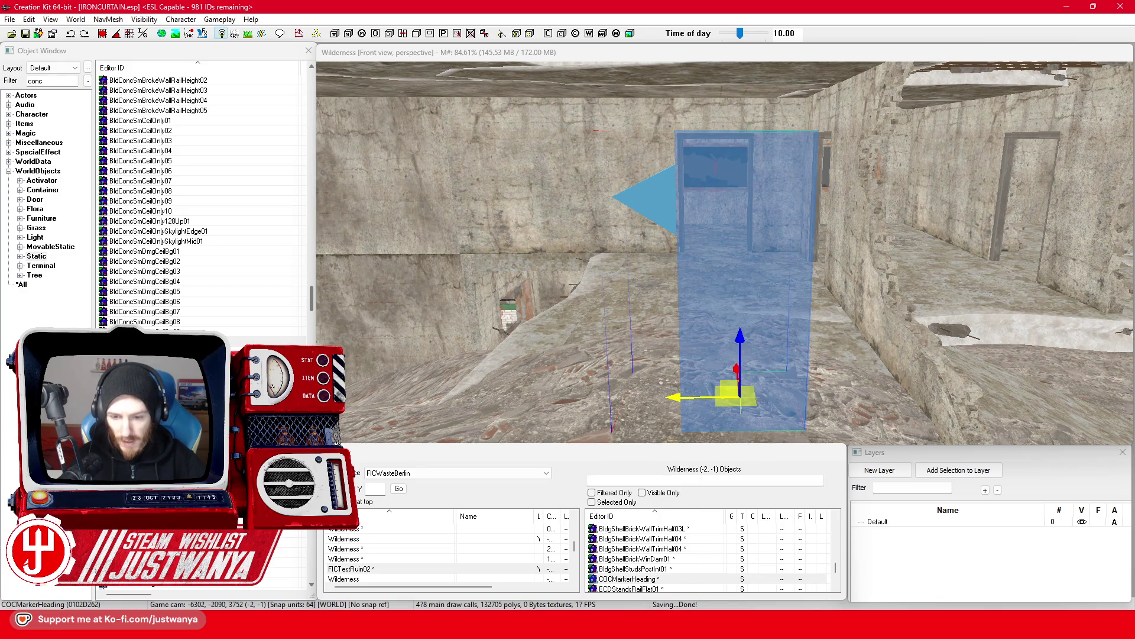
# Switch over to the Steam library window.
pyautogui.scroll(-3, 676, 346)
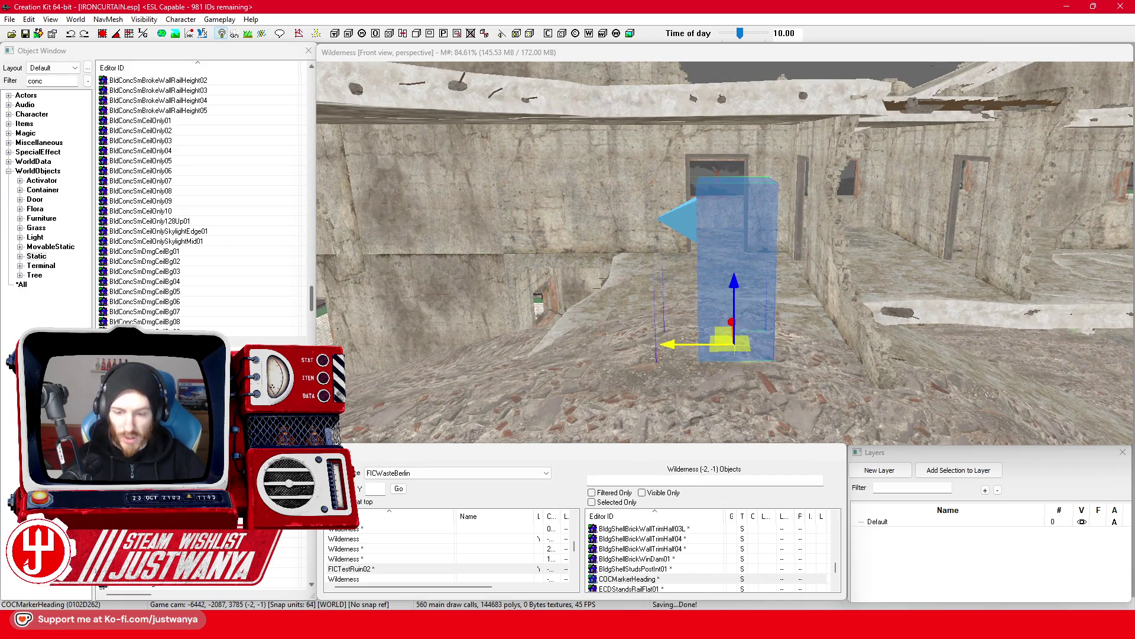
pyautogui.moveTo(739, 627)
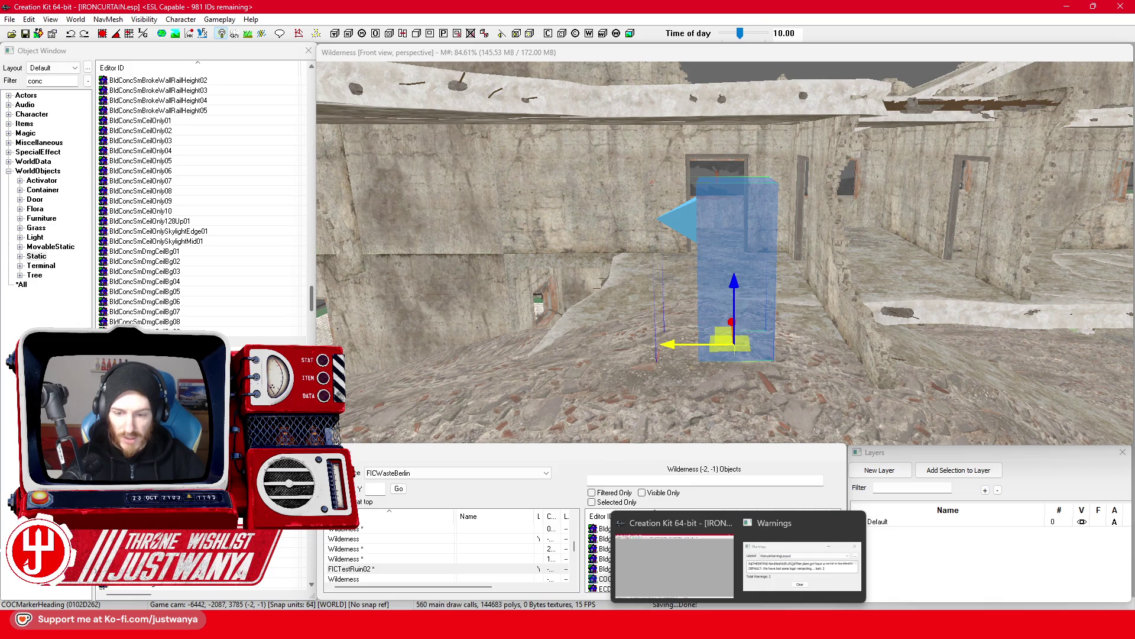
pyautogui.click(719, 565)
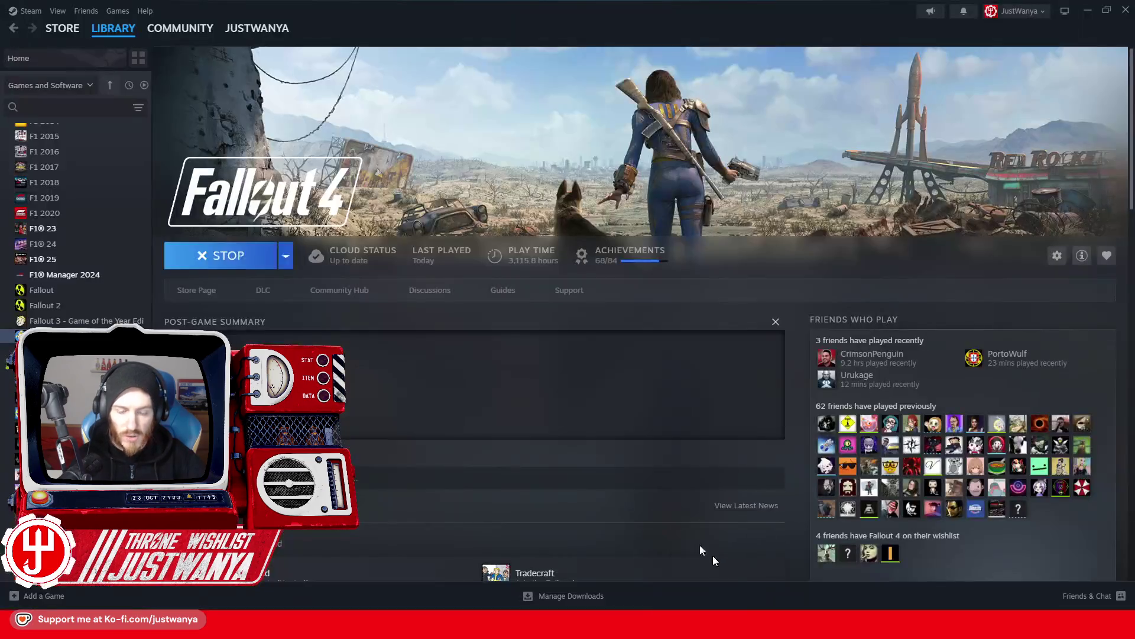
# Relaunch Fallout 4 via PLAY on the library page and in the launcher.
pyautogui.click(213, 267)
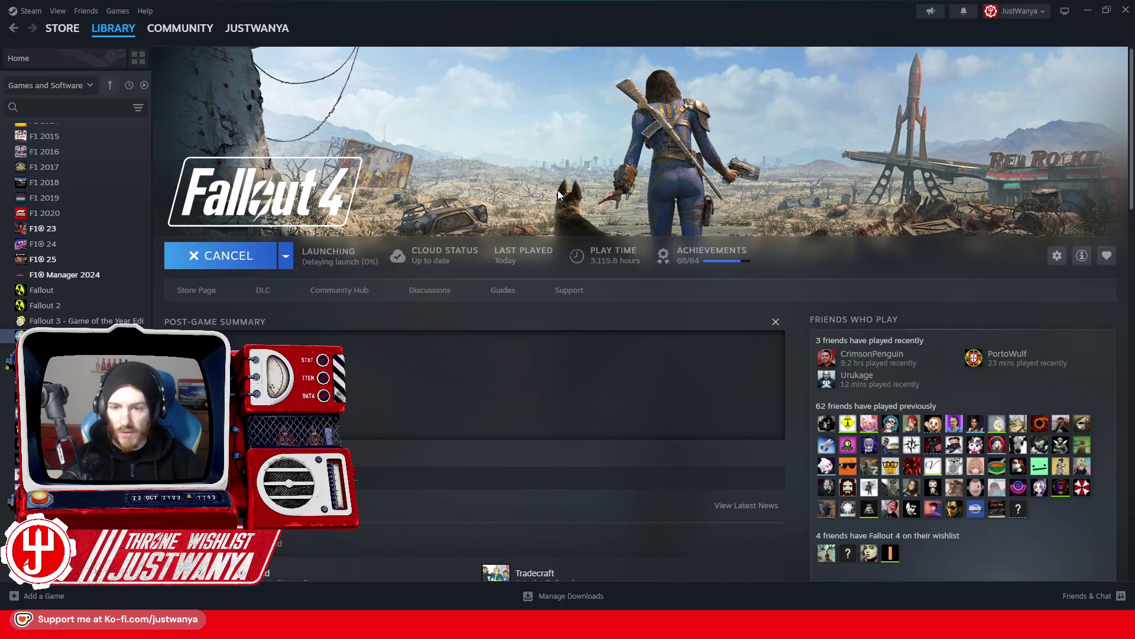
pyautogui.click(761, 231)
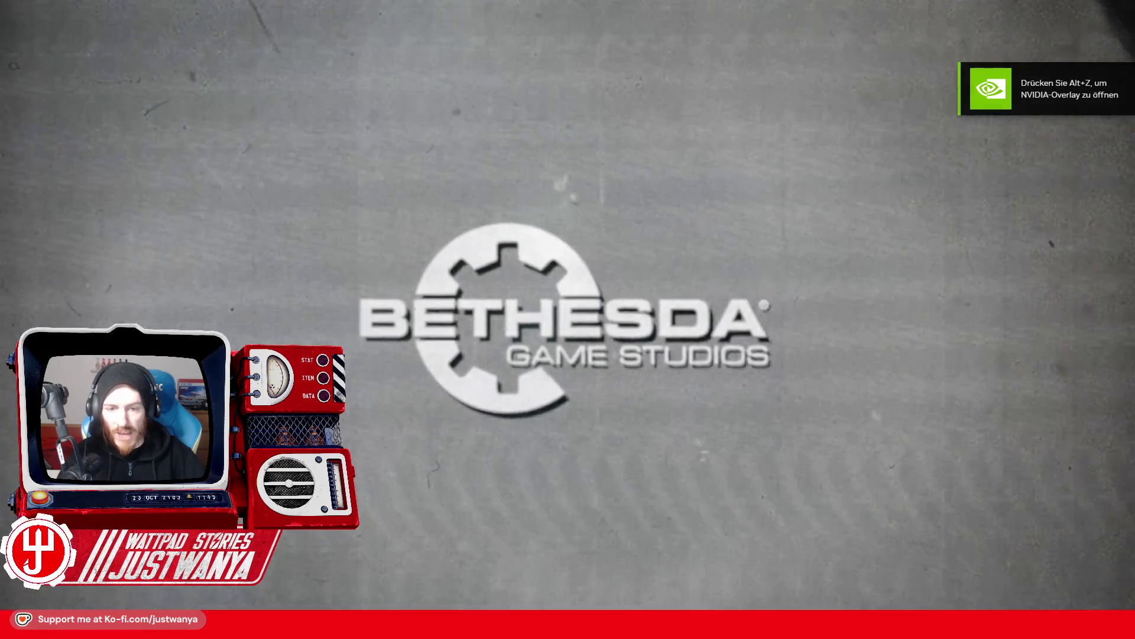
# Switch to the game and load the cell with coc FICTestRuin02.
pyautogui.hotkey('alt', 'Tab')
pyautogui.press('Tab')
pyautogui.press('Tab')
pyautogui.press('Tab')
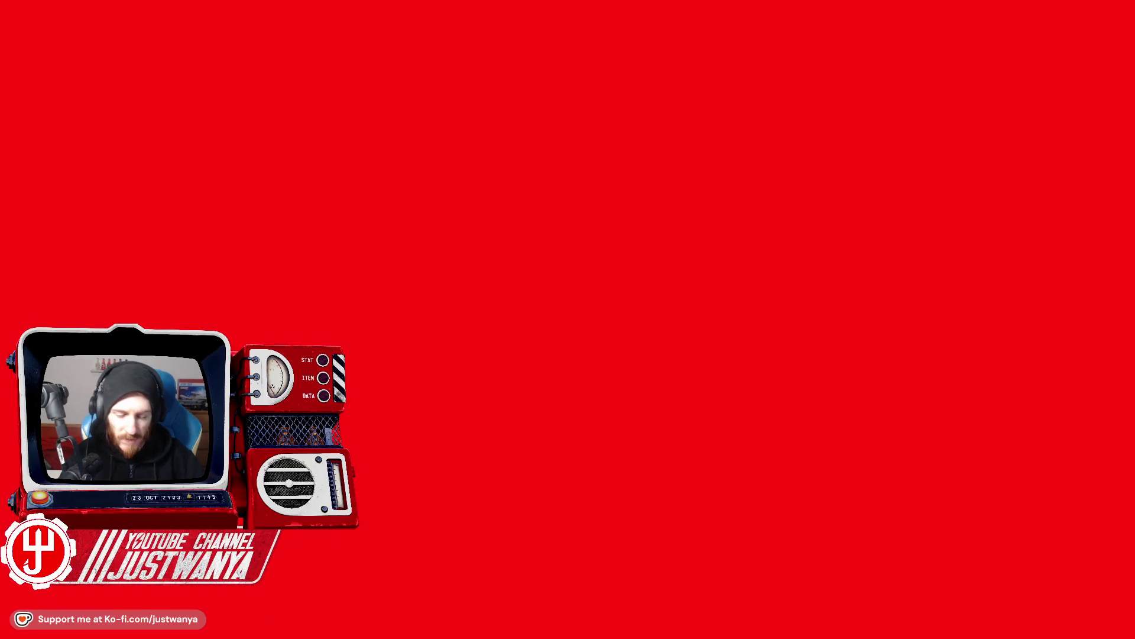
pyautogui.press('`')
pyautogui.write('coc FIC')
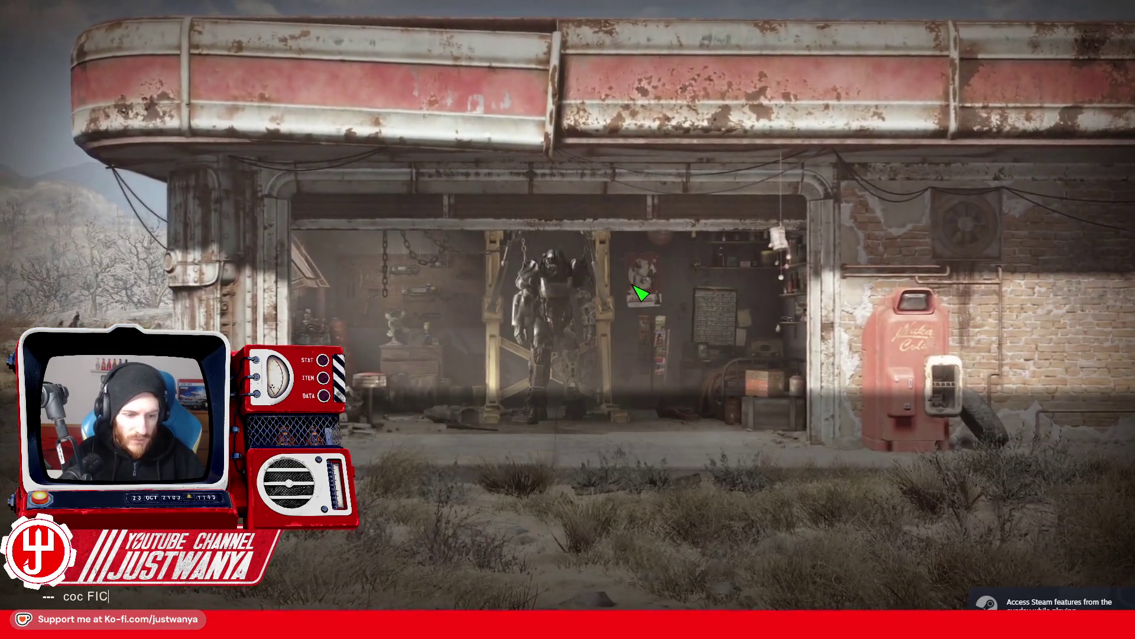
pyautogui.write('TestRuin02')
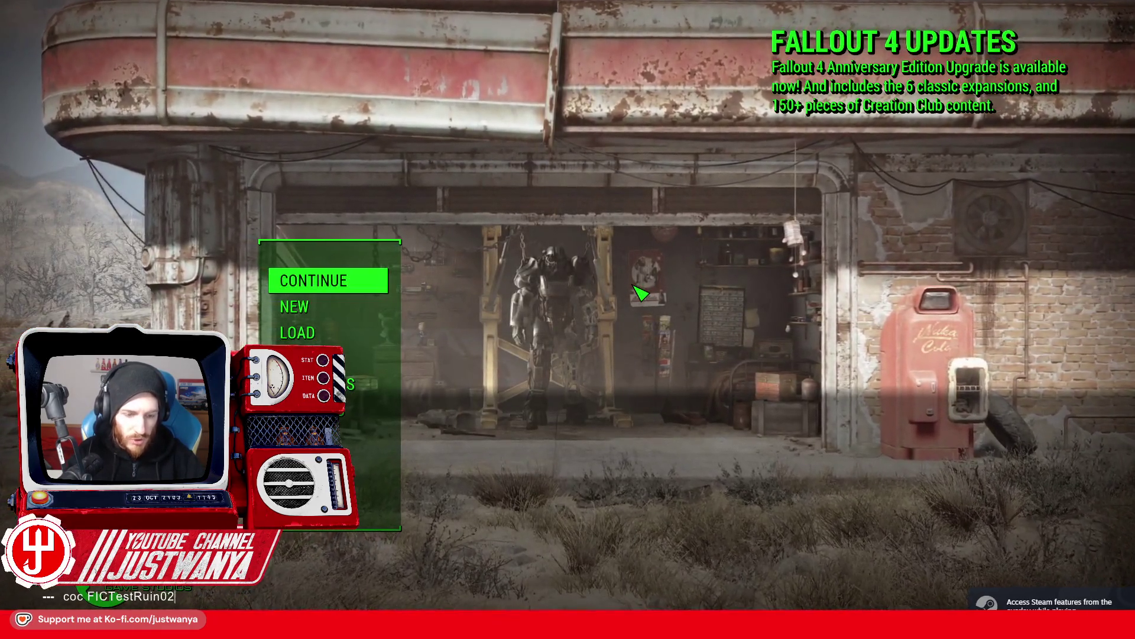
pyautogui.press('Return')
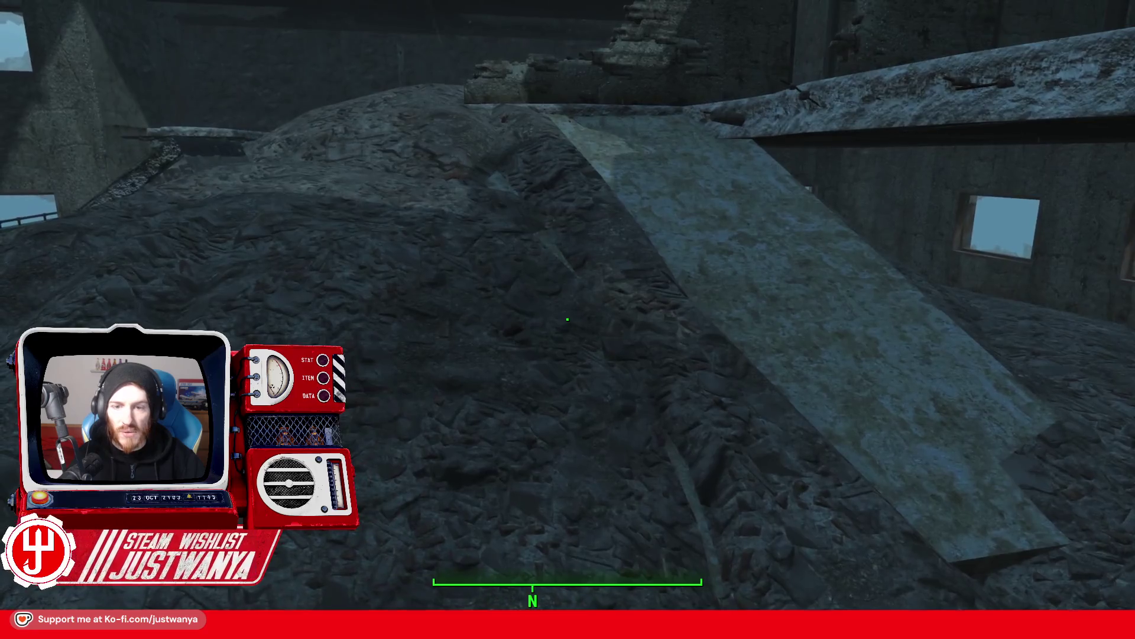
# Walk through the ruin's doorway out onto the railed rooftop terrace.
pyautogui.moveTo(567, 320)
pyautogui.press('w')
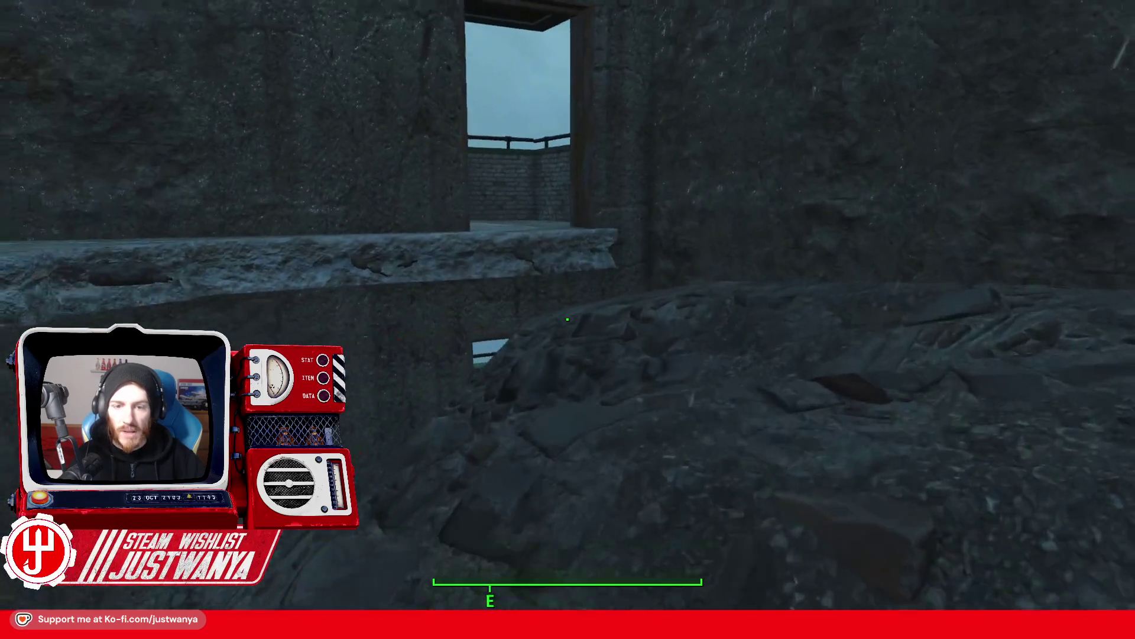
pyautogui.press('w')
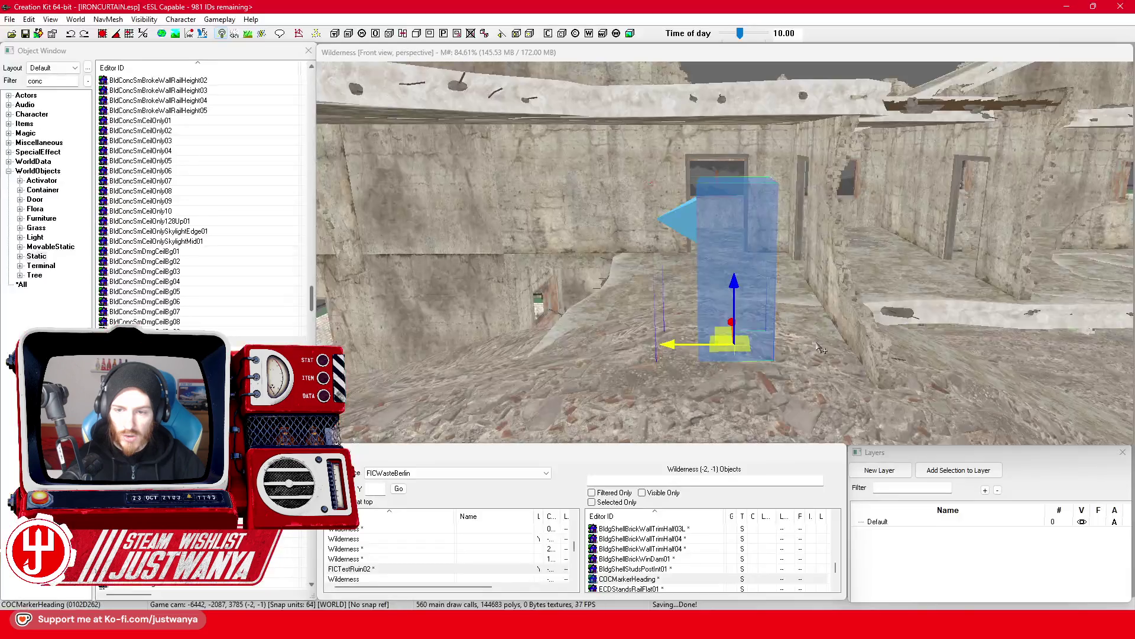
# Load the FICTestRuin02 cell, trial-delete some wall panels, and undo the deletion.
pyautogui.scroll(-2, 715, 380)
pyautogui.scroll(-5, 714, 377)
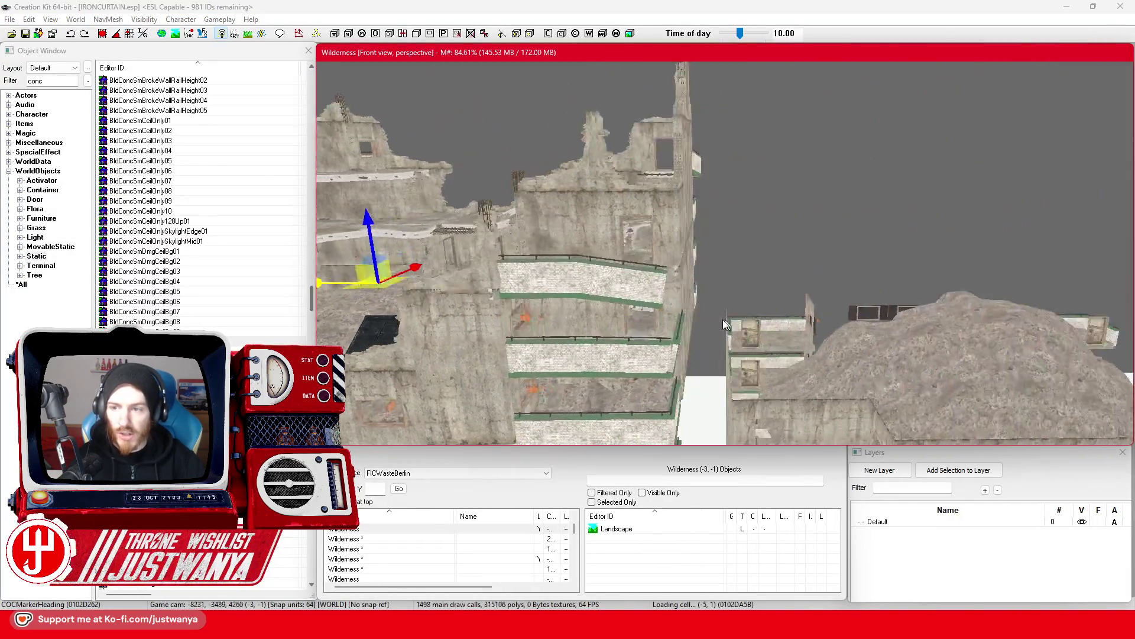
pyautogui.click(742, 324)
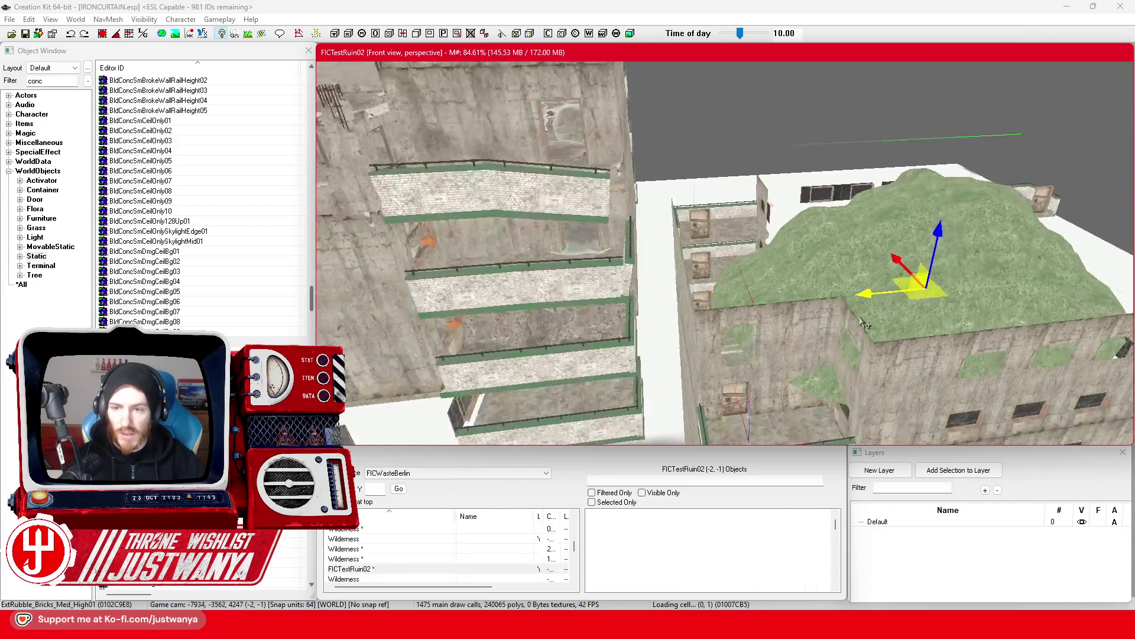
pyautogui.scroll(5, 859, 324)
pyautogui.click(727, 290)
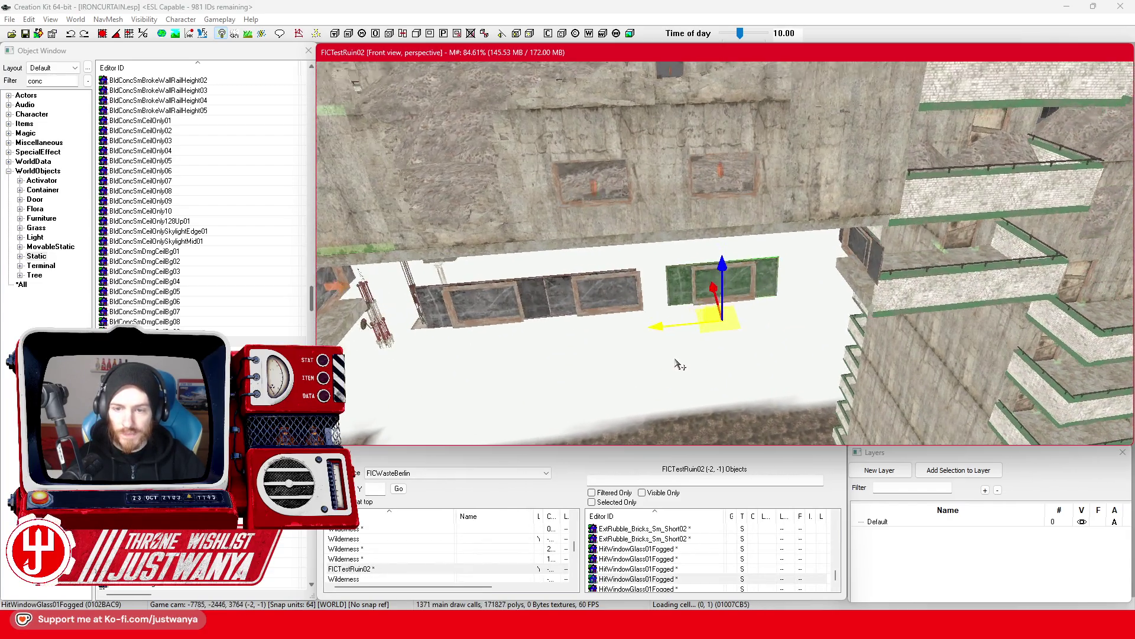
pyautogui.click(473, 294)
pyautogui.keyDown('ctrl'); pyautogui.click(594, 301); pyautogui.keyUp('ctrl')
pyautogui.keyDown('ctrl'); pyautogui.click(721, 284); pyautogui.keyUp('ctrl')
pyautogui.press('Delete')
pyautogui.click(876, 269)
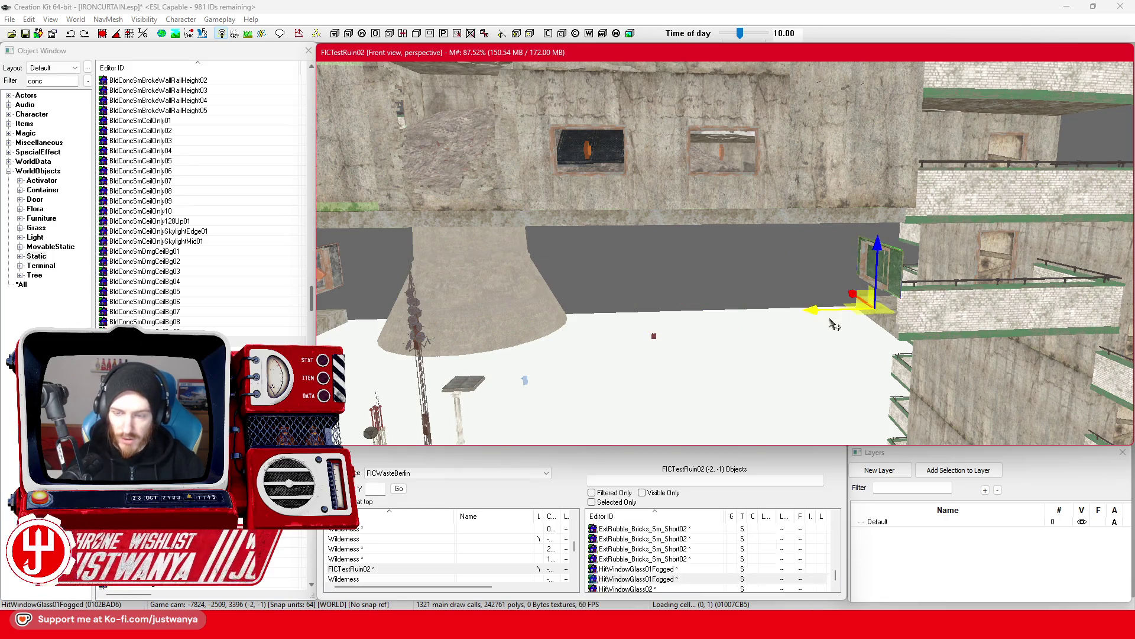
pyautogui.hotkey('ctrl', 'z')
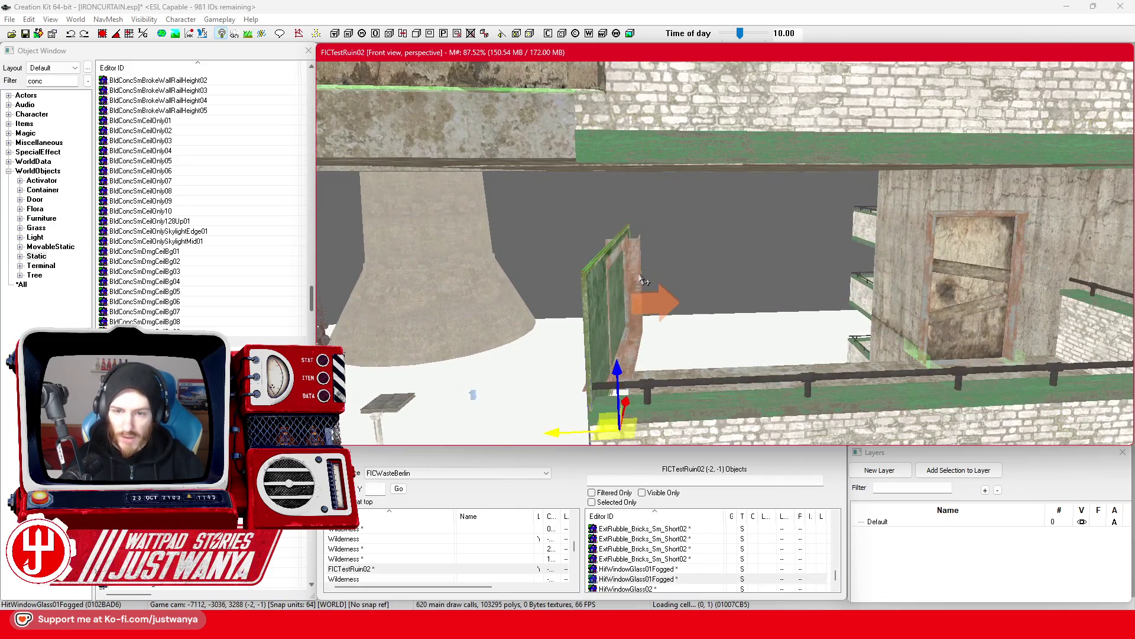
# Trial-delete the railing, wall corner, door and floor slabs, then restore them.
pyautogui.click(739, 418)
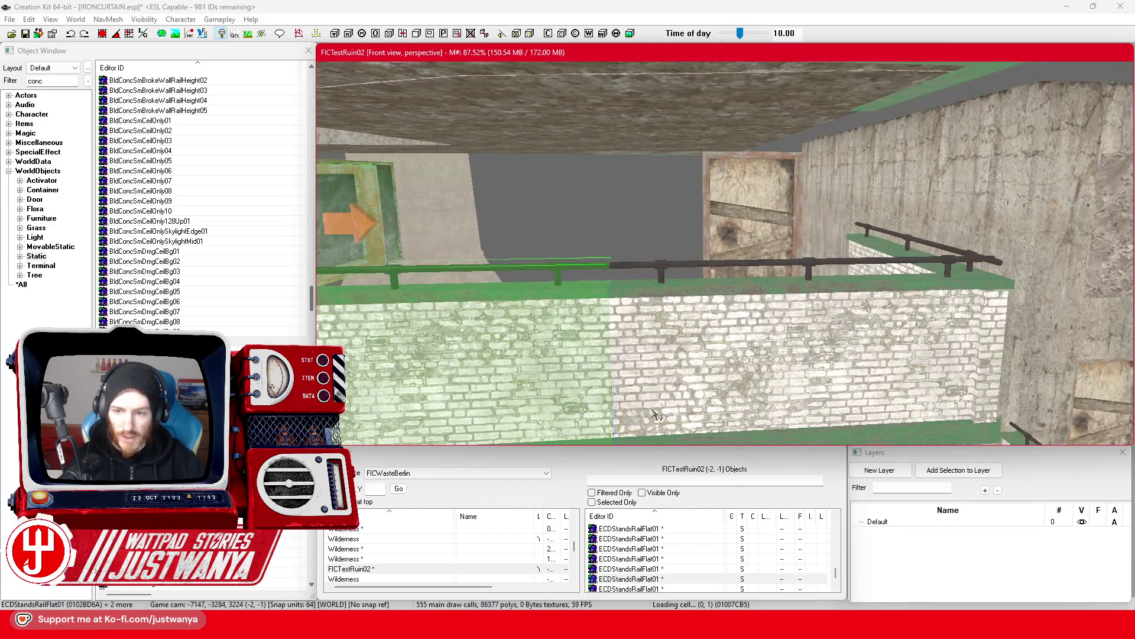
pyautogui.keyDown('ctrl'); pyautogui.click(975, 328); pyautogui.keyUp('ctrl')
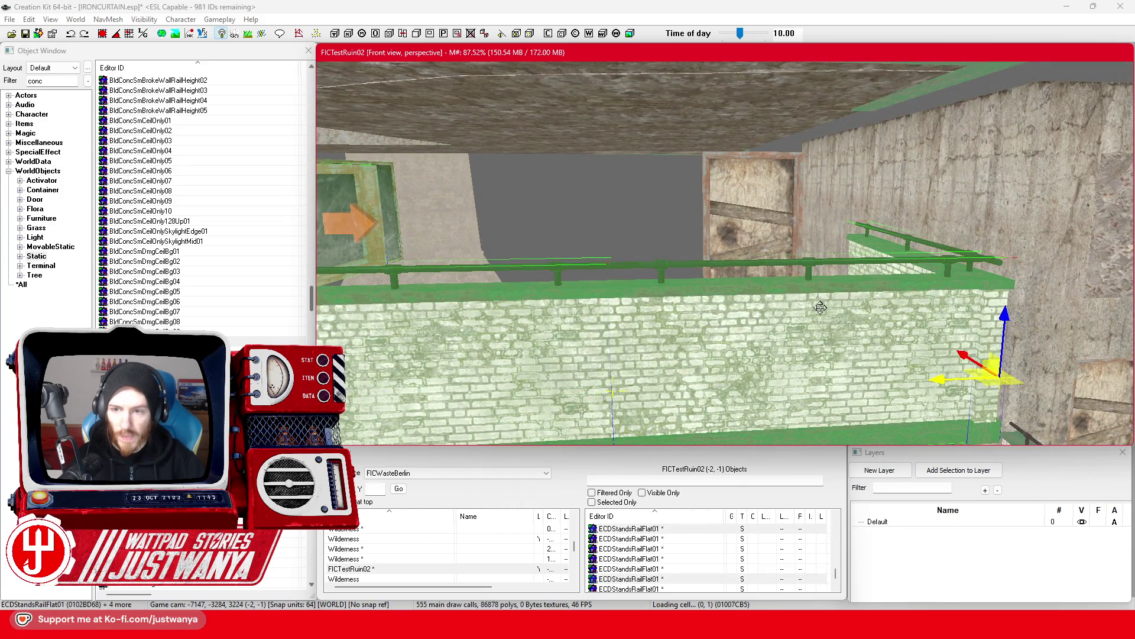
pyautogui.scroll(-3, 862, 195)
pyautogui.keyDown('ctrl'); pyautogui.click(863, 193); pyautogui.keyUp('ctrl')
pyautogui.keyDown('ctrl'); pyautogui.click(860, 183); pyautogui.keyUp('ctrl')
pyautogui.press('Delete')
pyautogui.click(664, 311)
pyautogui.keyDown('ctrl'); pyautogui.click(686, 317); pyautogui.keyUp('ctrl')
pyautogui.press('Delete')
pyautogui.hotkey('ctrl', 'z')
pyautogui.hotkey('ctrl', 'z')
# Select the front and right walls, window, plywood door and upper floor platforms.
pyautogui.scroll(3, 768, 325)
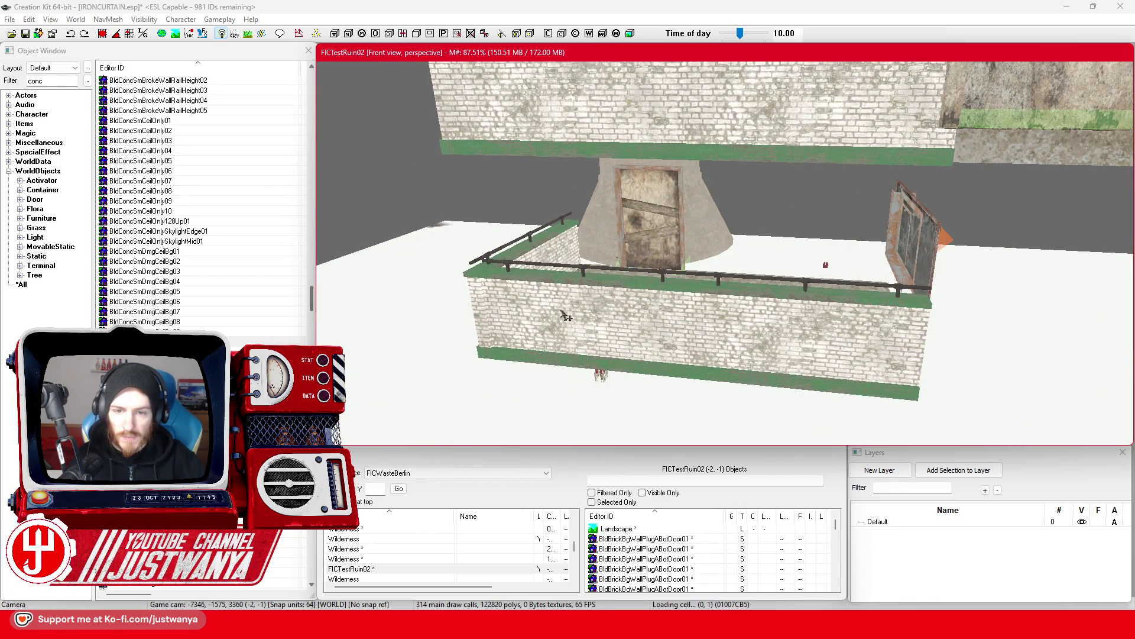
pyautogui.click(579, 318)
pyautogui.keyDown('ctrl'); pyautogui.click(684, 305); pyautogui.keyUp('ctrl')
pyautogui.keyDown('ctrl'); pyautogui.click(798, 331); pyautogui.keyUp('ctrl')
pyautogui.keyDown('ctrl'); pyautogui.click(910, 254); pyautogui.keyUp('ctrl')
pyautogui.keyDown('ctrl'); pyautogui.click(904, 278); pyautogui.keyUp('ctrl')
pyautogui.keyDown('ctrl'); pyautogui.click(622, 250); pyautogui.keyUp('ctrl')
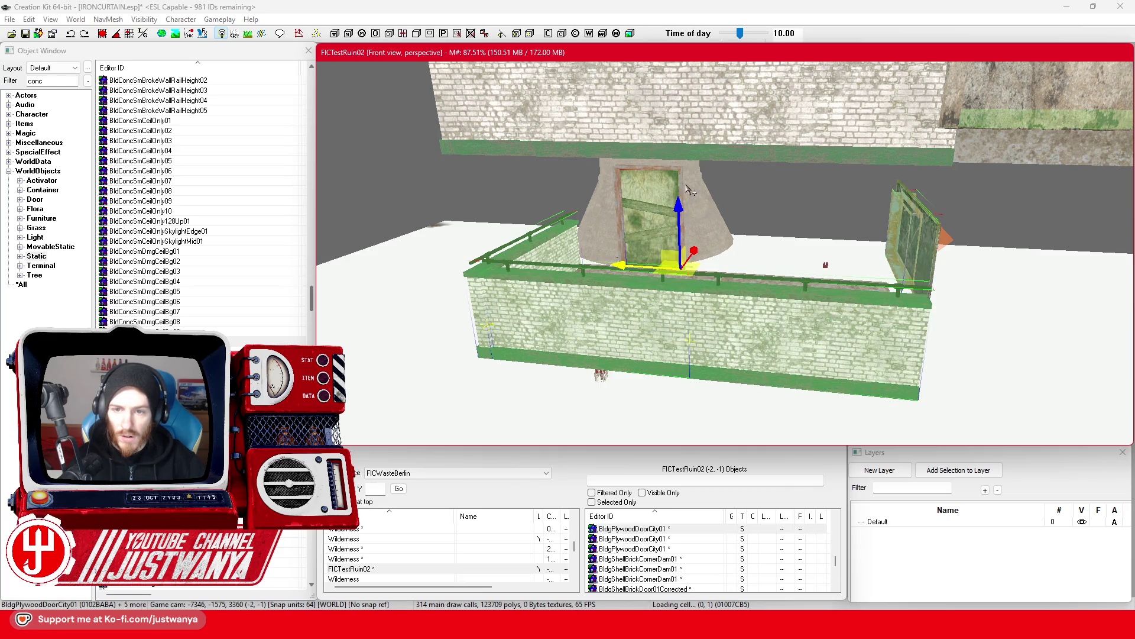
pyautogui.scroll(-2, 686, 187)
pyautogui.keyDown('ctrl'); pyautogui.click(586, 274); pyautogui.keyUp('ctrl')
pyautogui.keyDown('ctrl'); pyautogui.click(796, 327); pyautogui.keyUp('ctrl')
pyautogui.click(796, 327)
pyautogui.scroll(-5, 797, 324)
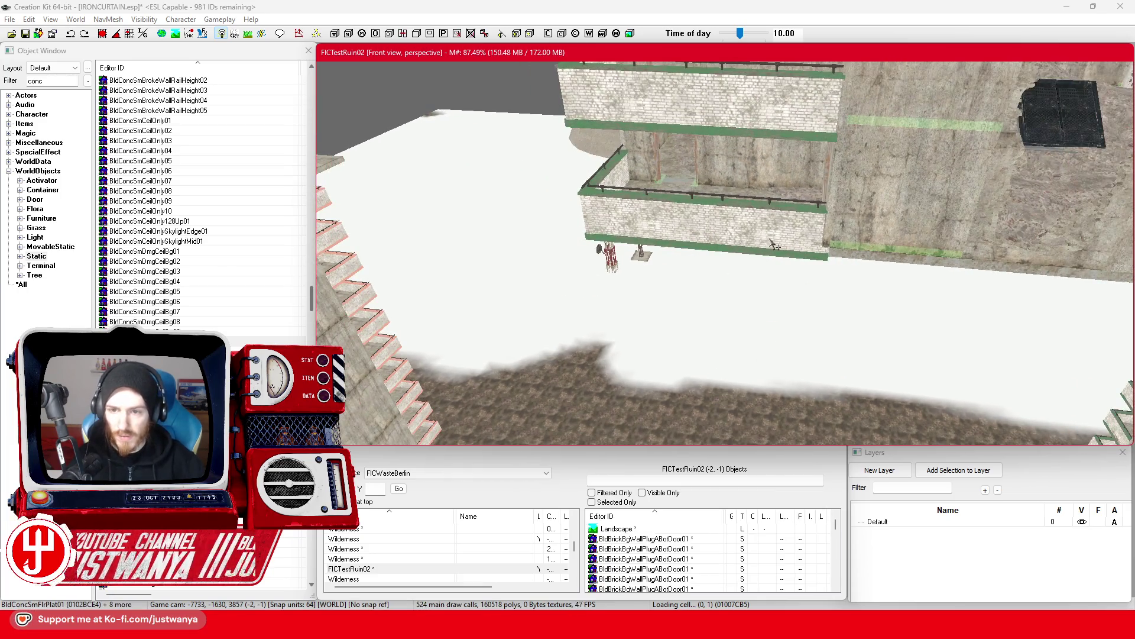
pyautogui.scroll(-5, 787, 290)
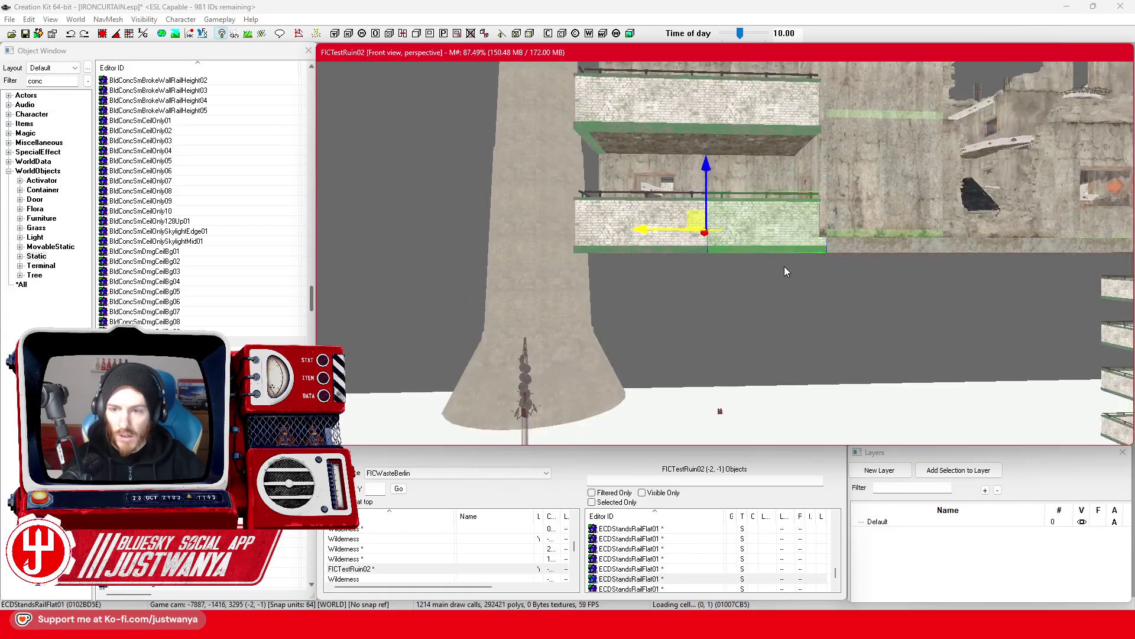
pyautogui.scroll(-5, 681, 300)
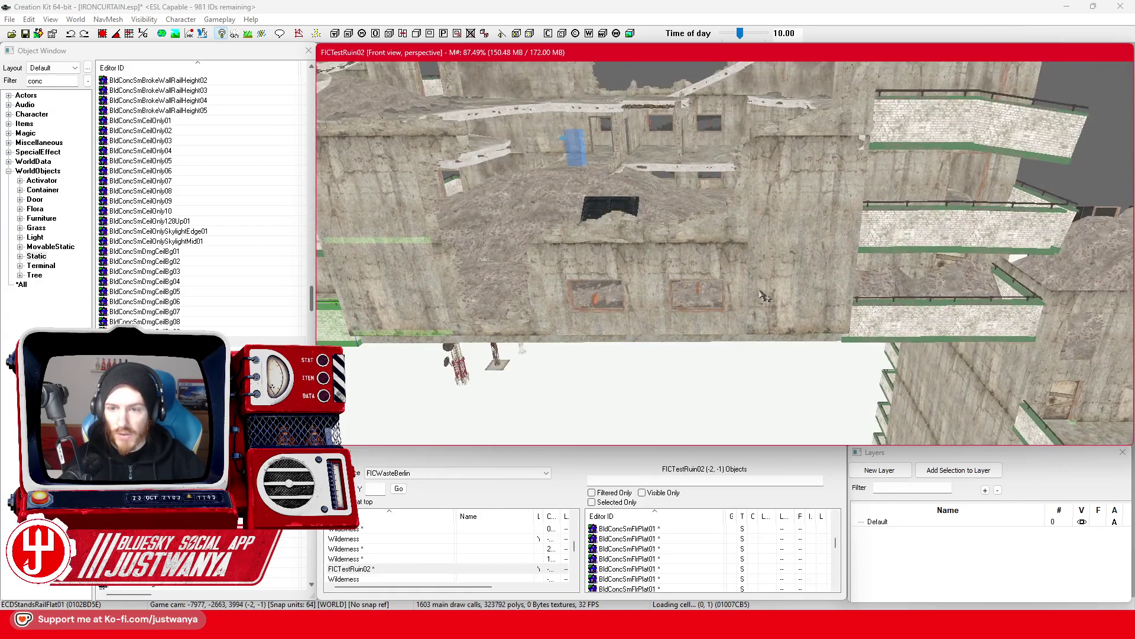
# Slide the brick rubble mound left along X, off the building.
pyautogui.click(985, 244)
pyautogui.moveTo(985, 244); pyautogui.dragTo(729, 229)
pyautogui.press('t')
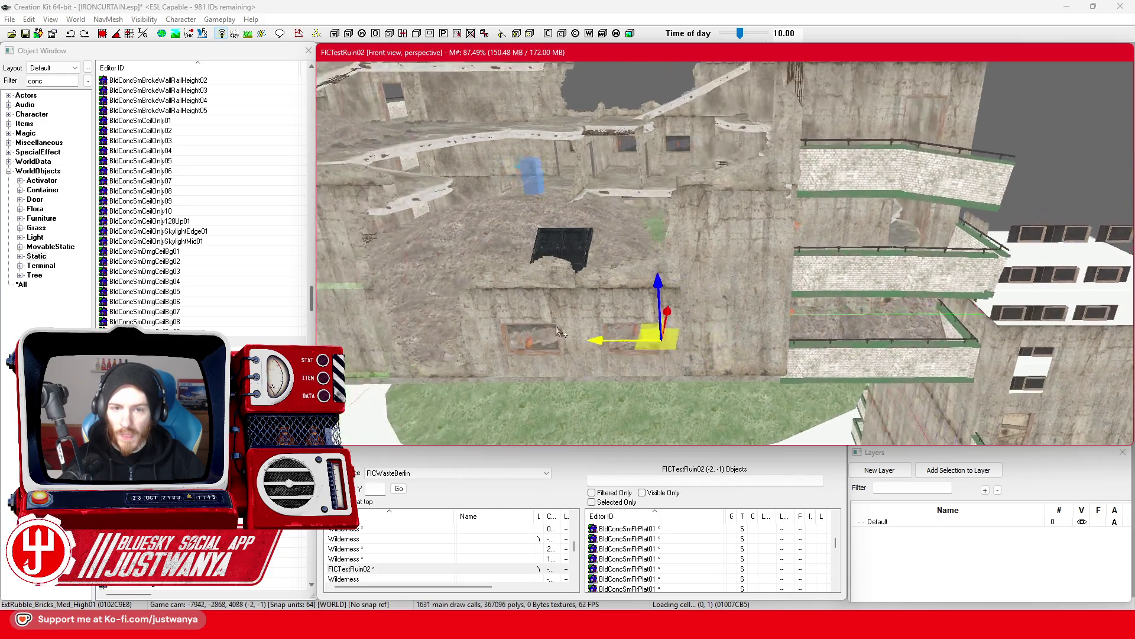
pyautogui.scroll(5, 581, 366)
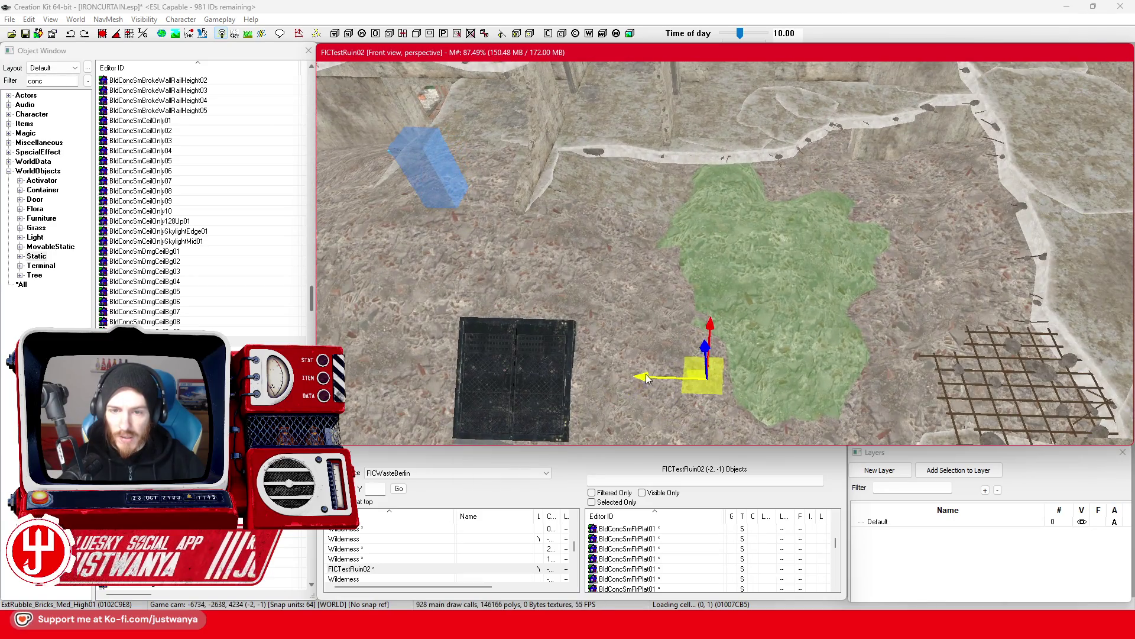
pyautogui.moveTo(646, 378)
pyautogui.mouseDown()
pyautogui.moveTo(553, 376)
pyautogui.moveTo(563, 376)
pyautogui.mouseUp()
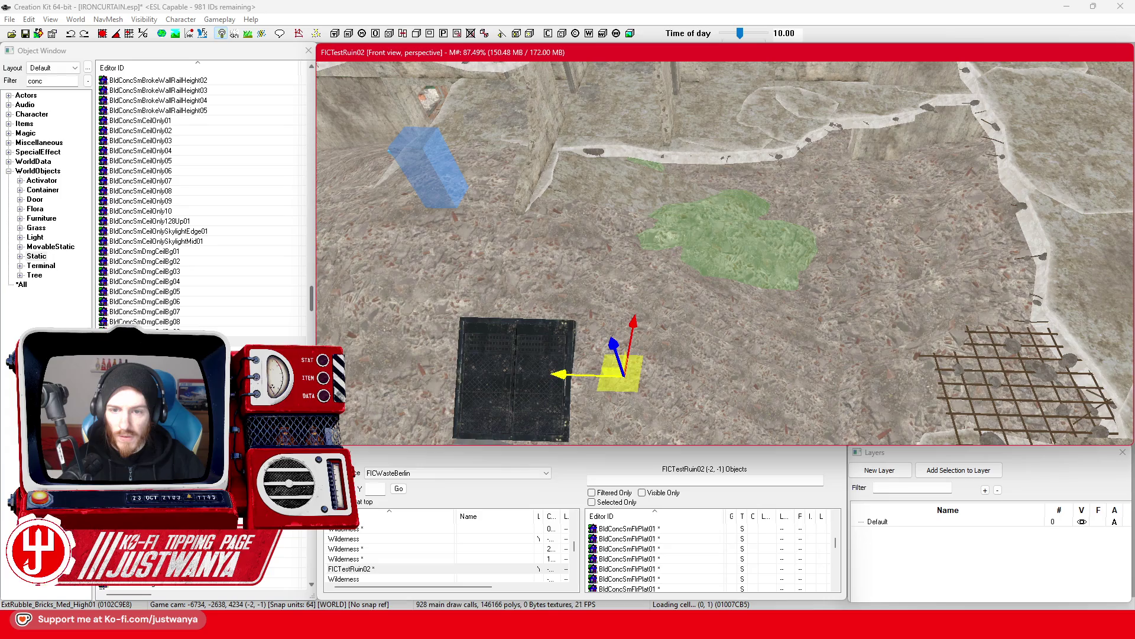
# Orbit around the rubble and box-select the pieces of the whole ruin.
pyautogui.press('shift')
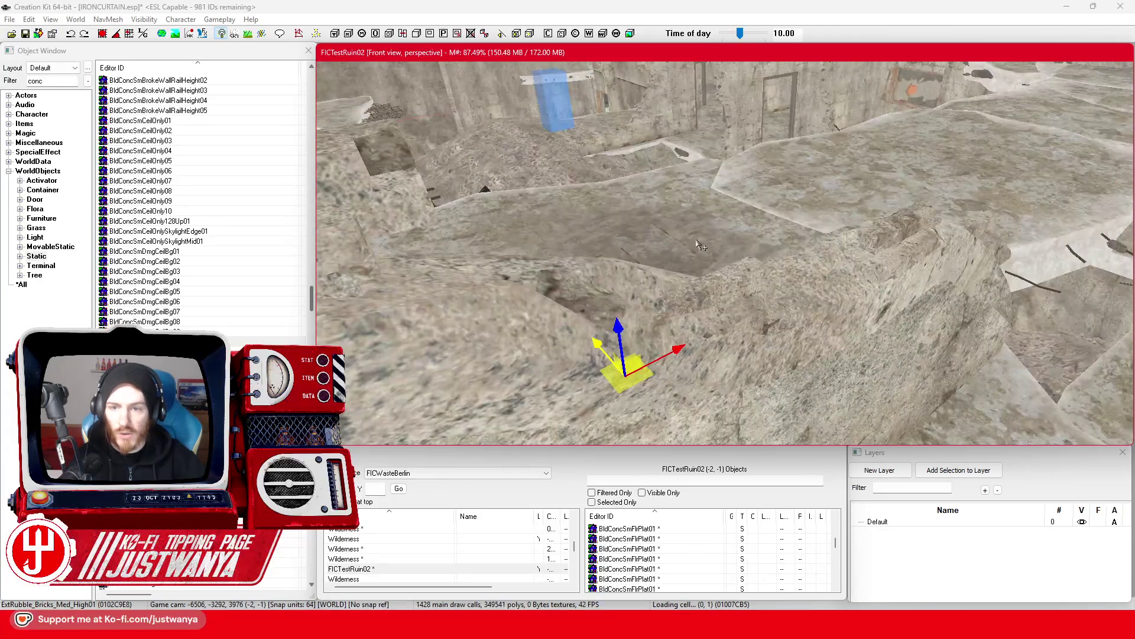
pyautogui.press('shift')
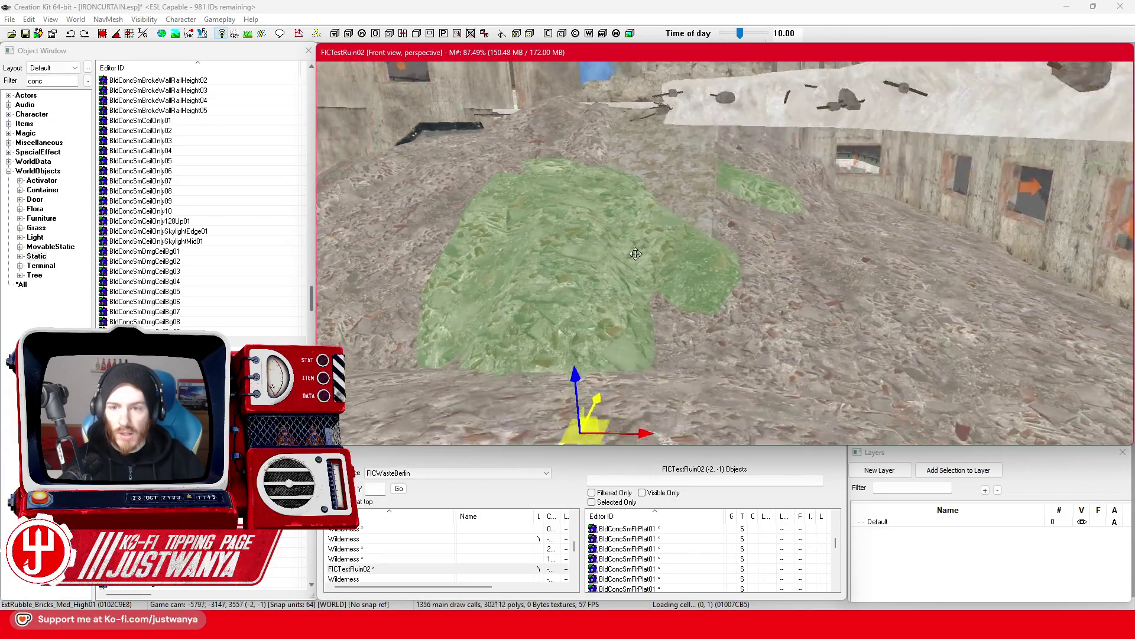
pyautogui.press('shift')
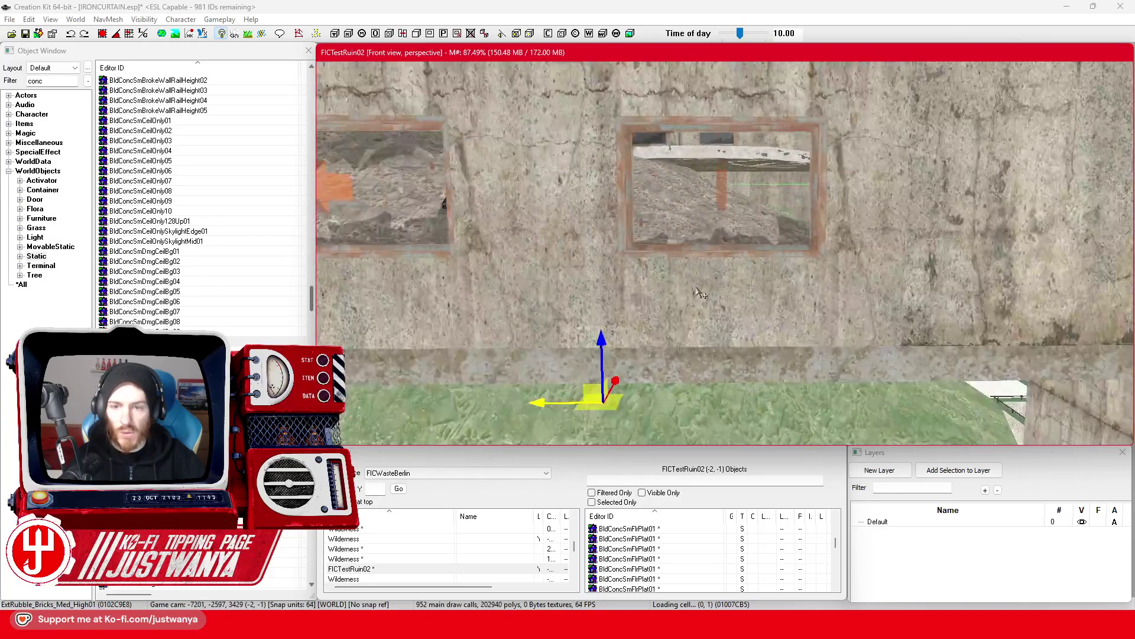
pyautogui.scroll(-10, 700, 291)
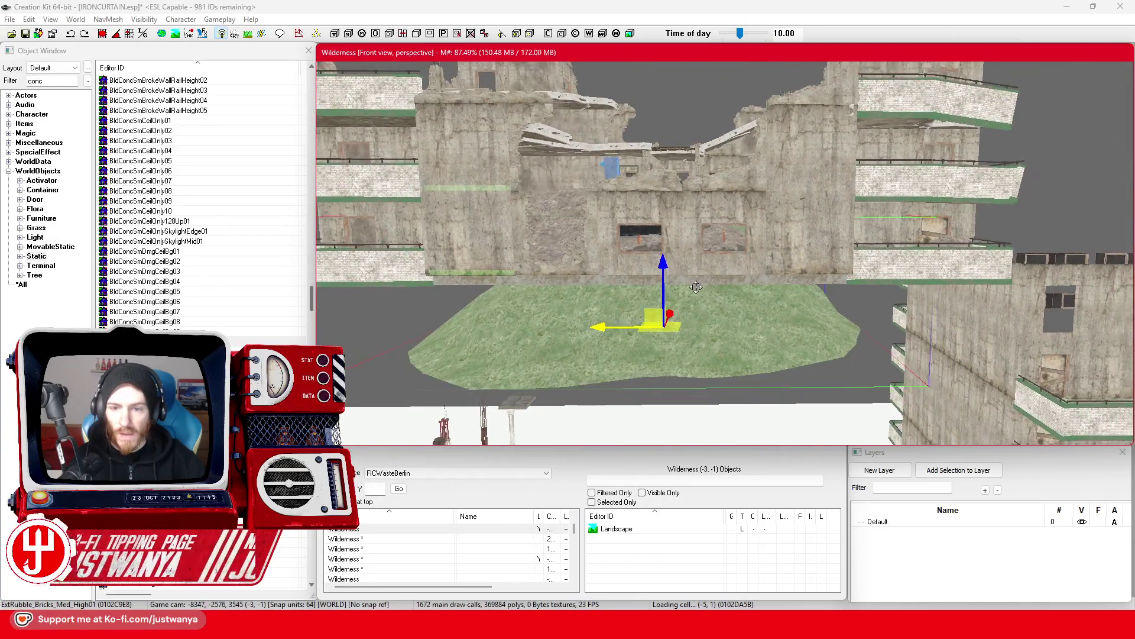
pyautogui.press('shift')
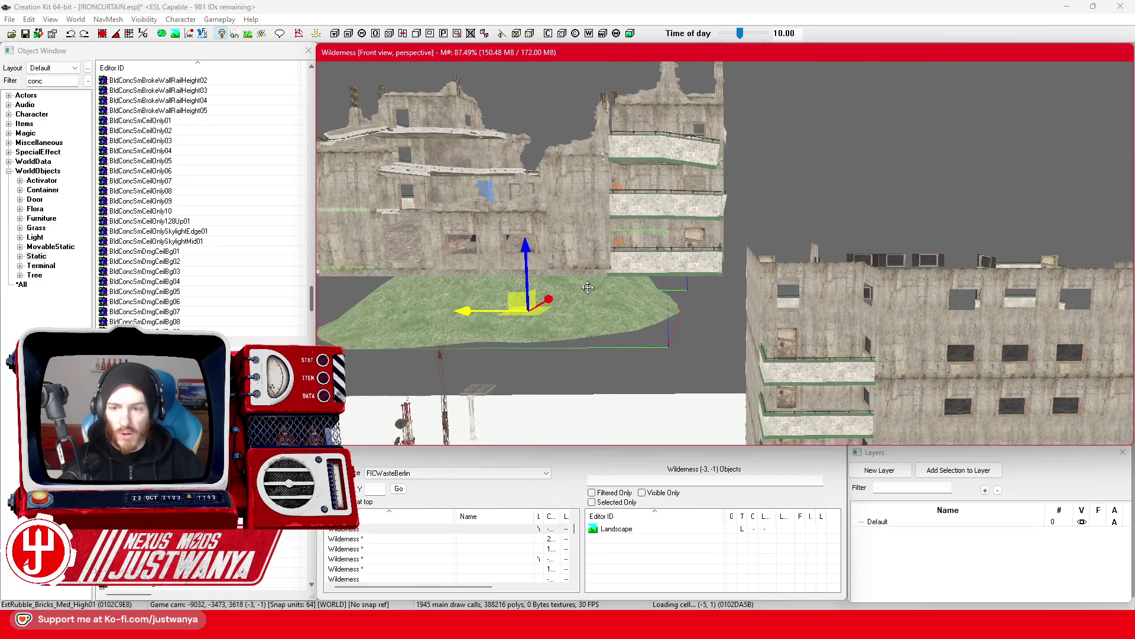
pyautogui.press('shift')
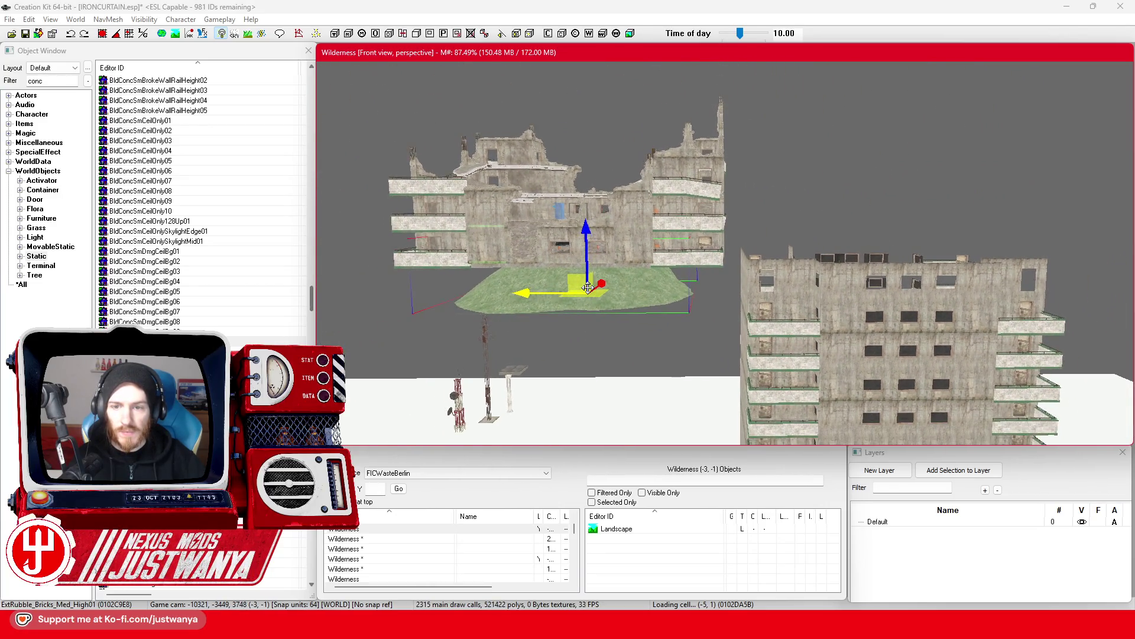
pyautogui.moveTo(729, 76)
pyautogui.mouseDown()
pyautogui.moveTo(654, 279)
pyautogui.moveTo(389, 342)
pyautogui.mouseUp()
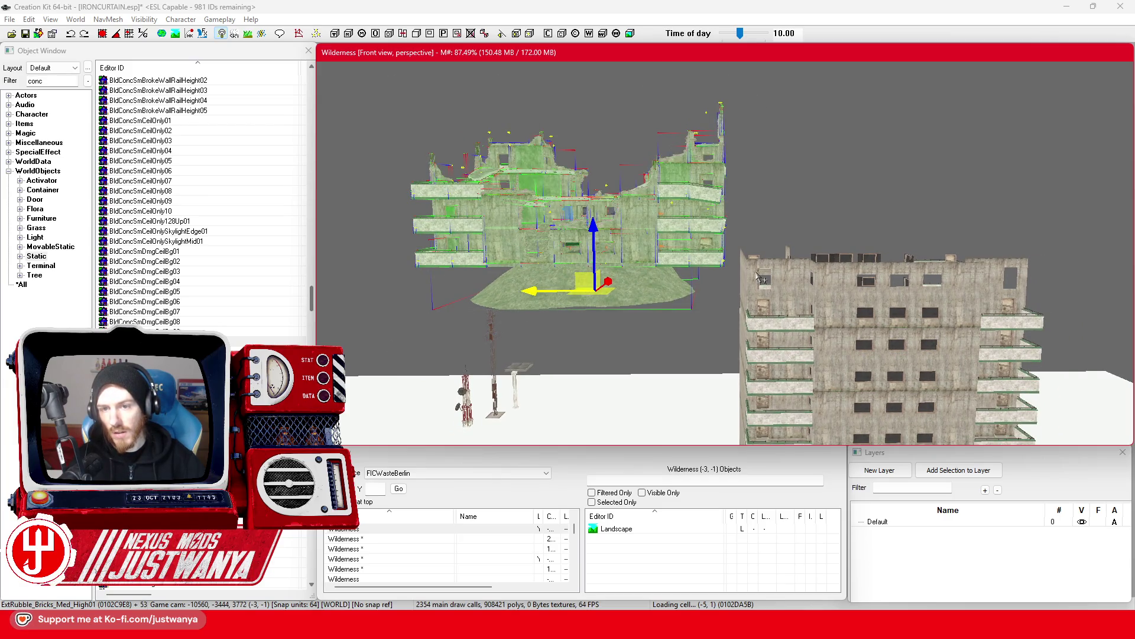
# Finish the box selection and add a concrete wall and the upper-right walls.
pyautogui.press('shift')
pyautogui.press('shift')
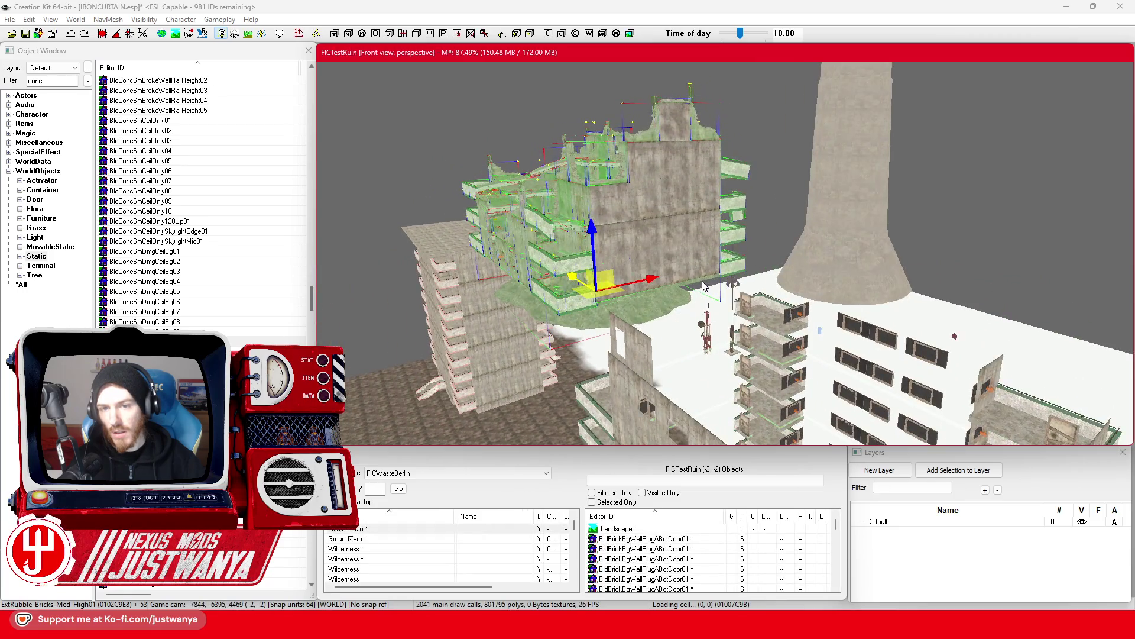
pyautogui.scroll(5, 713, 288)
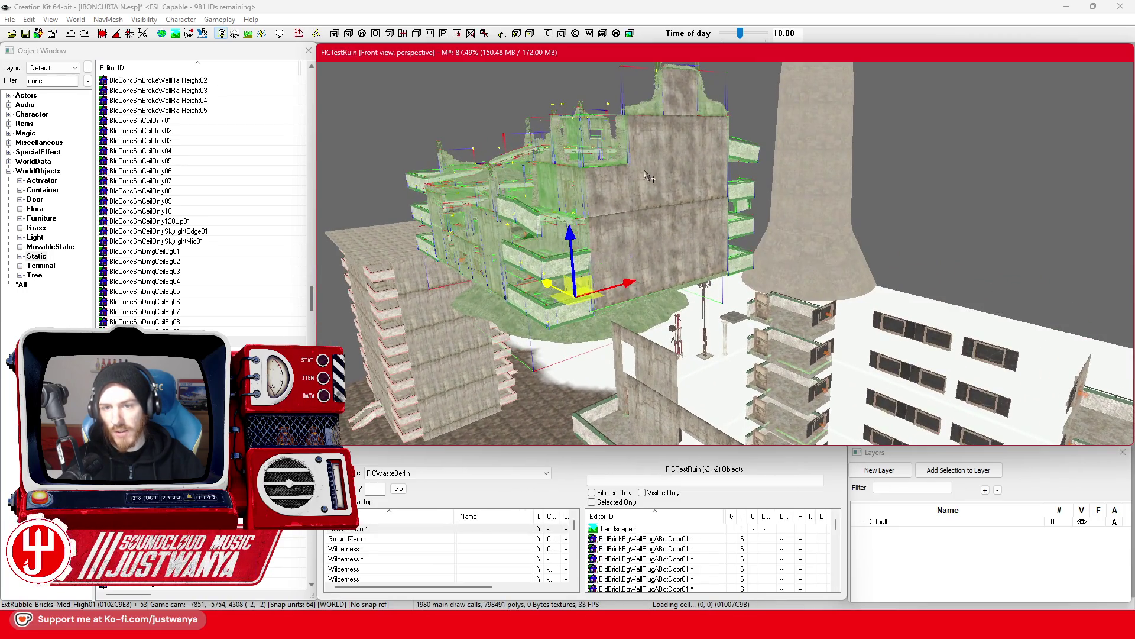
pyautogui.keyDown('ctrl'); pyautogui.click(644, 157); pyautogui.keyUp('ctrl')
pyautogui.keyDown('ctrl'); pyautogui.click(695, 150); pyautogui.keyUp('ctrl')
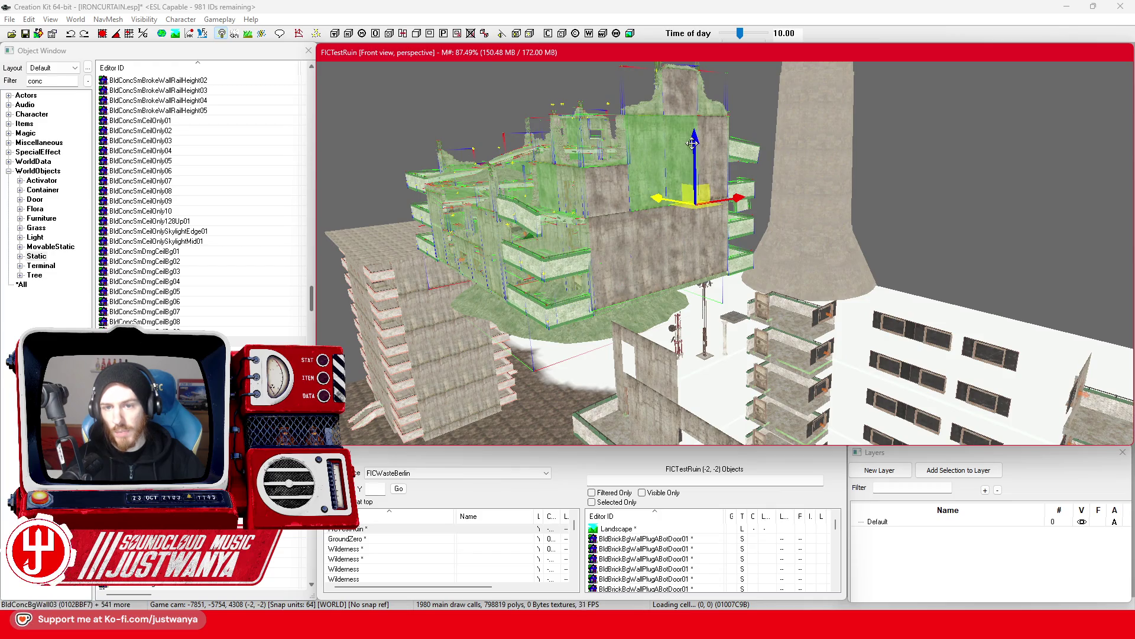
pyautogui.keyDown('ctrl'); pyautogui.click(698, 163); pyautogui.keyUp('ctrl')
pyautogui.keyDown('ctrl'); pyautogui.click(702, 176); pyautogui.keyUp('ctrl')
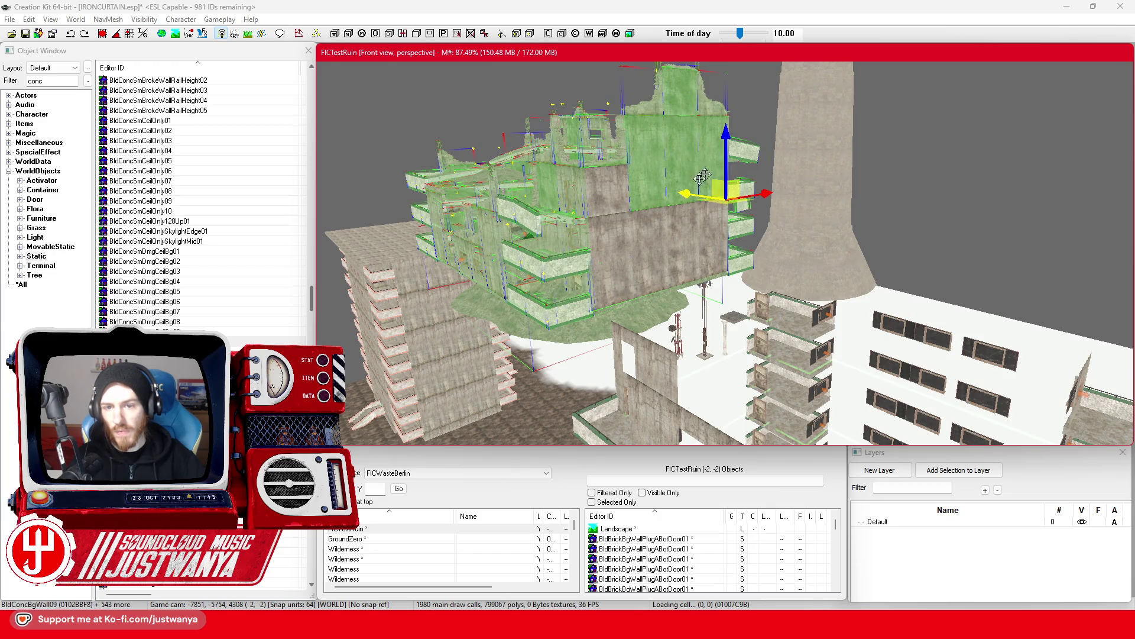
# Add the central walls, then drag the whole ruin group onto open ground.
pyautogui.keyDown('ctrl'); pyautogui.click(610, 203); pyautogui.keyUp('ctrl')
pyautogui.keyDown('ctrl'); pyautogui.click(629, 284); pyautogui.keyUp('ctrl')
pyautogui.keyDown('ctrl'); pyautogui.click(662, 261); pyautogui.keyUp('ctrl')
pyautogui.keyDown('ctrl'); pyautogui.click(709, 269); pyautogui.keyUp('ctrl')
pyautogui.keyDown('ctrl'); pyautogui.click(716, 261); pyautogui.keyUp('ctrl')
pyautogui.moveTo(759, 269)
pyautogui.mouseDown()
pyautogui.moveTo(422, 370)
pyautogui.moveTo(567, 343)
pyautogui.moveTo(840, 190)
pyautogui.moveTo(876, 222)
pyautogui.moveTo(760, 218)
pyautogui.moveTo(681, 253)
pyautogui.moveTo(724, 254)
pyautogui.moveTo(732, 238)
pyautogui.moveTo(769, 260)
pyautogui.moveTo(795, 243)
pyautogui.moveTo(858, 242)
pyautogui.moveTo(438, 272)
pyautogui.moveTo(566, 245)
pyautogui.moveTo(523, 246)
pyautogui.moveTo(710, 296)
pyautogui.moveTo(676, 358)
pyautogui.mouseUp()
pyautogui.scroll(5, 676, 357)
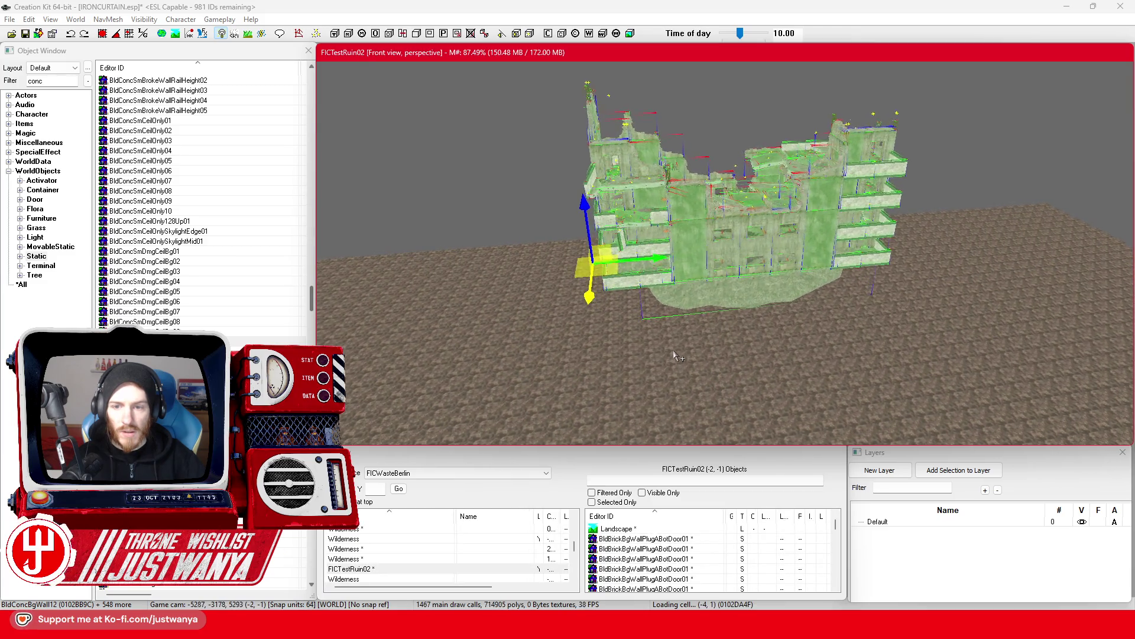
# Reselect the whole ruined building with its ground pad and drag a copy to the left.
pyautogui.scroll(3, 674, 355)
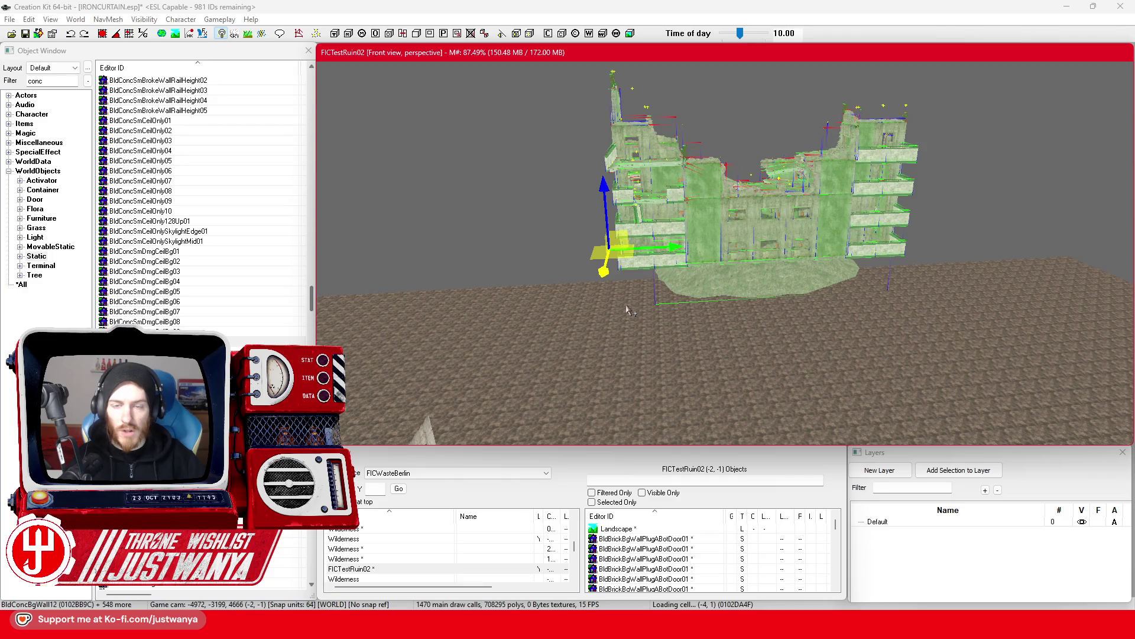
pyautogui.scroll(4, 627, 308)
pyautogui.moveTo(646, 311)
pyautogui.mouseDown()
pyautogui.moveTo(769, 304)
pyautogui.moveTo(755, 322)
pyautogui.moveTo(686, 324)
pyautogui.moveTo(716, 331)
pyautogui.mouseUp()
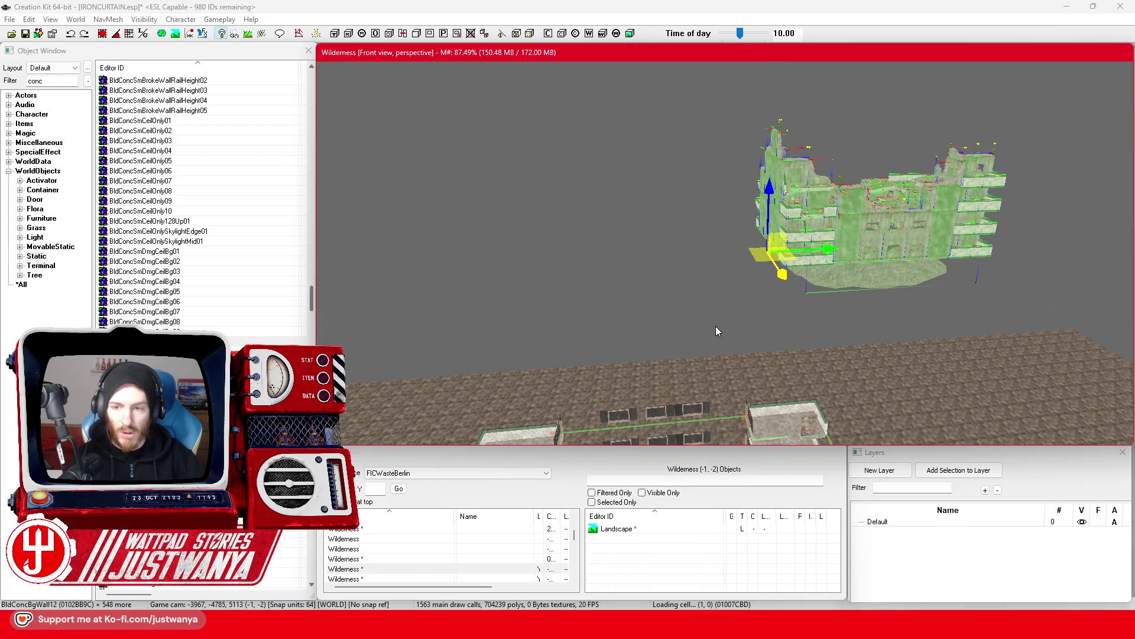
pyautogui.click(715, 327)
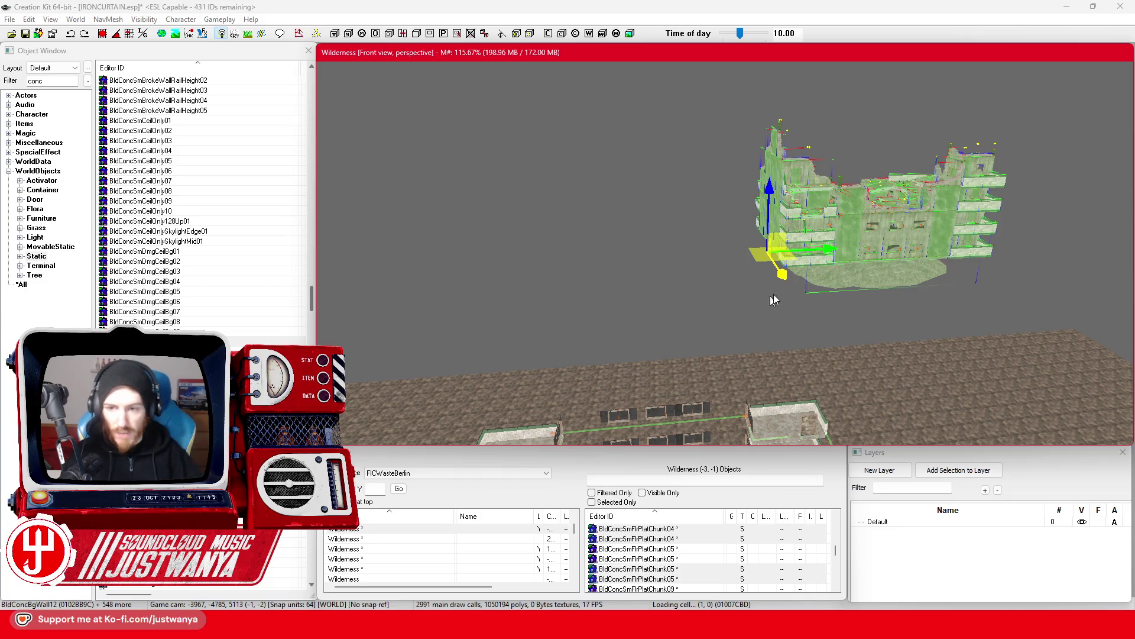
pyautogui.click(814, 251)
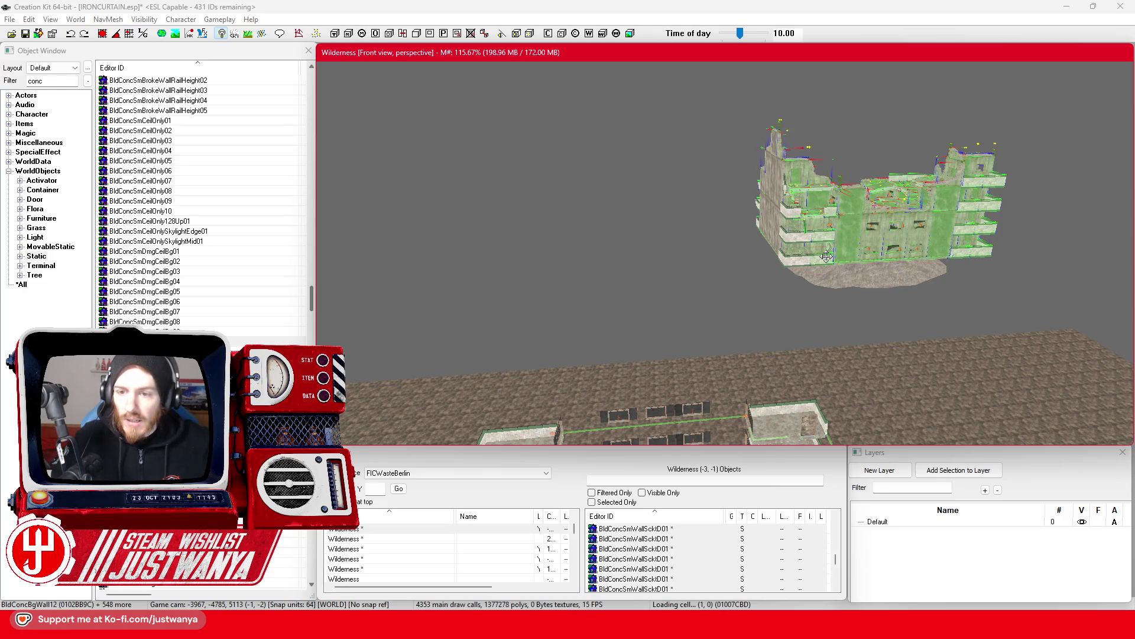
pyautogui.keyDown('ctrl'); pyautogui.click(826, 256); pyautogui.keyUp('ctrl')
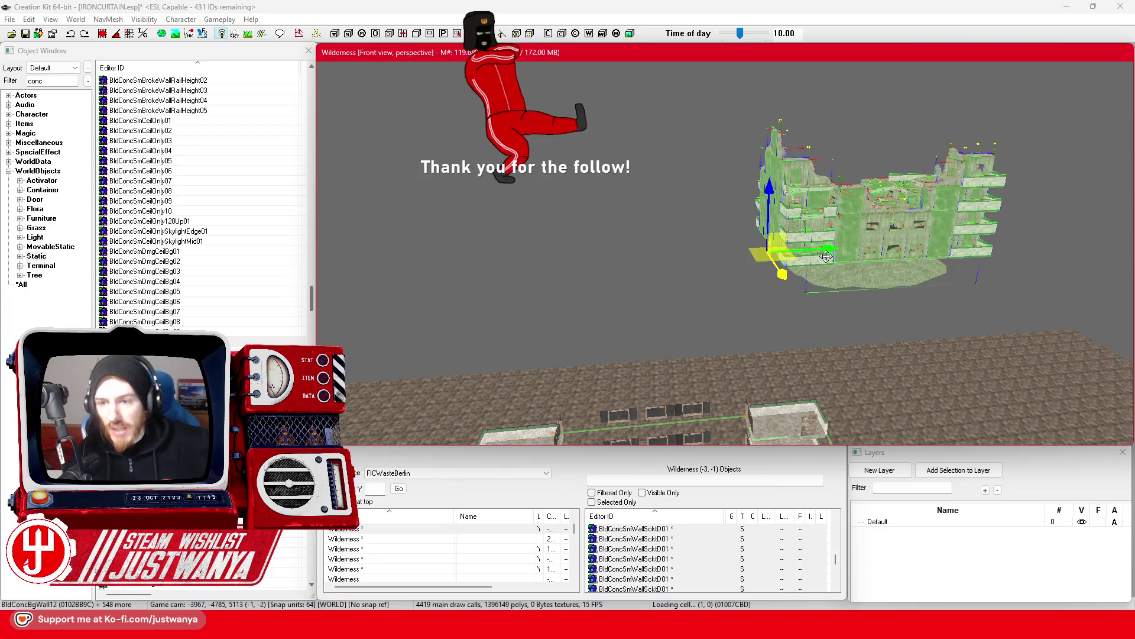
pyautogui.moveTo(826, 257); pyautogui.dragTo(546, 260)
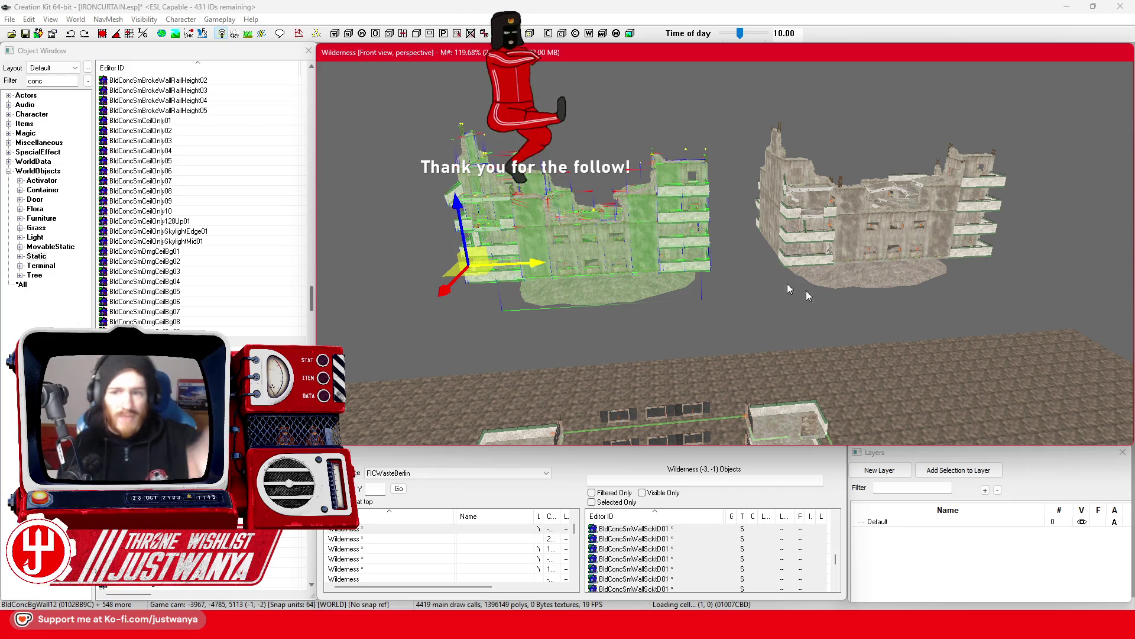
# Slide a balcony rail along the wall, then undo the move.
pyautogui.scroll(5, 845, 305)
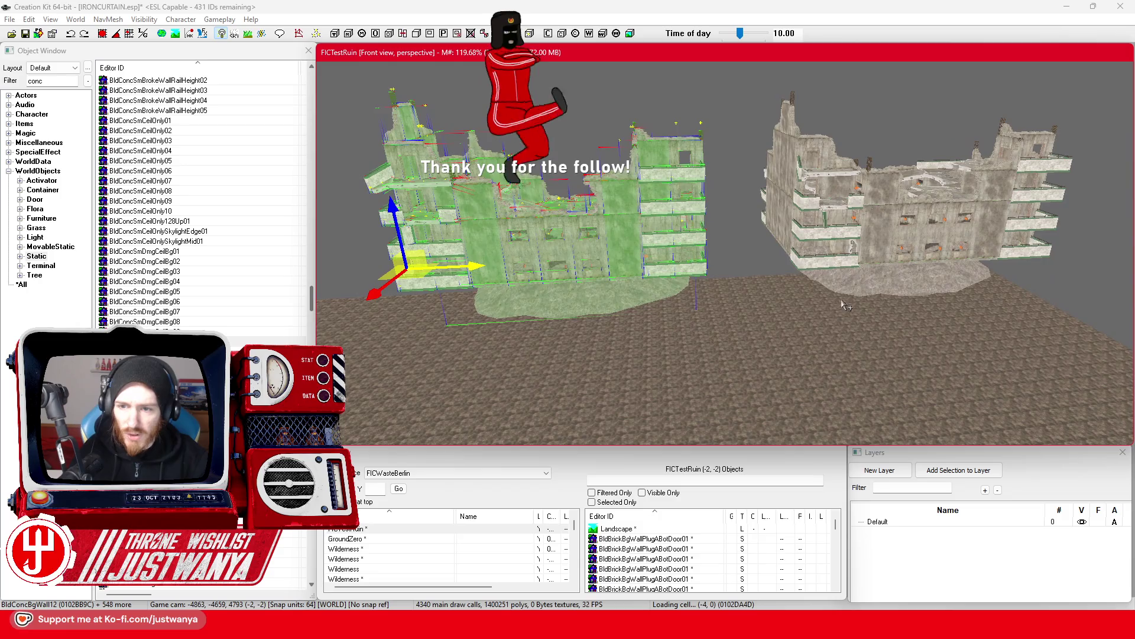
pyautogui.scroll(8, 681, 339)
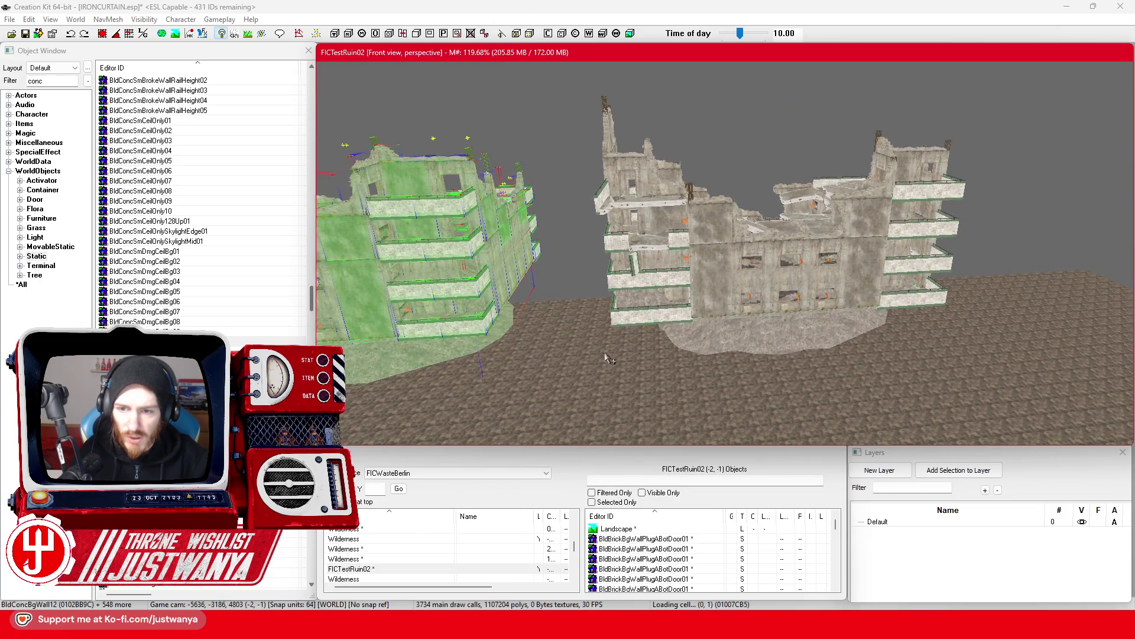
pyautogui.scroll(5, 608, 358)
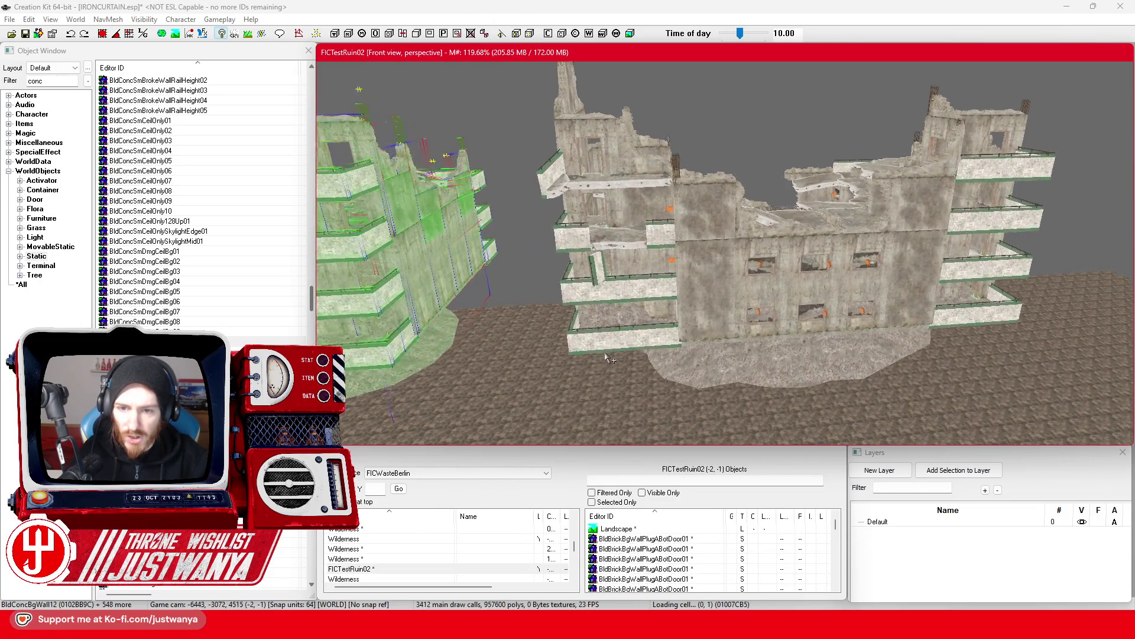
pyautogui.scroll(8, 607, 357)
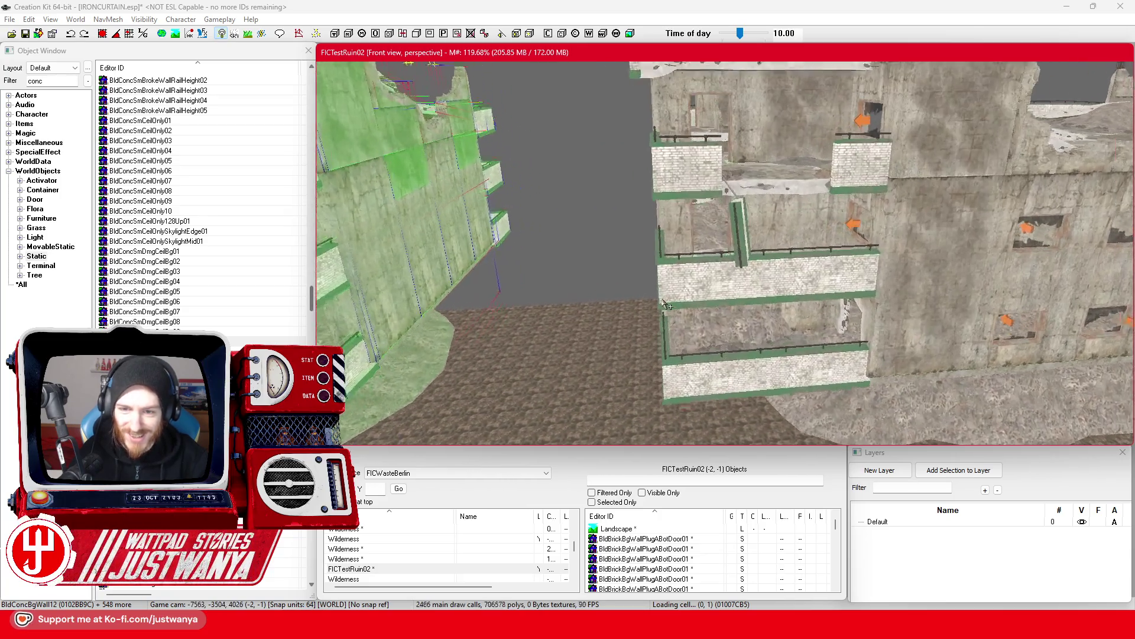
pyautogui.click(667, 305)
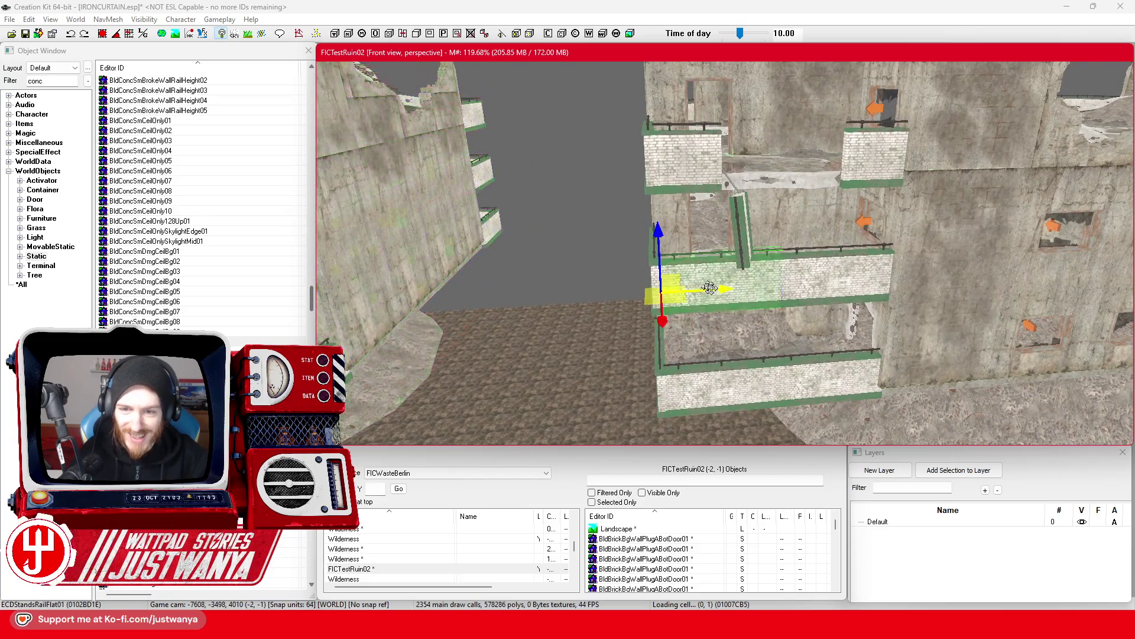
pyautogui.moveTo(667, 306); pyautogui.dragTo(592, 309)
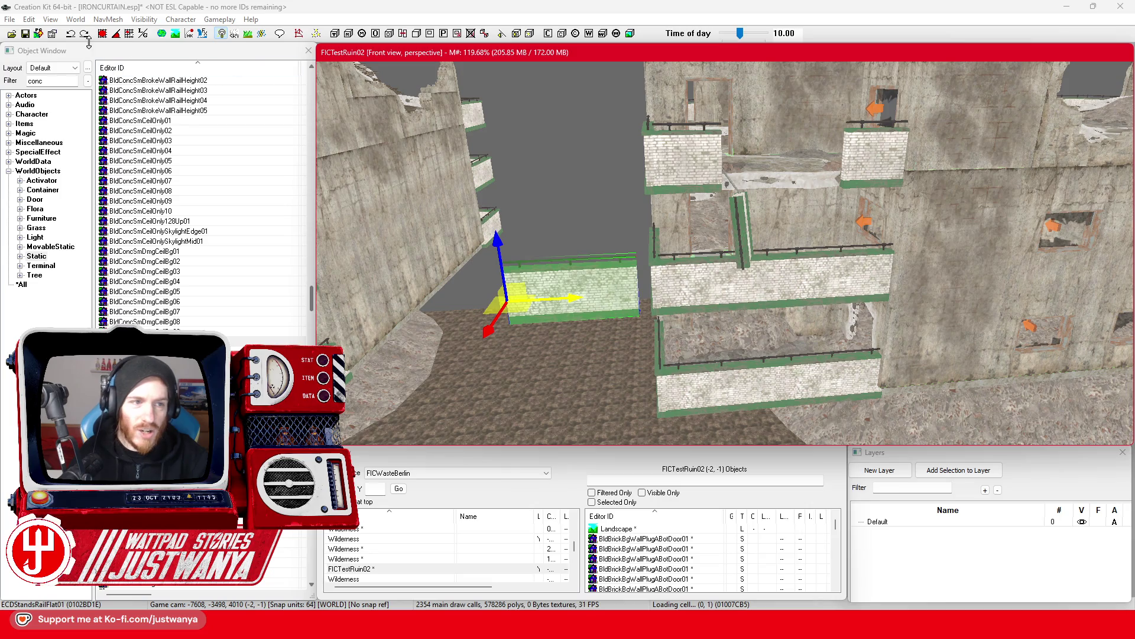
pyautogui.hotkey('ctrl', 'z')
# Box-select the right-hand ruin and delete it.
pyautogui.scroll(-10, 609, 303)
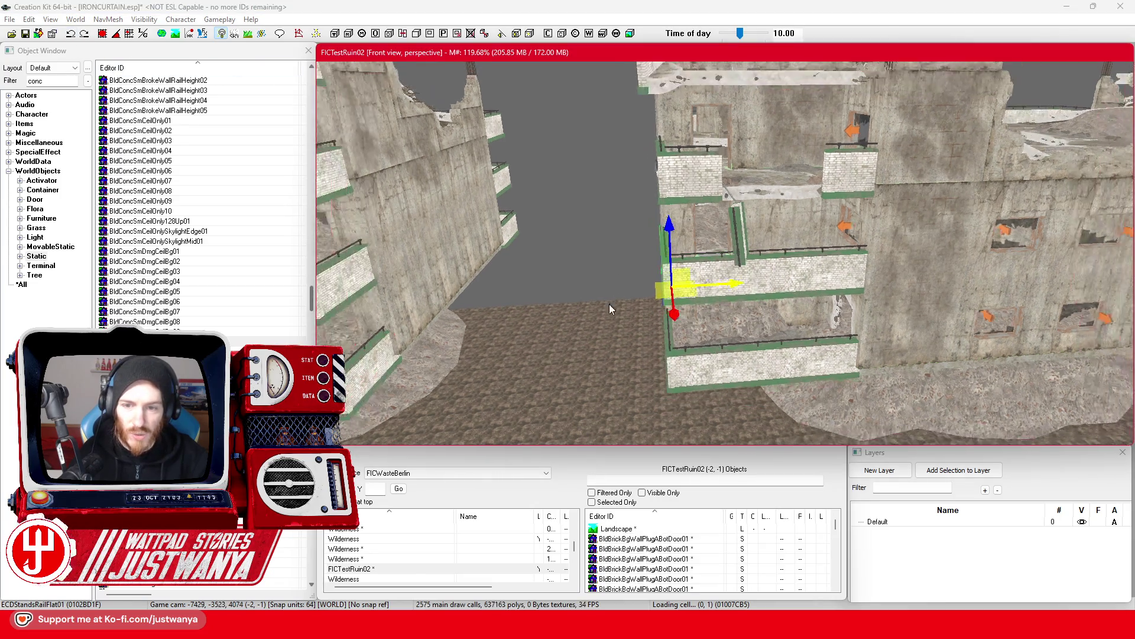
pyautogui.press('shift')
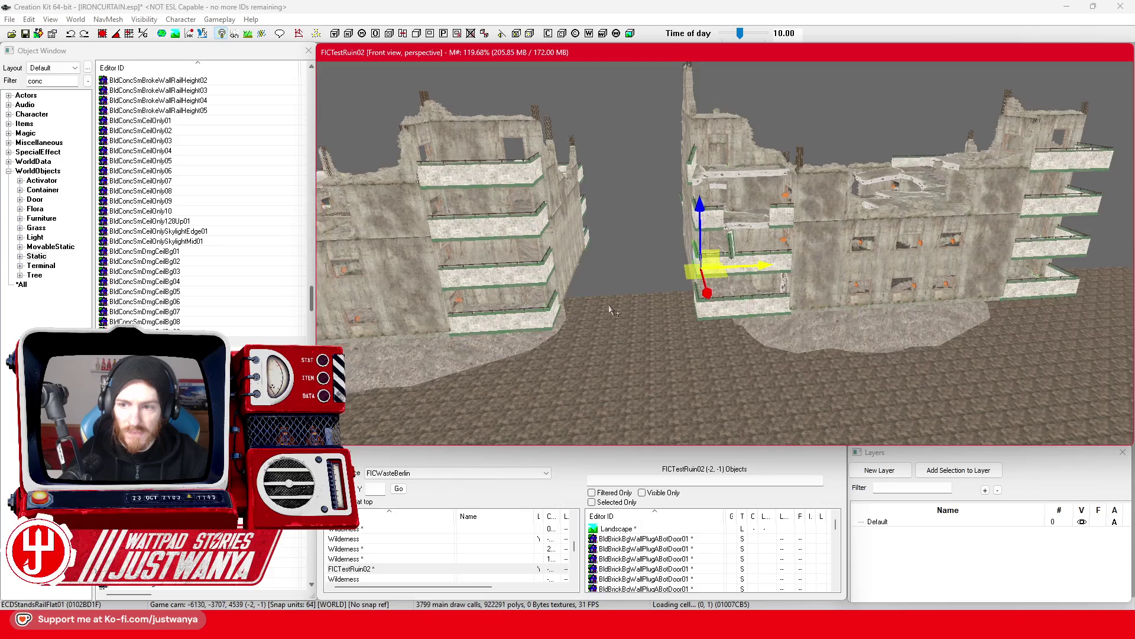
pyautogui.moveTo(667, 94); pyautogui.dragTo(1032, 388)
pyautogui.press('Delete')
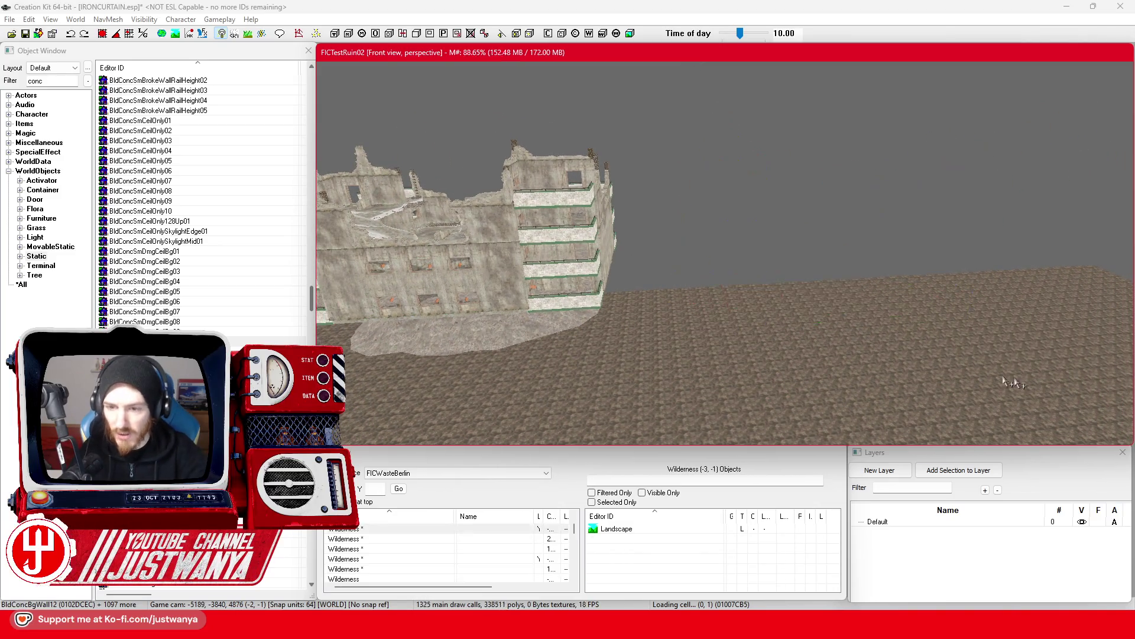
# Duplicate the ruined building off to the right along X and focus the view on the copy.
pyautogui.press('shift')
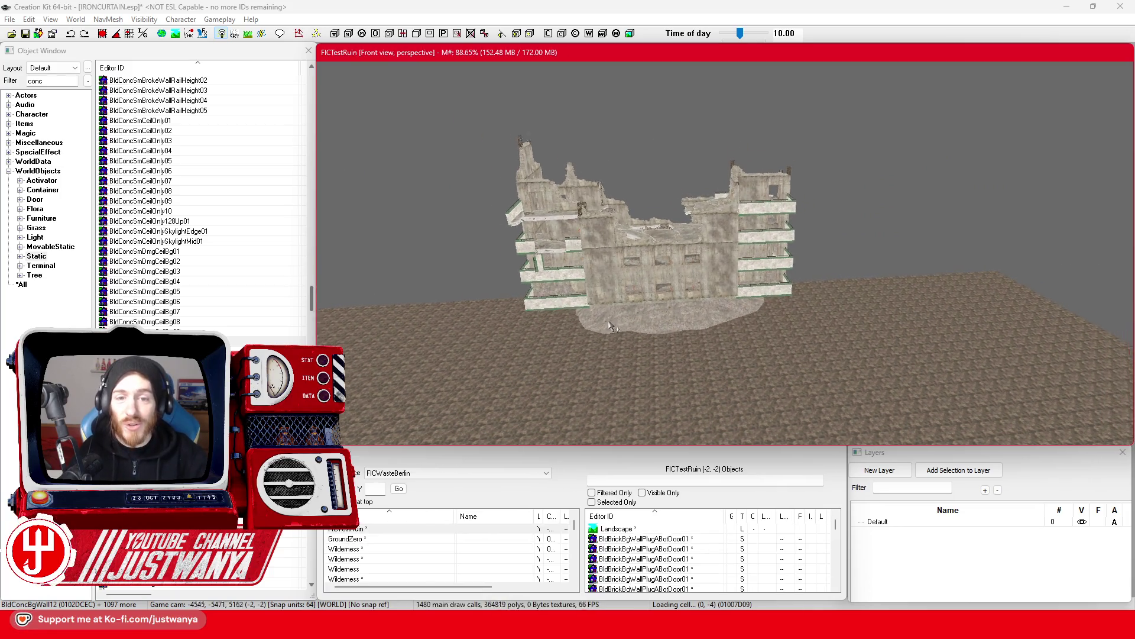
pyautogui.moveTo(452, 112); pyautogui.dragTo(937, 388)
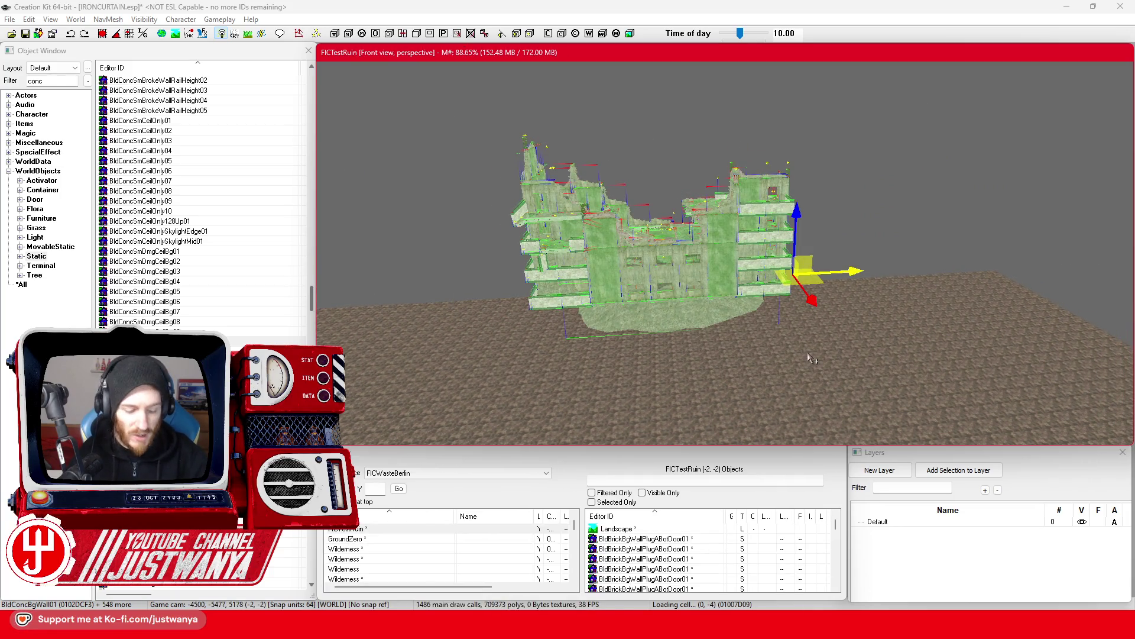
pyautogui.click(850, 278)
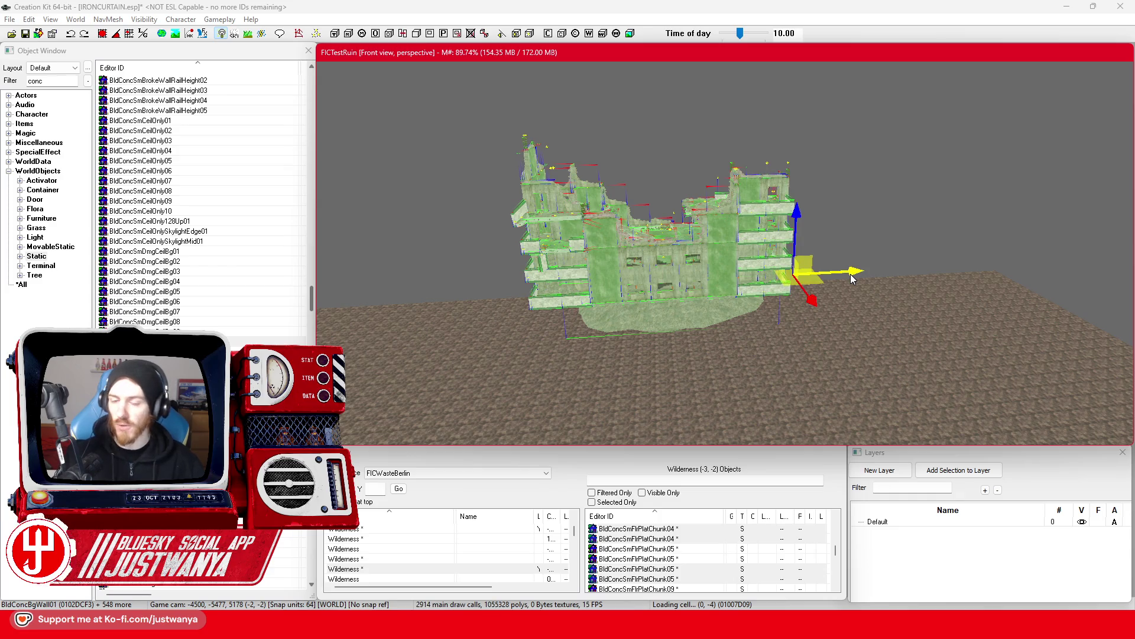
pyautogui.moveTo(869, 272); pyautogui.dragTo(1129, 256)
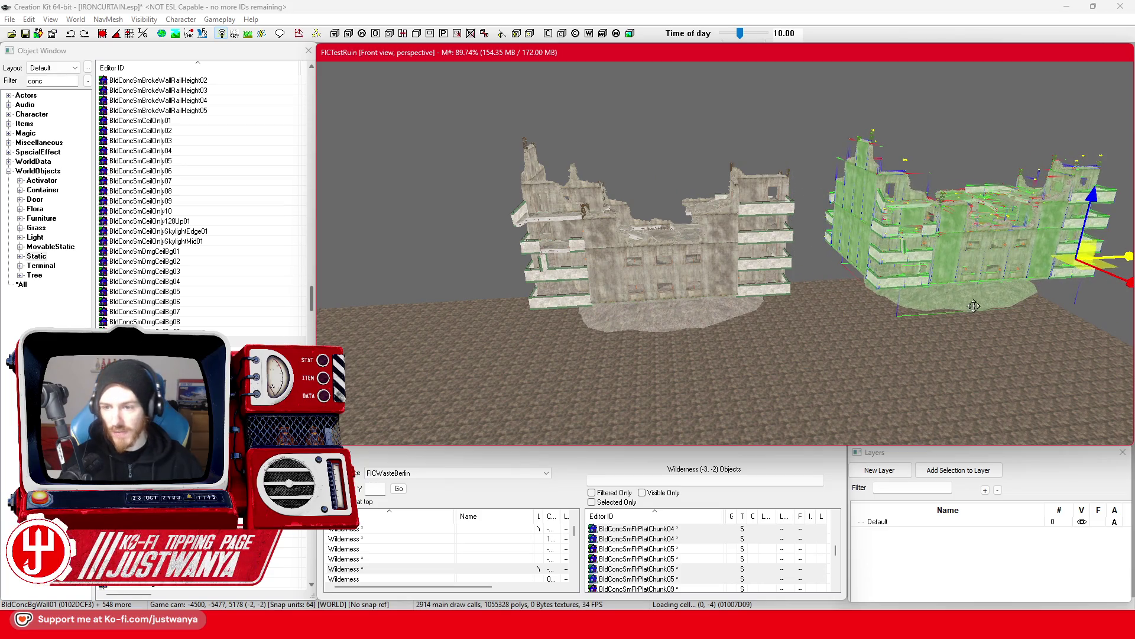
pyautogui.press('f')
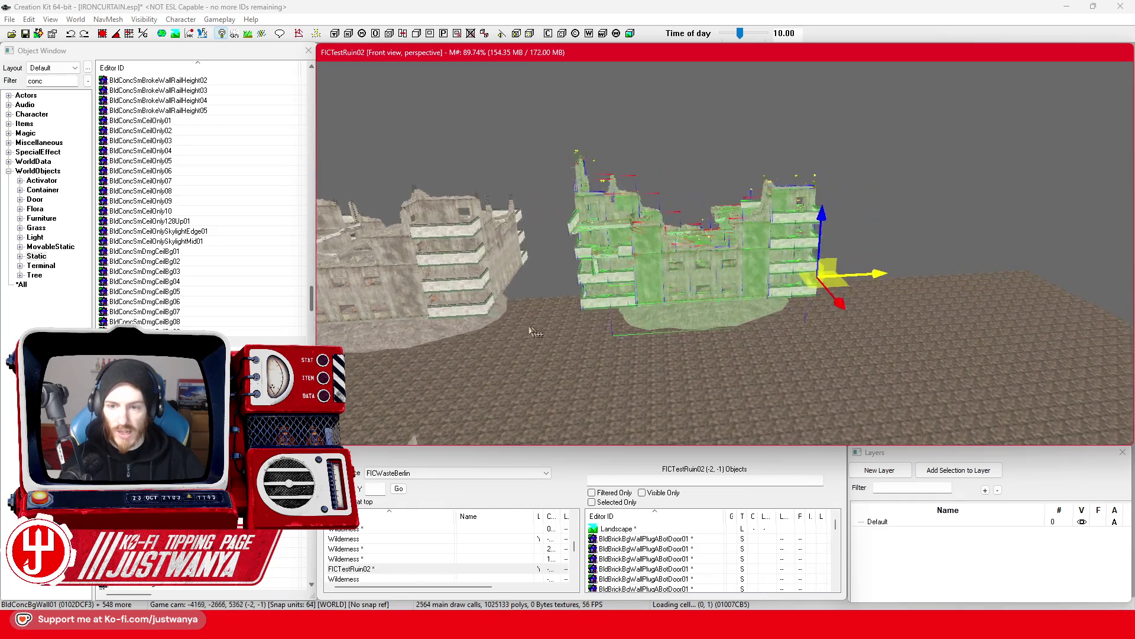
pyautogui.rightClick(694, 277)
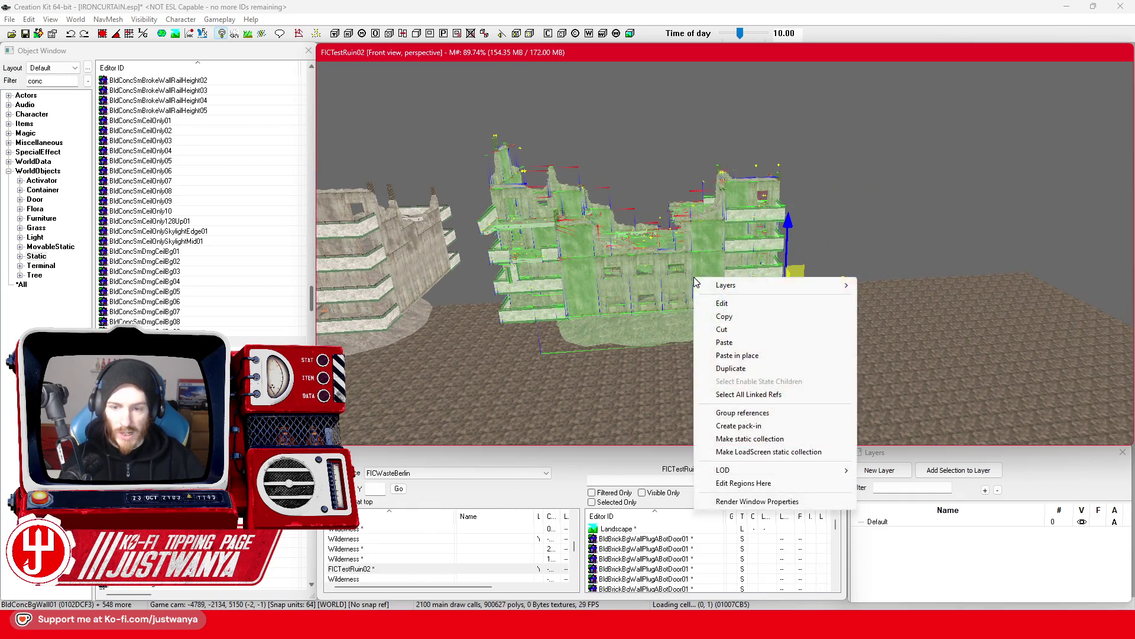
# Make a static collection from the ruin pieces, excluding the invalid RoofHatch01 and COCMarkerHeading references.
pyautogui.click(759, 439)
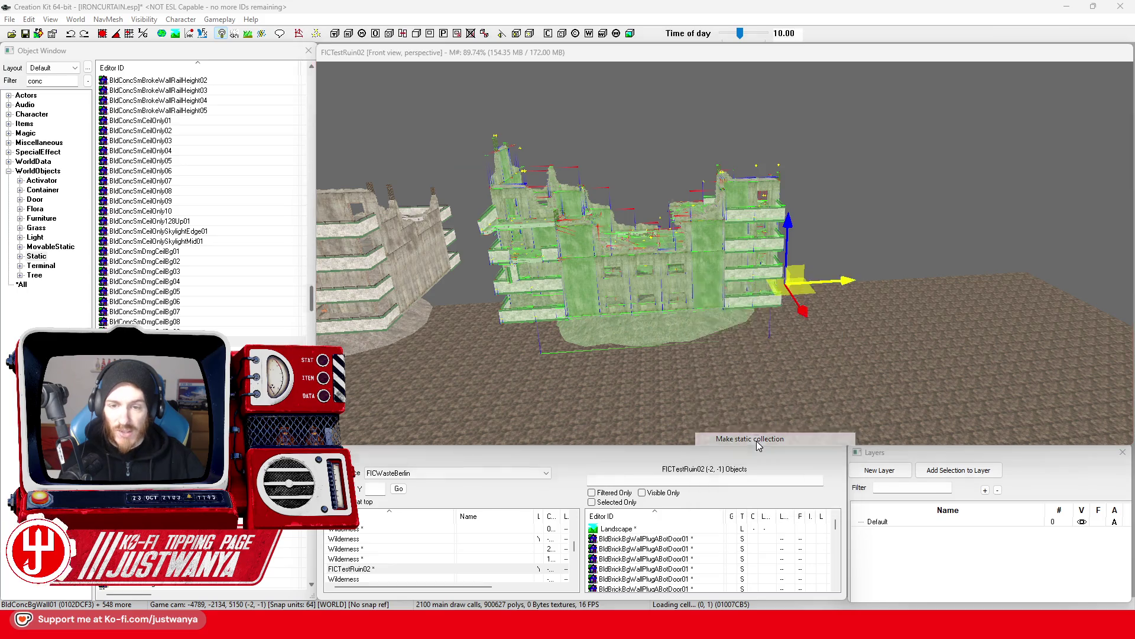
pyautogui.moveTo(606, 169)
pyautogui.mouseDown()
pyautogui.moveTo(783, 148)
pyautogui.moveTo(696, 145)
pyautogui.mouseUp()
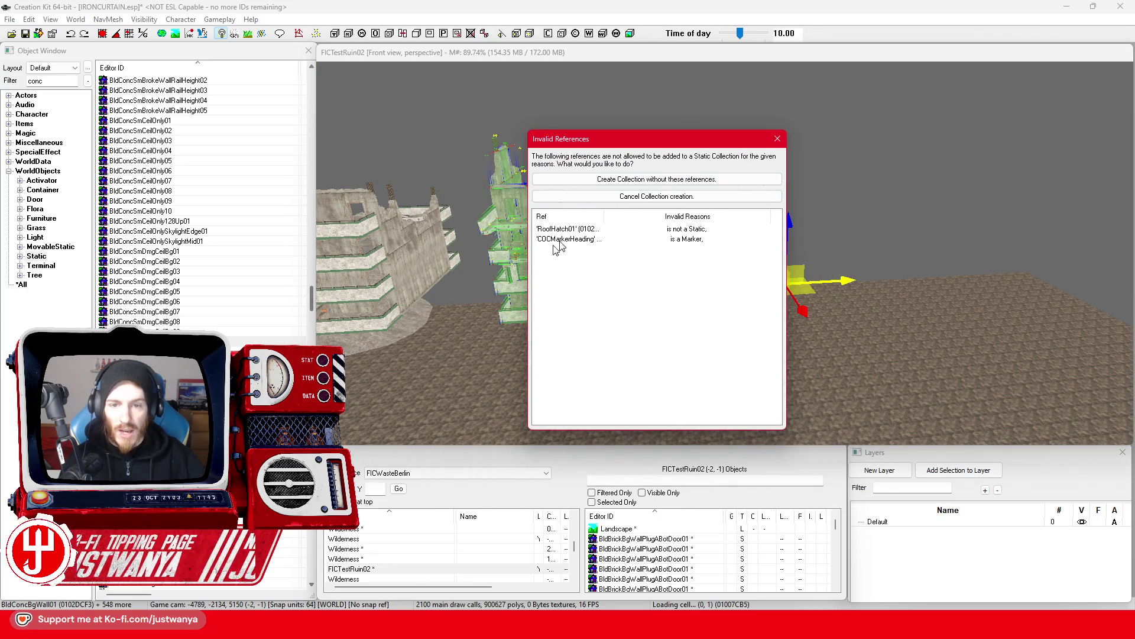
pyautogui.moveTo(604, 218); pyautogui.dragTo(648, 218)
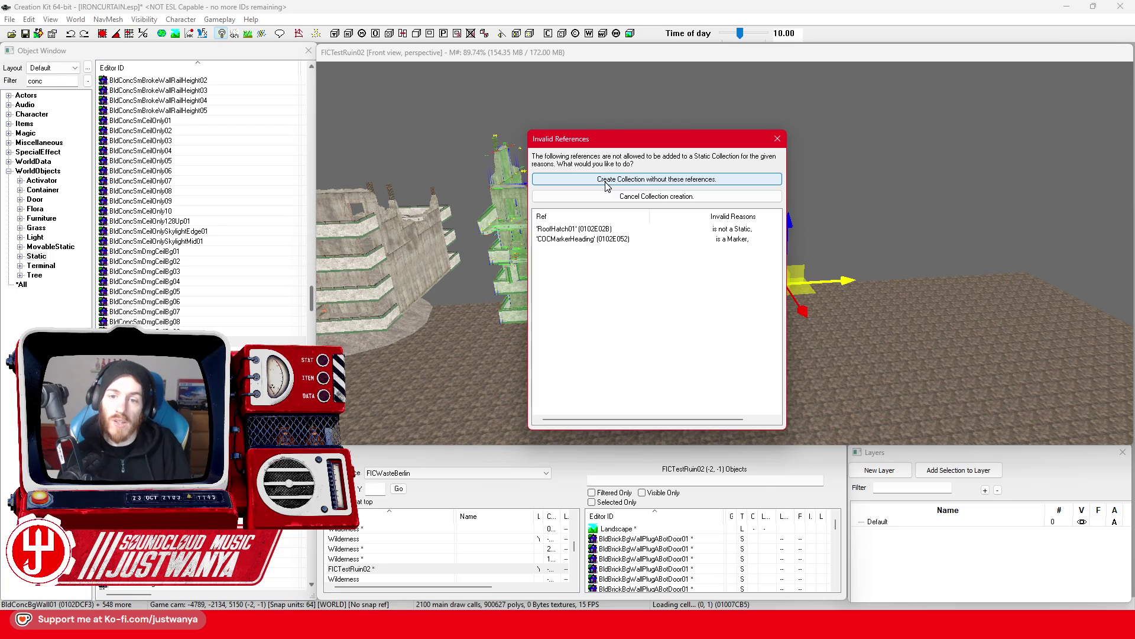
pyautogui.click(654, 180)
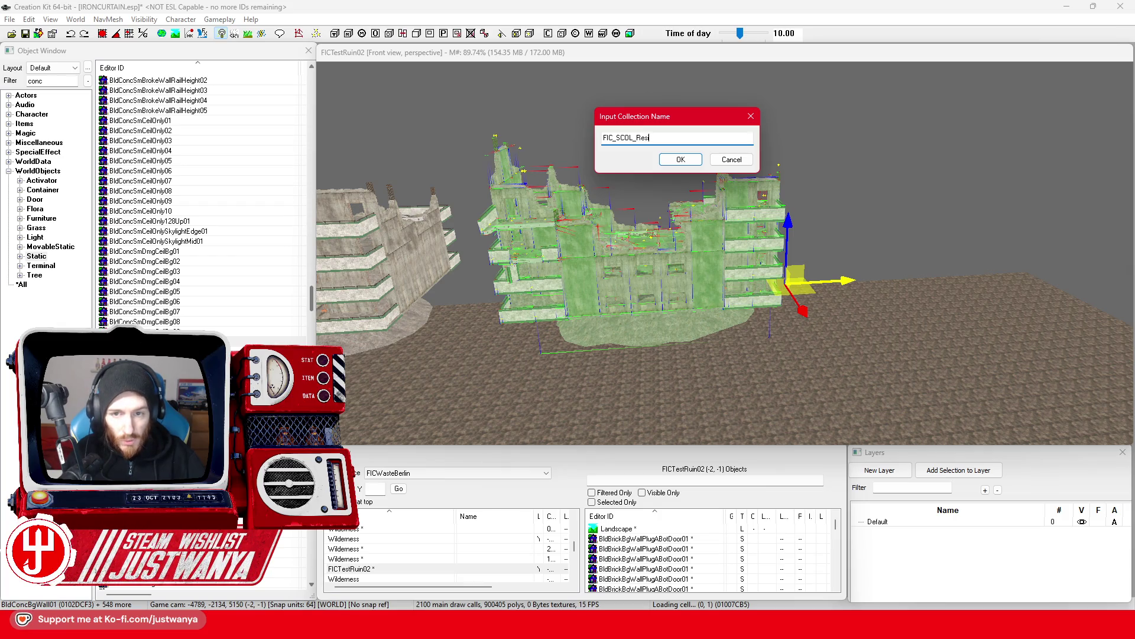
pyautogui.write('FIC_SCOL_Residential')
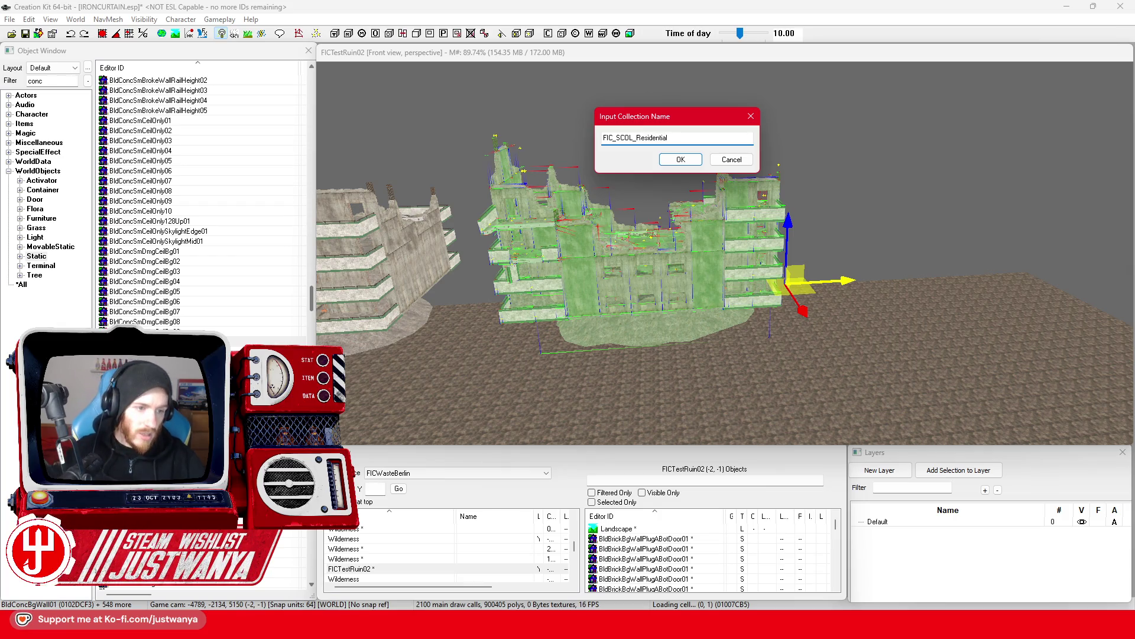
# Filter the Object Window to FIC_SCOL to list the existing collections.
pyautogui.click(18, 85)
pyautogui.write('FIC_SCOL')
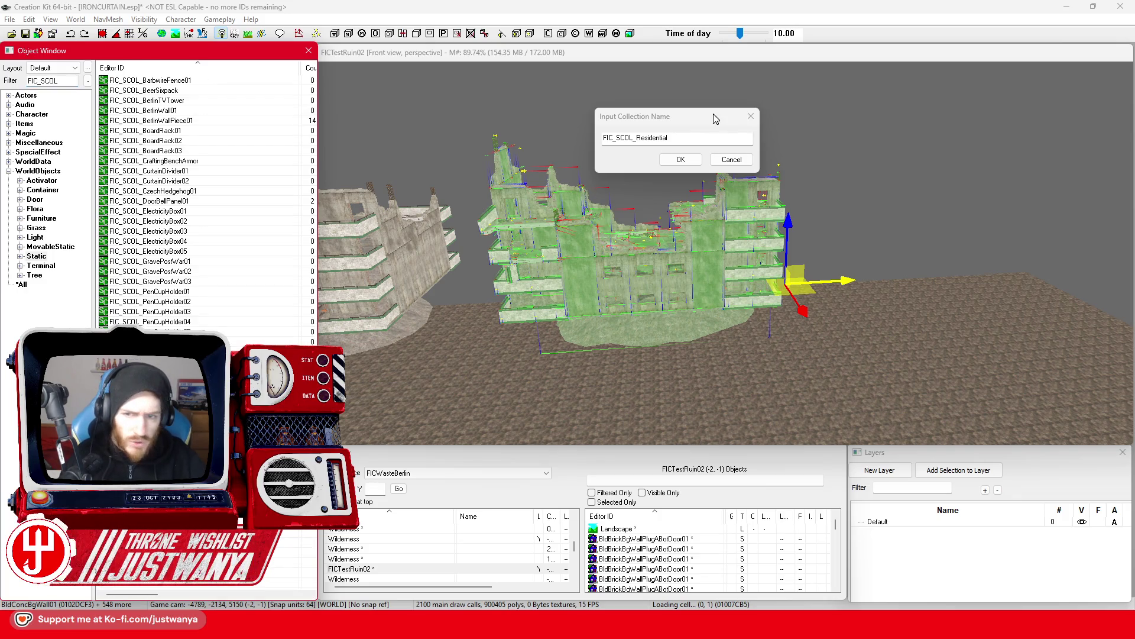
pyautogui.click(667, 137)
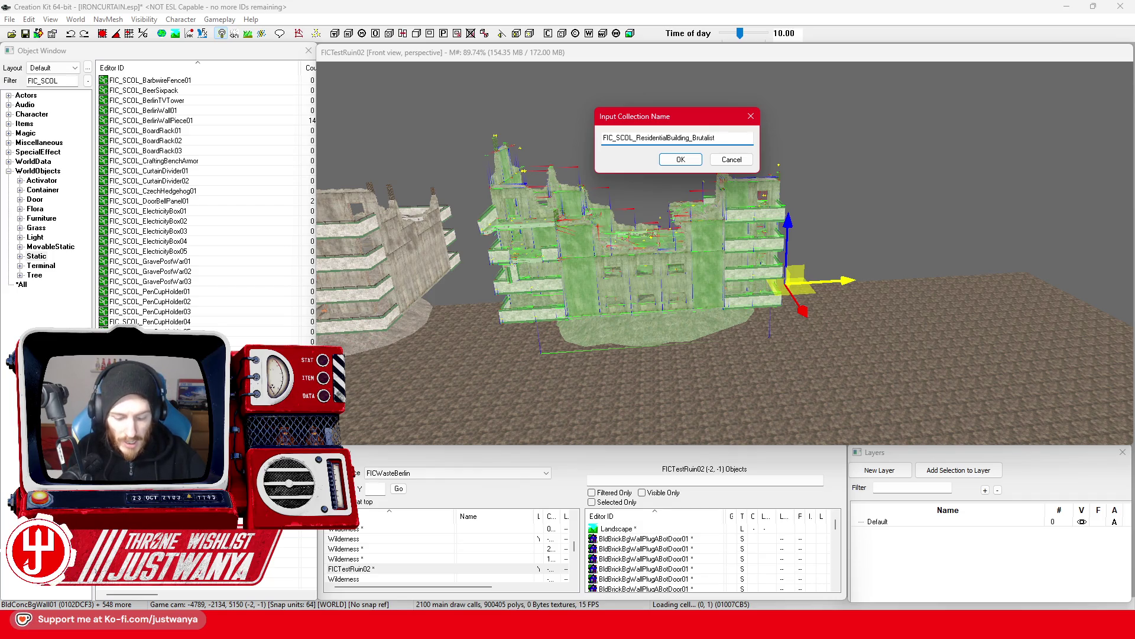
# Name the collection FIC_SCOL_ResidentialBuilding_Brutalist_ModuleRuin01 and confirm it.
pyautogui.write('_RuinModul')
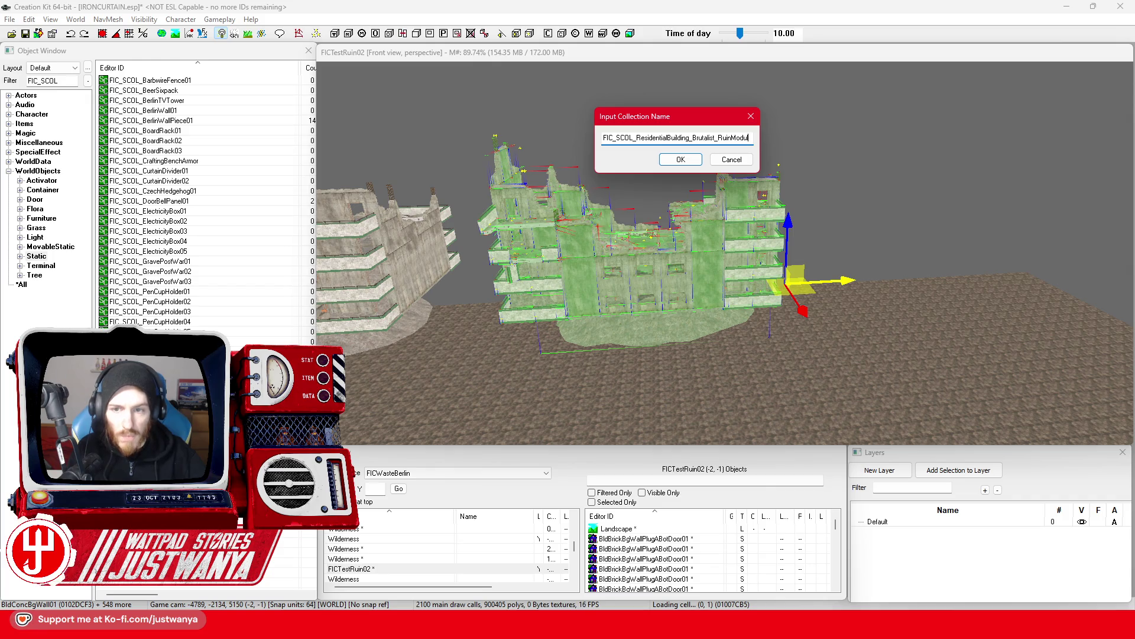
pyautogui.press('BackSpace')
pyautogui.press('BackSpace')
pyautogui.press('BackSpace')
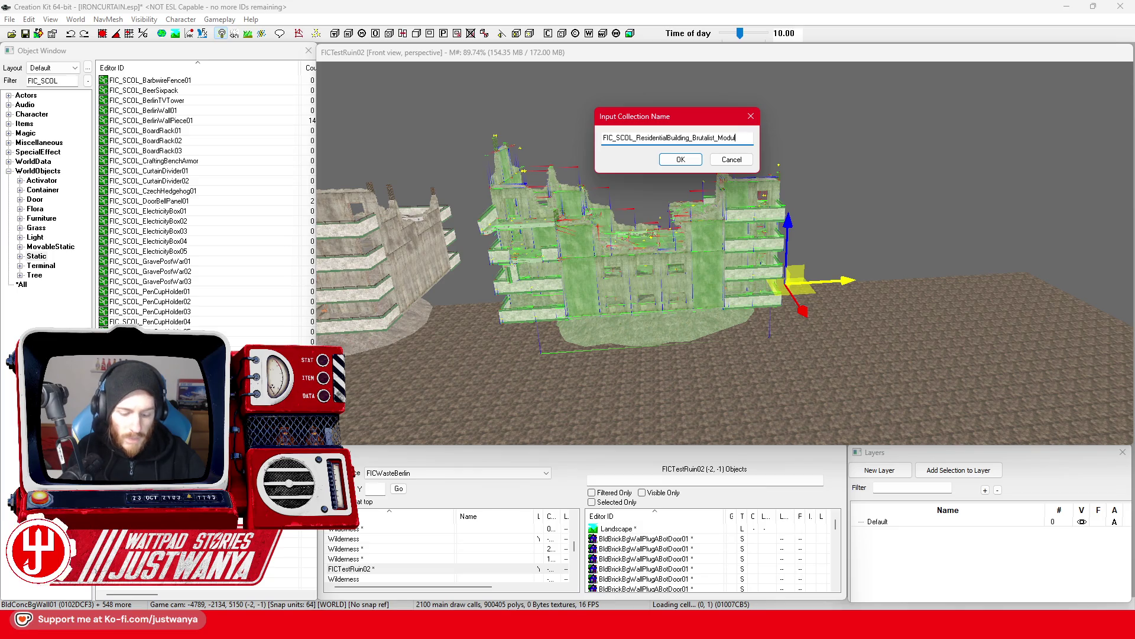
pyautogui.write('01')
pyautogui.hotkey('ctrl', 'a')
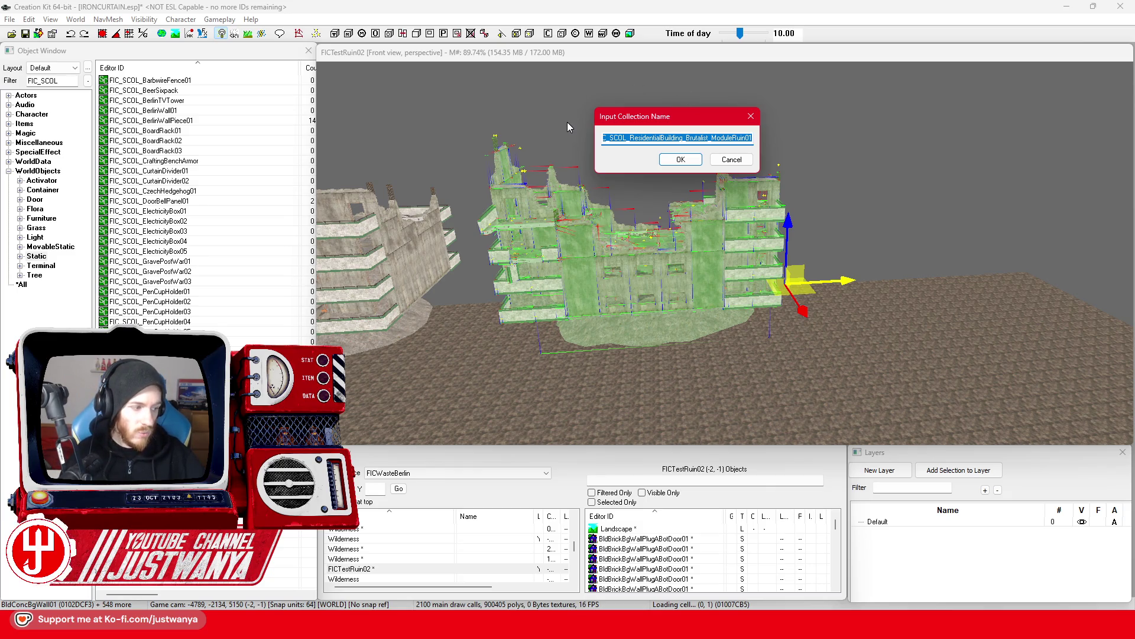
pyautogui.click(681, 159)
pyautogui.hotkey('ctrl', 'v')
# Give the new collection reference the FIC_MatSwap_Brick_to_ConcretePostWar material swap.
pyautogui.click(408, 113)
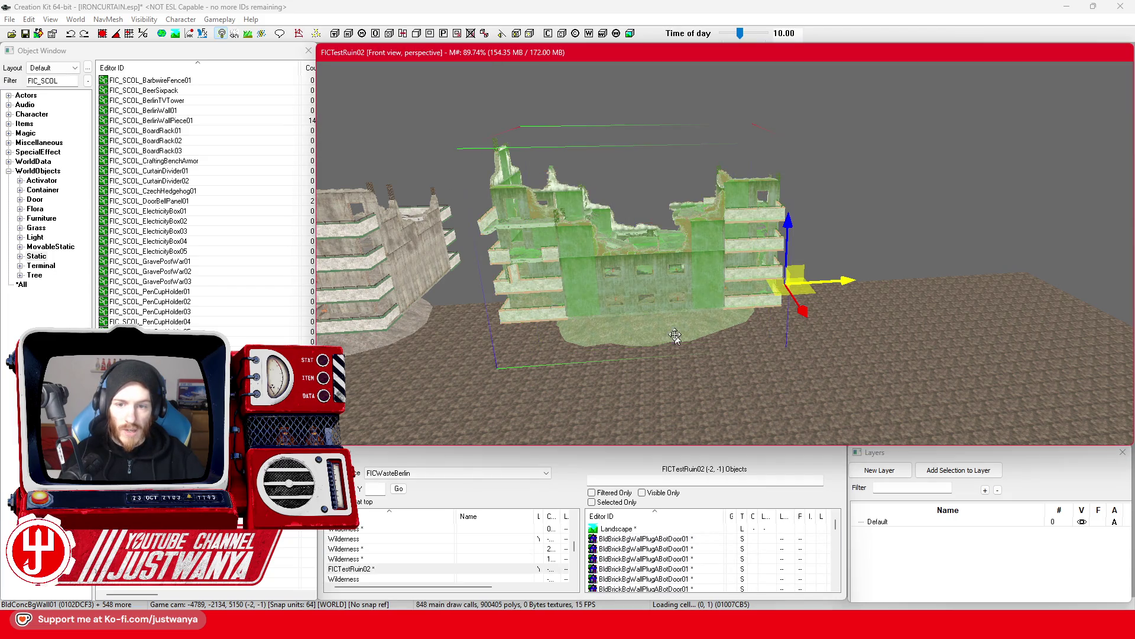
pyautogui.scroll(-3, 676, 334)
pyautogui.doubleClick(694, 272)
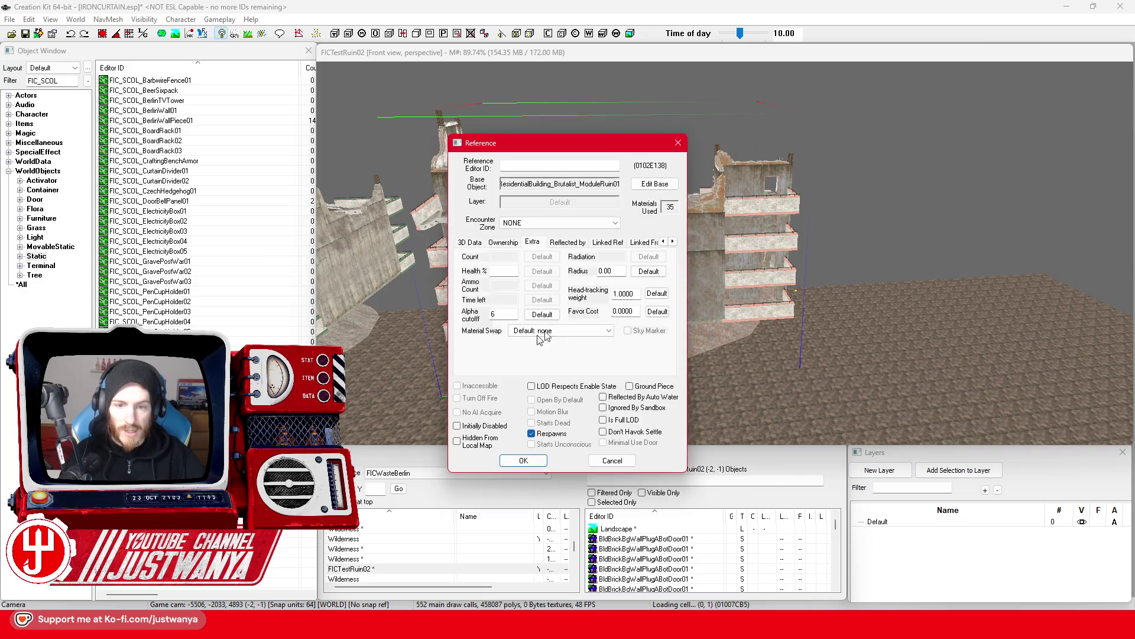
pyautogui.click(553, 332)
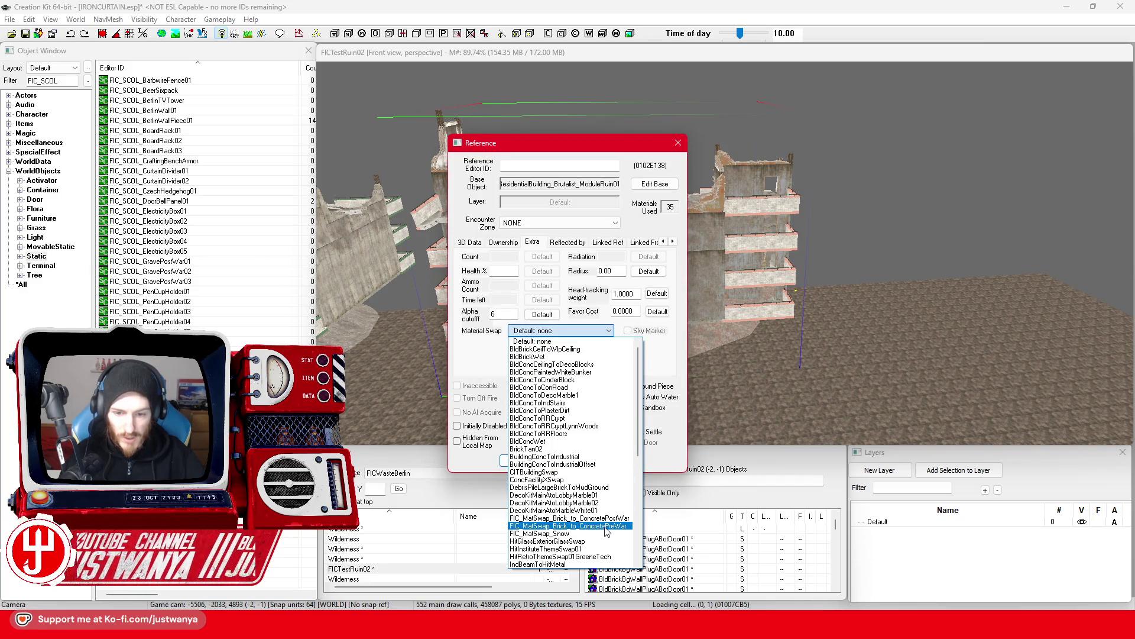
pyautogui.click(605, 526)
pyautogui.click(579, 331)
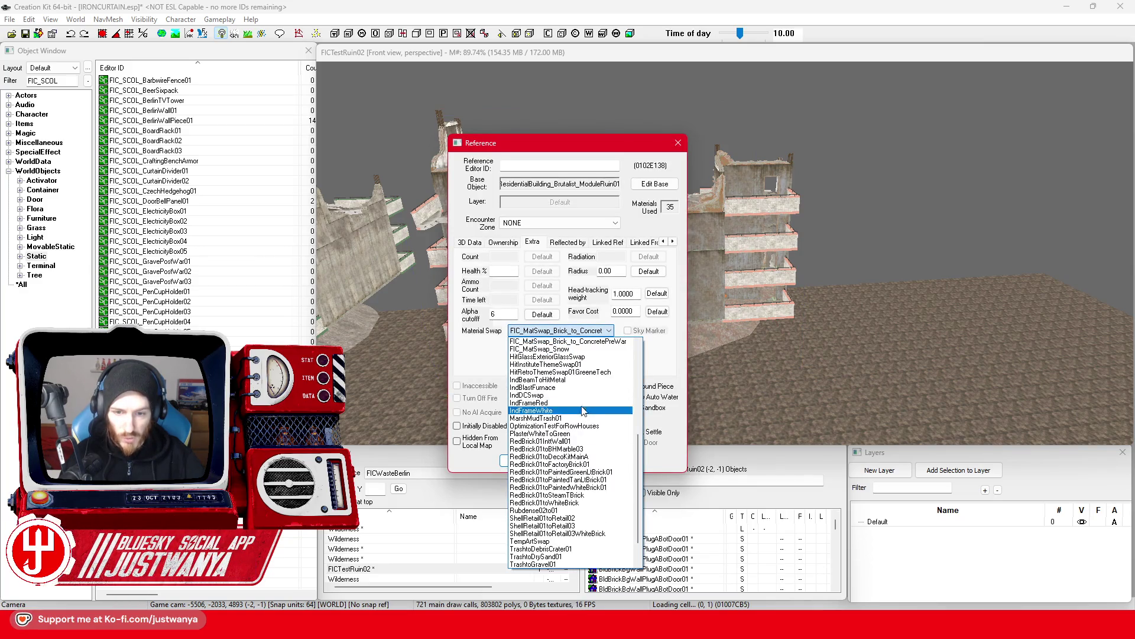
pyautogui.click(580, 420)
pyautogui.moveTo(579, 421)
pyautogui.mouseDown()
pyautogui.moveTo(624, 350)
pyautogui.moveTo(733, 306)
pyautogui.moveTo(675, 254)
pyautogui.moveTo(797, 295)
pyautogui.mouseUp()
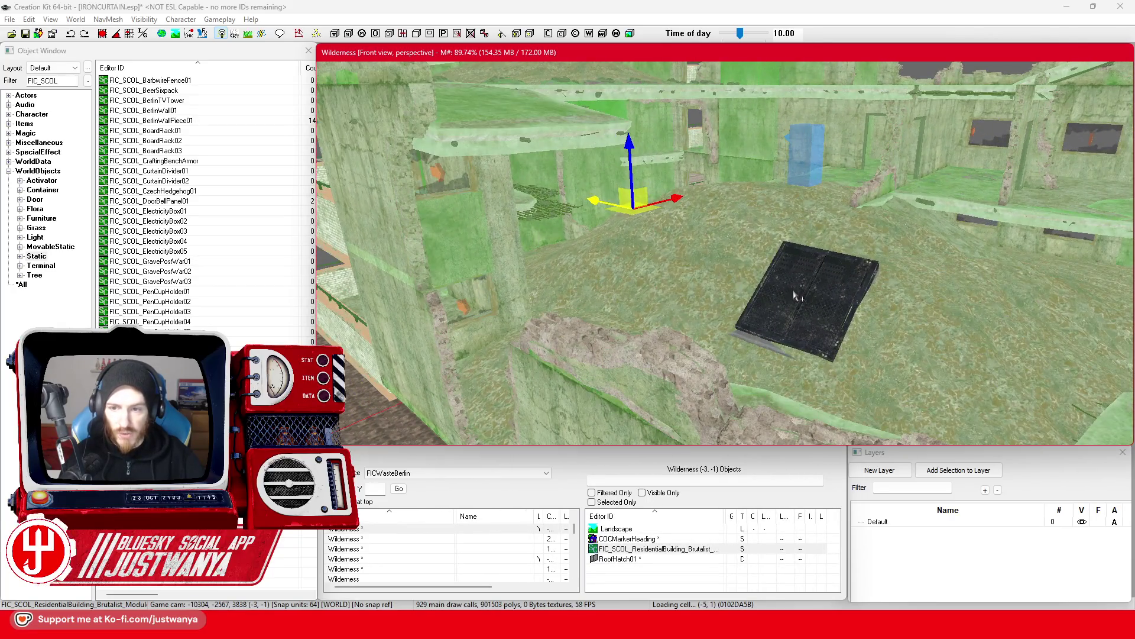
# Check the building's reference properties via the roof hatch, then close them.
pyautogui.click(795, 295)
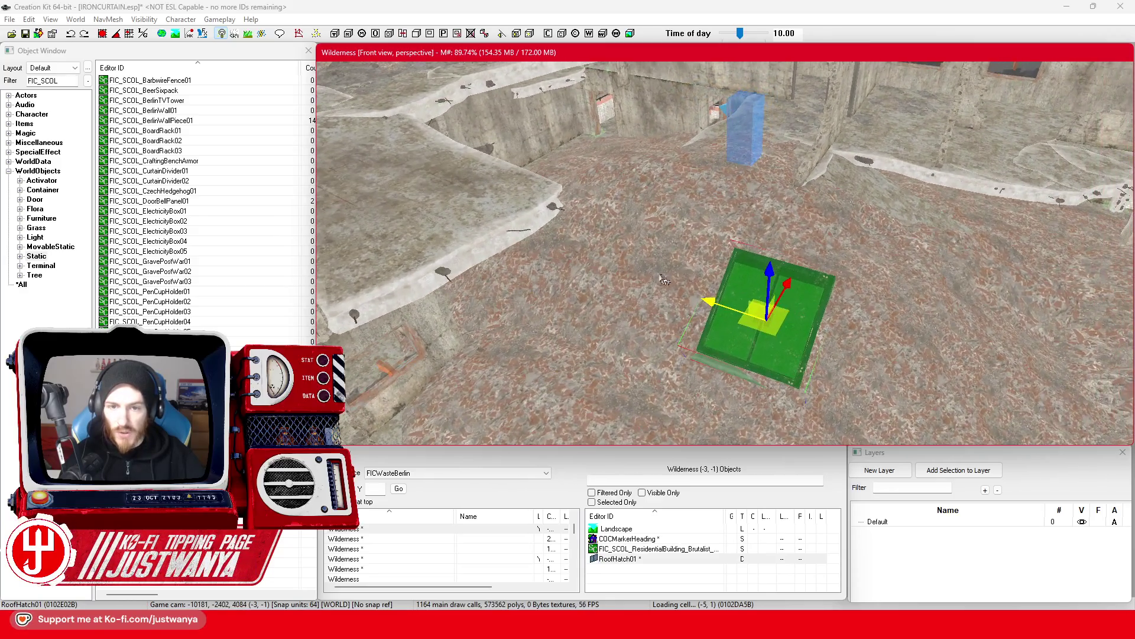
pyautogui.scroll(5, 670, 282)
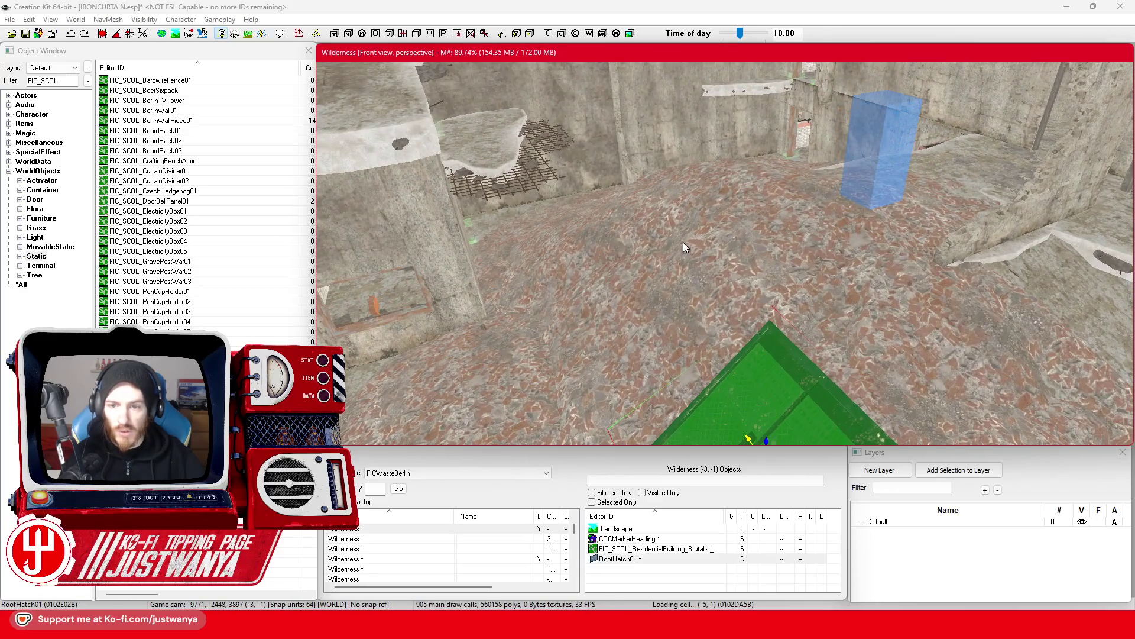
pyautogui.doubleClick(684, 247)
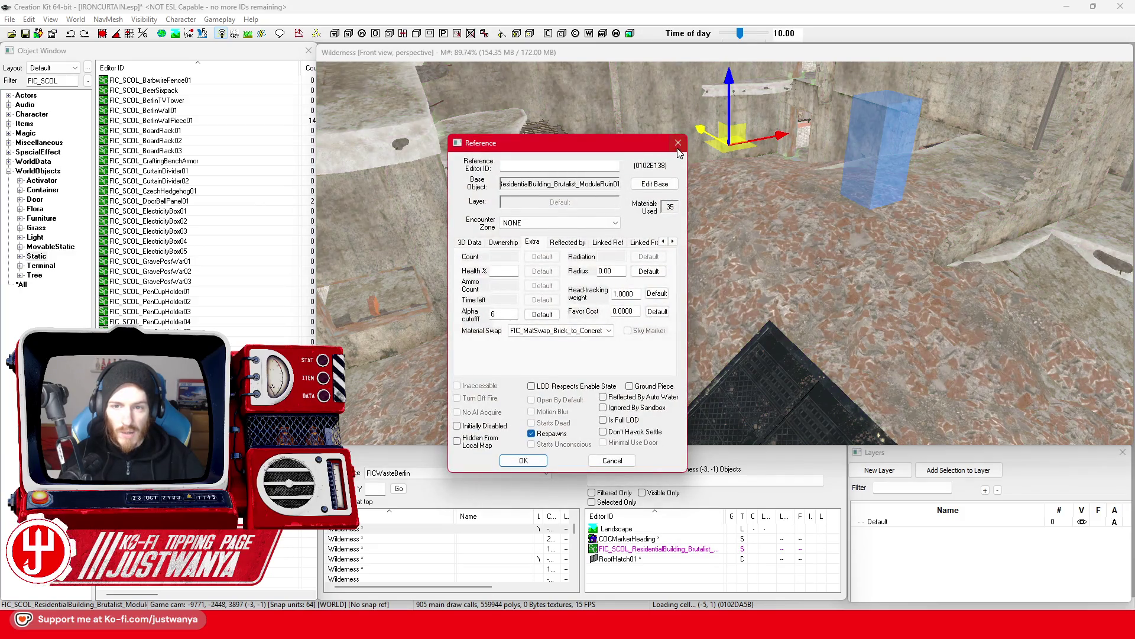
pyautogui.click(678, 143)
# Focus on the rooftop and open the ExtRubble_Bricks_Med_Mid01 rubble pile's Reference dialog.
pyautogui.scroll(-5, 626, 272)
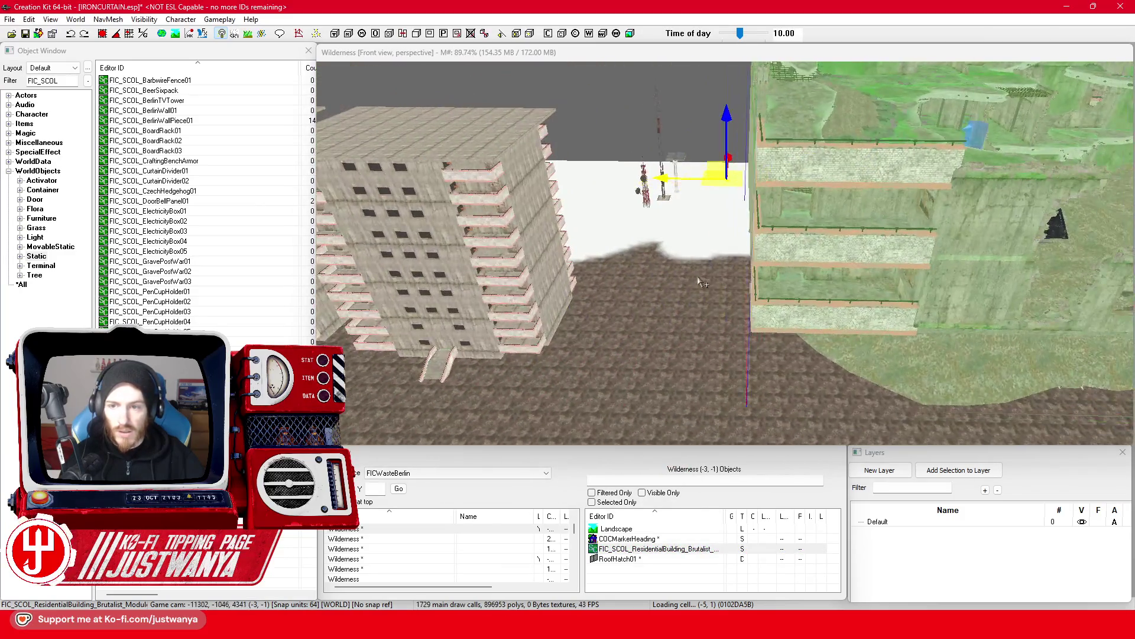
pyautogui.press('f')
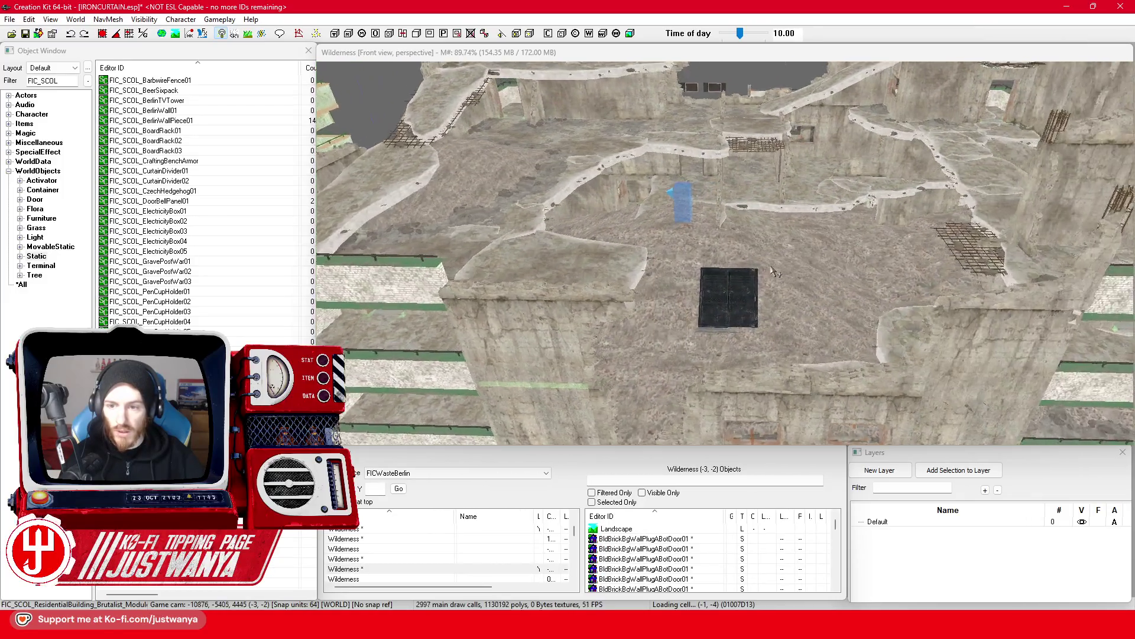
pyautogui.click(721, 240)
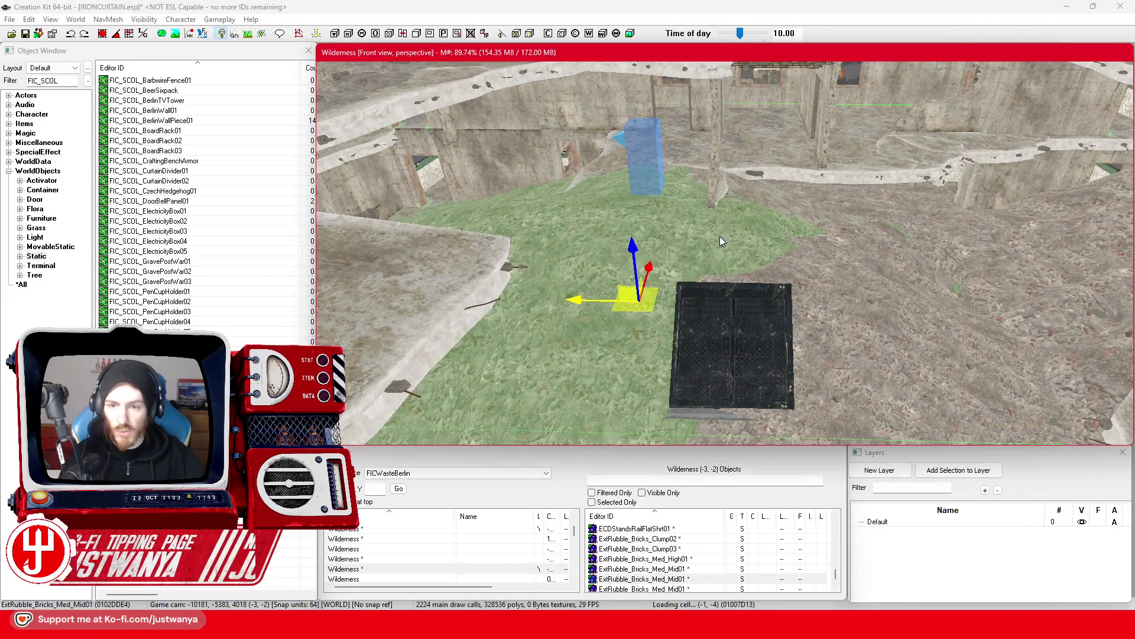
pyautogui.doubleClick(719, 236)
pyautogui.moveTo(618, 140); pyautogui.dragTo(1040, 72)
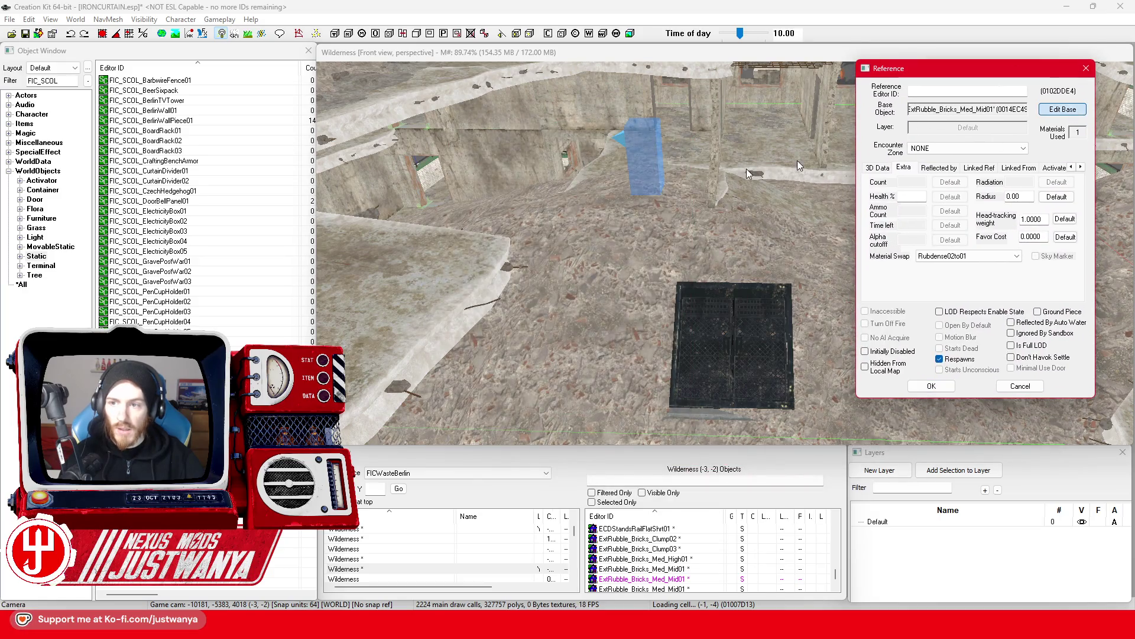
# Open the rubble's base object and the Model Data for ExtRubble_Bricks_Med_Mid01.nif.
pyautogui.click(1063, 109)
pyautogui.moveTo(586, 134)
pyautogui.mouseDown()
pyautogui.moveTo(897, 94)
pyautogui.moveTo(909, 68)
pyautogui.mouseUp()
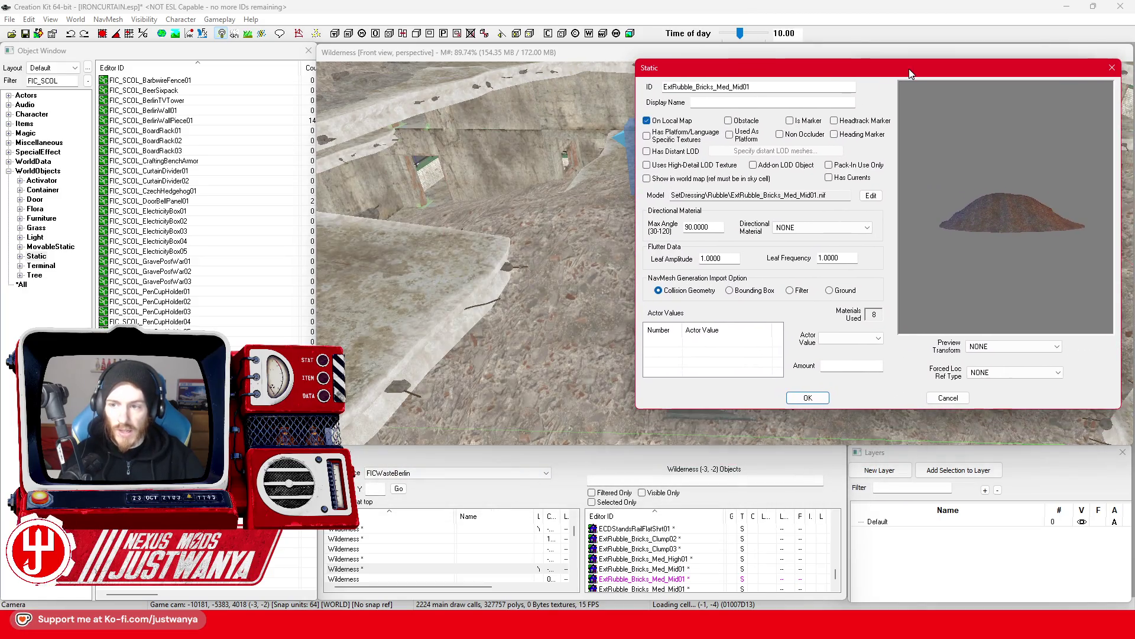
pyautogui.click(871, 196)
pyautogui.moveTo(635, 41); pyautogui.dragTo(910, 45)
# Preview the Rubdense02to01 swap, reset Material Swap to NONE, and expand Miscellaneous.
pyautogui.click(710, 127)
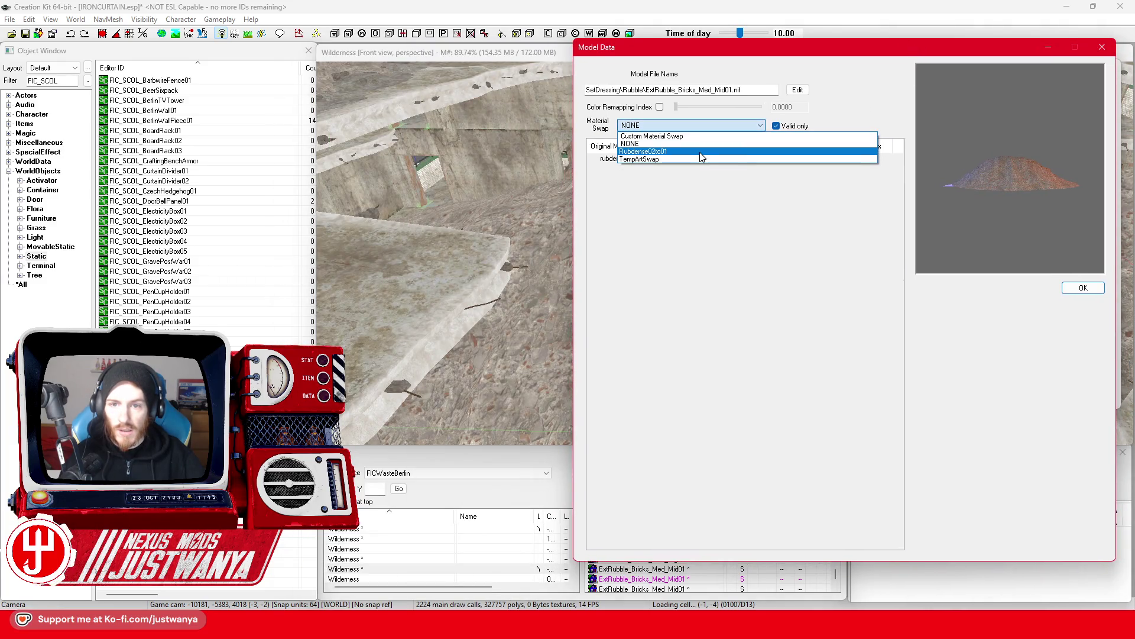
pyautogui.click(700, 152)
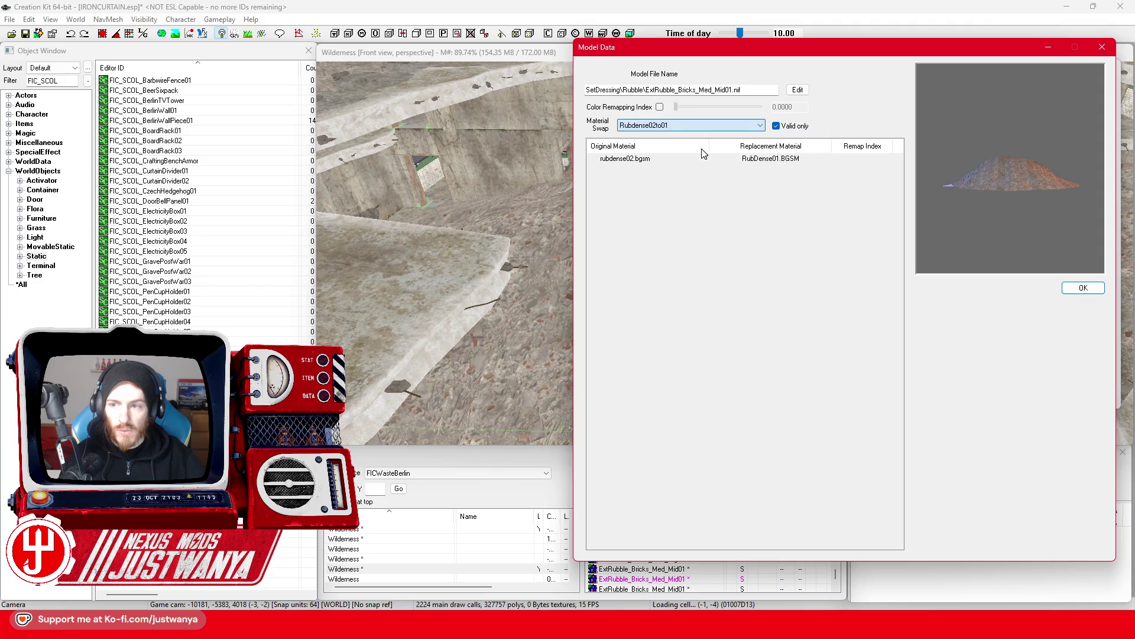
pyautogui.scroll(5, 980, 207)
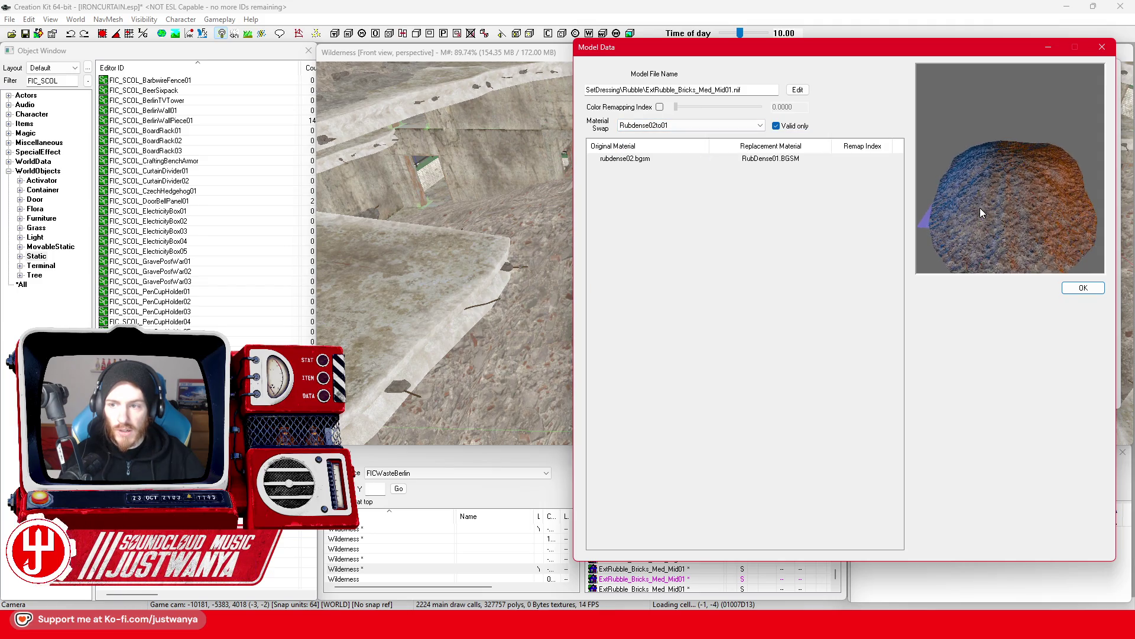
pyautogui.click(686, 122)
pyautogui.click(680, 148)
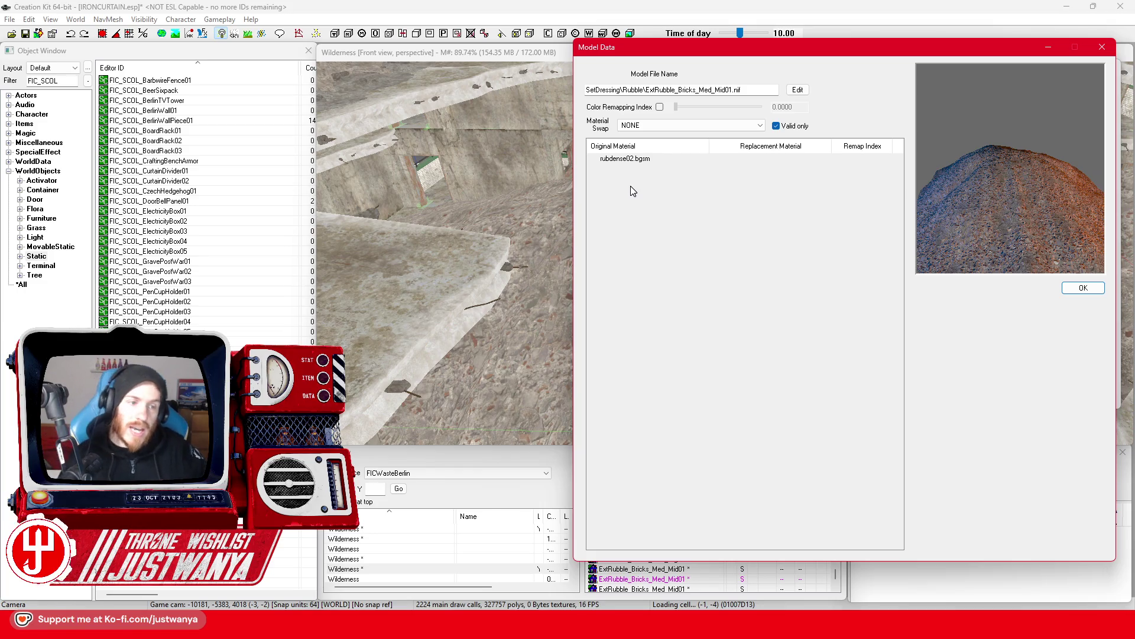
pyautogui.click(8, 142)
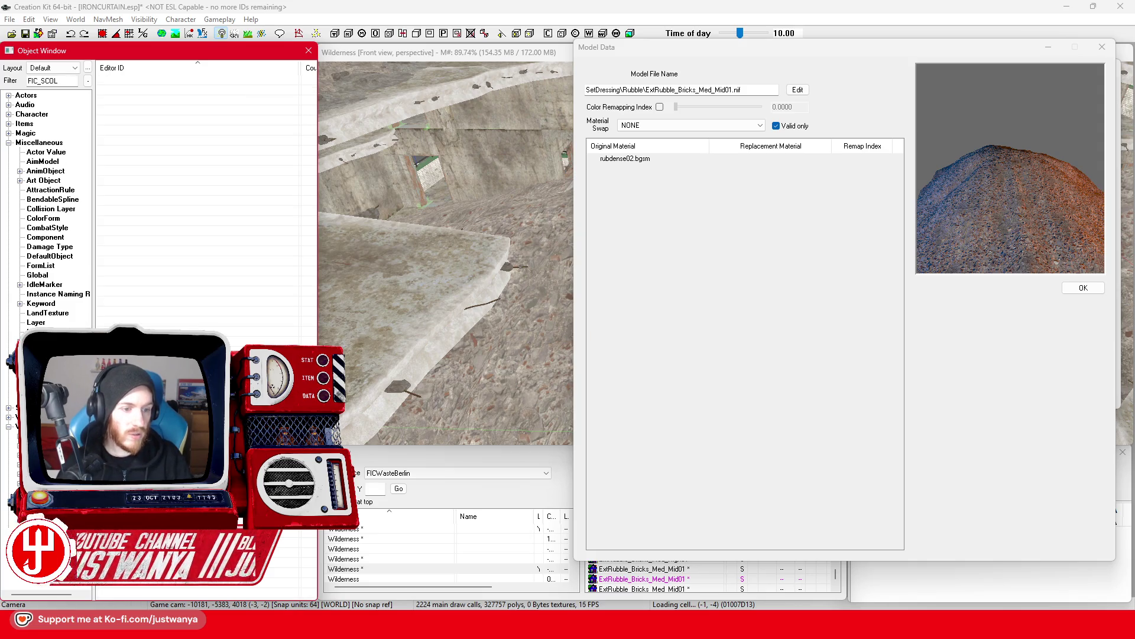
# Filter the Object Window to FIC_MatSwap and open FIC_MatSwap_Brick_to_ConcretePostWar.
pyautogui.moveTo(39, 80); pyautogui.dragTo(59, 80)
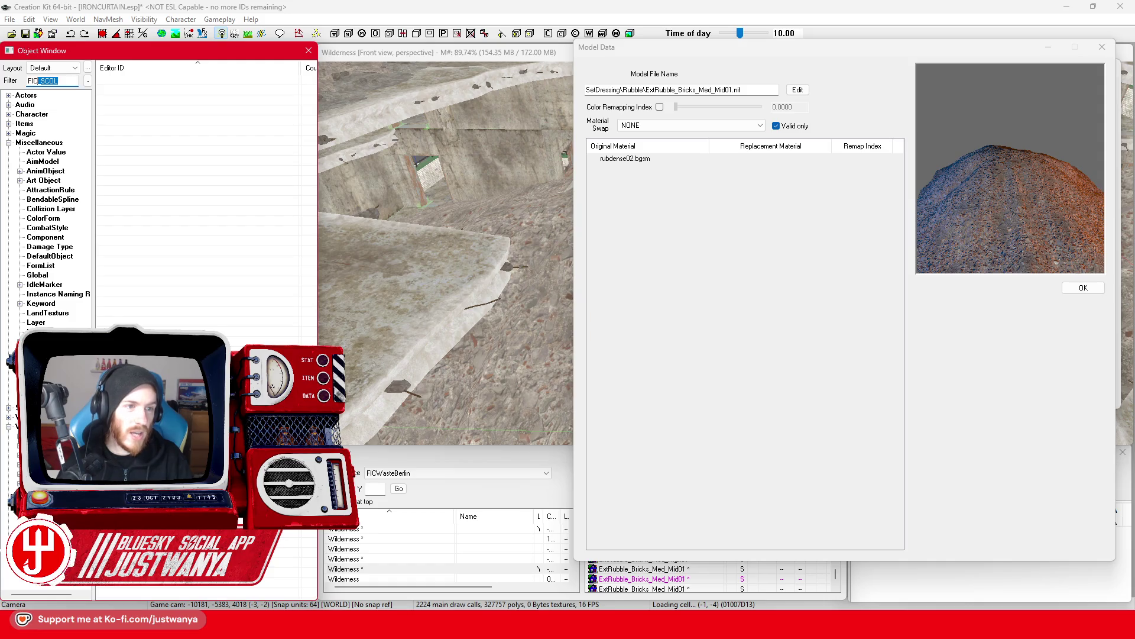
pyautogui.write('MatSwap')
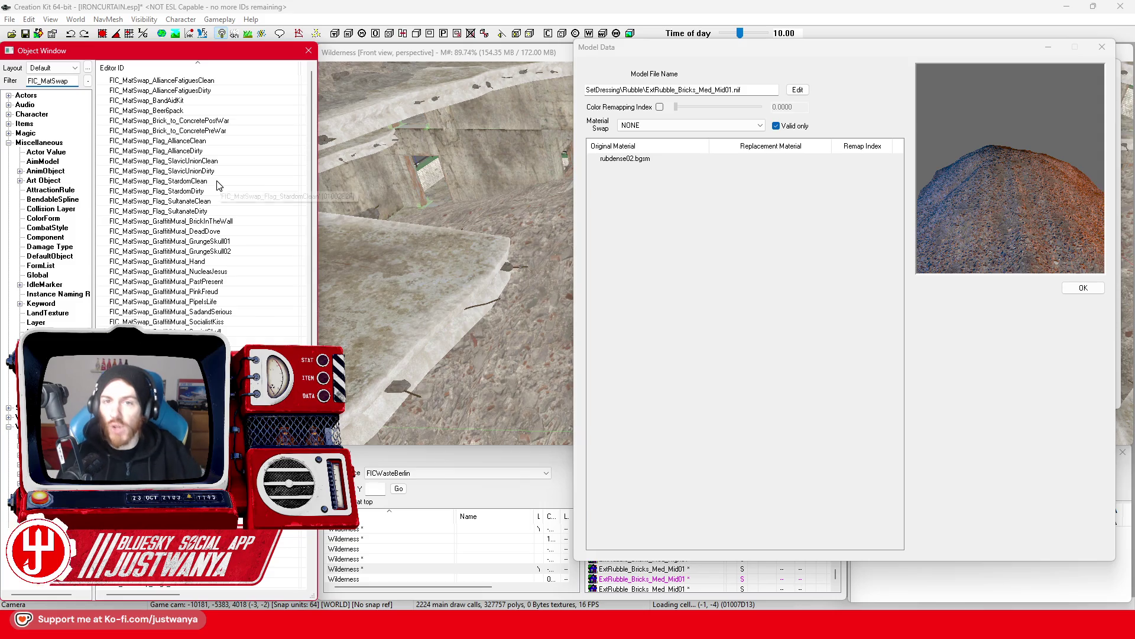
pyautogui.scroll(-8, 230, 299)
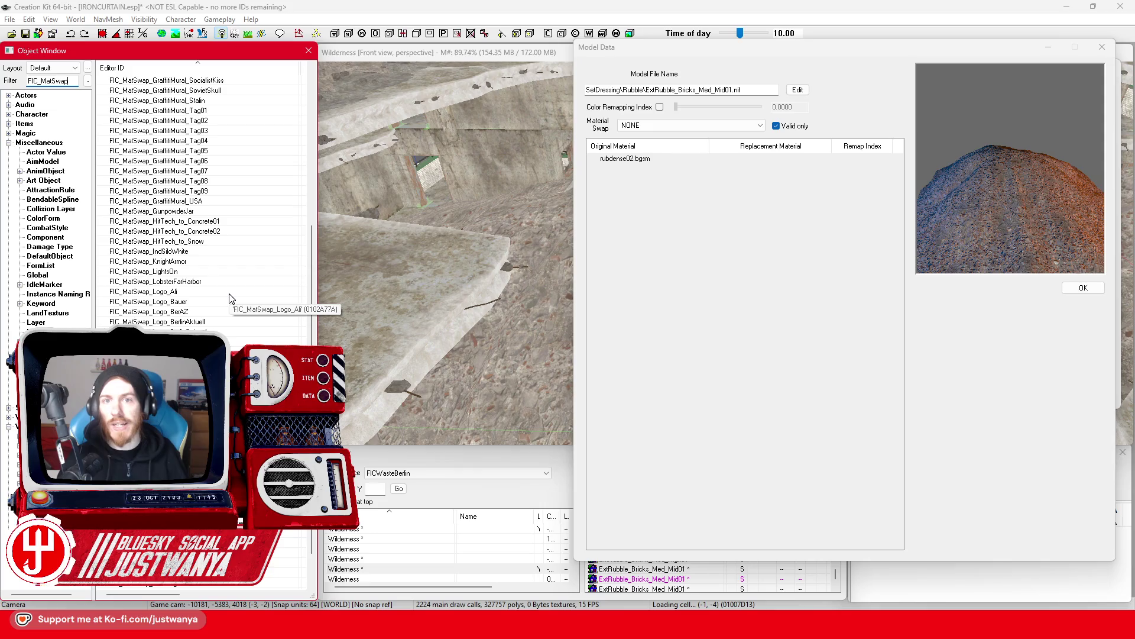
pyautogui.scroll(-1, 229, 298)
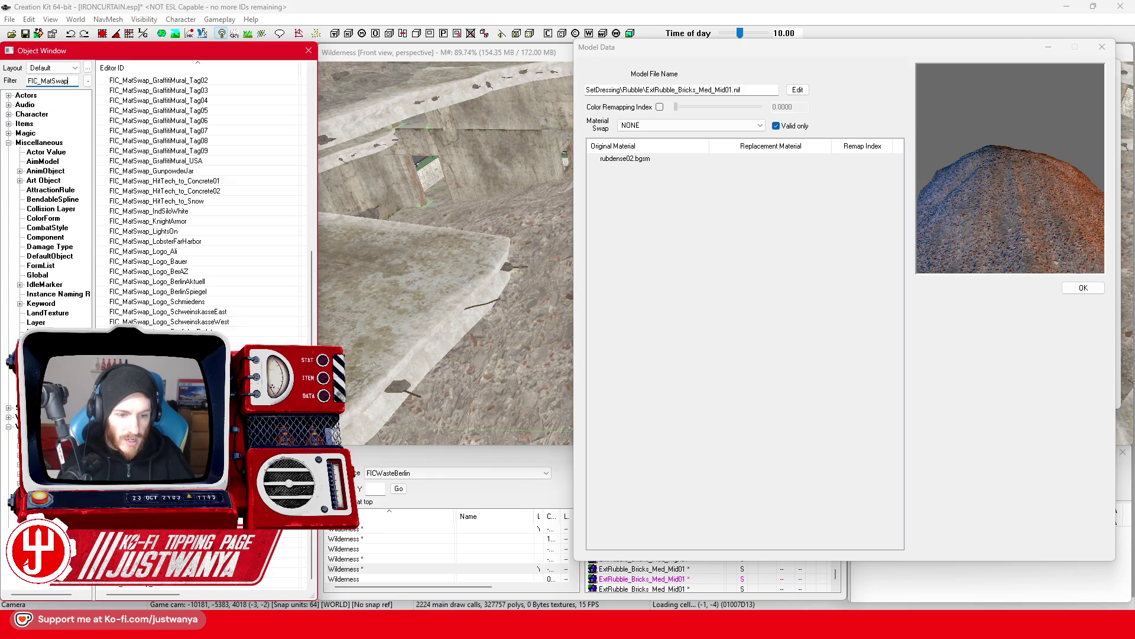
pyautogui.scroll(6, 201, 201)
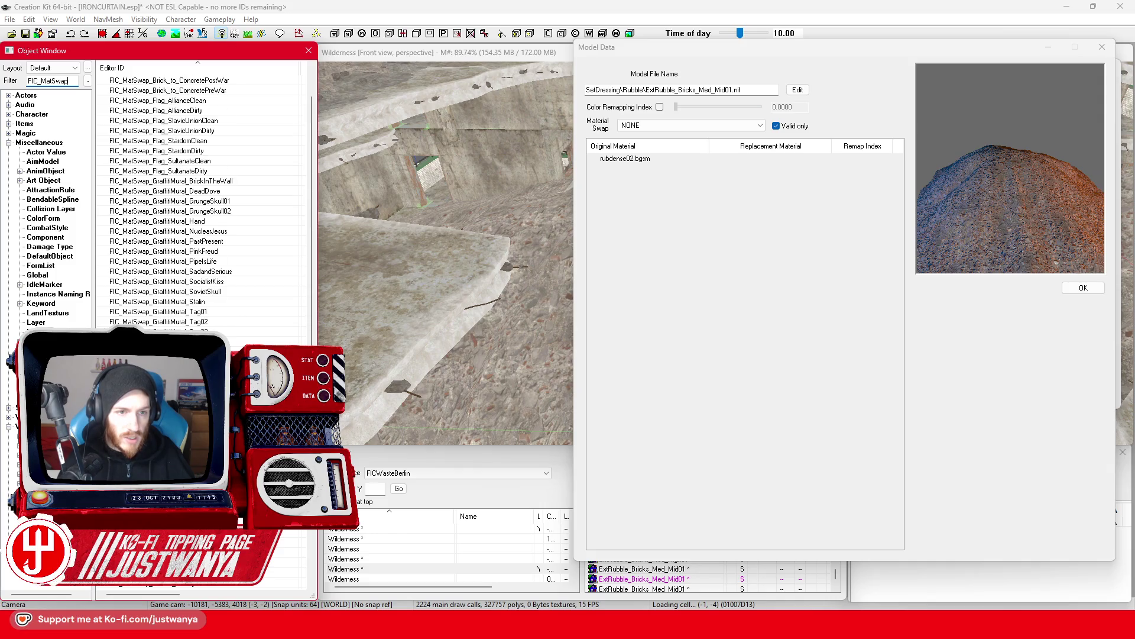
pyautogui.scroll(1, 201, 201)
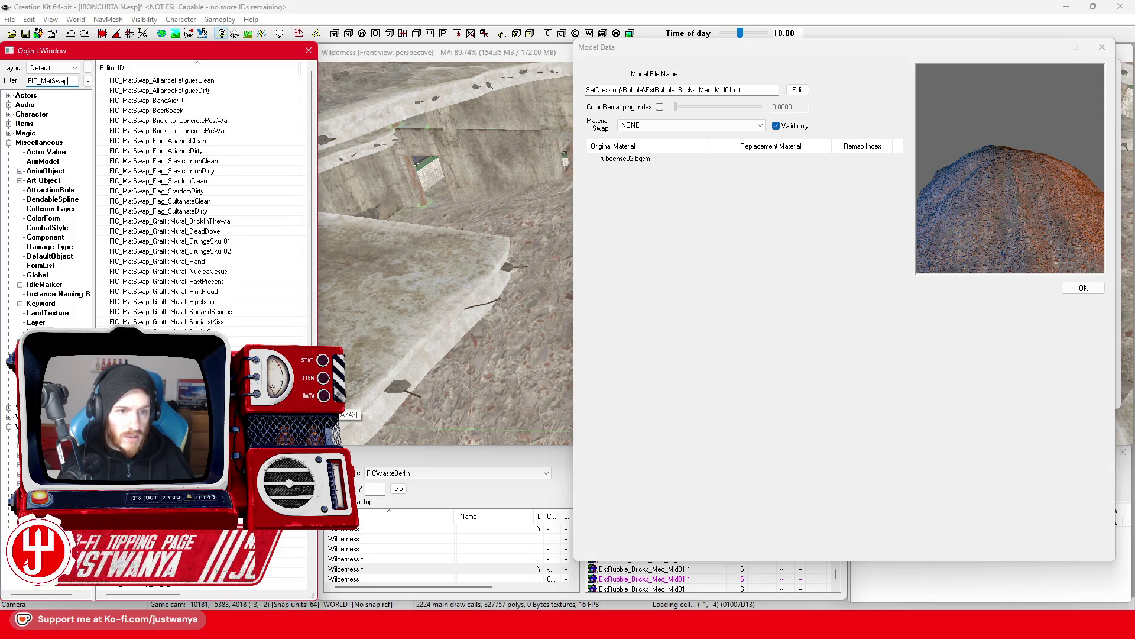
pyautogui.doubleClick(259, 122)
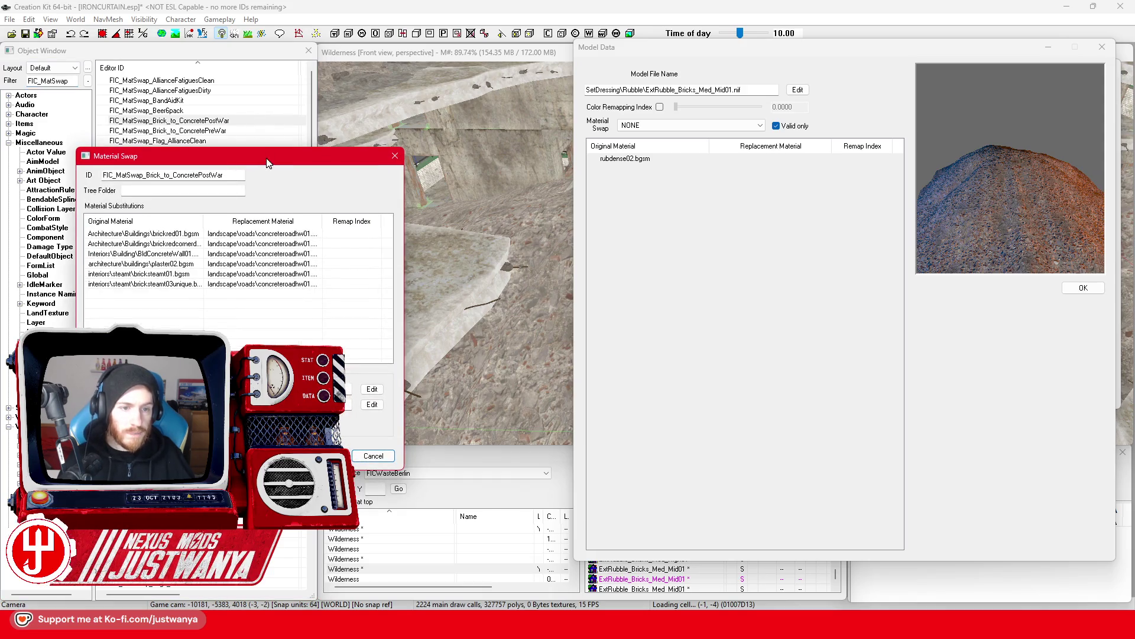
# Add rubdense02.bgsm as a new original material in the material swap.
pyautogui.moveTo(264, 154); pyautogui.dragTo(316, 126)
pyautogui.doubleClick(203, 268)
pyautogui.moveTo(488, 168)
pyautogui.mouseDown()
pyautogui.moveTo(323, 207)
pyautogui.moveTo(342, 207)
pyautogui.mouseUp()
pyautogui.click(402, 459)
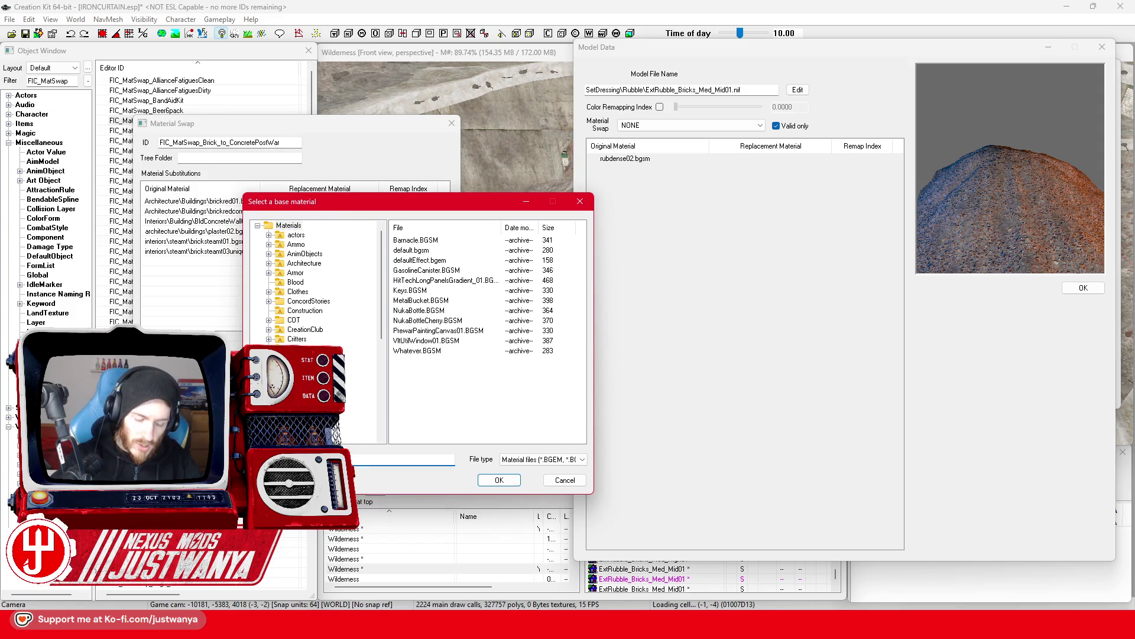
pyautogui.hotkey('ctrl', 'v')
pyautogui.click(461, 242)
pyautogui.click(499, 480)
# Close the rubble's model data, base object and reference windows, then reopen its reference properties.
pyautogui.moveTo(566, 160); pyautogui.dragTo(350, 152)
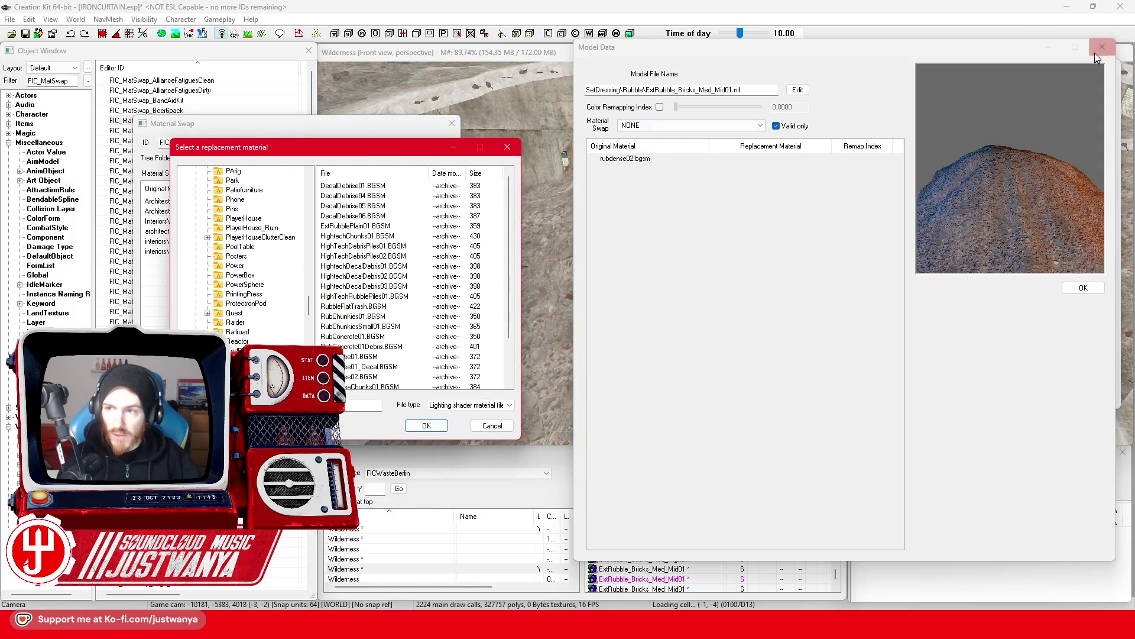
pyautogui.click(1102, 47)
pyautogui.press('Escape')
pyautogui.click(1086, 68)
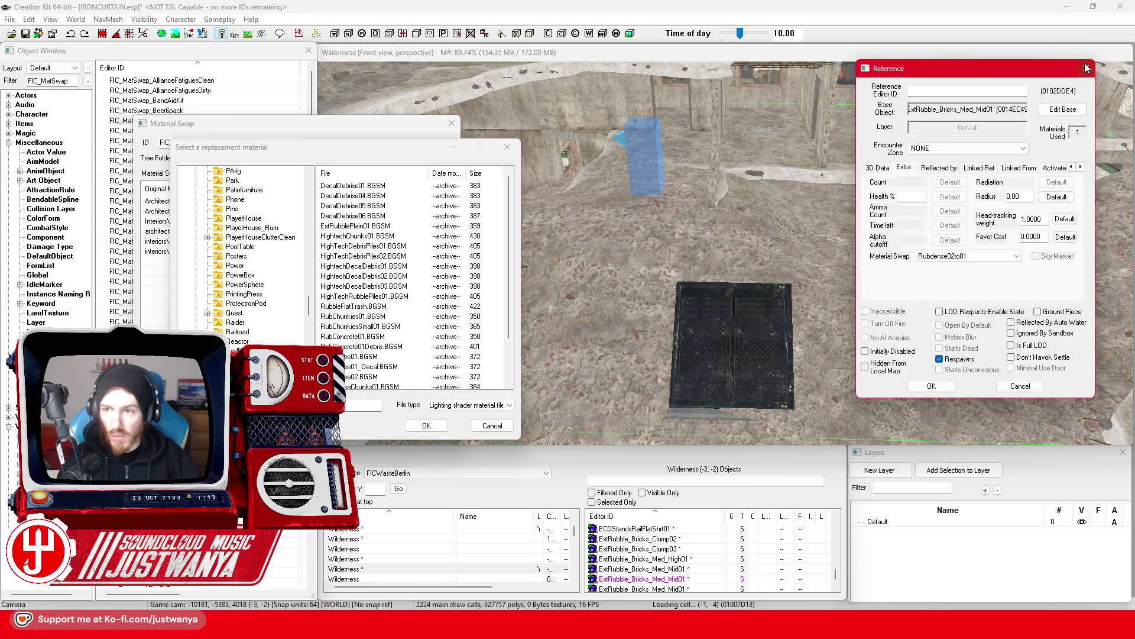
pyautogui.doubleClick(594, 159)
pyautogui.moveTo(594, 144); pyautogui.dragTo(825, 102)
# Choose RubDense01.BGSM from the root Materials folder as the replacement material.
pyautogui.click(402, 376)
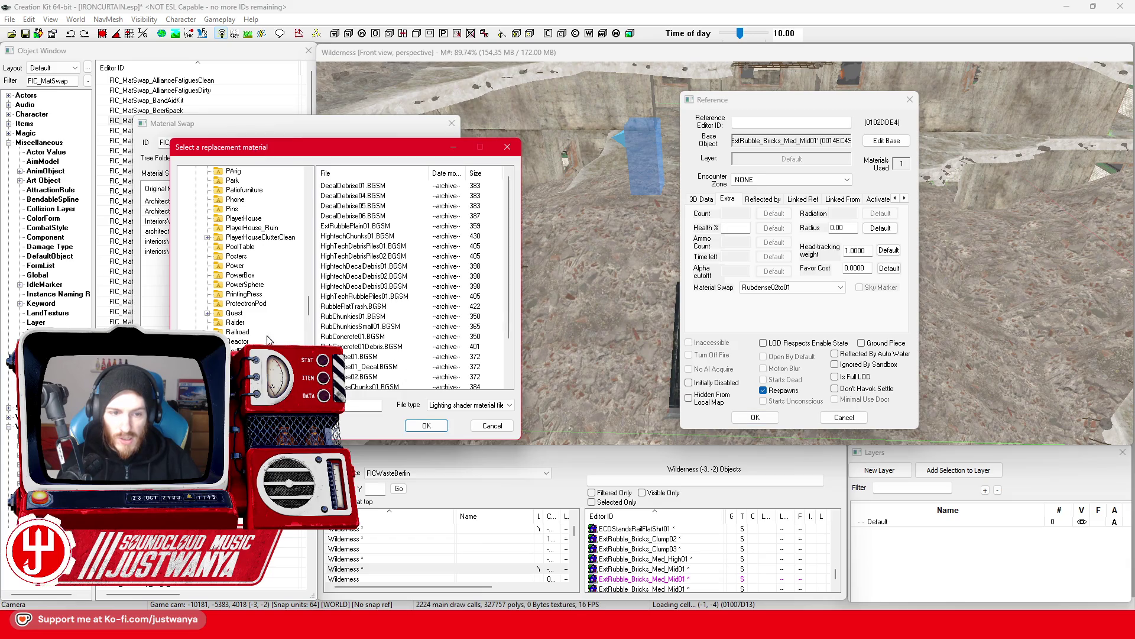
pyautogui.moveTo(308, 305); pyautogui.dragTo(312, 187)
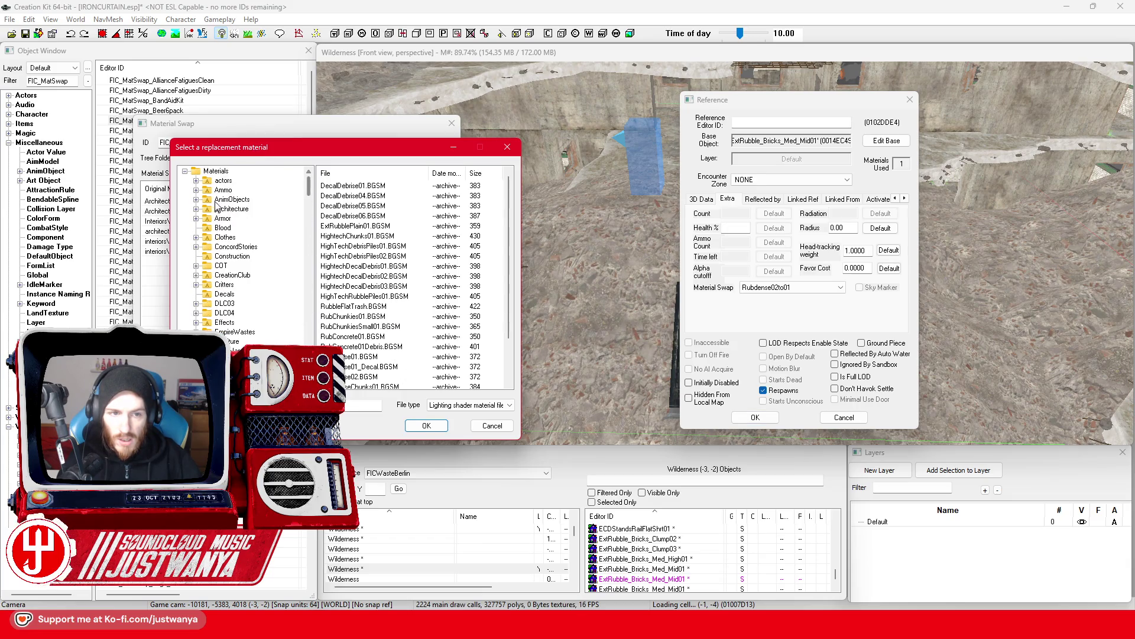
pyautogui.click(220, 172)
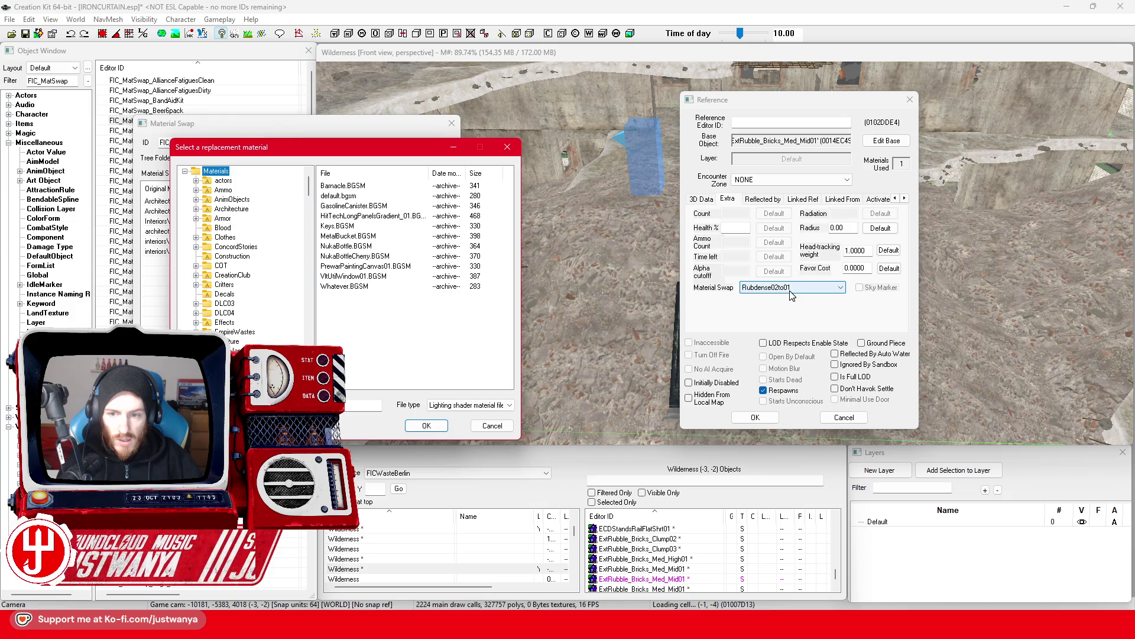
pyautogui.click(364, 405)
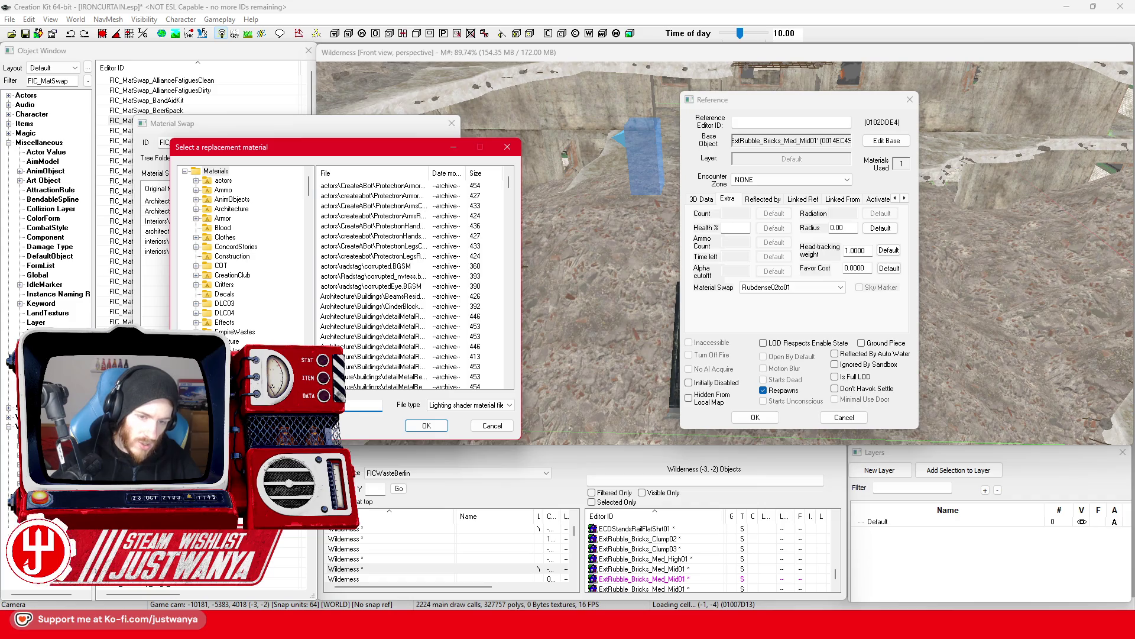
pyautogui.write('RubDense01')
pyautogui.doubleClick(428, 173)
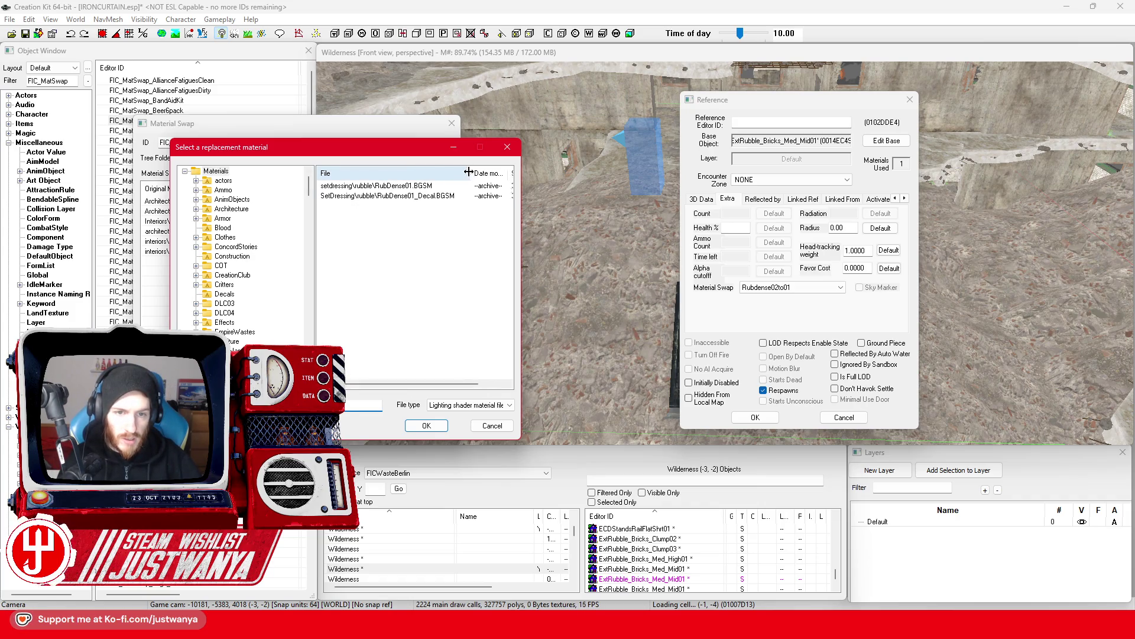
pyautogui.click(428, 187)
pyautogui.click(426, 426)
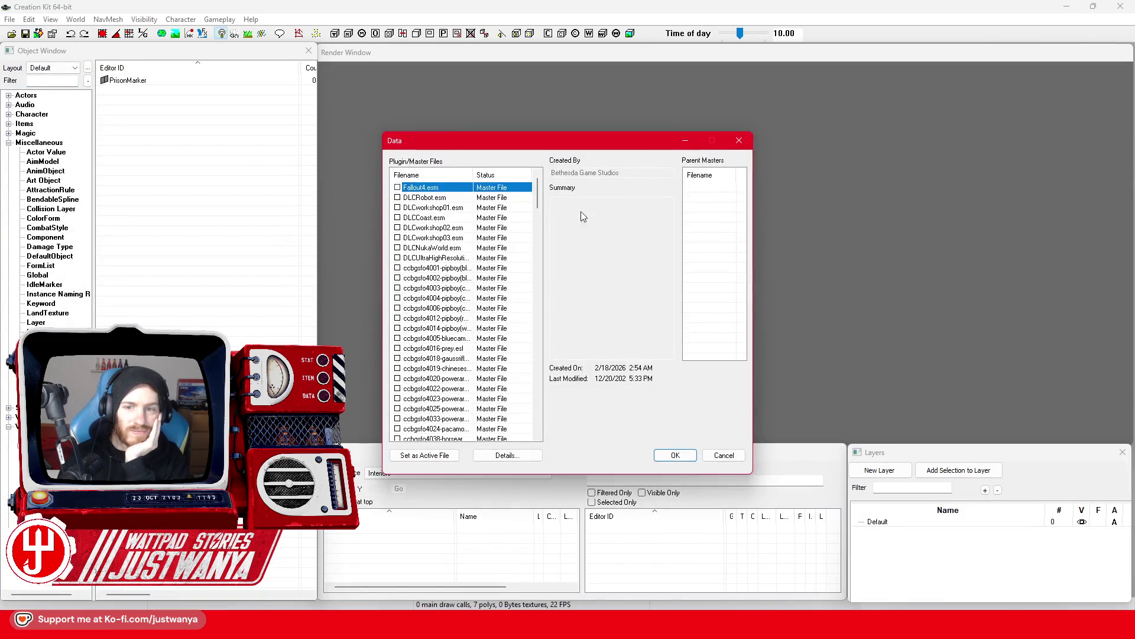
# Load the data with IRONCURTAIN.esp as the active file and dismiss the load warnings.
pyautogui.moveTo(537, 193); pyautogui.dragTo(556, 434)
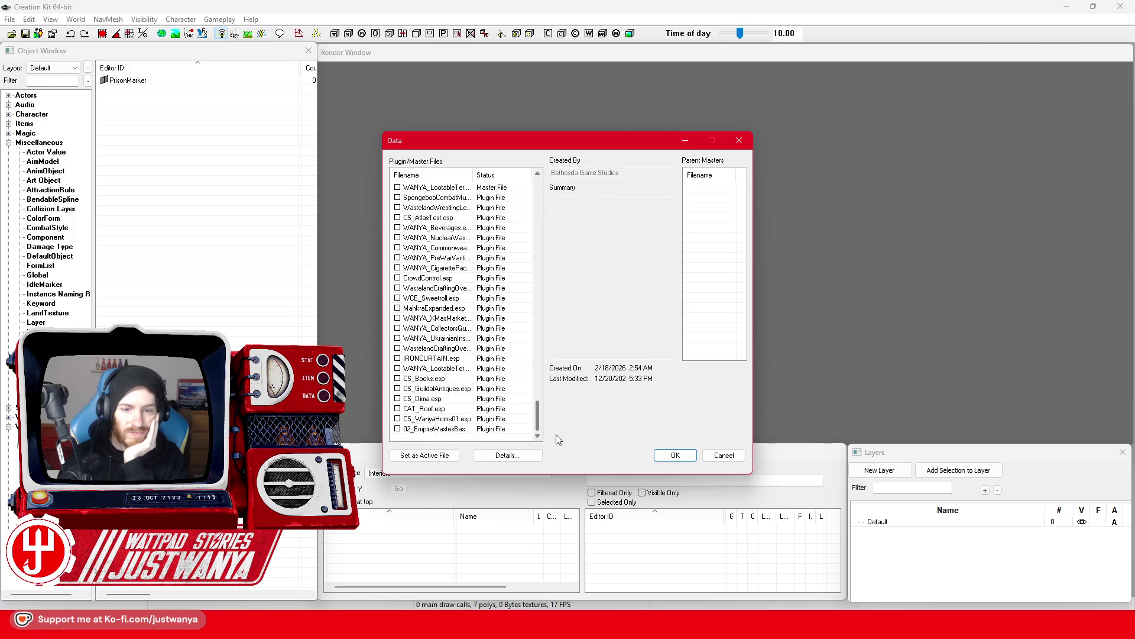
pyautogui.click(436, 369)
pyautogui.click(425, 454)
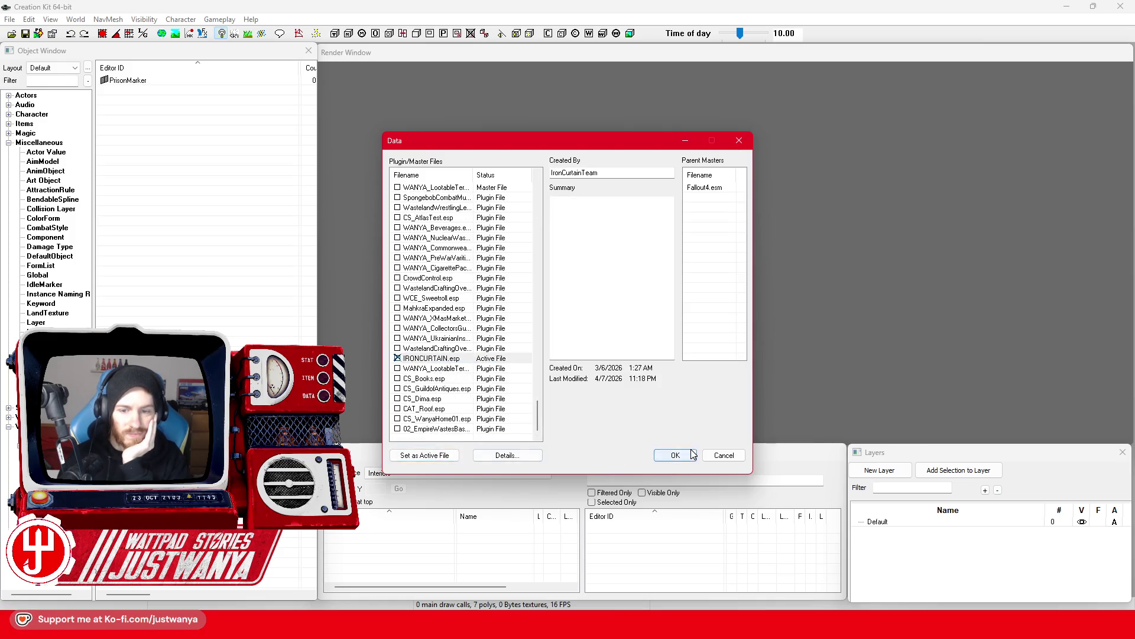
pyautogui.click(675, 454)
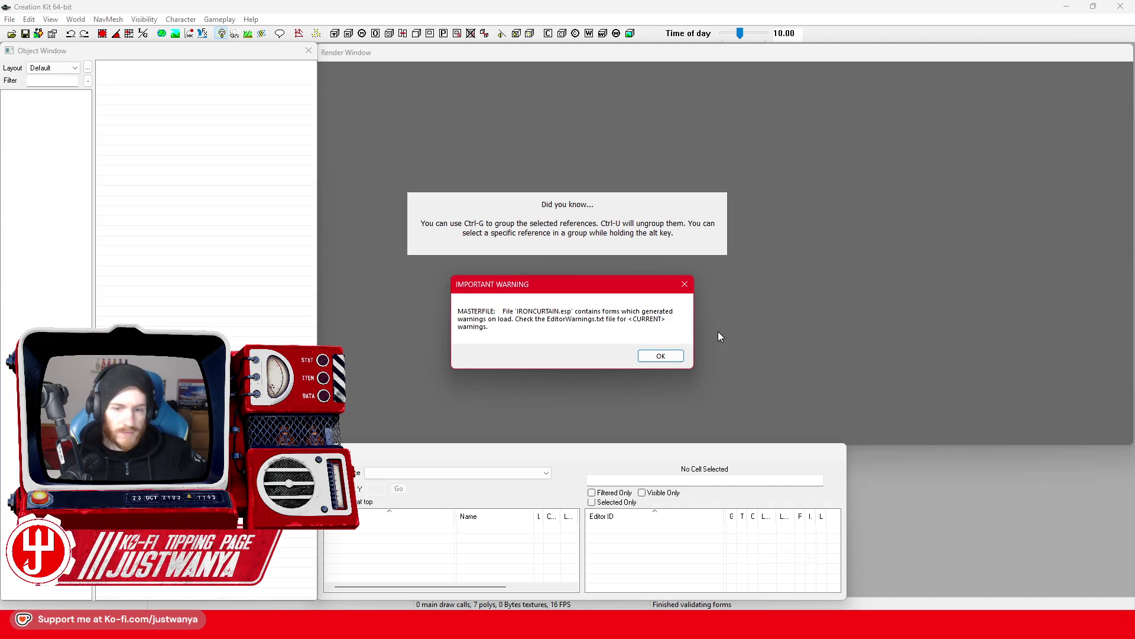
pyautogui.press('Return')
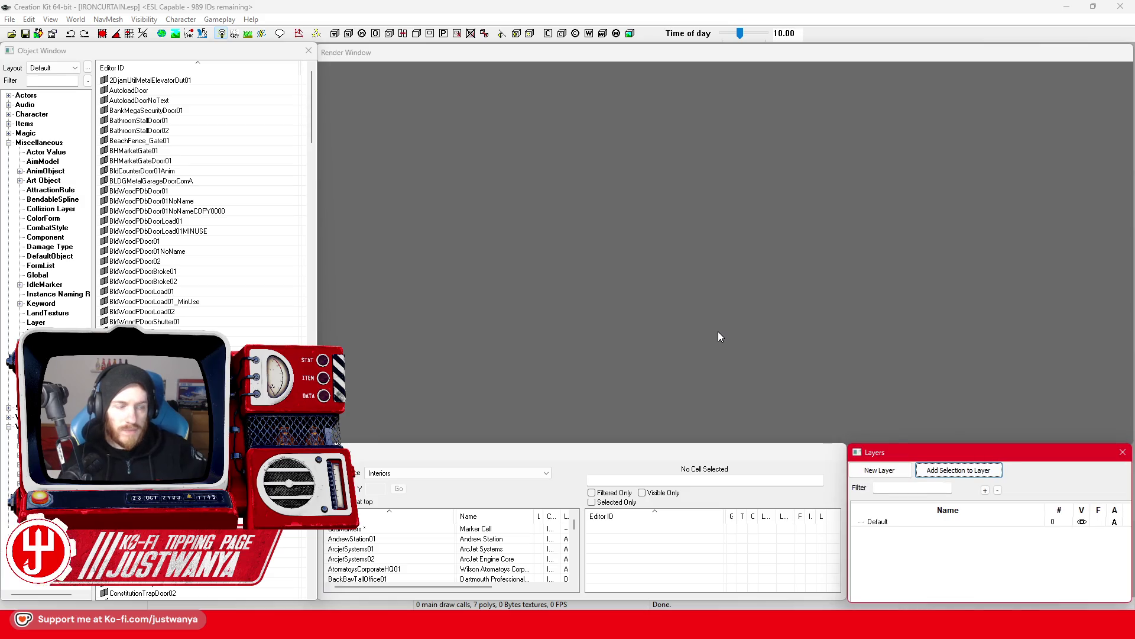
# Load the GroundZero cell from Recent Cells and zoom over its concrete tower blocks.
pyautogui.click(453, 473)
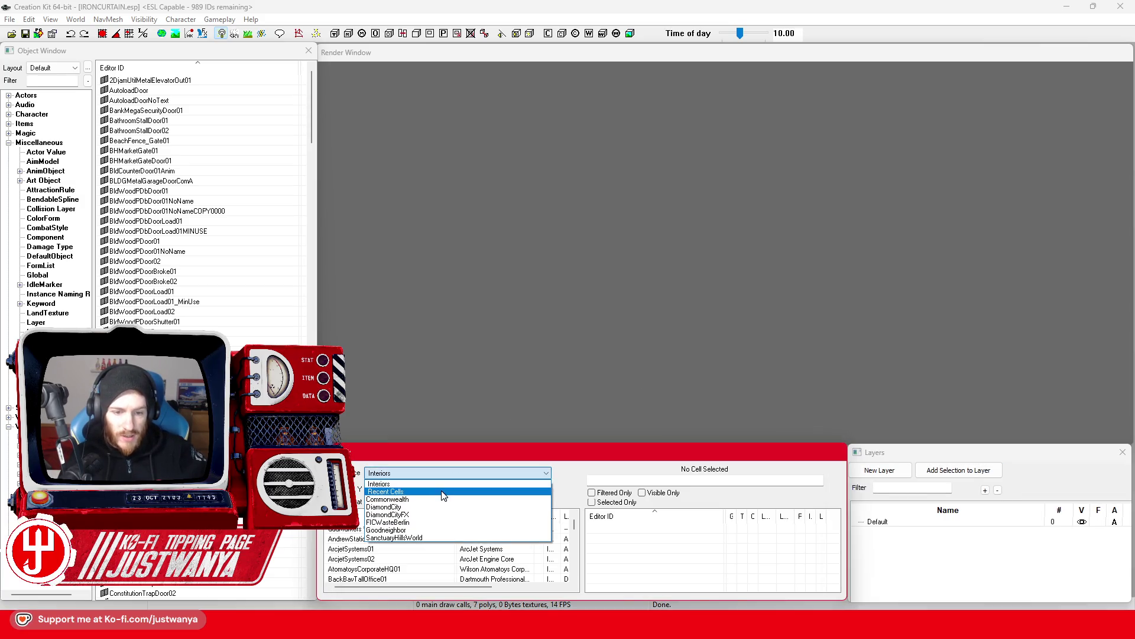
pyautogui.click(443, 493)
pyautogui.doubleClick(370, 537)
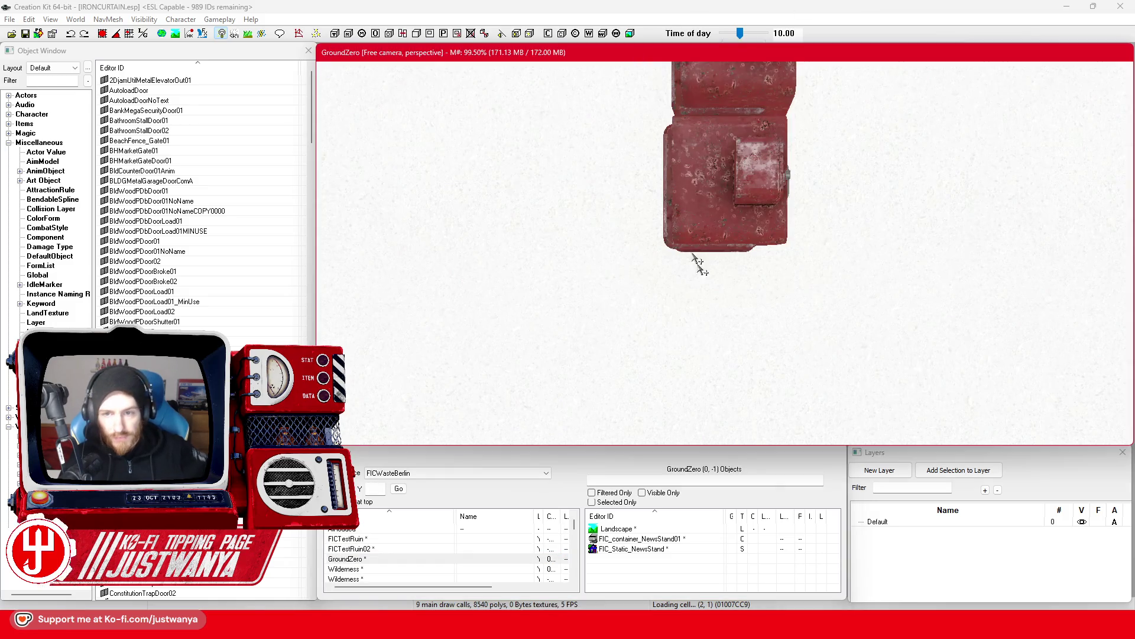
pyautogui.scroll(-5, 730, 299)
pyautogui.scroll(-10, 715, 274)
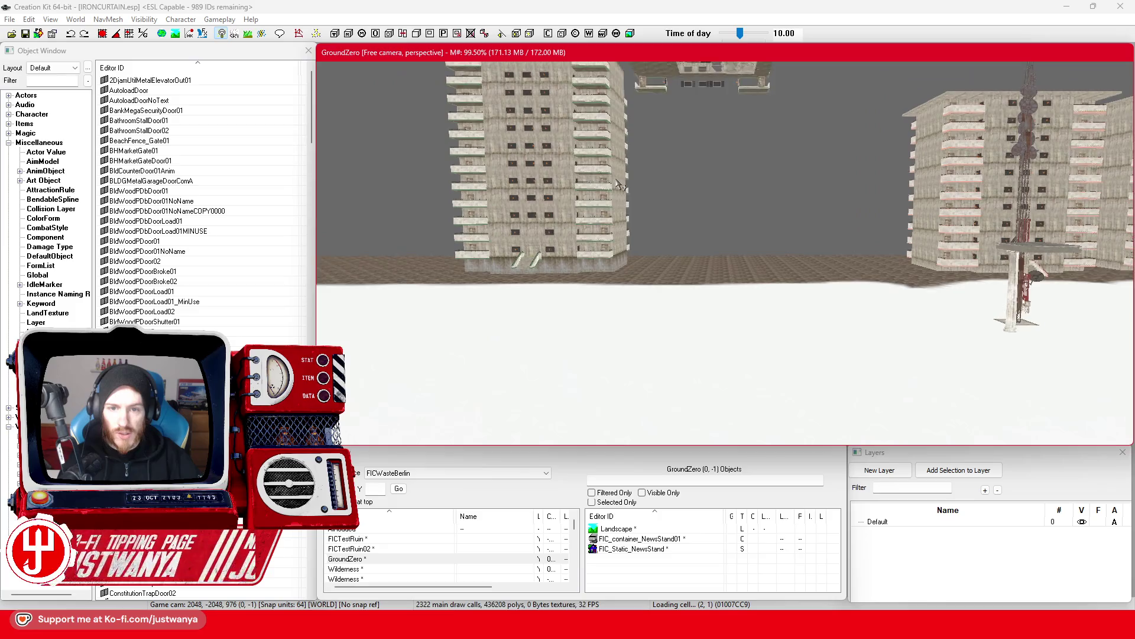
pyautogui.scroll(5, 706, 327)
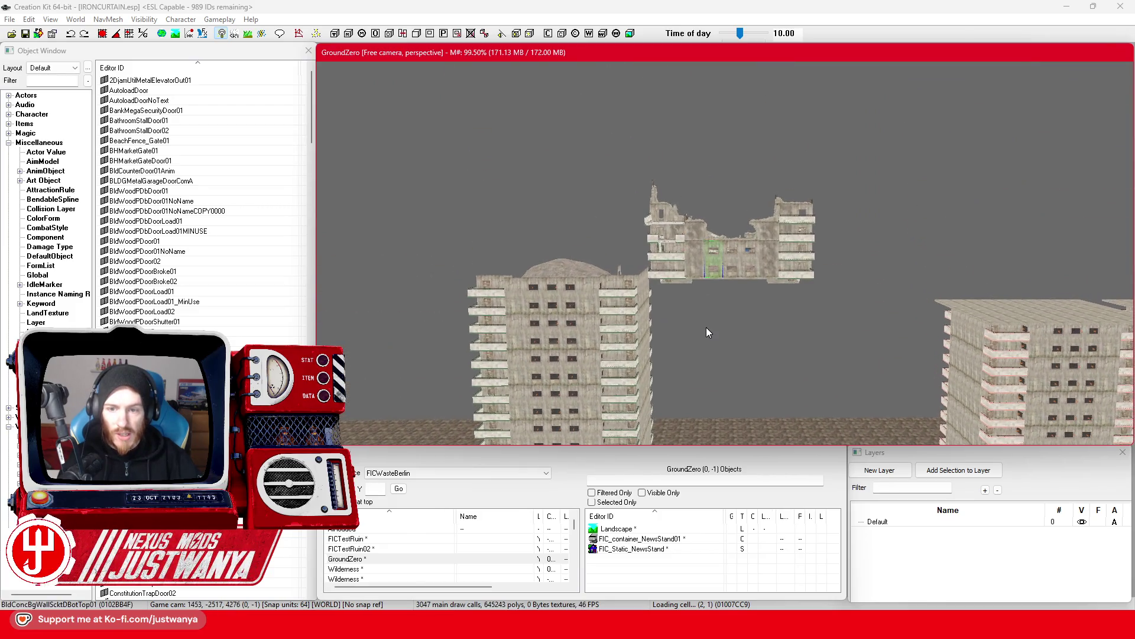
# Fly the Render Window view to the green rubble hill in FICTestRuin cell (-2, -2).
pyautogui.scroll(2, 706, 328)
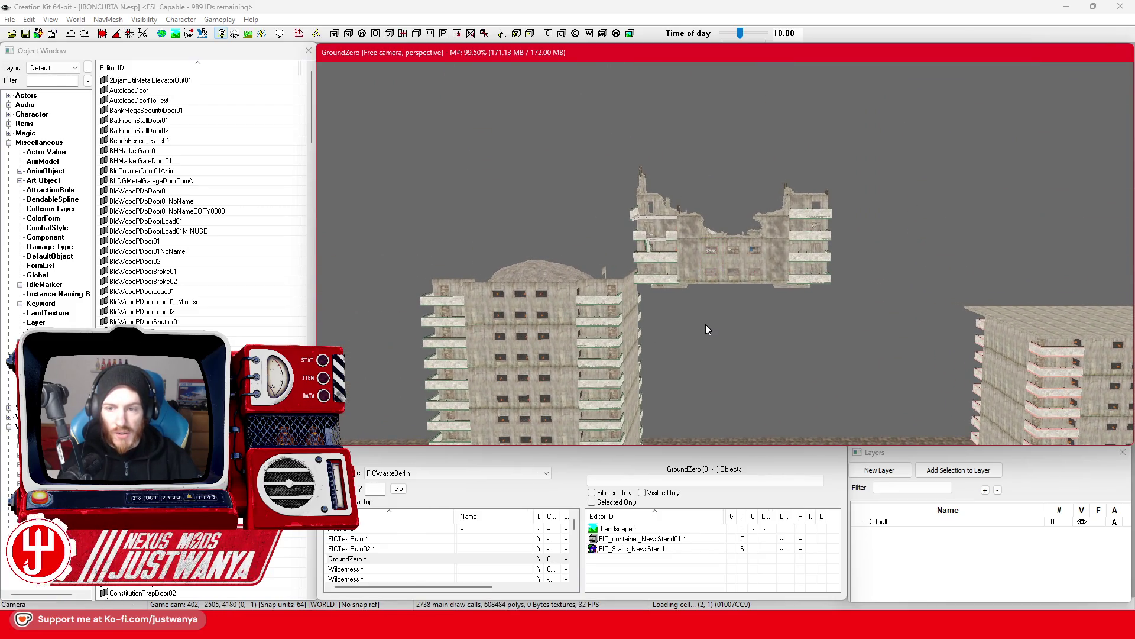
pyautogui.scroll(3, 705, 324)
pyautogui.moveTo(530, 275)
pyautogui.mouseDown()
pyautogui.moveTo(768, 293)
pyautogui.moveTo(1040, 275)
pyautogui.mouseUp()
pyautogui.scroll(4, 705, 336)
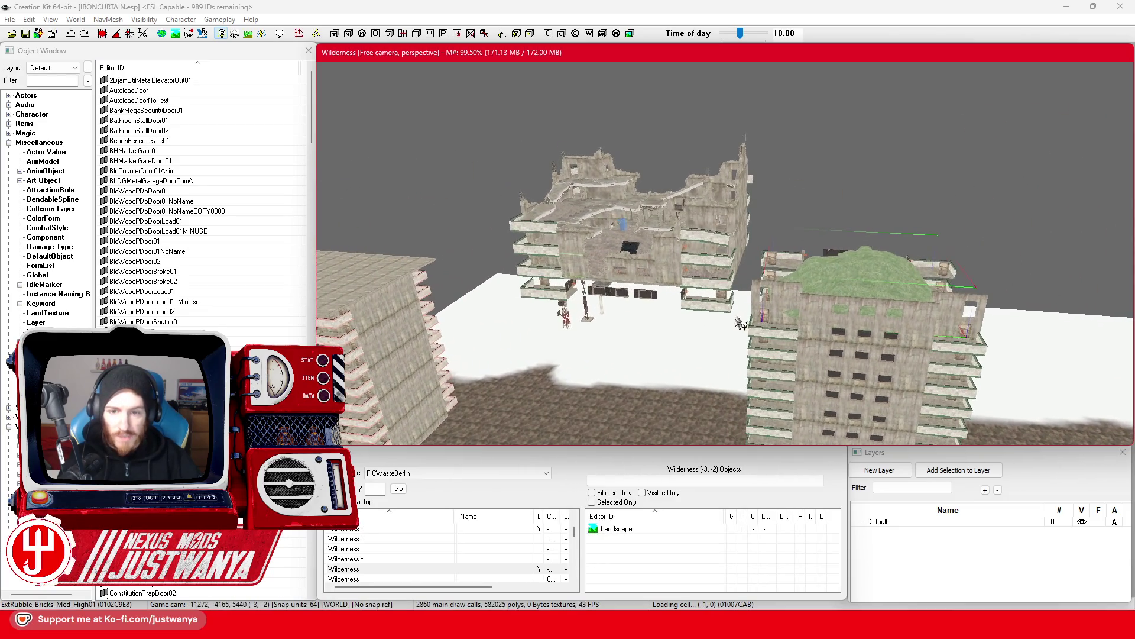
pyautogui.scroll(5, 706, 336)
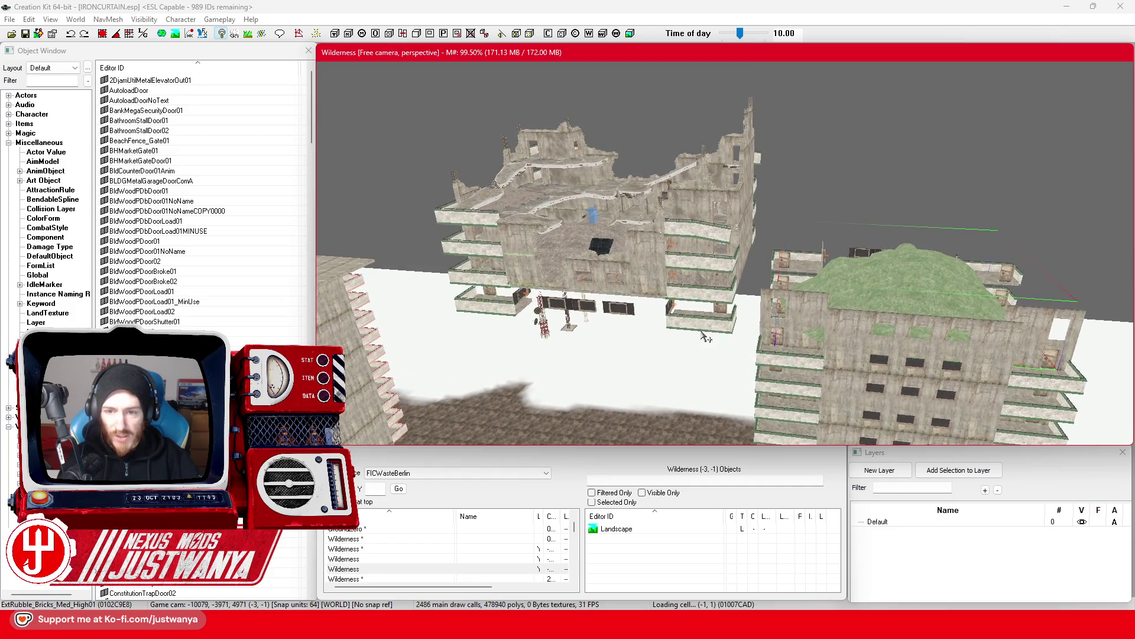
pyautogui.scroll(5, 705, 332)
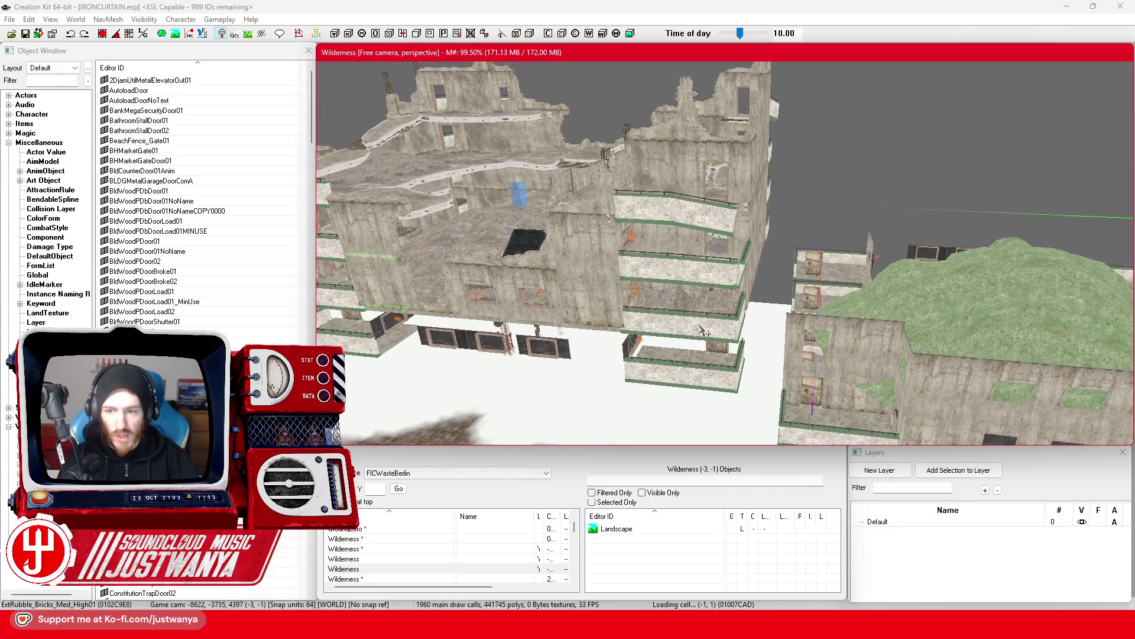
pyautogui.scroll(5, 835, 307)
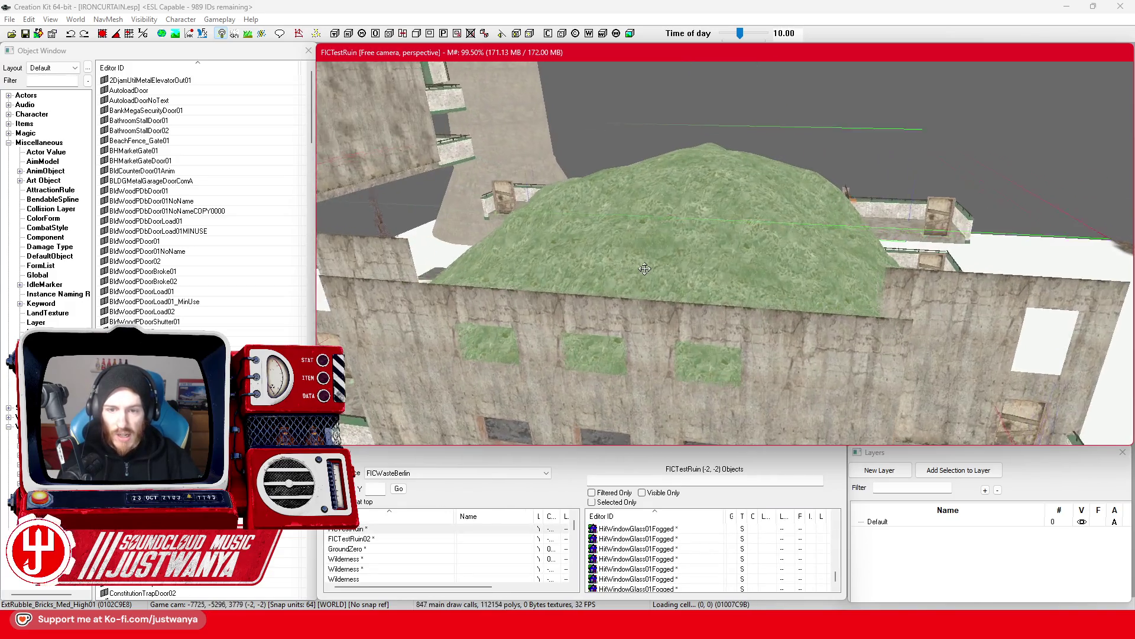
pyautogui.scroll(2, 661, 268)
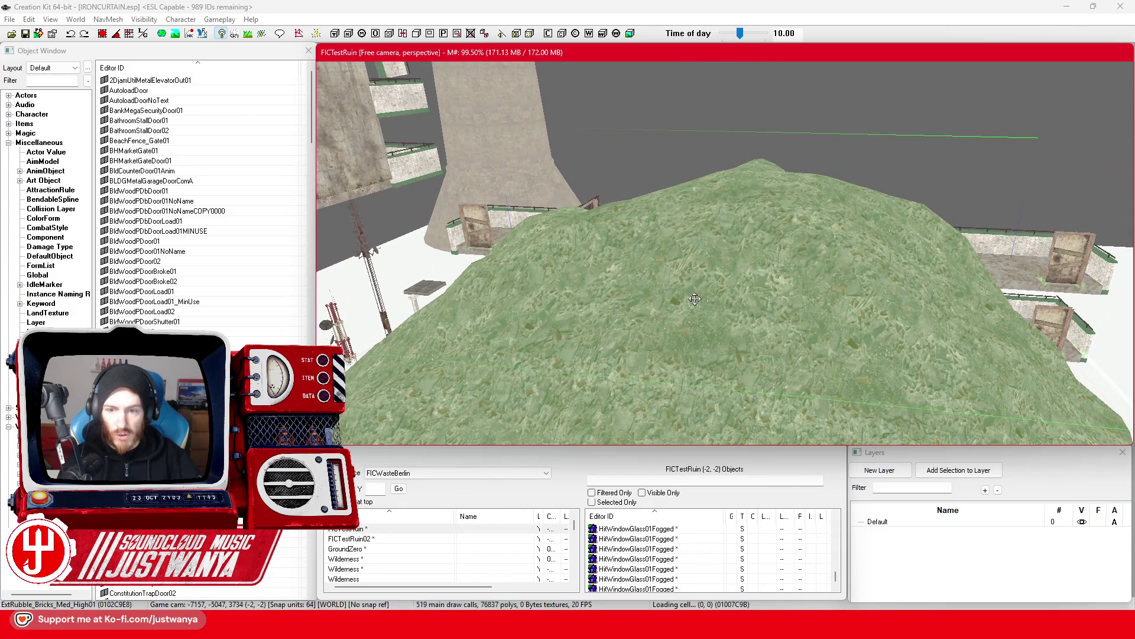
# Apply the Rubdense02to01 material swap to the ExtRubble_Bricks_Med_High01 rubble model's base object.
pyautogui.doubleClick(696, 301)
pyautogui.moveTo(709, 134); pyautogui.dragTo(992, 74)
pyautogui.click(1013, 114)
pyautogui.moveTo(610, 143); pyautogui.dragTo(930, 67)
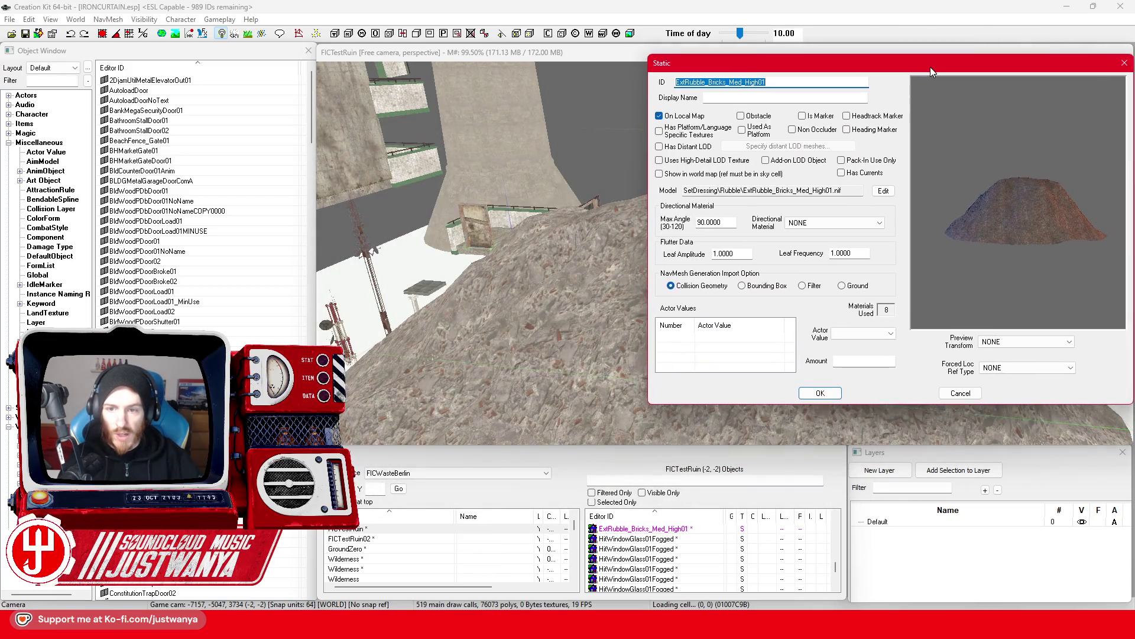
pyautogui.click(884, 191)
pyautogui.moveTo(609, 44); pyautogui.dragTo(787, 43)
pyautogui.click(651, 121)
pyautogui.click(652, 148)
pyautogui.moveTo(984, 165)
pyautogui.mouseDown()
pyautogui.moveTo(985, 214)
pyautogui.moveTo(771, 187)
pyautogui.mouseUp()
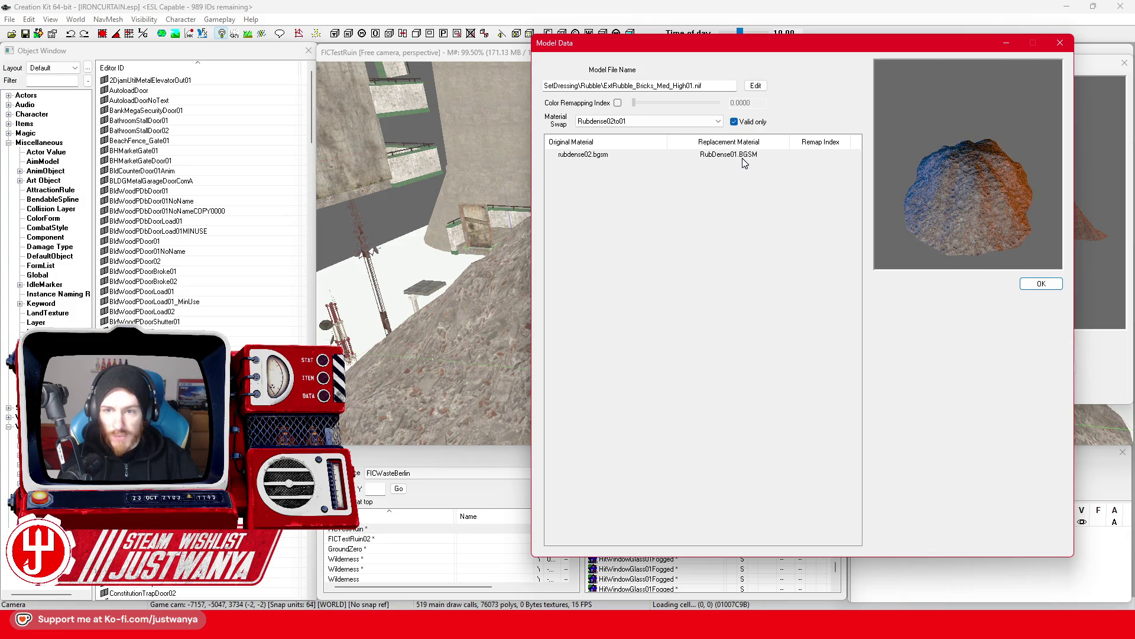
pyautogui.click(1060, 42)
pyautogui.click(1123, 66)
pyautogui.click(1033, 72)
# Filter the Object Window to the FIC_MatSwap material swaps.
pyautogui.scroll(3, 613, 281)
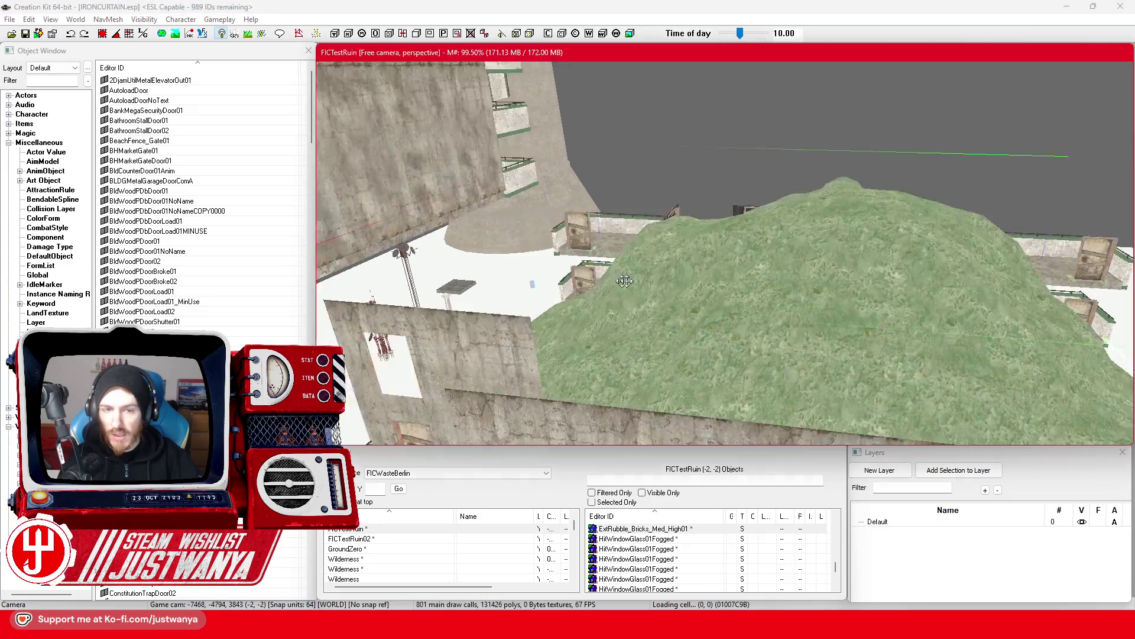
pyautogui.scroll(-5, 613, 281)
pyautogui.scroll(3, 847, 322)
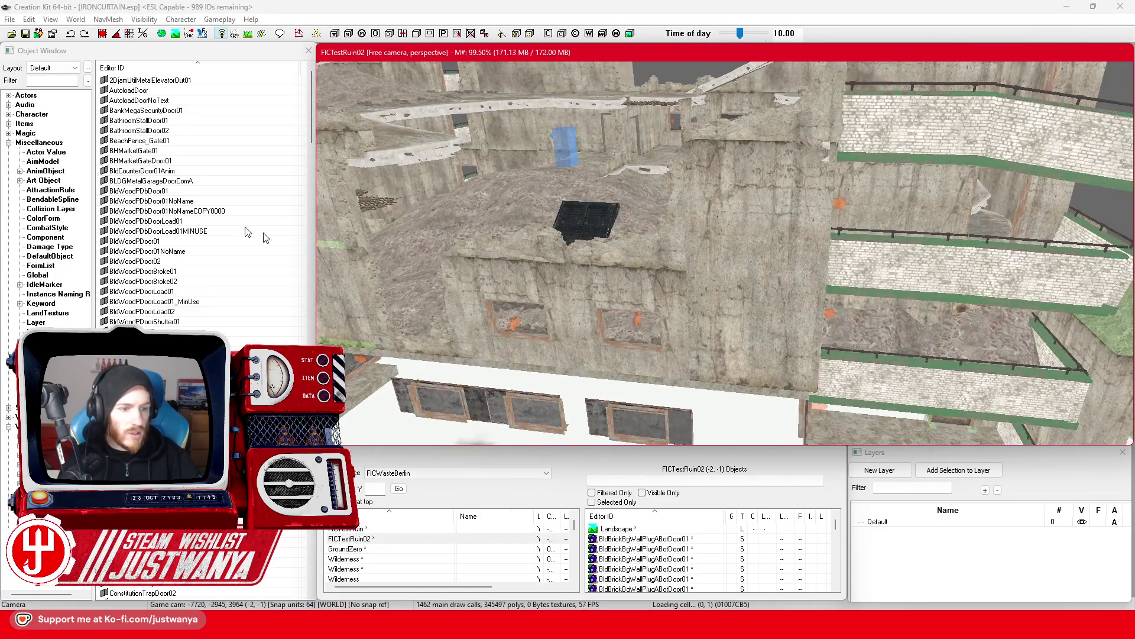
pyautogui.click(47, 367)
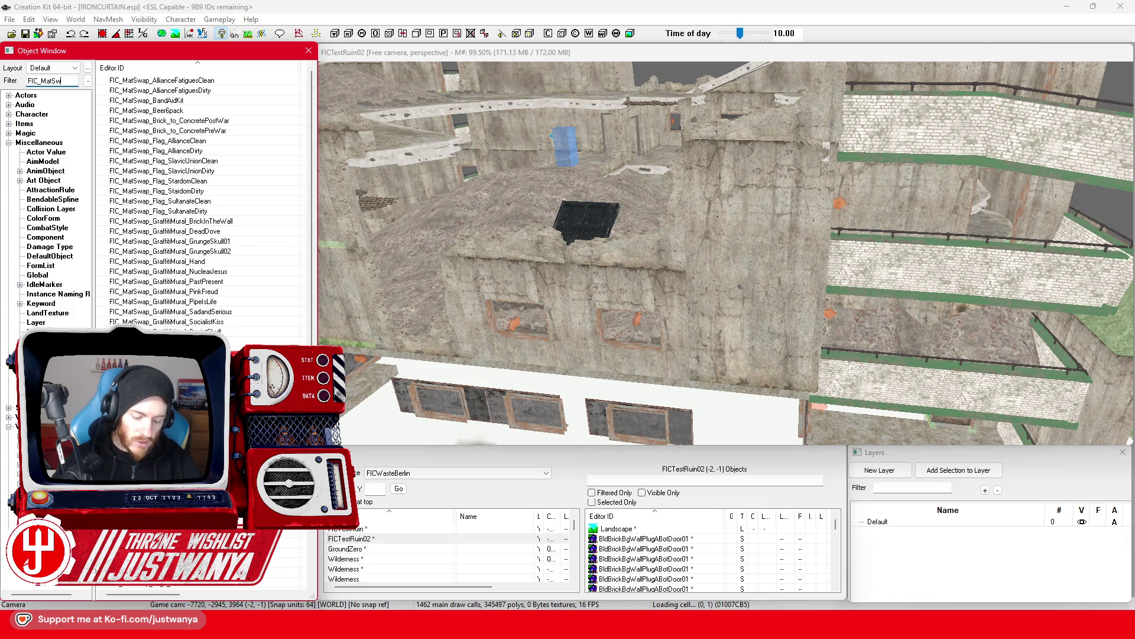
# In FIC_MatSwap_Brick_to_ConcretePostWar, add rubdense02.bgsm as a new original material.
pyautogui.doubleClick(236, 120)
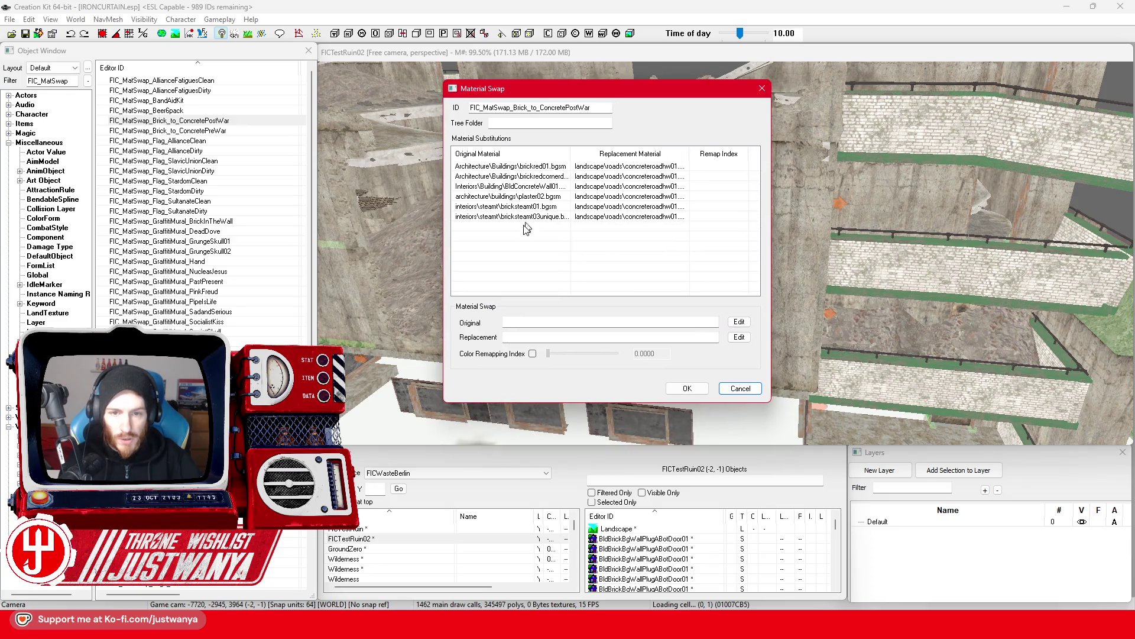
pyautogui.doubleClick(520, 228)
pyautogui.moveTo(550, 157); pyautogui.dragTo(811, 185)
pyautogui.click(737, 443)
pyautogui.write('Rubdense')
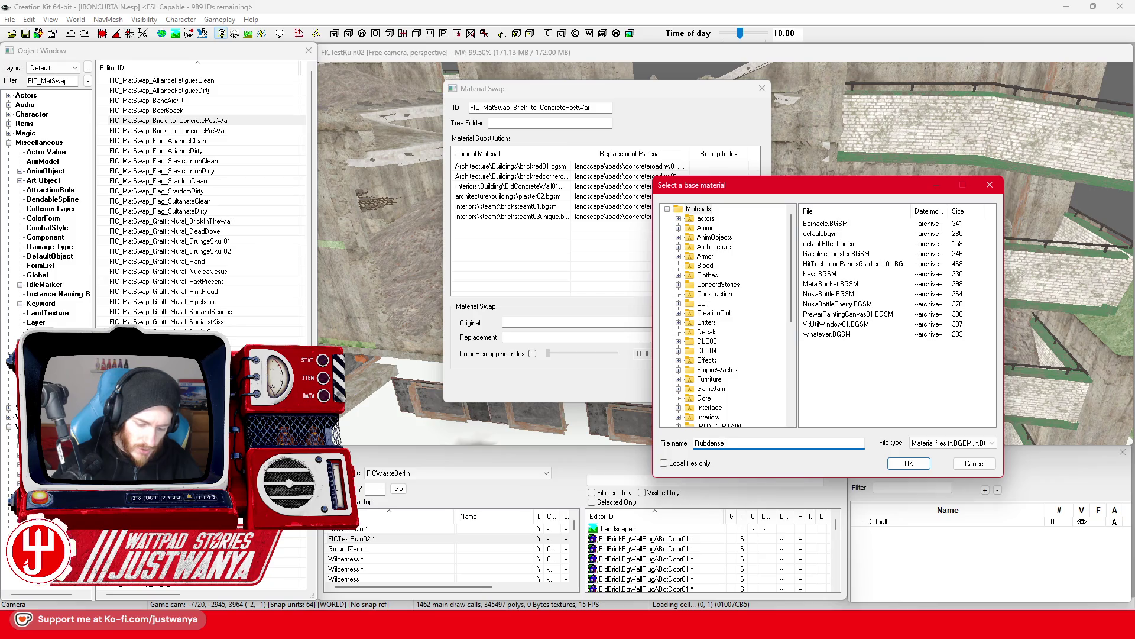
pyautogui.press('Return')
pyautogui.click(867, 226)
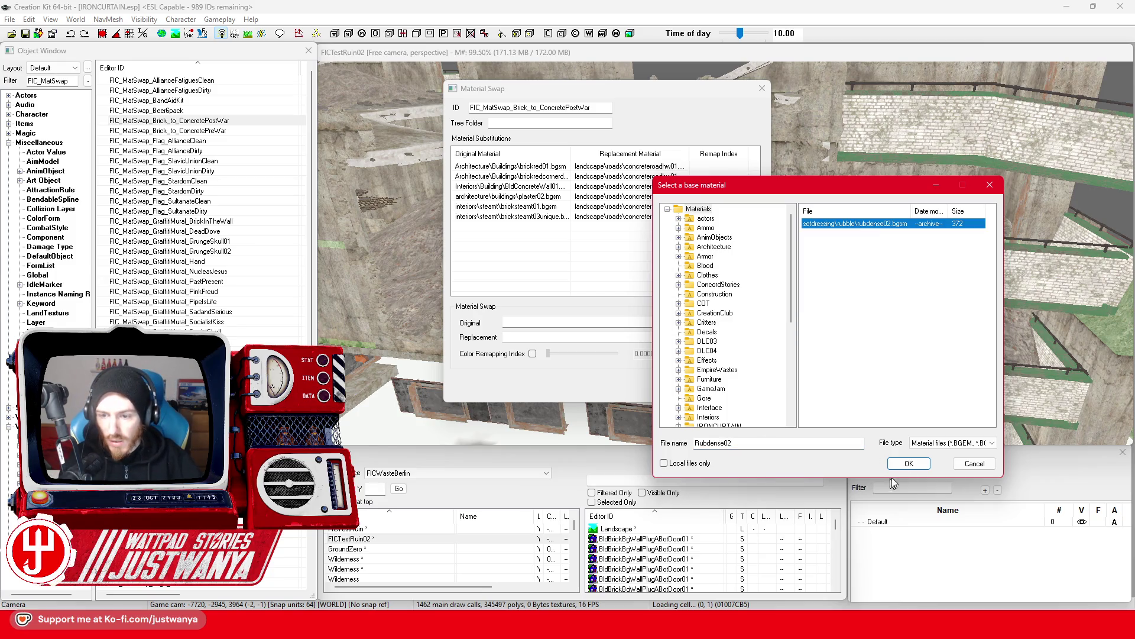
pyautogui.click(911, 463)
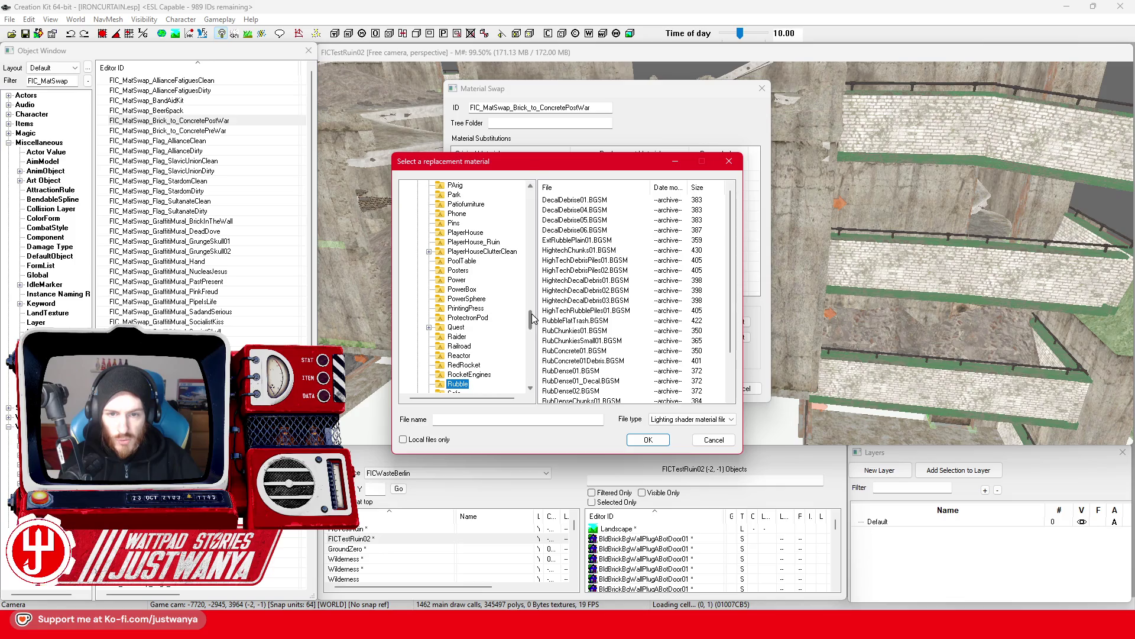
# Set RubDense01.BGSM as its replacement material and confirm the swap.
pyautogui.scroll(-1, 603, 352)
pyautogui.click(598, 341)
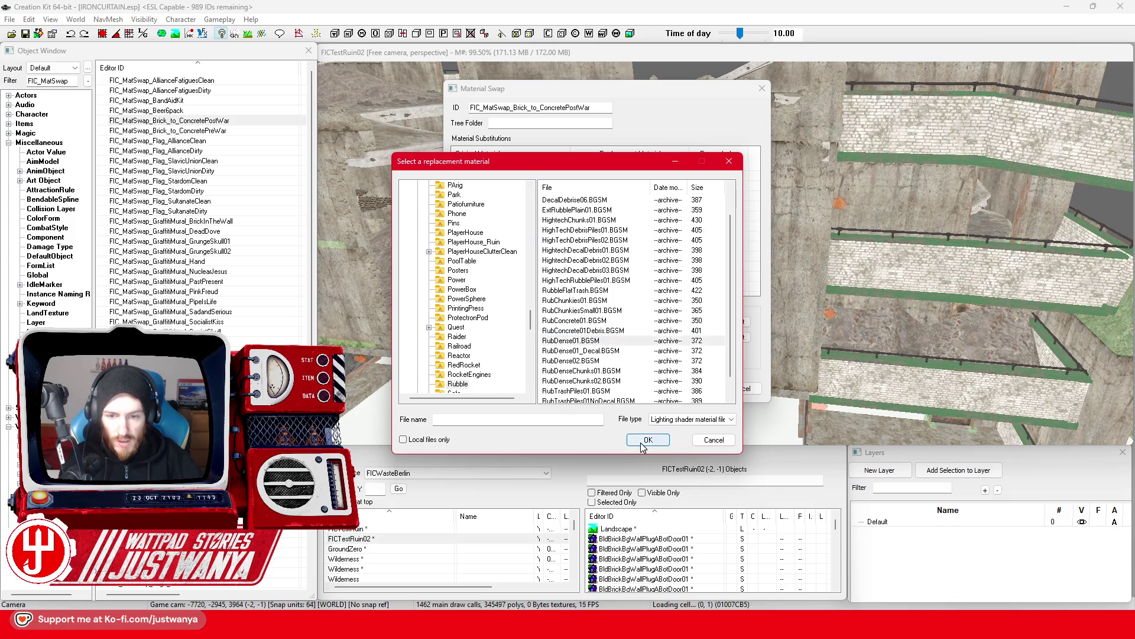
pyautogui.click(647, 439)
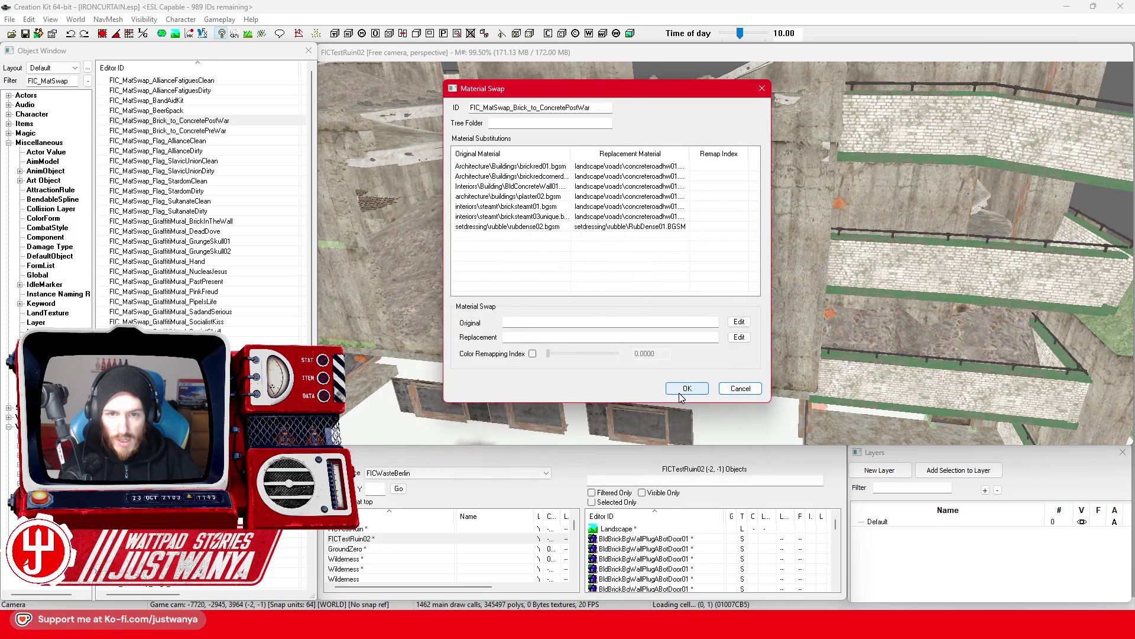
pyautogui.click(681, 391)
# Save the IRONCURTAIN plugin.
pyautogui.click(29, 36)
pyautogui.scroll(-6, 596, 362)
pyautogui.scroll(5, 596, 362)
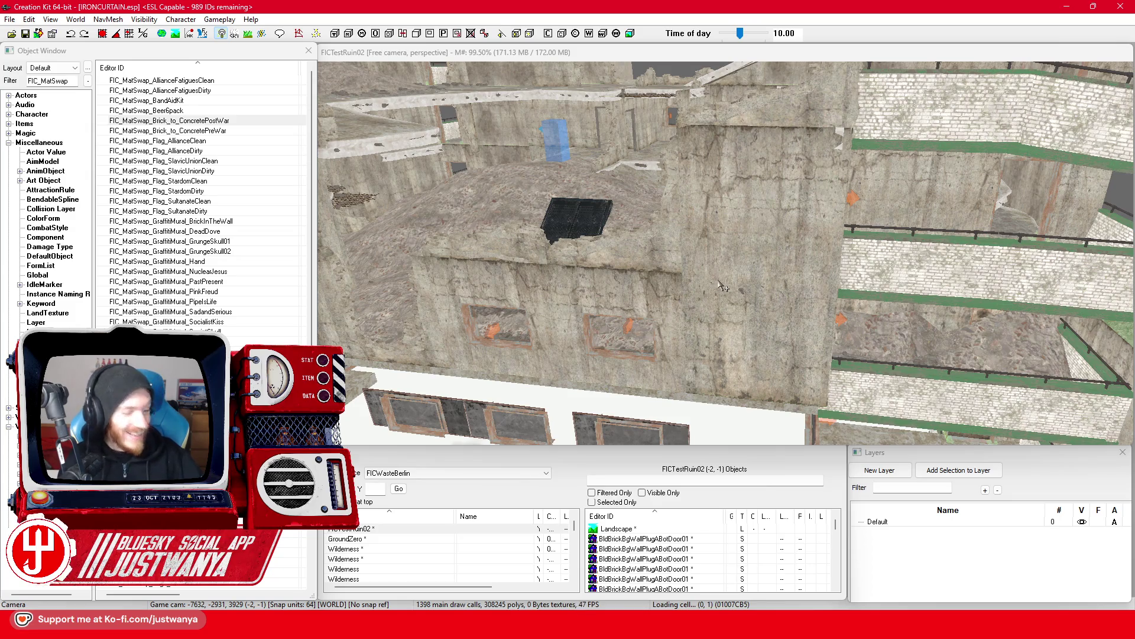
# Leave the green balcony rail's reference Material Swap at Default: none and close it.
pyautogui.click(688, 298)
pyautogui.click(690, 291)
pyautogui.scroll(3, 690, 291)
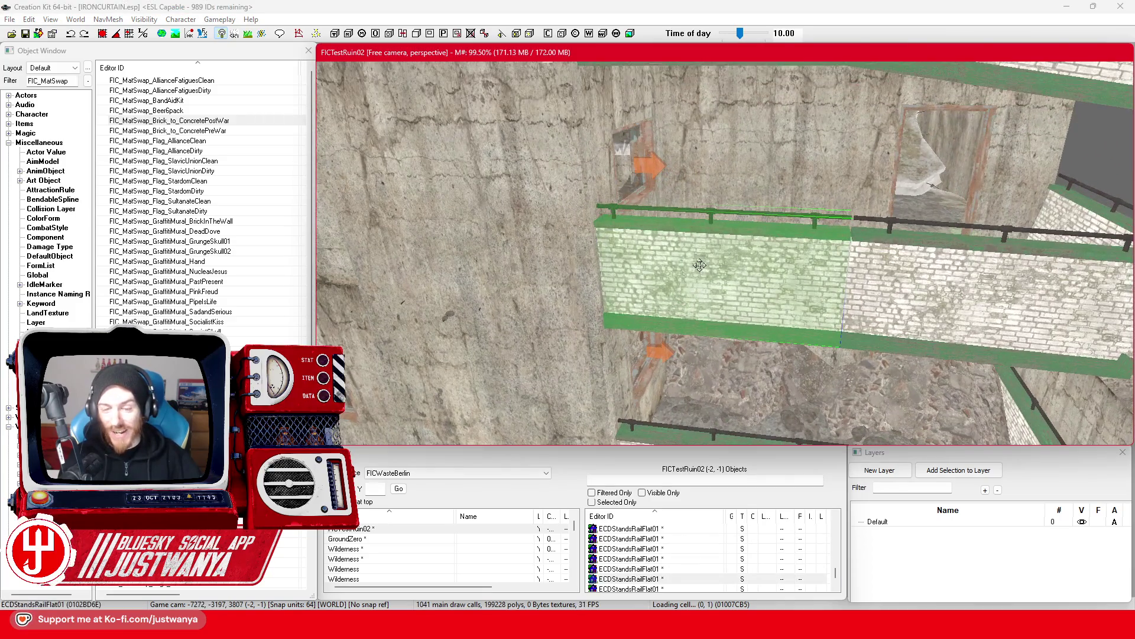
pyautogui.doubleClick(717, 279)
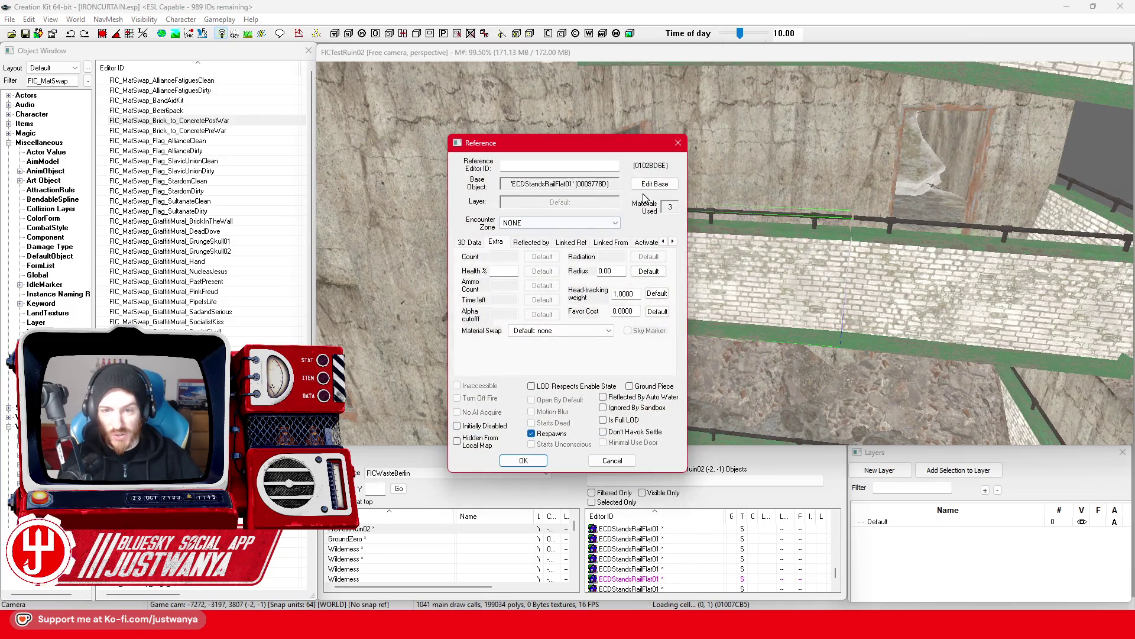
pyautogui.click(582, 331)
pyautogui.click(583, 333)
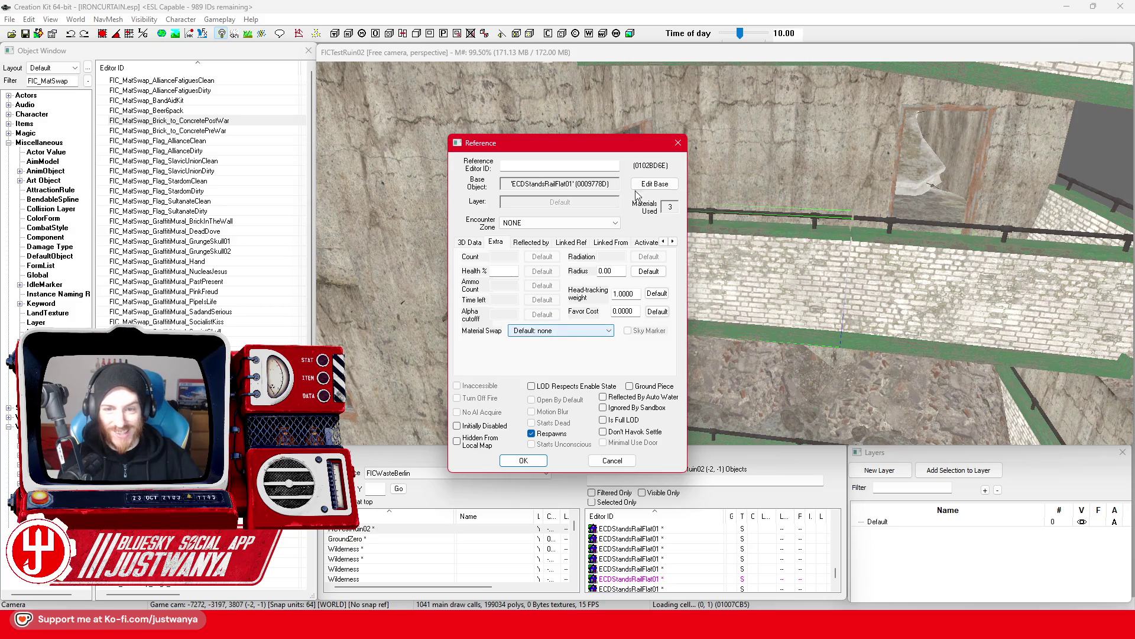
pyautogui.click(678, 143)
# Select the fogged window piece in the ruin.
pyautogui.scroll(-5, 658, 348)
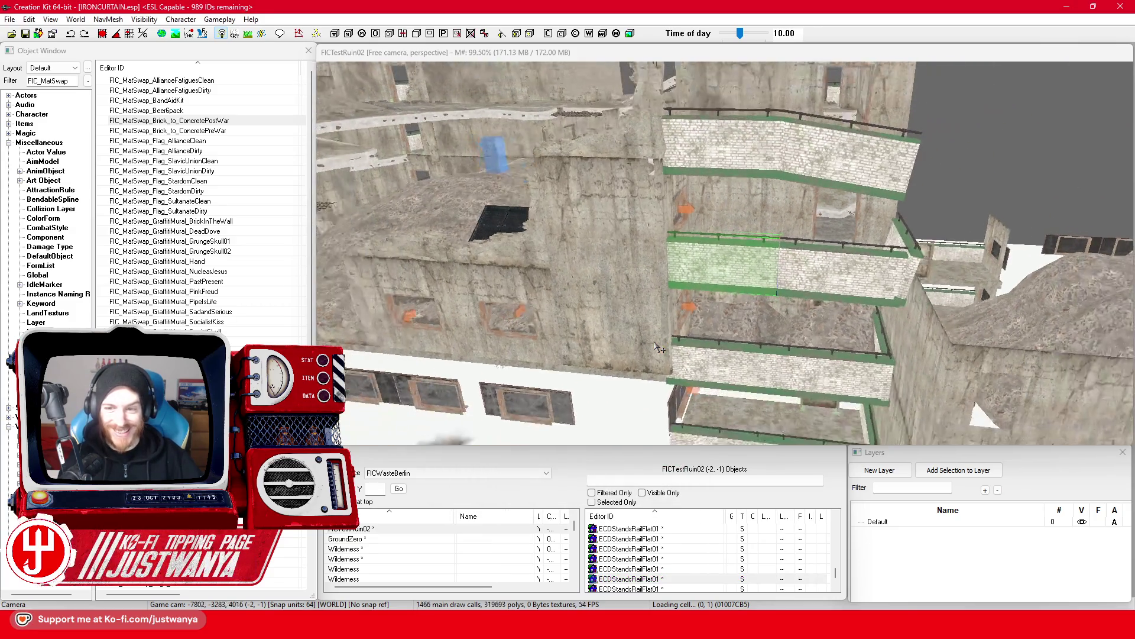
pyautogui.click(574, 372)
pyautogui.scroll(5, 591, 354)
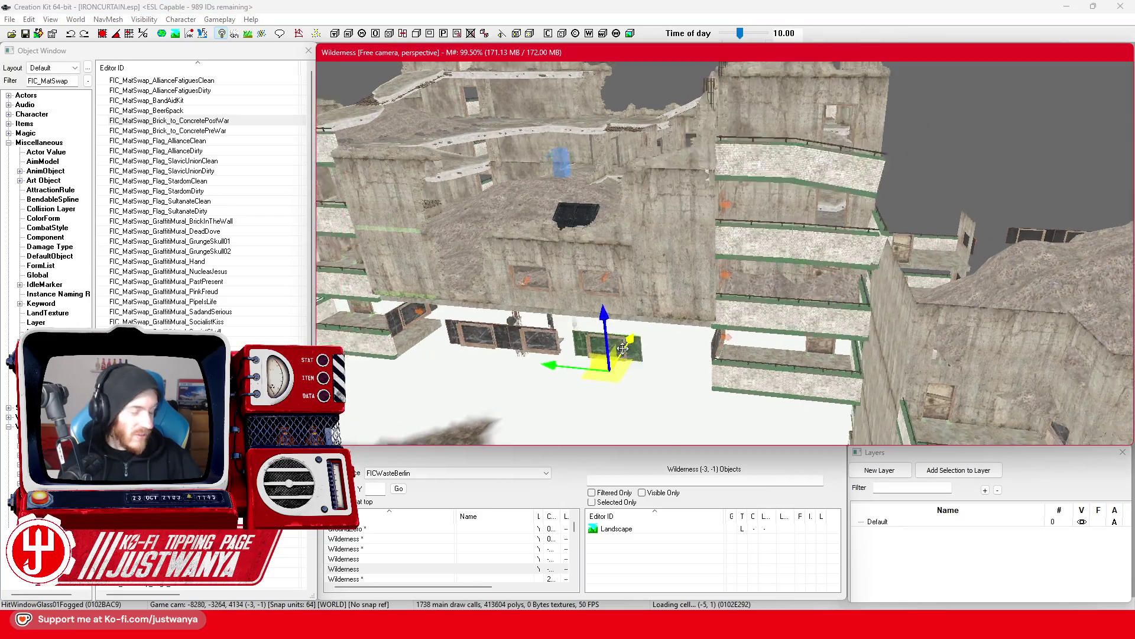
pyautogui.scroll(5, 737, 393)
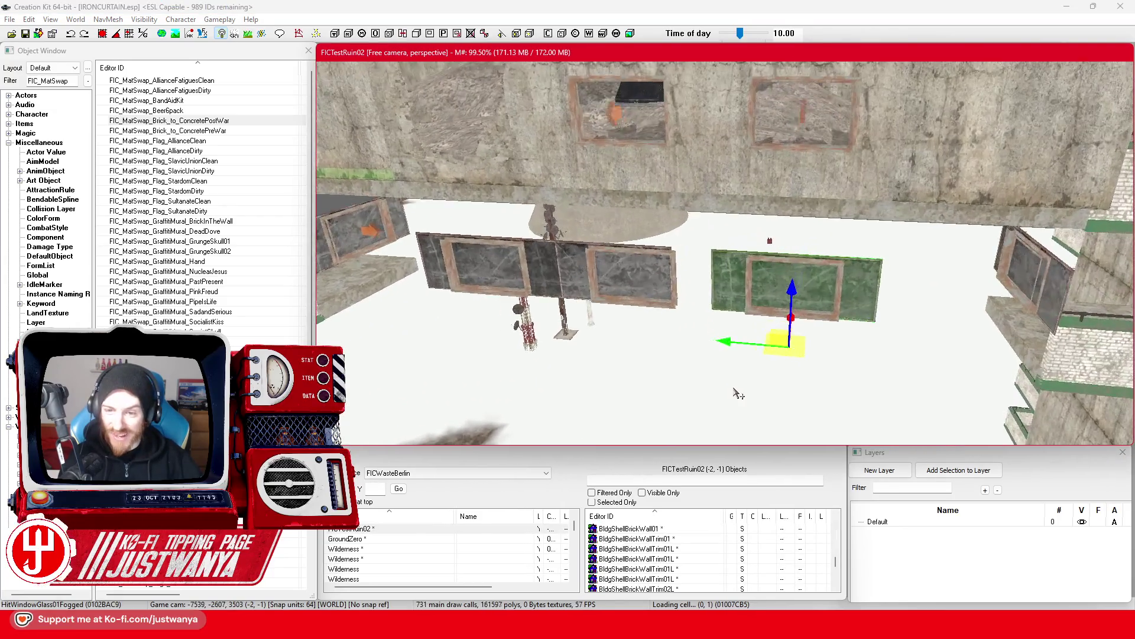
# Select the balcony module's windows, brick wall, plywood door, railings and floor platform pieces.
pyautogui.keyDown('ctrl'); pyautogui.click(734, 311); pyautogui.keyUp('ctrl')
pyautogui.keyDown('ctrl'); pyautogui.click(573, 331); pyautogui.keyUp('ctrl')
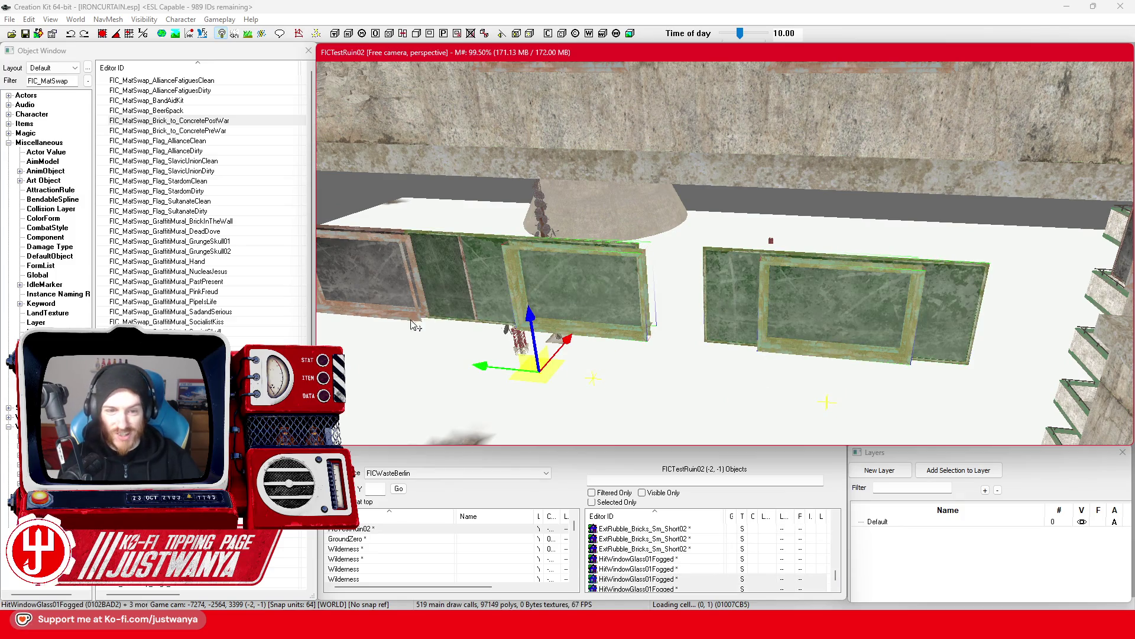
pyautogui.keyDown('ctrl'); pyautogui.click(427, 307); pyautogui.keyUp('ctrl')
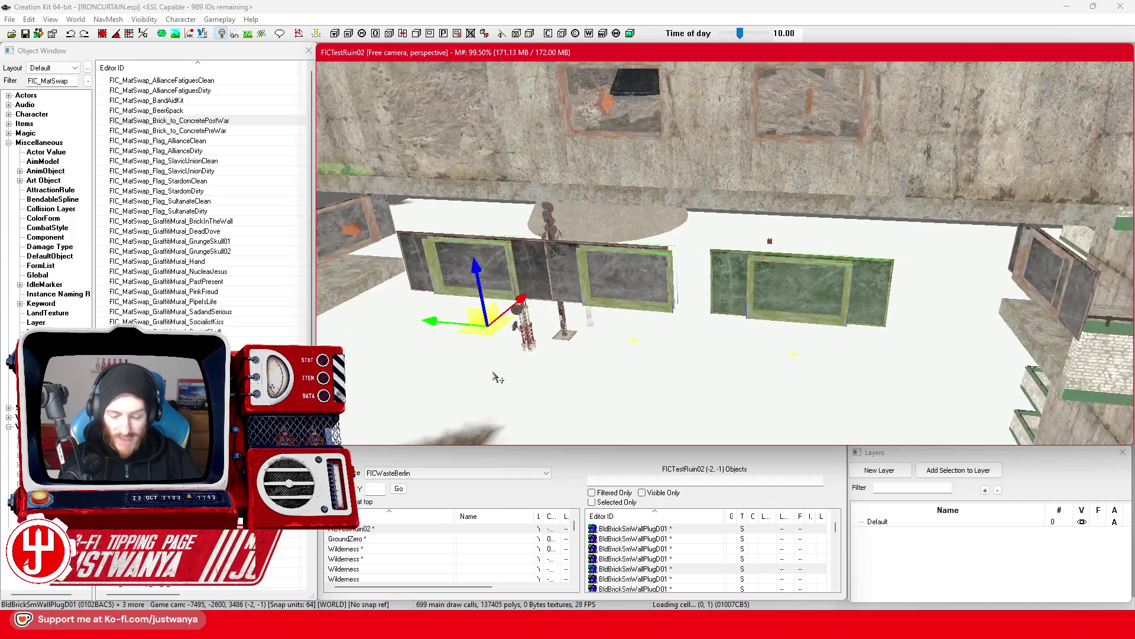
pyautogui.click(621, 295)
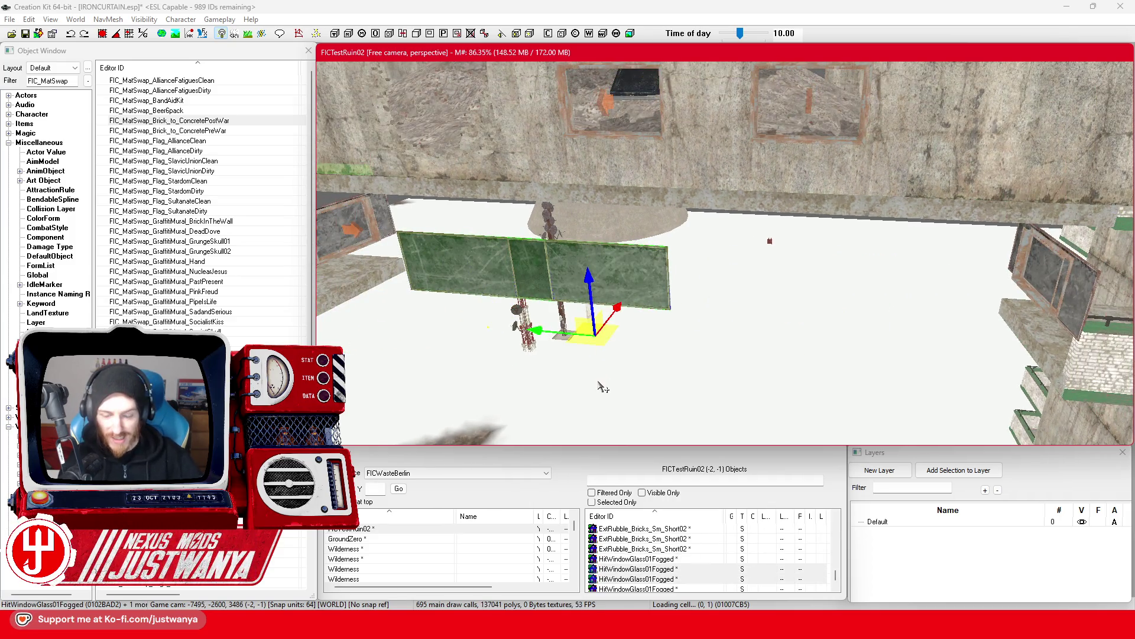
pyautogui.scroll(5, 603, 387)
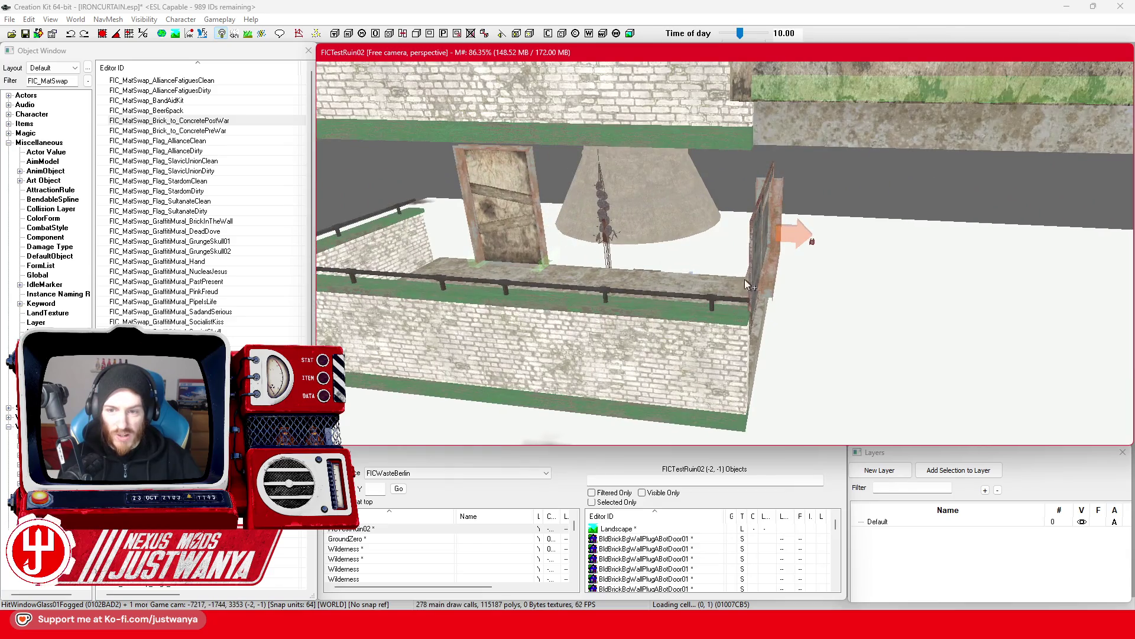
pyautogui.click(754, 273)
pyautogui.keyDown('ctrl'); pyautogui.click(771, 269); pyautogui.keyUp('ctrl')
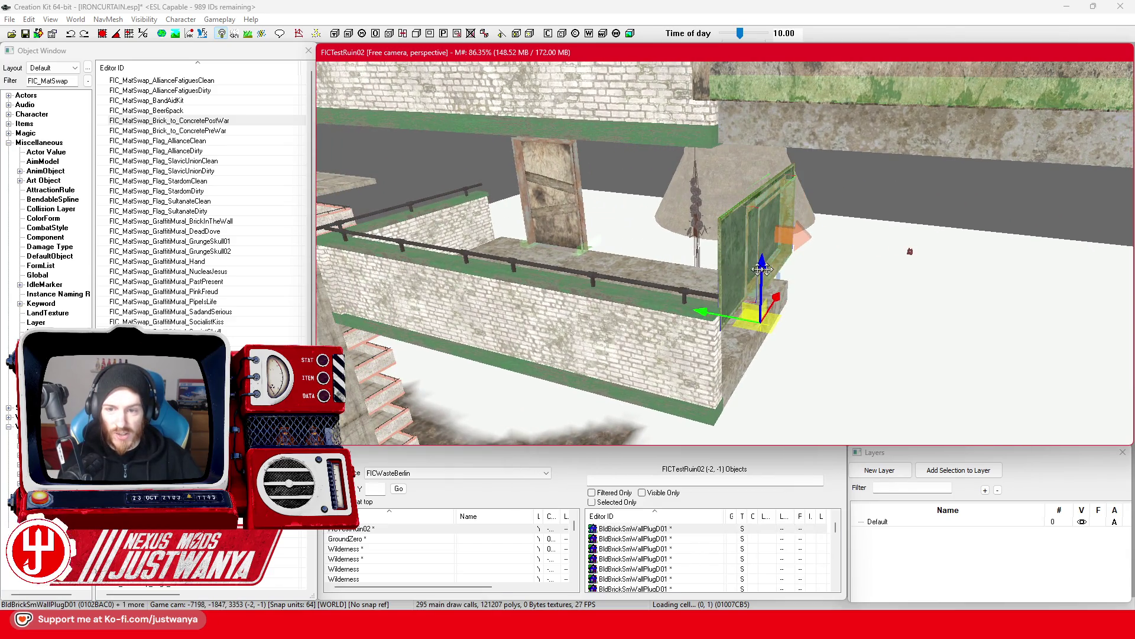
pyautogui.keyDown('ctrl'); pyautogui.click(549, 218); pyautogui.keyUp('ctrl')
pyautogui.keyDown('ctrl'); pyautogui.click(431, 220); pyautogui.keyUp('ctrl')
pyautogui.keyDown('ctrl'); pyautogui.click(618, 344); pyautogui.keyUp('ctrl')
pyautogui.keyDown('ctrl'); pyautogui.click(644, 266); pyautogui.keyUp('ctrl')
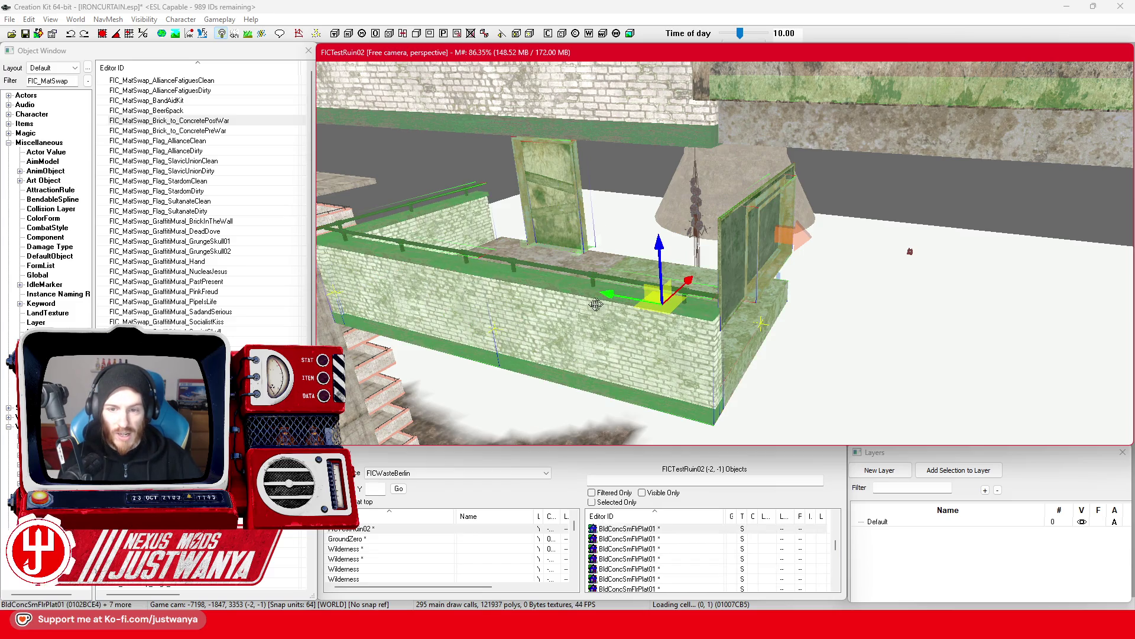
pyautogui.keyDown('ctrl'); pyautogui.click(543, 258); pyautogui.keyUp('ctrl')
# Delete the railing, brick wall, plywood door and window frame, then the concrete floor slab.
pyautogui.scroll(10, 591, 296)
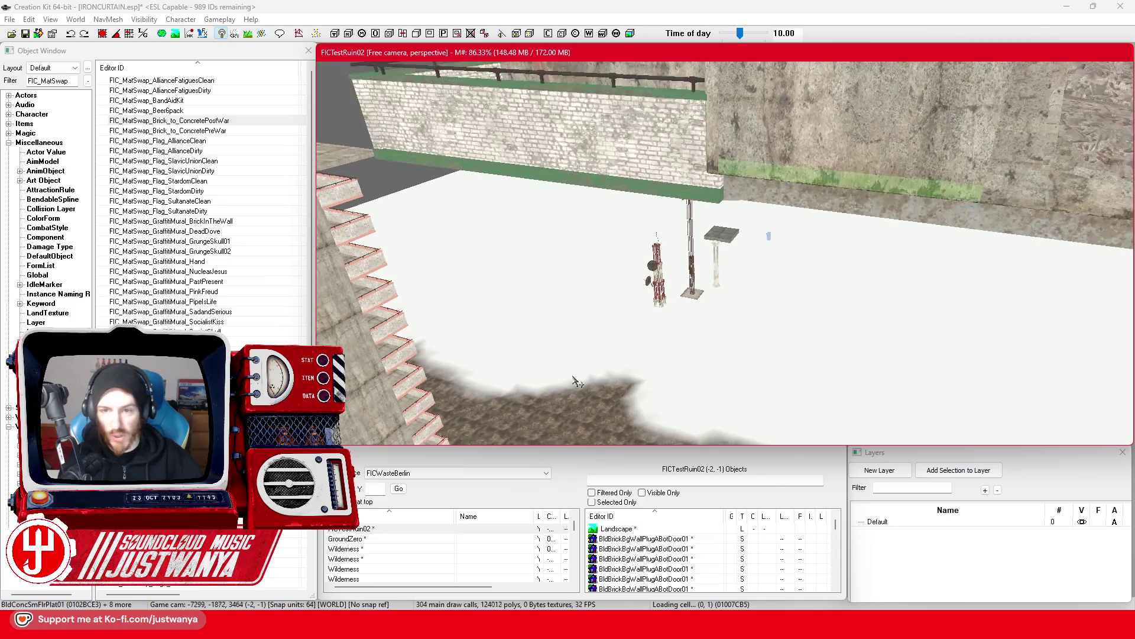
pyautogui.scroll(-3, 512, 350)
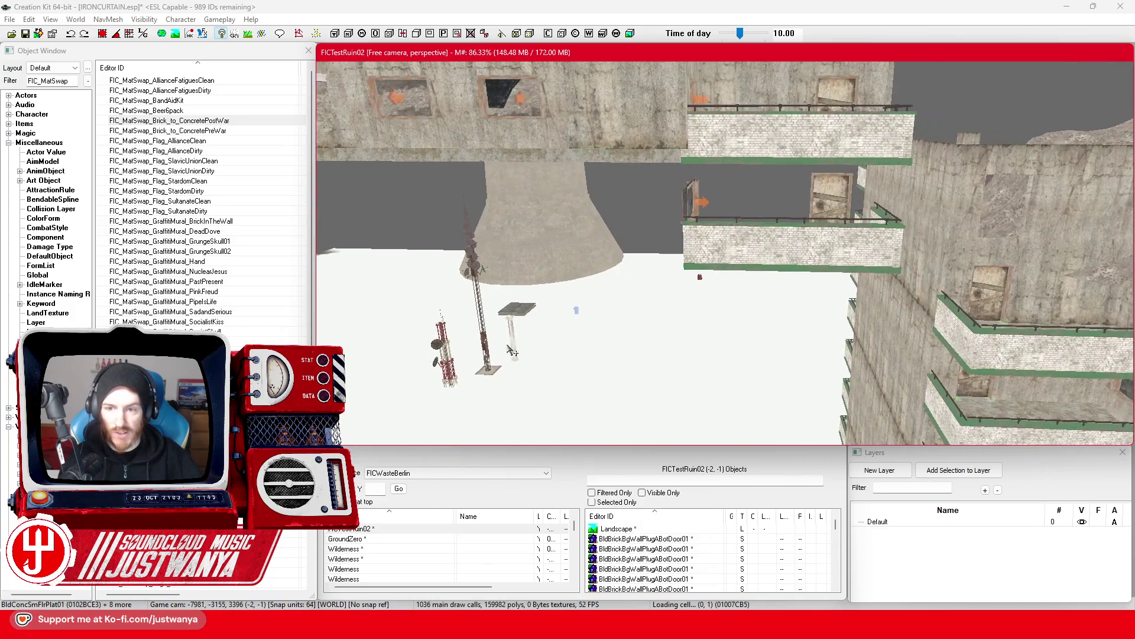
pyautogui.click(776, 269)
pyautogui.scroll(6, 833, 353)
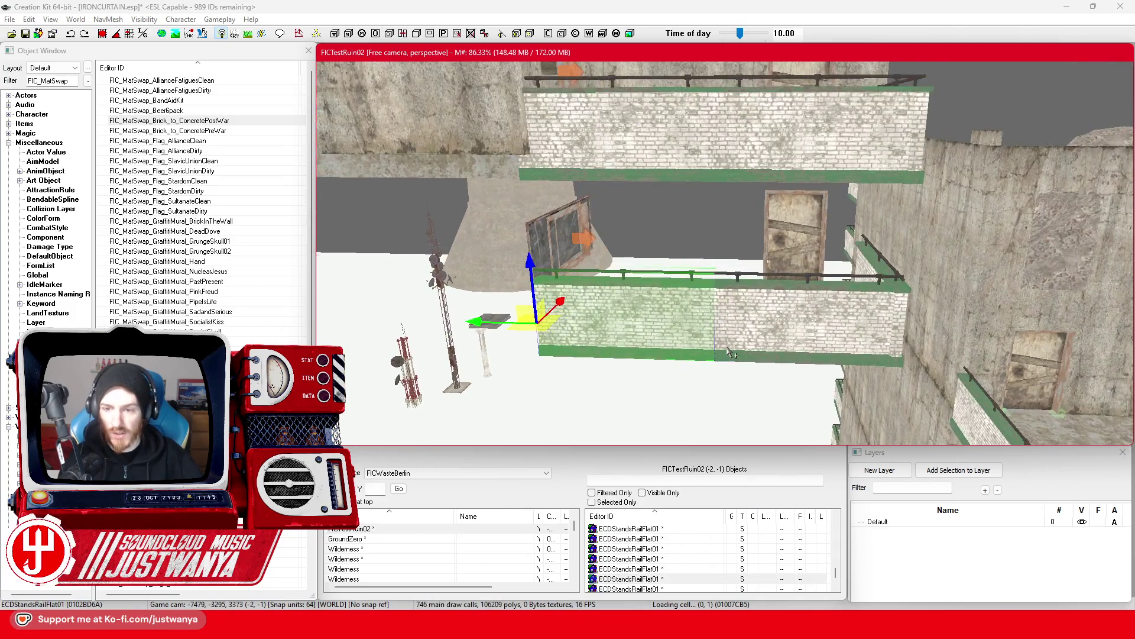
pyautogui.keyDown('ctrl'); pyautogui.click(834, 353); pyautogui.keyUp('ctrl')
pyautogui.keyDown('ctrl'); pyautogui.click(826, 210); pyautogui.keyUp('ctrl')
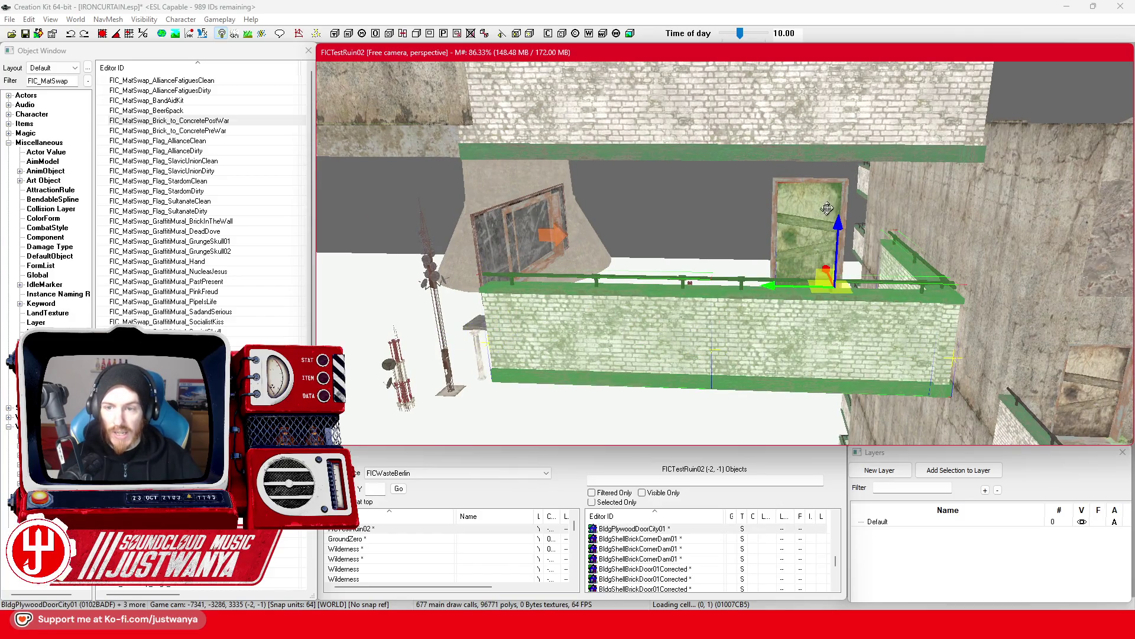
pyautogui.keyDown('ctrl'); pyautogui.click(546, 234); pyautogui.keyUp('ctrl')
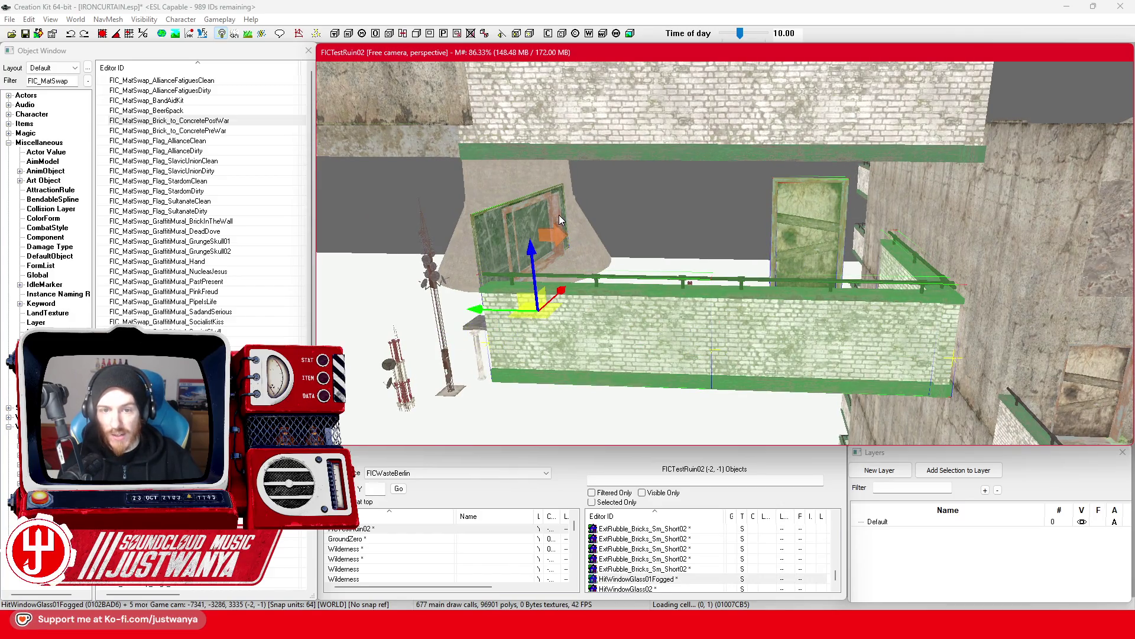
pyautogui.press('Delete')
pyautogui.click(649, 359)
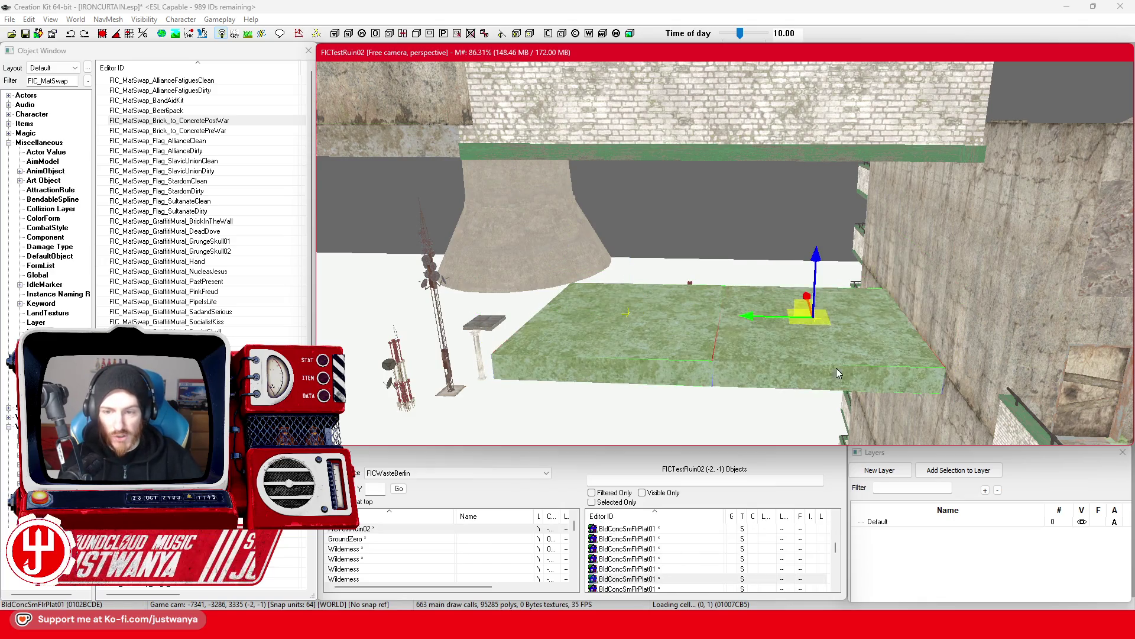
pyautogui.press('Delete')
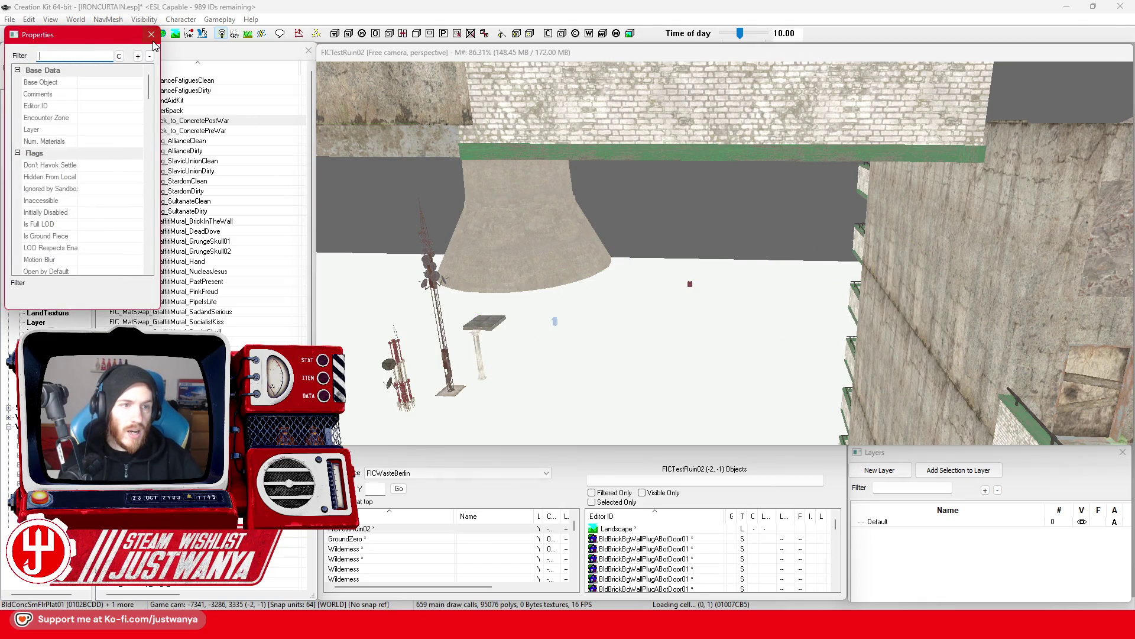
# Close the Properties window and undo the deletion to restore the rail and wall pieces.
pyautogui.click(152, 34)
pyautogui.hotkey('ctrl', 'z')
pyautogui.scroll(-3, 683, 304)
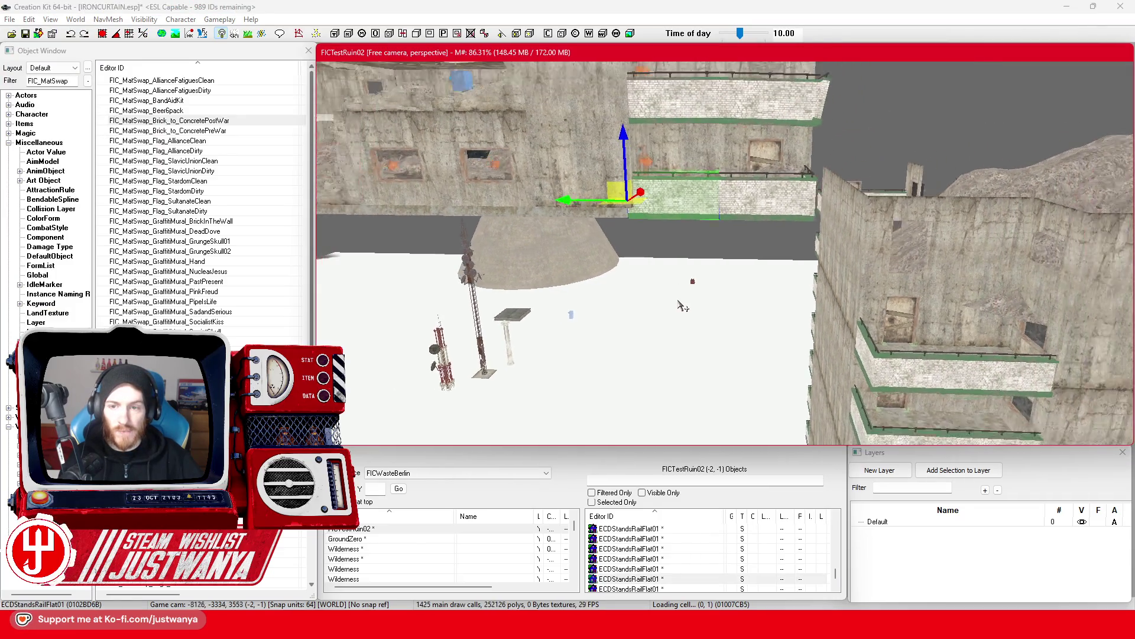
pyautogui.press('shift')
pyautogui.press('shift')
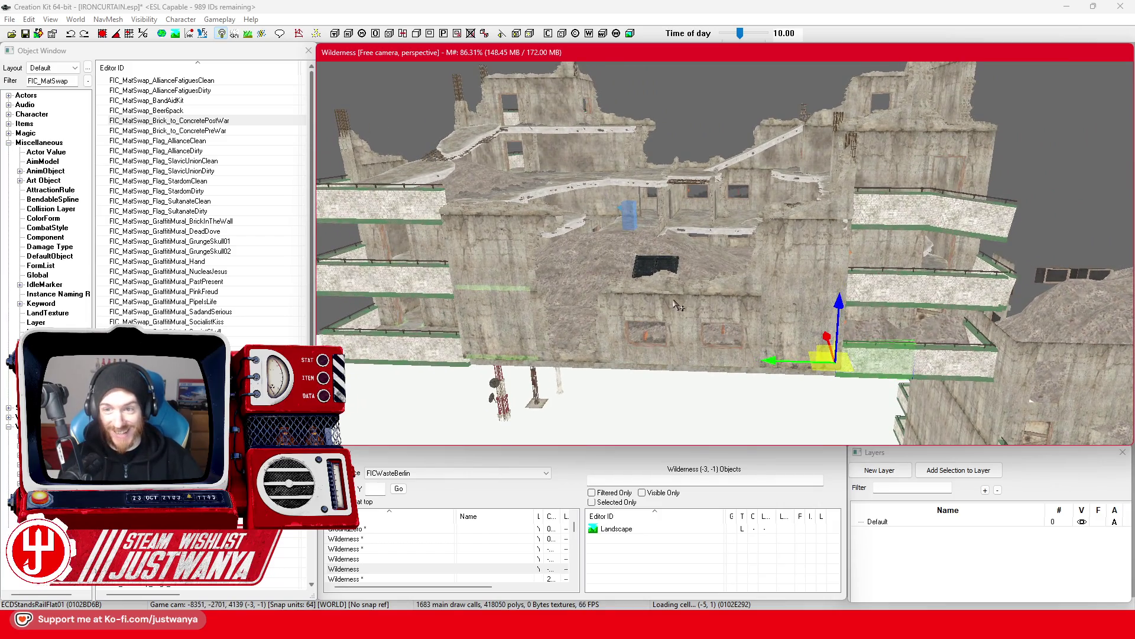
pyautogui.press('shift')
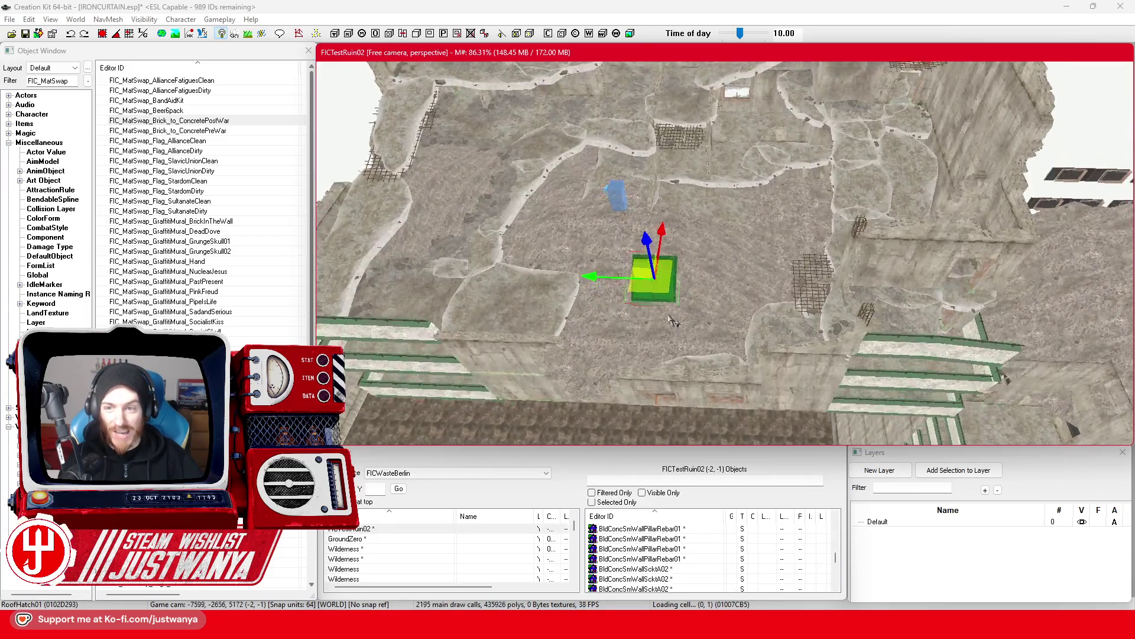
pyautogui.scroll(-5, 688, 338)
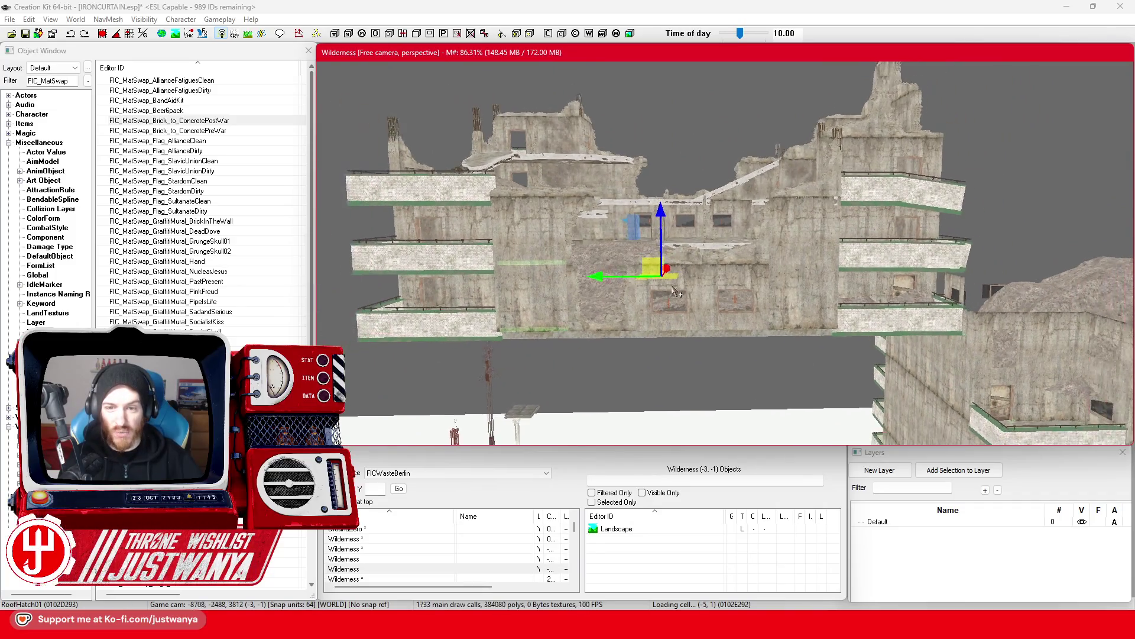
pyautogui.scroll(5, 687, 338)
pyautogui.press('shift')
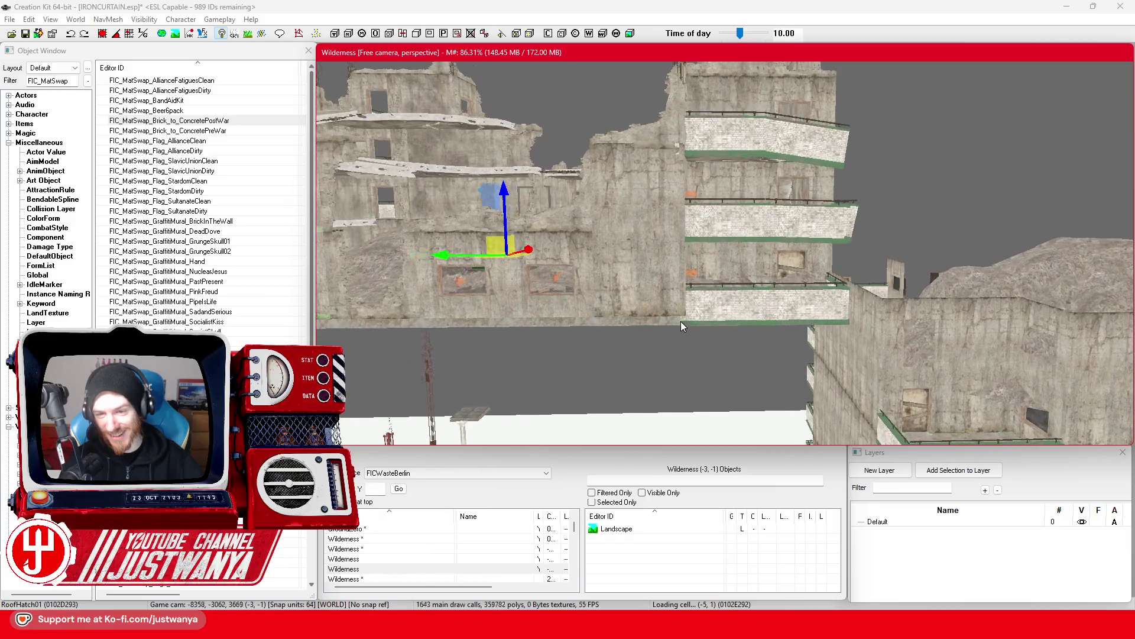
pyautogui.press('shift')
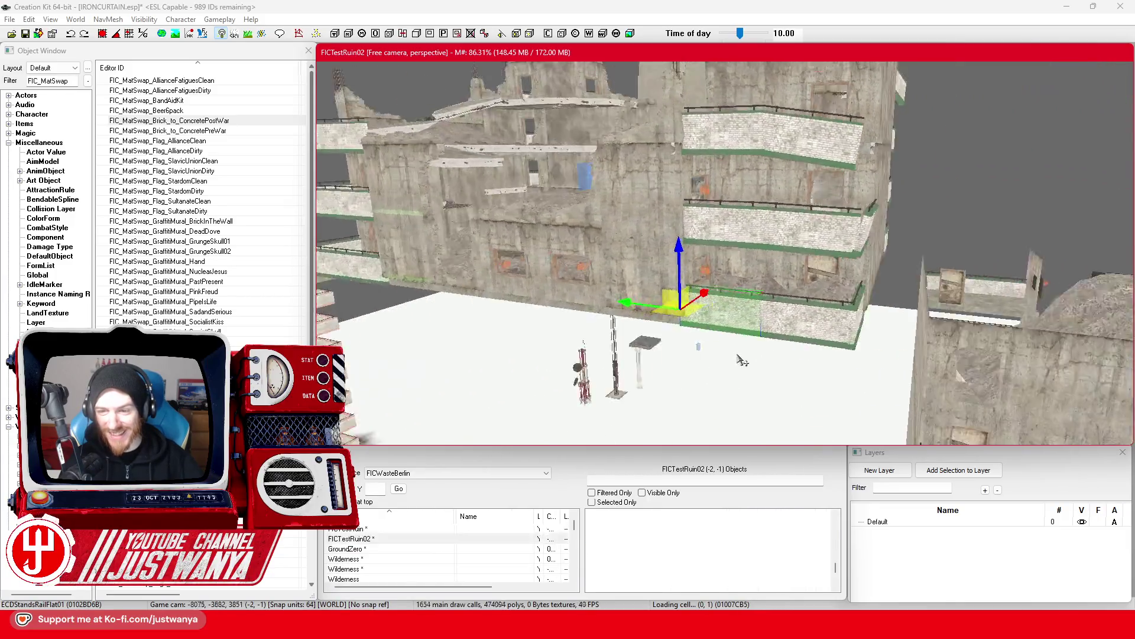
pyautogui.press('shift')
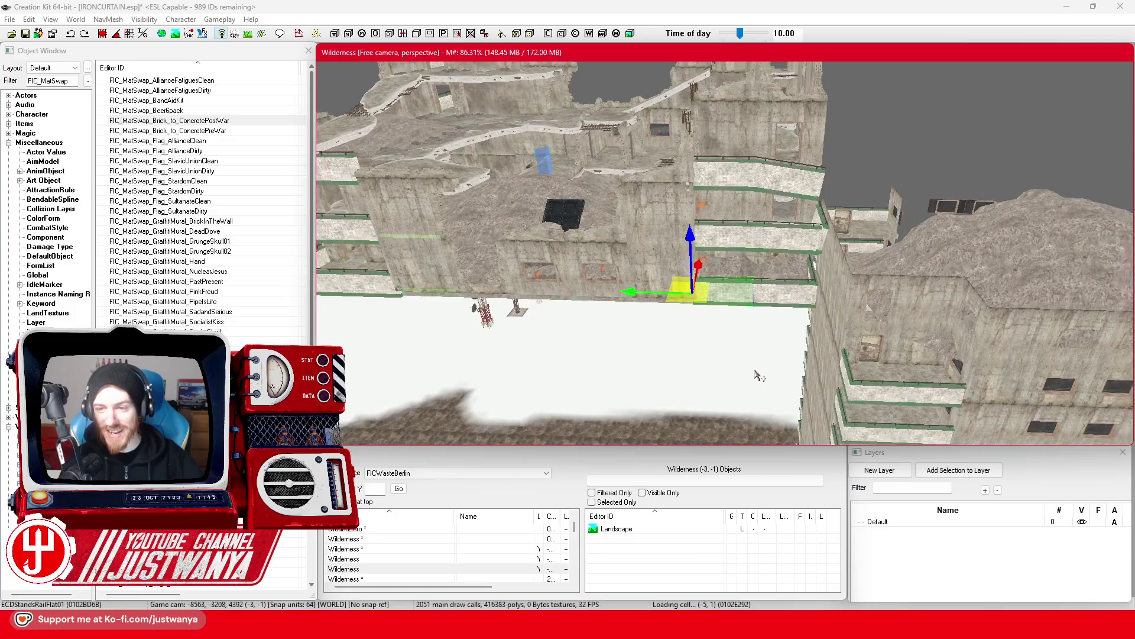
pyautogui.press('shift')
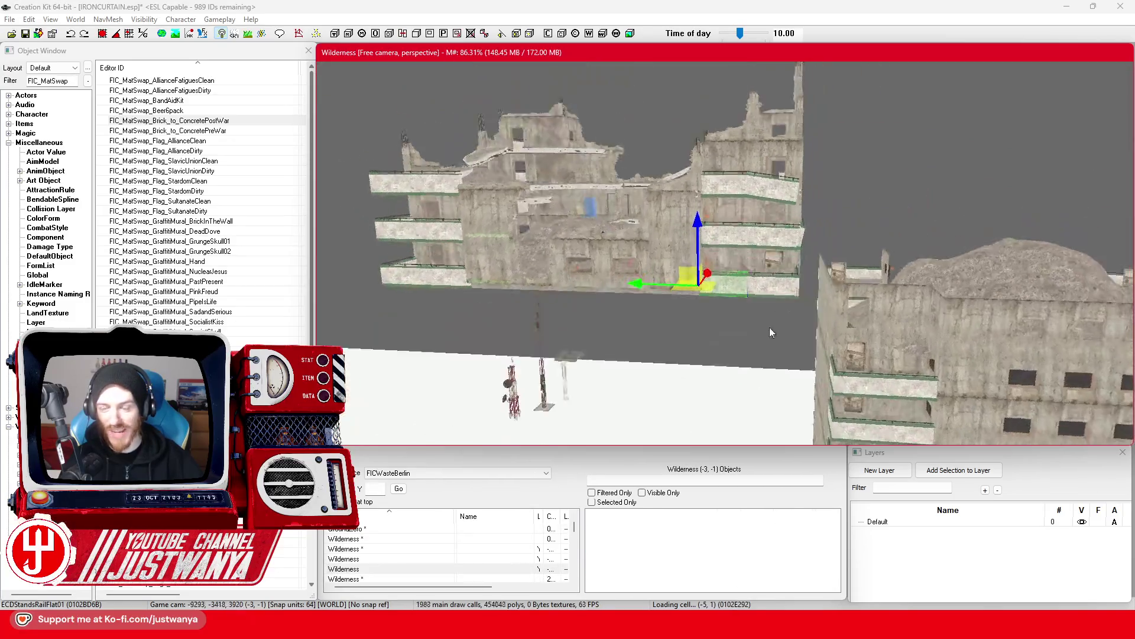
# Box-select the whole ruined building, frame it, and undo an accidental move of the group.
pyautogui.click(862, 194)
pyautogui.moveTo(800, 77); pyautogui.dragTo(646, 209)
pyautogui.moveTo(318, 336); pyautogui.dragTo(318, 336)
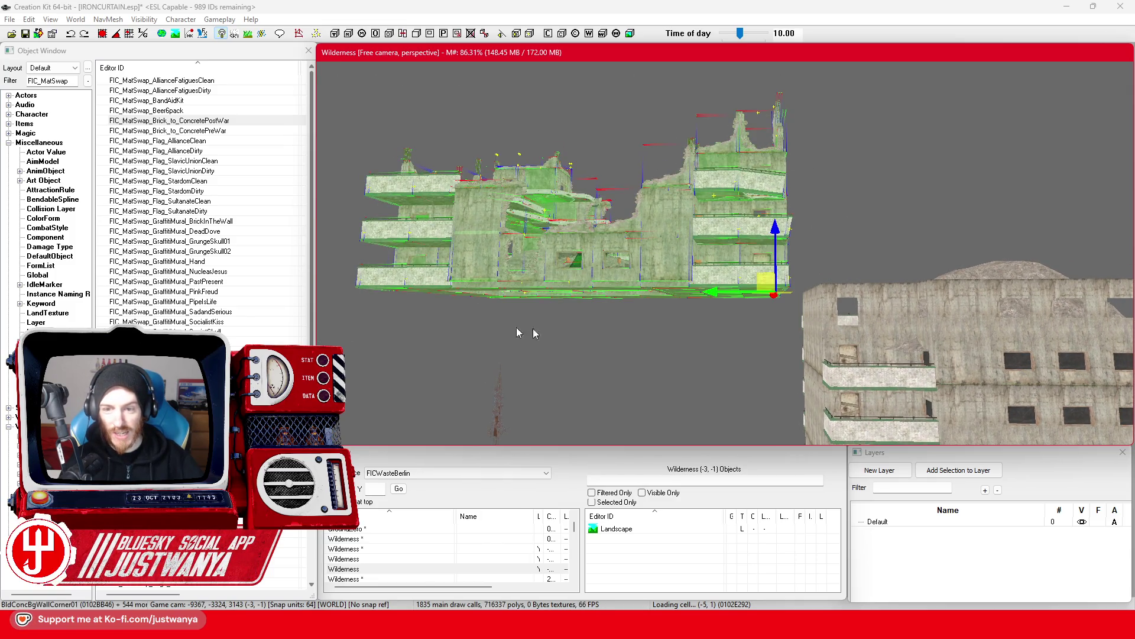
pyautogui.press('f')
pyautogui.moveTo(632, 385); pyautogui.dragTo(738, 356)
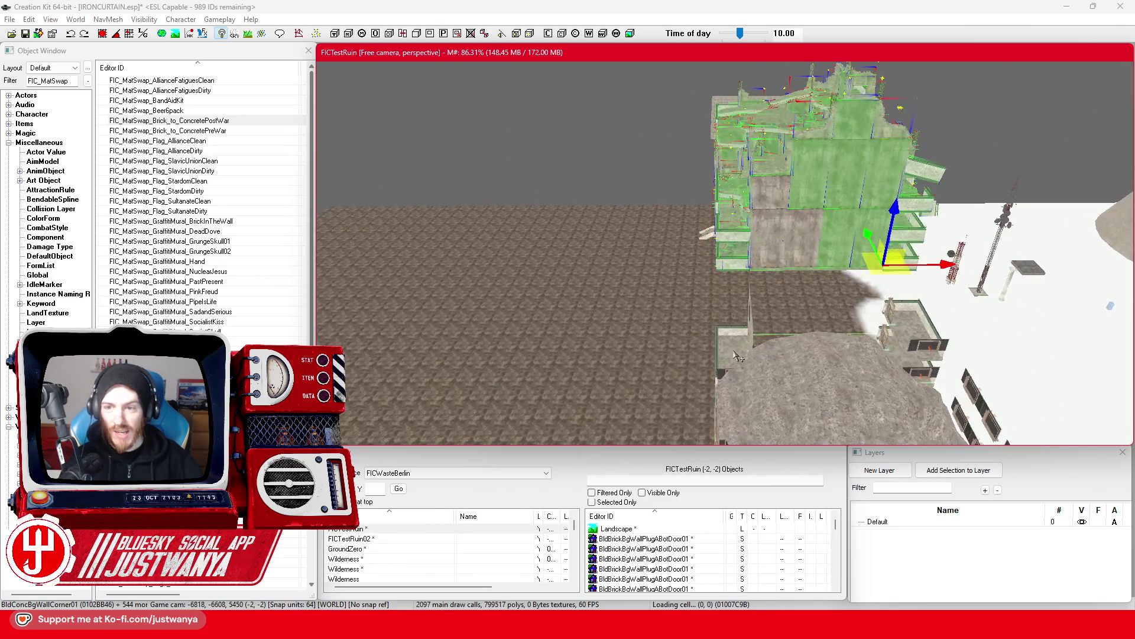
pyautogui.moveTo(944, 264)
pyautogui.mouseDown()
pyautogui.moveTo(559, 266)
pyautogui.moveTo(452, 145)
pyautogui.mouseUp()
pyautogui.click(69, 36)
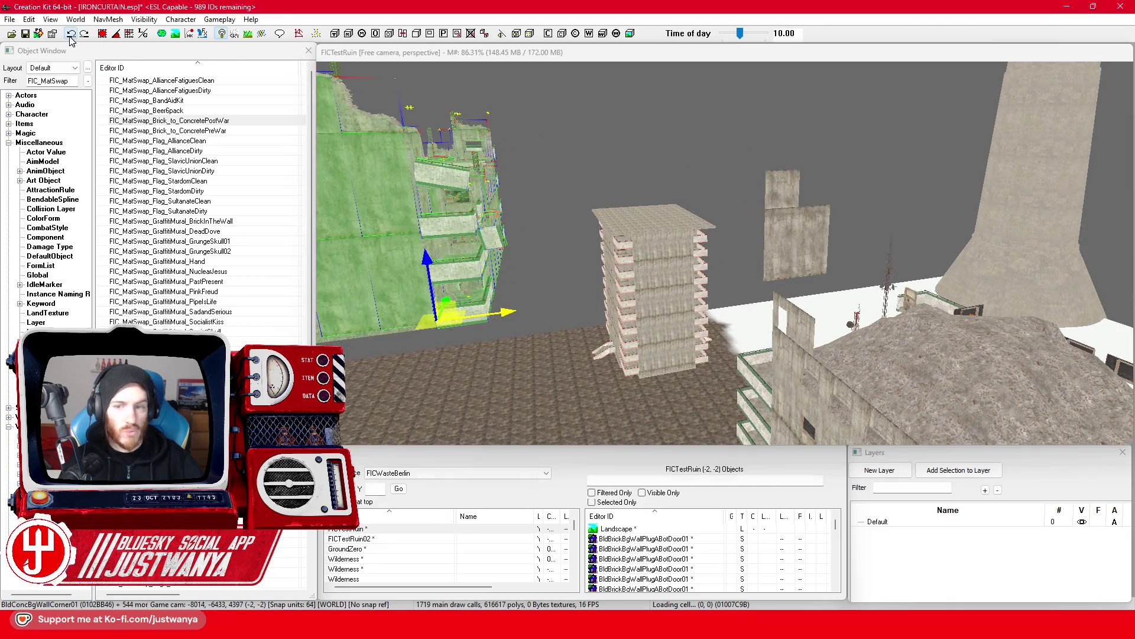
pyautogui.hotkey('ctrl', 'z')
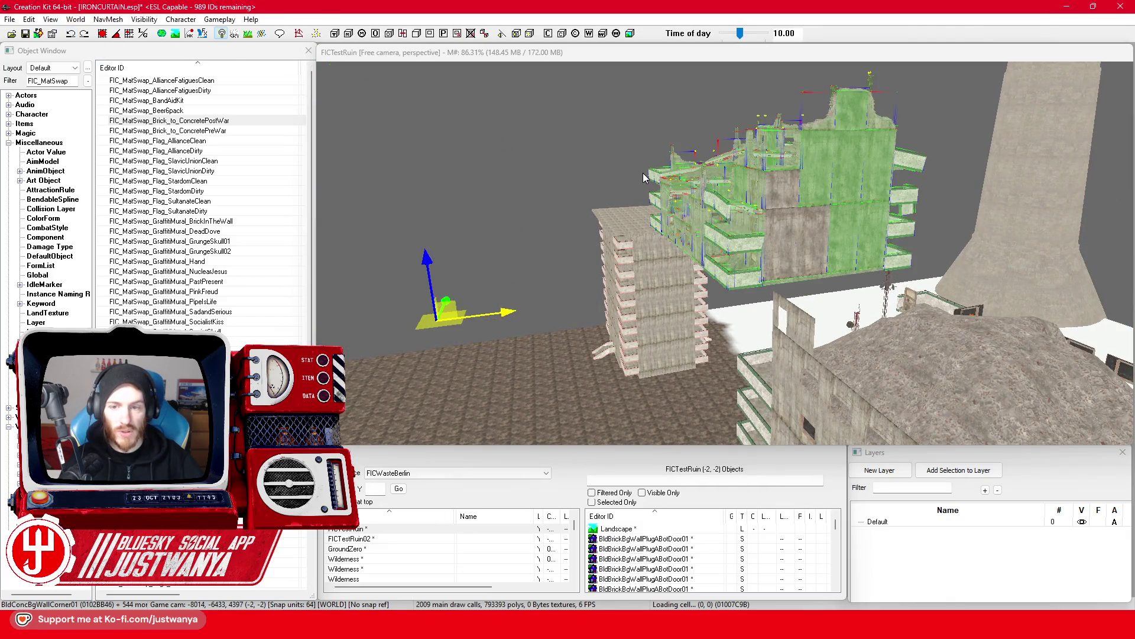
# Add one more piece to the ruin selection and save IRONCURTAIN.esp.
pyautogui.click(811, 248)
pyautogui.keyDown('ctrl'); pyautogui.click(783, 204); pyautogui.keyUp('ctrl')
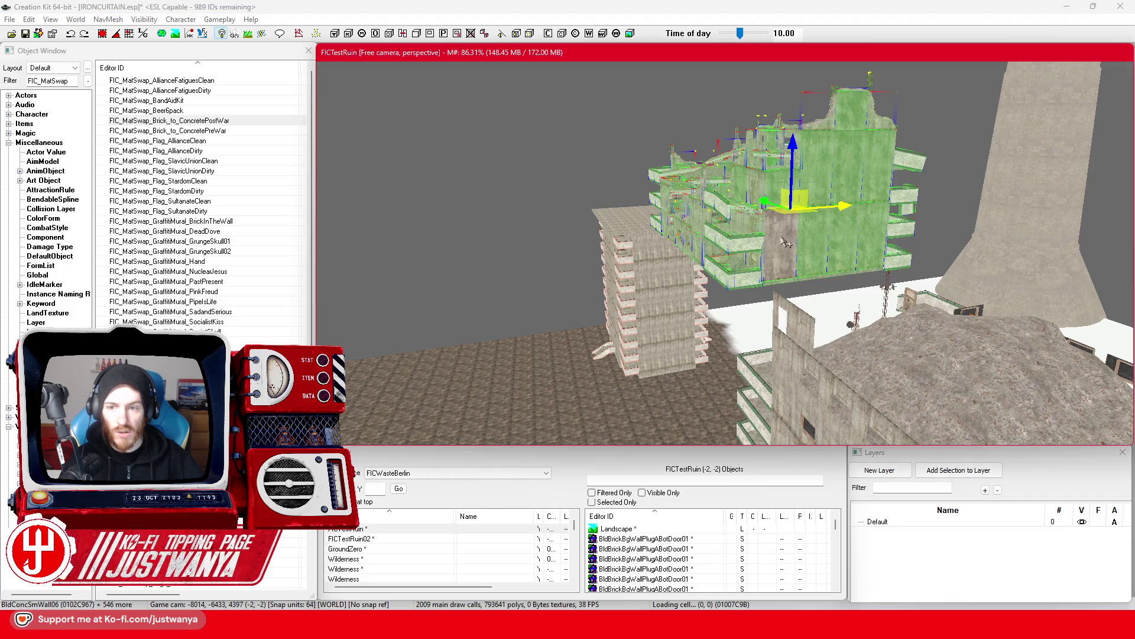
pyautogui.click(30, 36)
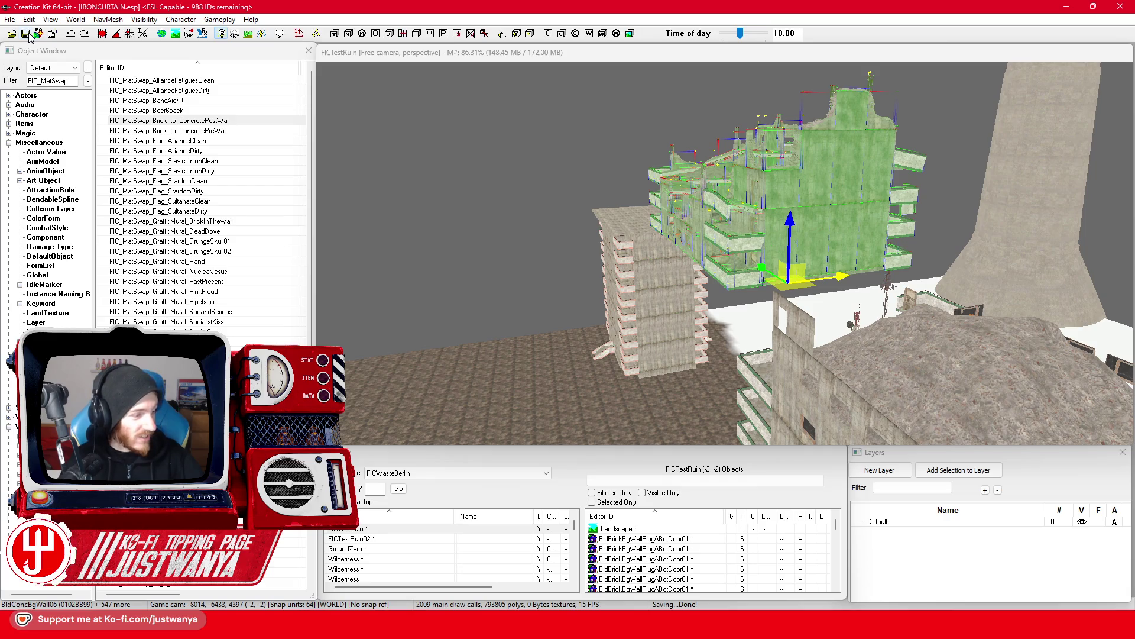
pyautogui.scroll(-2, 822, 362)
# Slide the ruined building sideways along the gizmo's yellow axis.
pyautogui.moveTo(837, 273)
pyautogui.mouseDown()
pyautogui.moveTo(427, 324)
pyautogui.moveTo(695, 308)
pyautogui.mouseUp()
pyautogui.scroll(3, 695, 309)
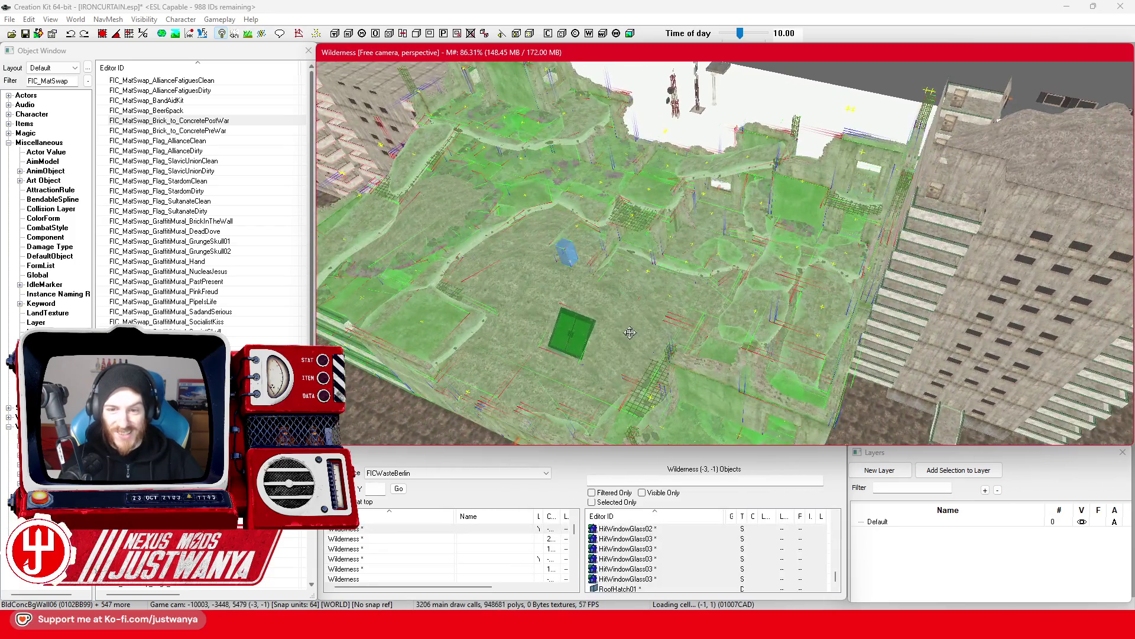
pyautogui.scroll(3, 630, 332)
pyautogui.moveTo(630, 332)
pyautogui.mouseDown()
pyautogui.moveTo(552, 353)
pyautogui.moveTo(1012, 141)
pyautogui.moveTo(995, 326)
pyautogui.mouseUp()
# Select the rubble heap on the roof and move it across the rooftop.
pyautogui.click(1013, 141)
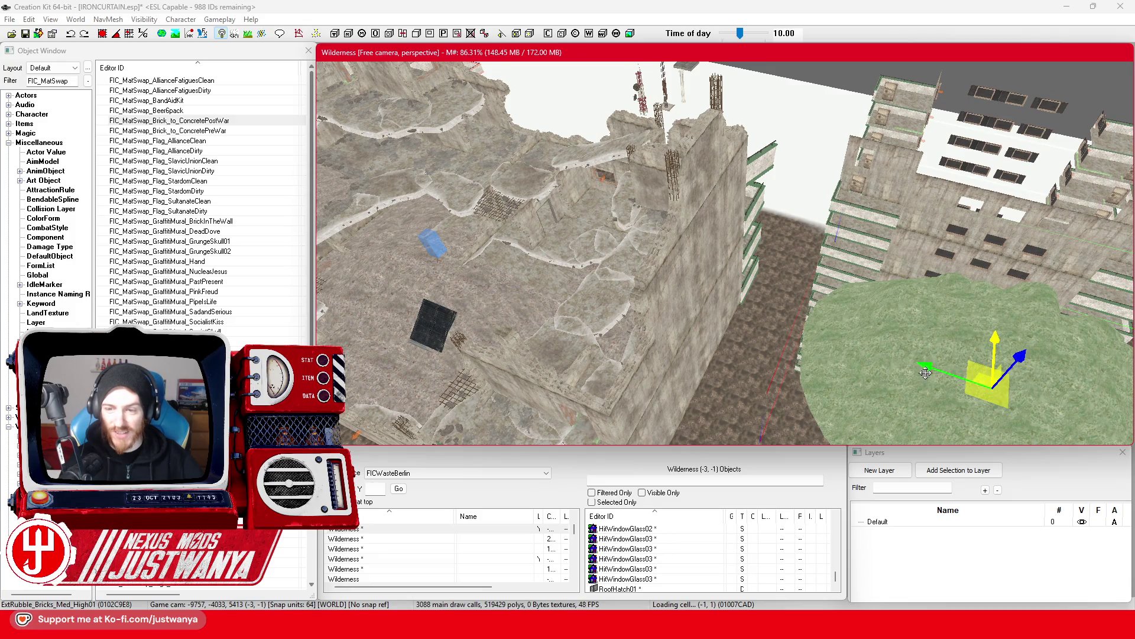
pyautogui.moveTo(680, 248); pyautogui.dragTo(709, 223)
pyautogui.scroll(5, 709, 223)
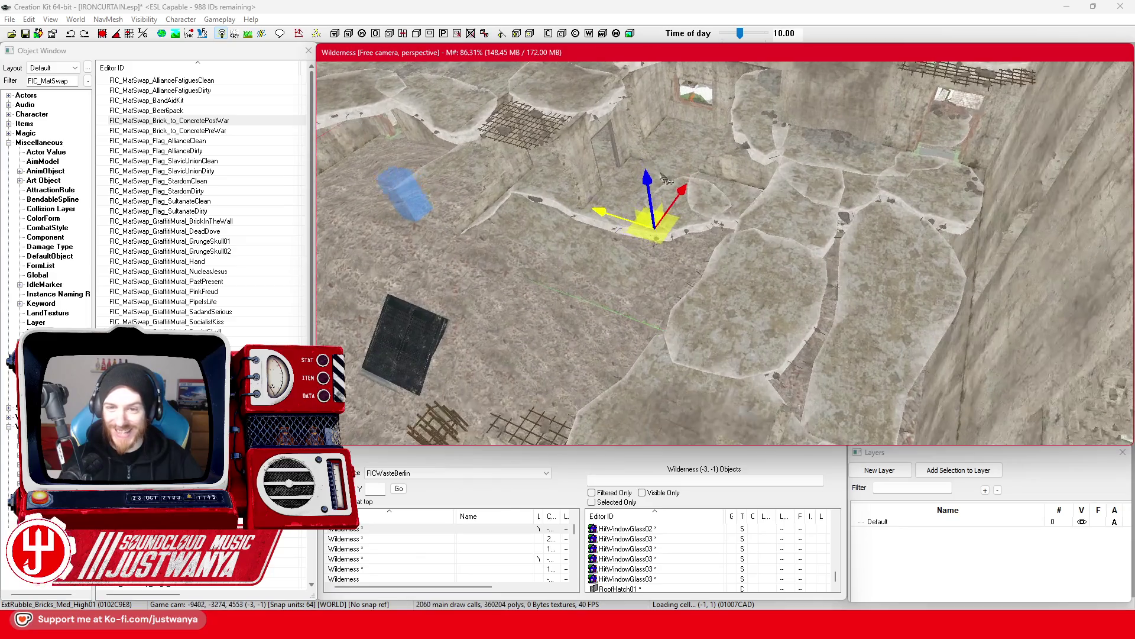
pyautogui.moveTo(621, 272)
pyautogui.mouseDown()
pyautogui.moveTo(552, 322)
pyautogui.moveTo(535, 388)
pyautogui.mouseUp()
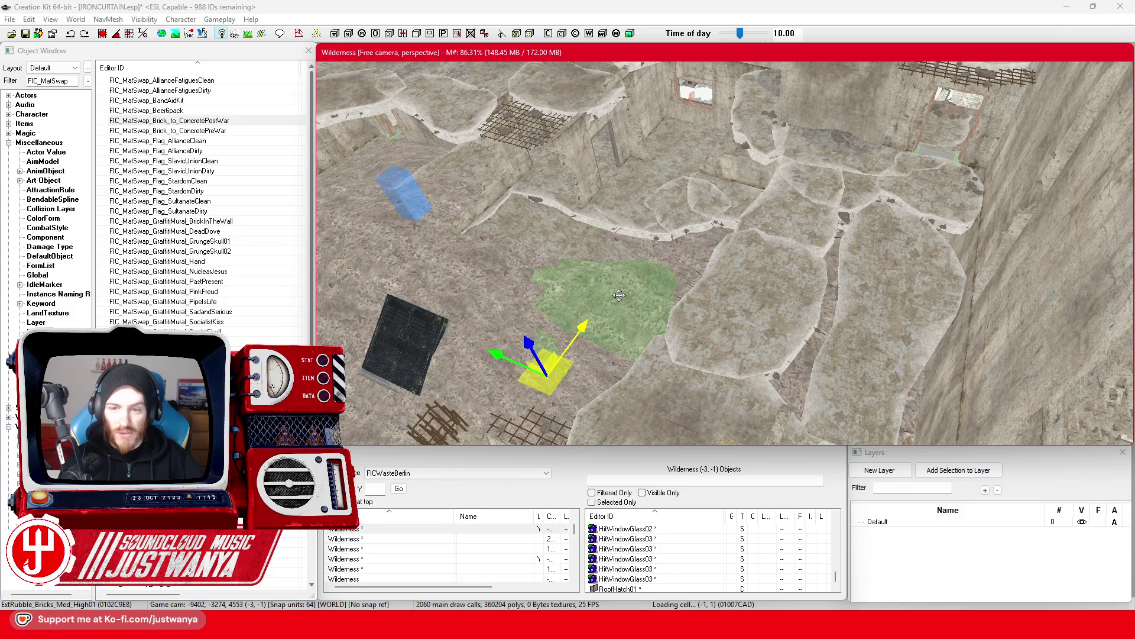
pyautogui.scroll(5, 619, 293)
pyautogui.moveTo(619, 294); pyautogui.dragTo(591, 259)
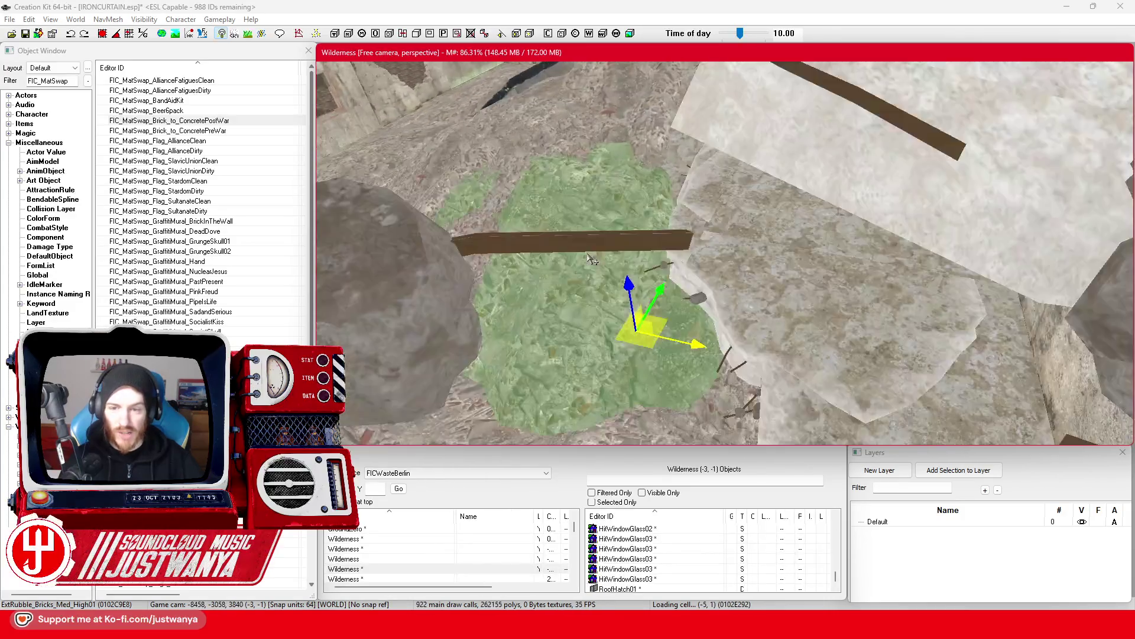
pyautogui.scroll(-5, 591, 259)
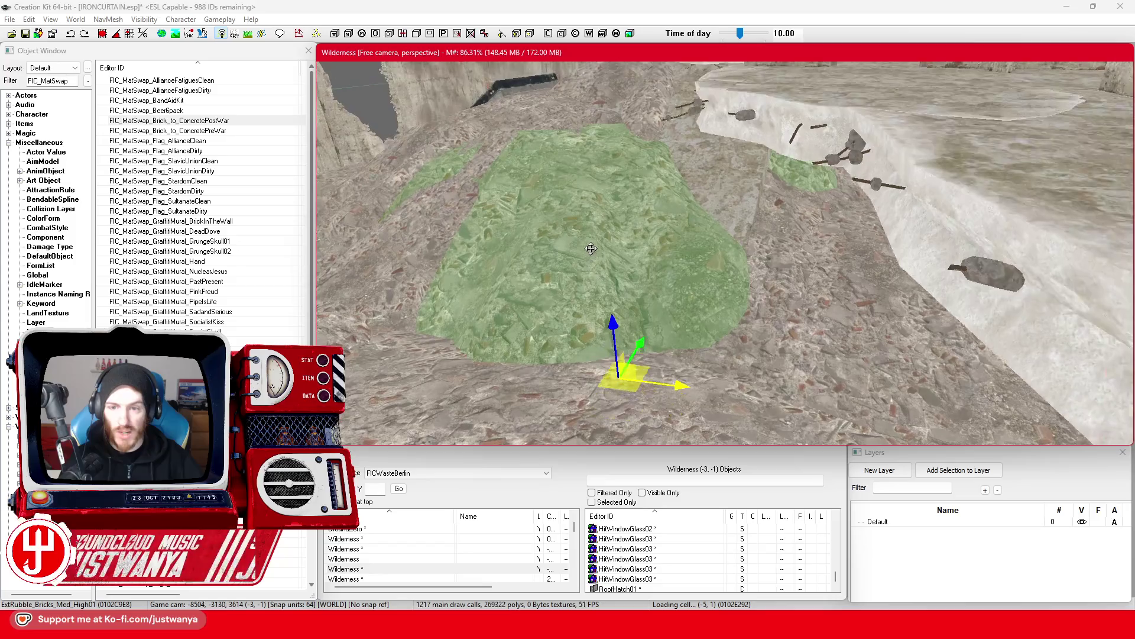
pyautogui.moveTo(558, 223)
pyautogui.mouseDown()
pyautogui.moveTo(660, 247)
pyautogui.moveTo(695, 200)
pyautogui.moveTo(688, 209)
pyautogui.moveTo(566, 178)
pyautogui.mouseUp()
pyautogui.scroll(-10, 660, 248)
# Save the plugin and select every piece of the ruined building from a top-down view.
pyautogui.click(27, 33)
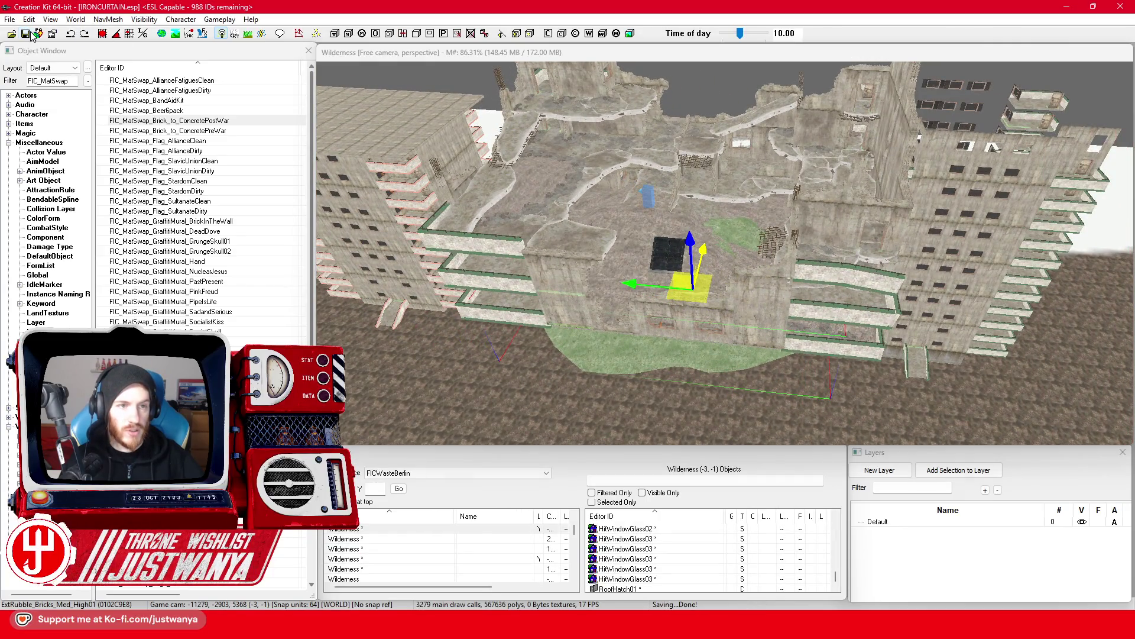
pyautogui.moveTo(674, 234); pyautogui.dragTo(678, 331)
pyautogui.scroll(-5, 679, 331)
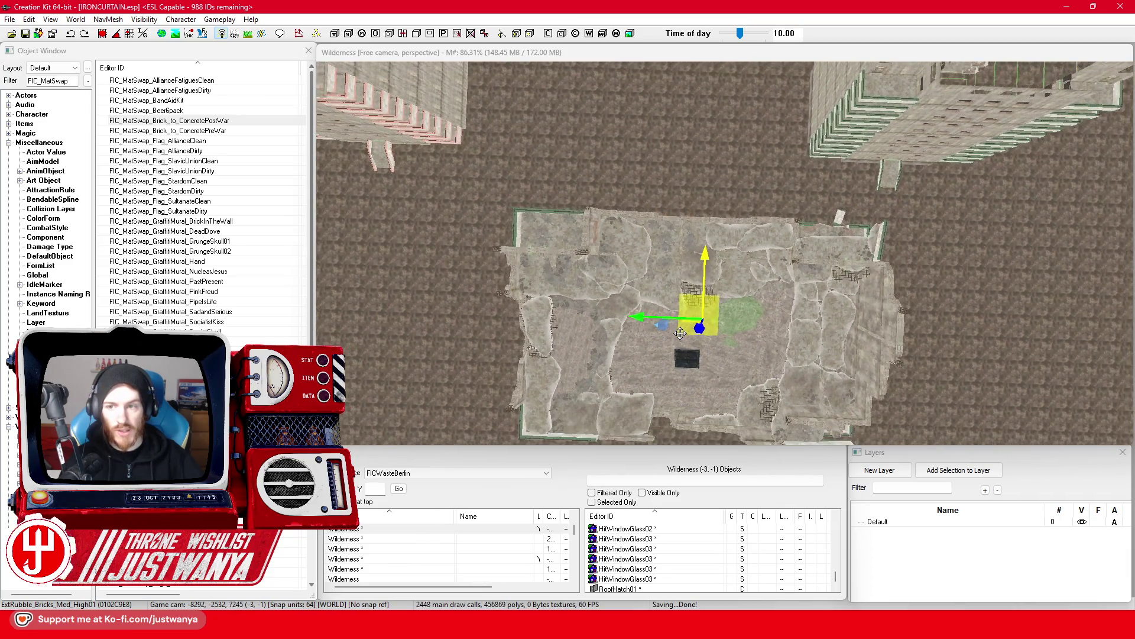
pyautogui.scroll(-4, 679, 325)
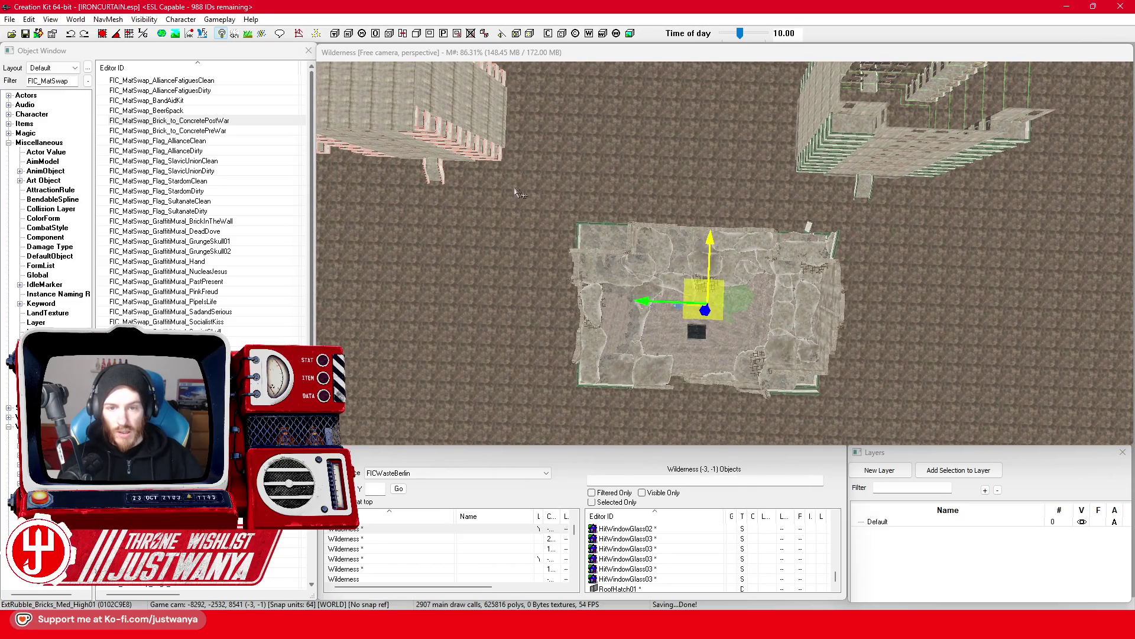
pyautogui.moveTo(849, 444); pyautogui.dragTo(849, 445)
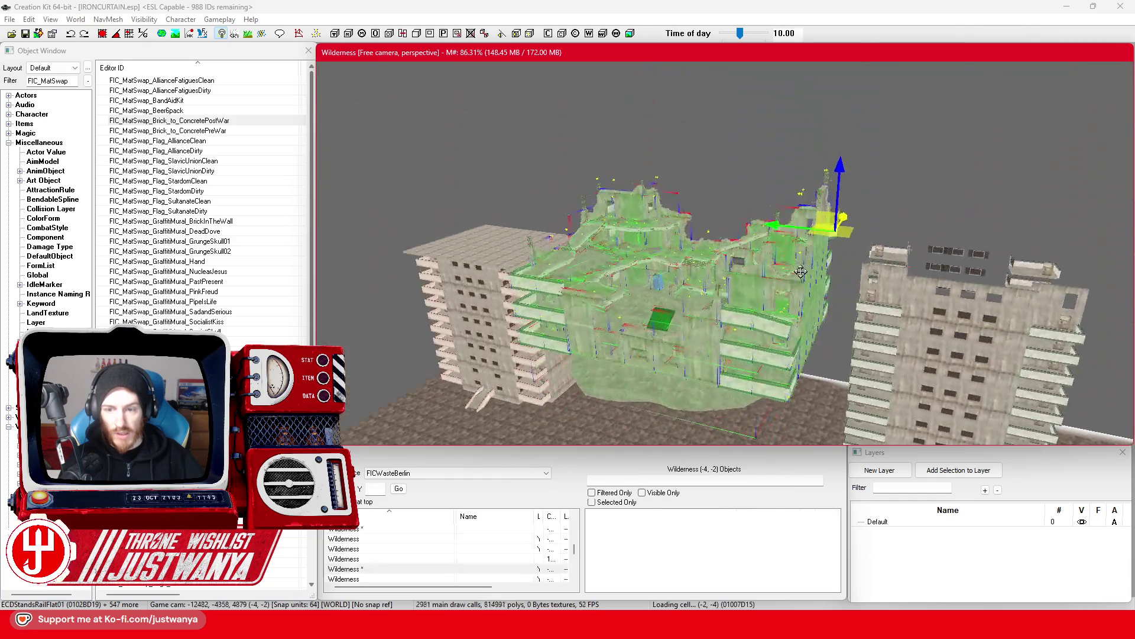
# Orbit and pan to face the ruin's front facade with the whole wall in view.
pyautogui.moveTo(801, 272); pyautogui.dragTo(844, 258)
pyautogui.scroll(4, 670, 352)
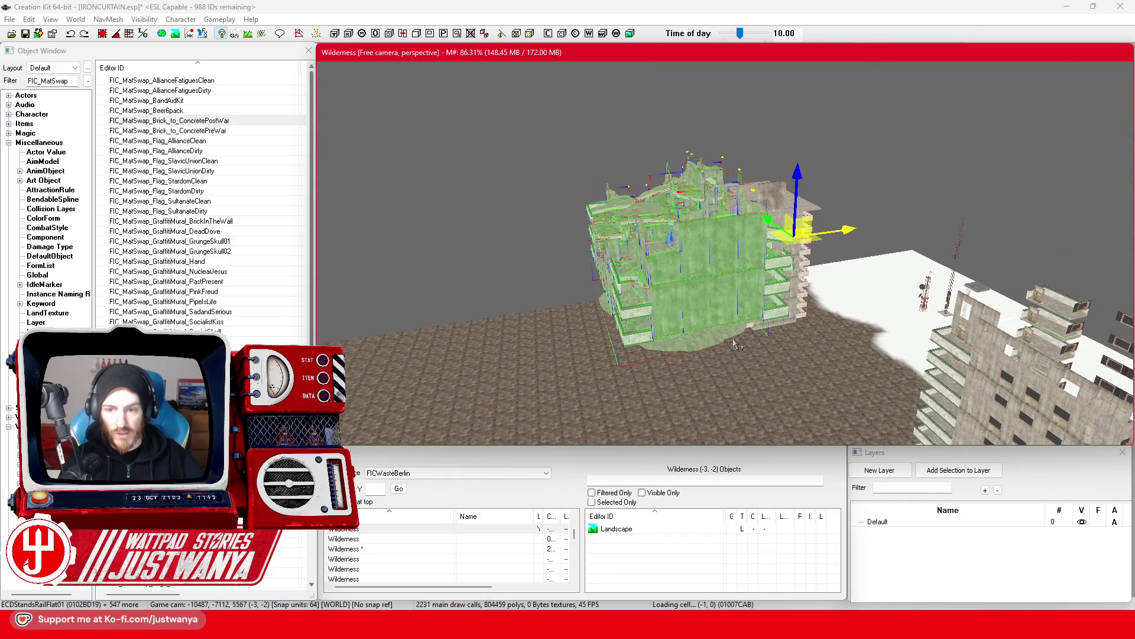
pyautogui.scroll(4, 670, 352)
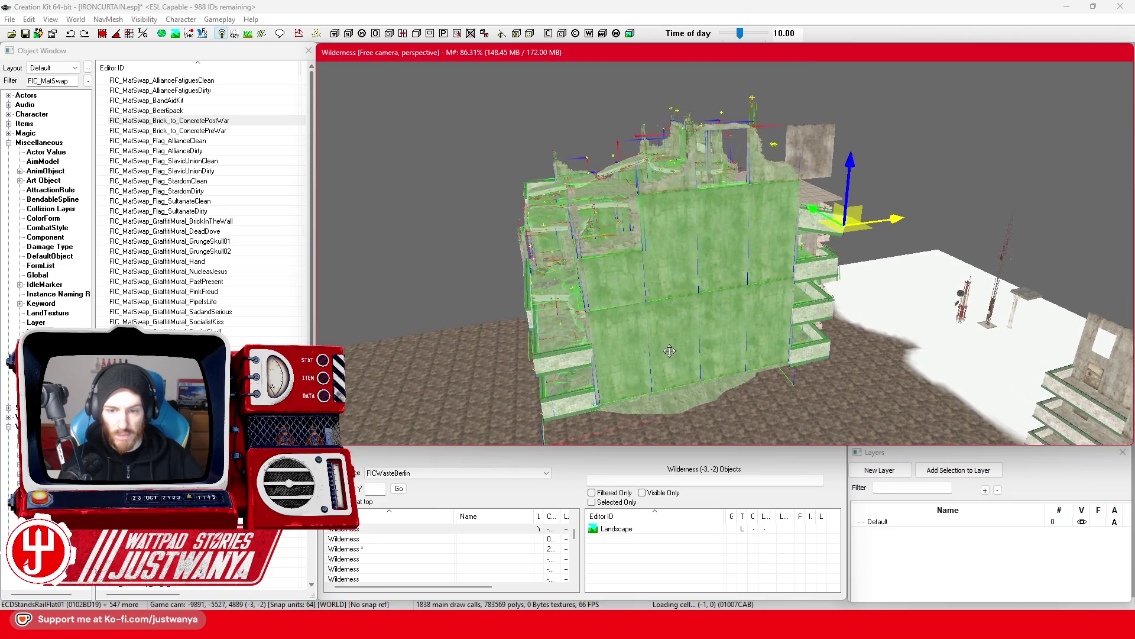
pyautogui.scroll(5, 669, 351)
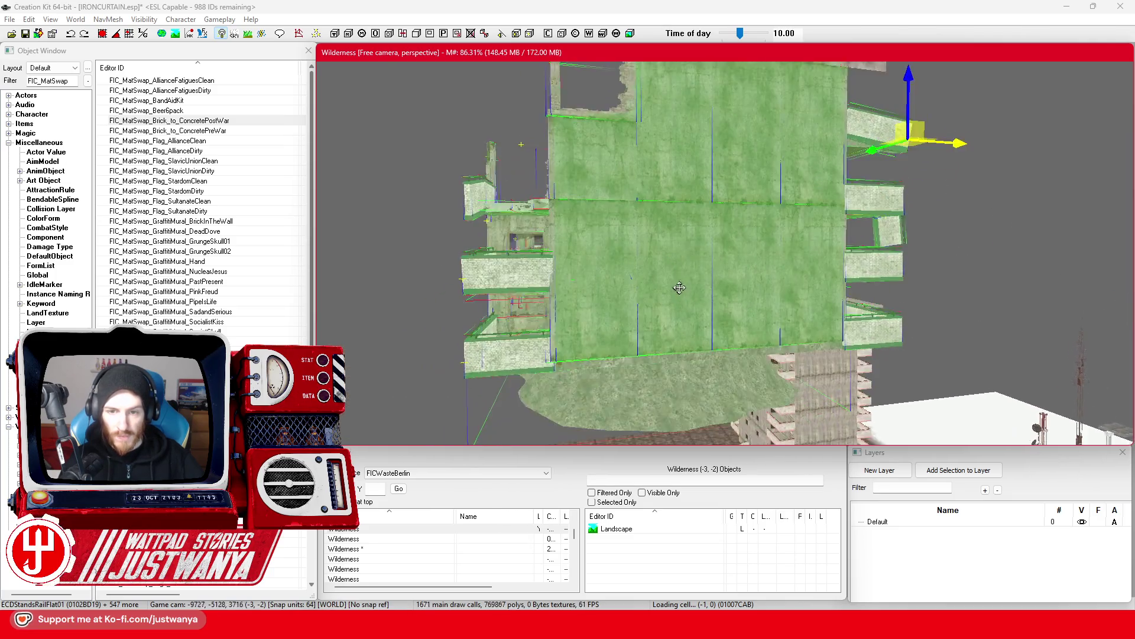
pyautogui.moveTo(679, 288)
pyautogui.mouseDown()
pyautogui.moveTo(681, 277)
pyautogui.moveTo(814, 293)
pyautogui.moveTo(805, 279)
pyautogui.moveTo(782, 289)
pyautogui.mouseUp()
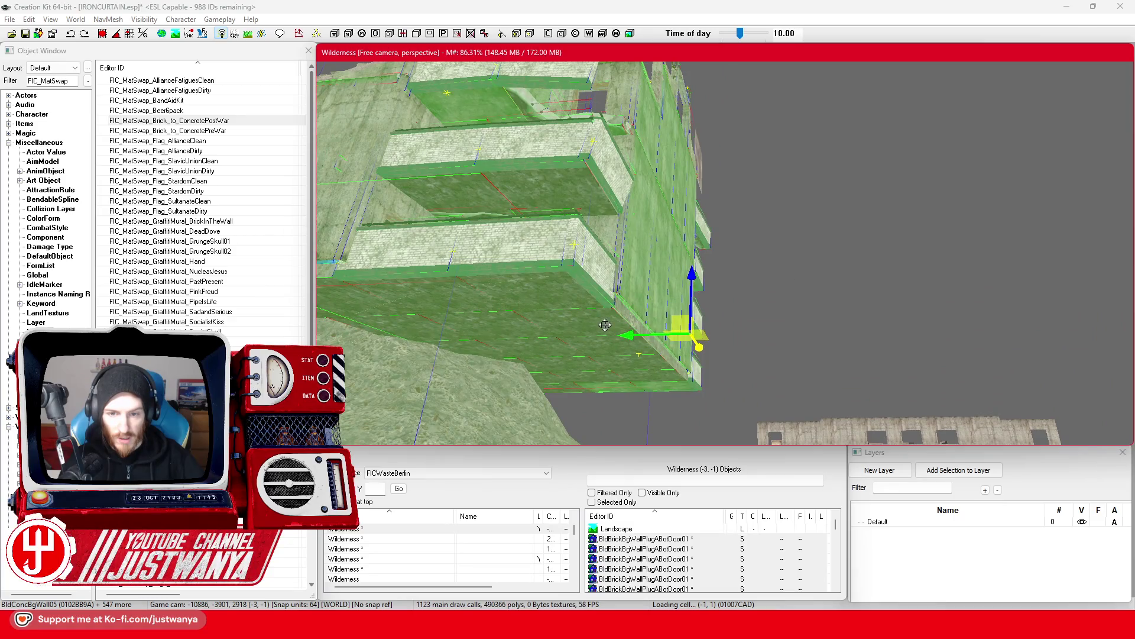
pyautogui.moveTo(603, 331)
pyautogui.mouseDown()
pyautogui.moveTo(588, 299)
pyautogui.moveTo(578, 354)
pyautogui.moveTo(568, 349)
pyautogui.moveTo(825, 348)
pyautogui.moveTo(641, 341)
pyautogui.moveTo(664, 320)
pyautogui.moveTo(710, 336)
pyautogui.moveTo(592, 311)
pyautogui.moveTo(690, 334)
pyautogui.moveTo(684, 327)
pyautogui.mouseUp()
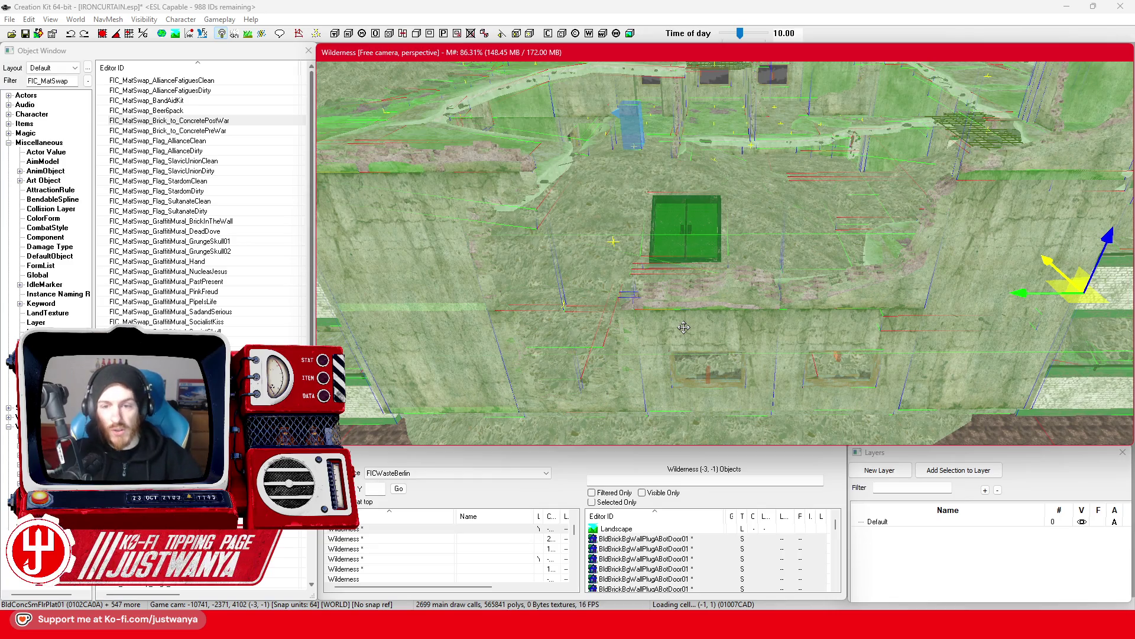
pyautogui.moveTo(684, 327); pyautogui.dragTo(742, 233)
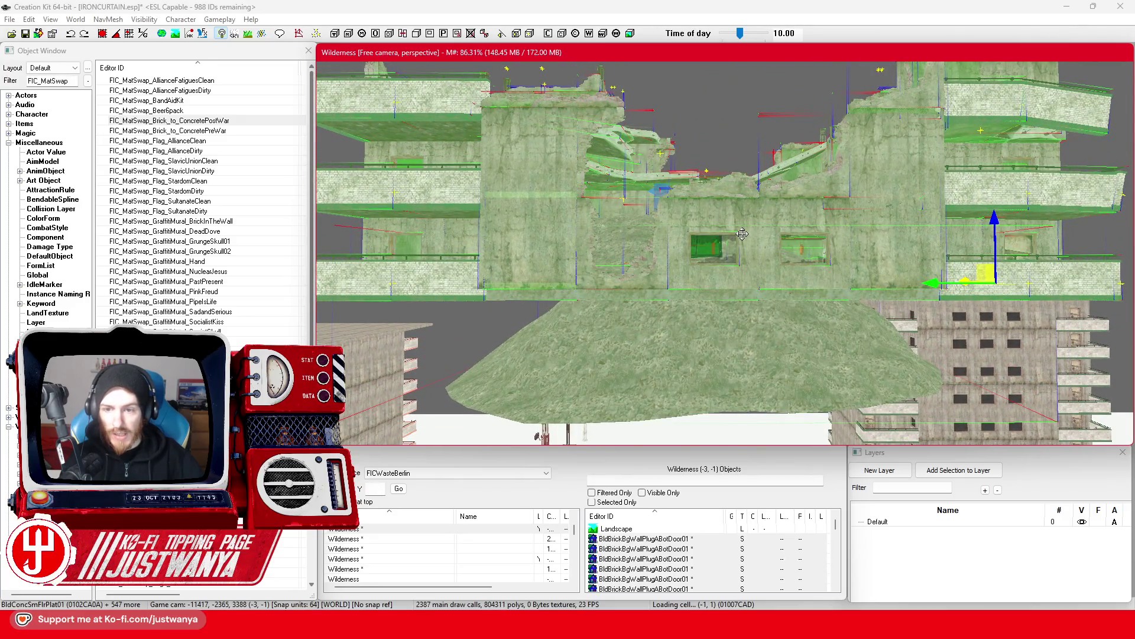
# Create a static collection from the selected ruin pieces, excluding the invalid references.
pyautogui.rightClick(742, 233)
pyautogui.click(787, 397)
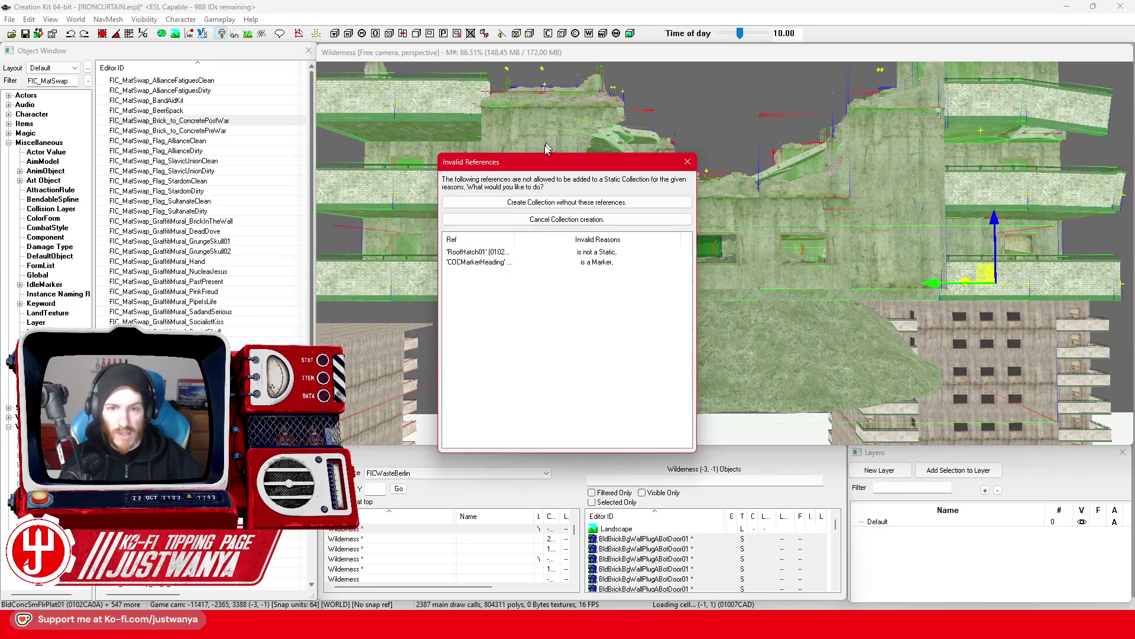
pyautogui.click(559, 203)
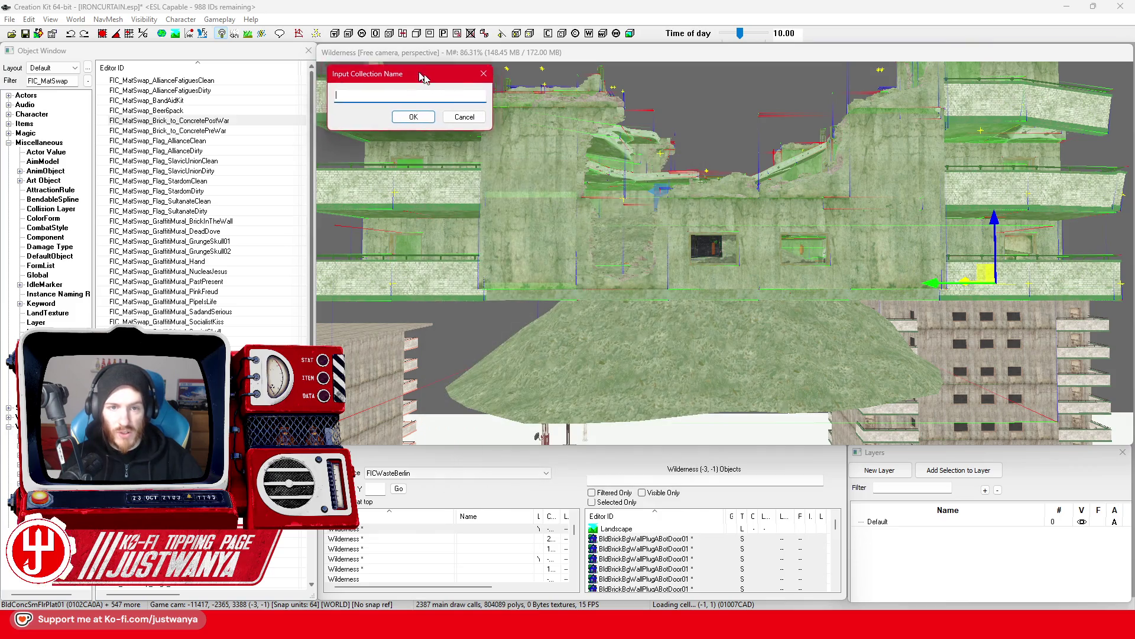
# Name the new collection FIC_SCOL_ResidentialBuilding_Brutalist_ModuleRuin01 and confirm it.
pyautogui.click(69, 81)
pyautogui.moveTo(69, 81); pyautogui.dragTo(53, 86)
pyautogui.write('FIC_SCOL')
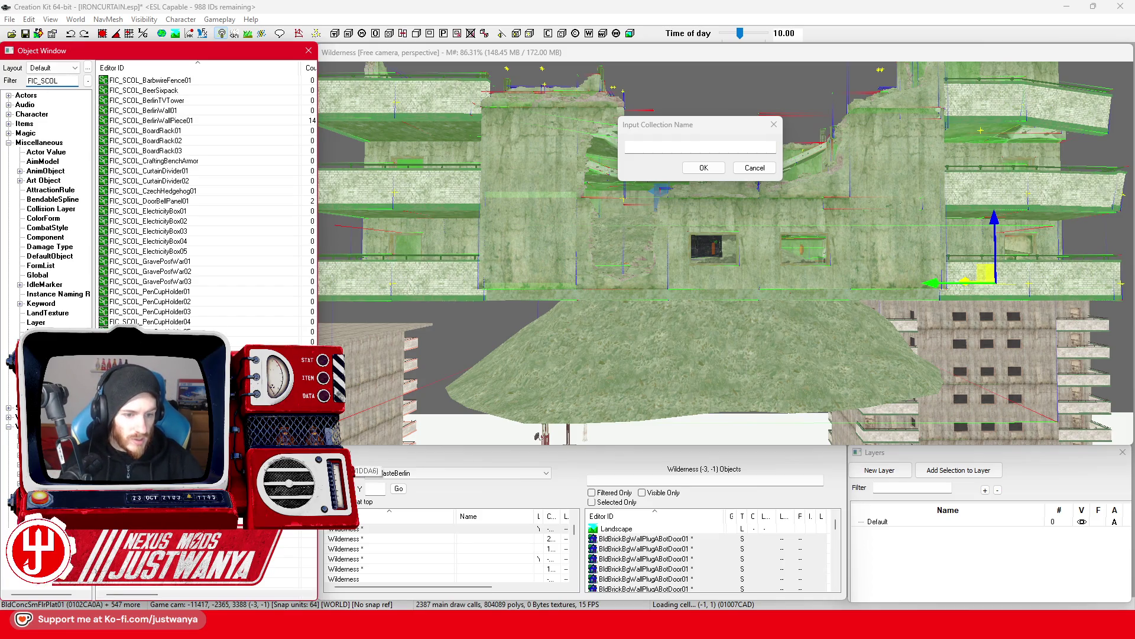
pyautogui.click(710, 145)
pyautogui.write('FIC_SCOL_ResidentialBu')
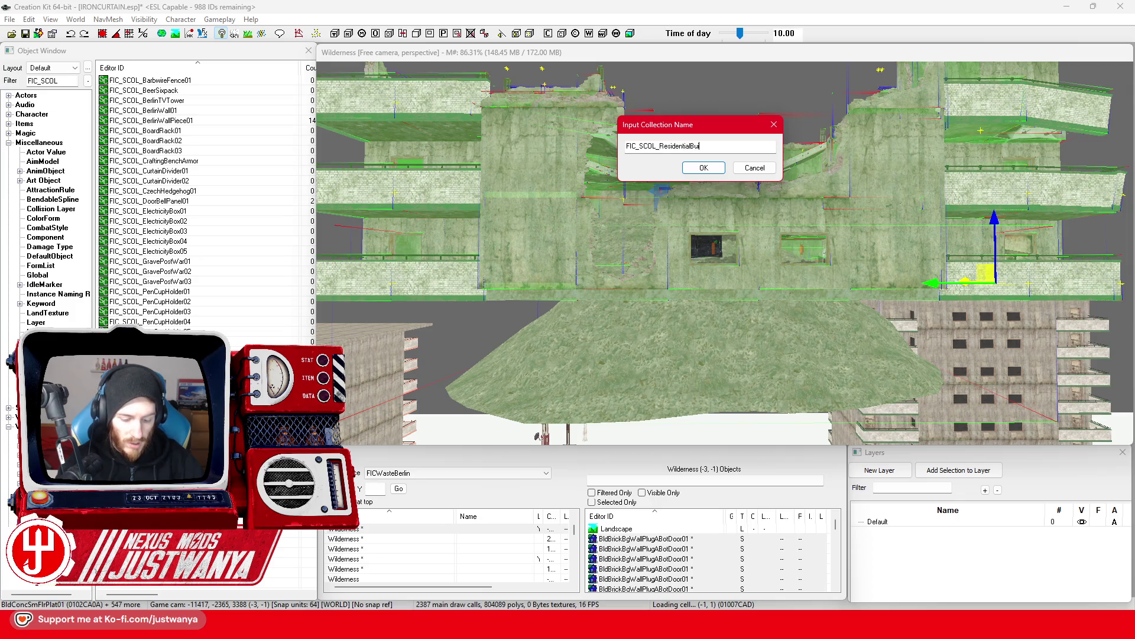
pyautogui.write('ilding_Brutalist_ModuleRuin01')
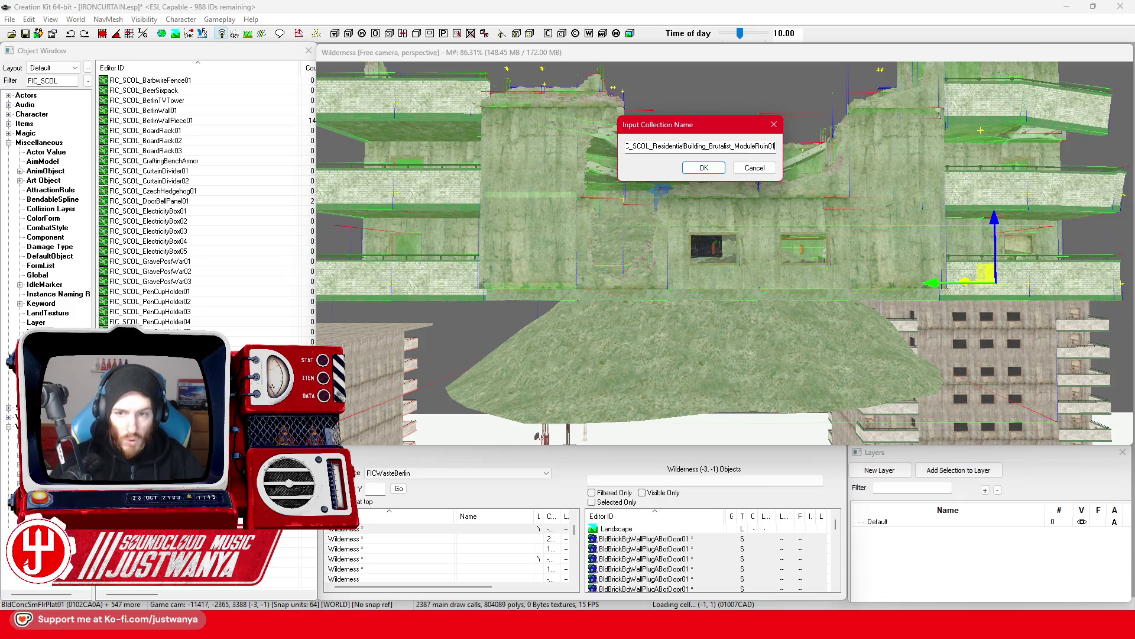
pyautogui.click(709, 169)
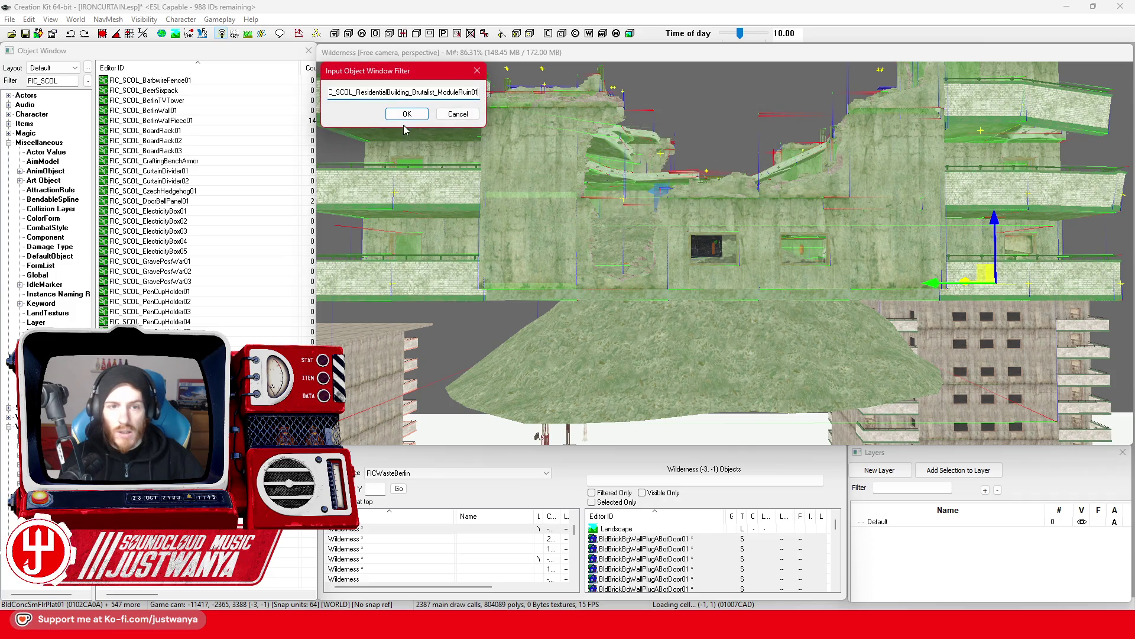
pyautogui.click(404, 115)
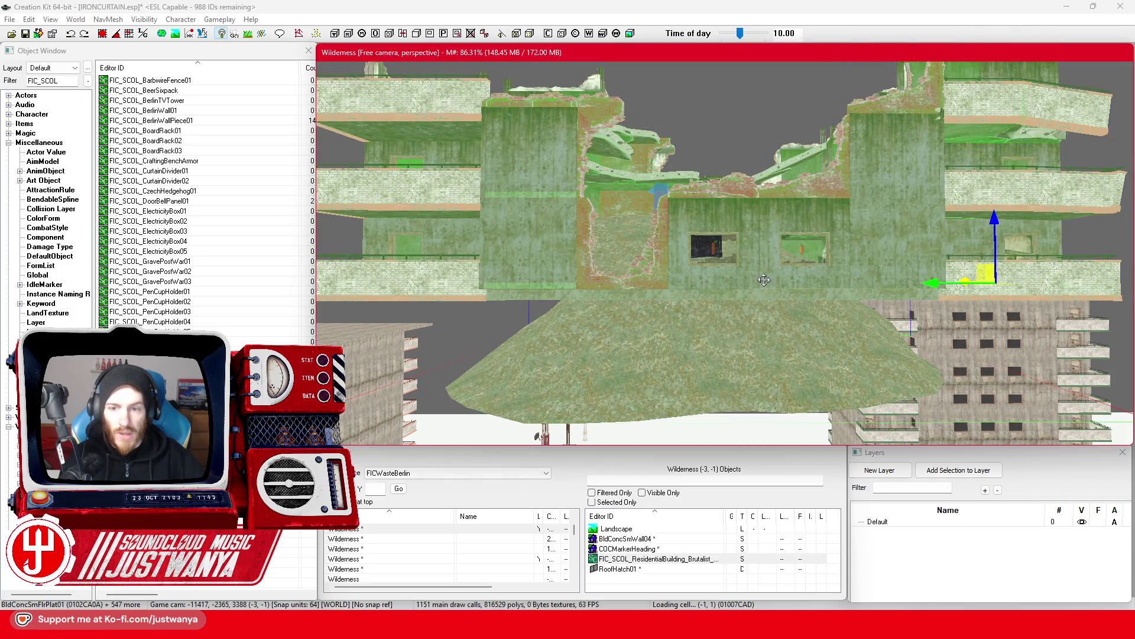
# Orbit around the new collection and save the plugin.
pyautogui.moveTo(770, 290); pyautogui.dragTo(729, 314)
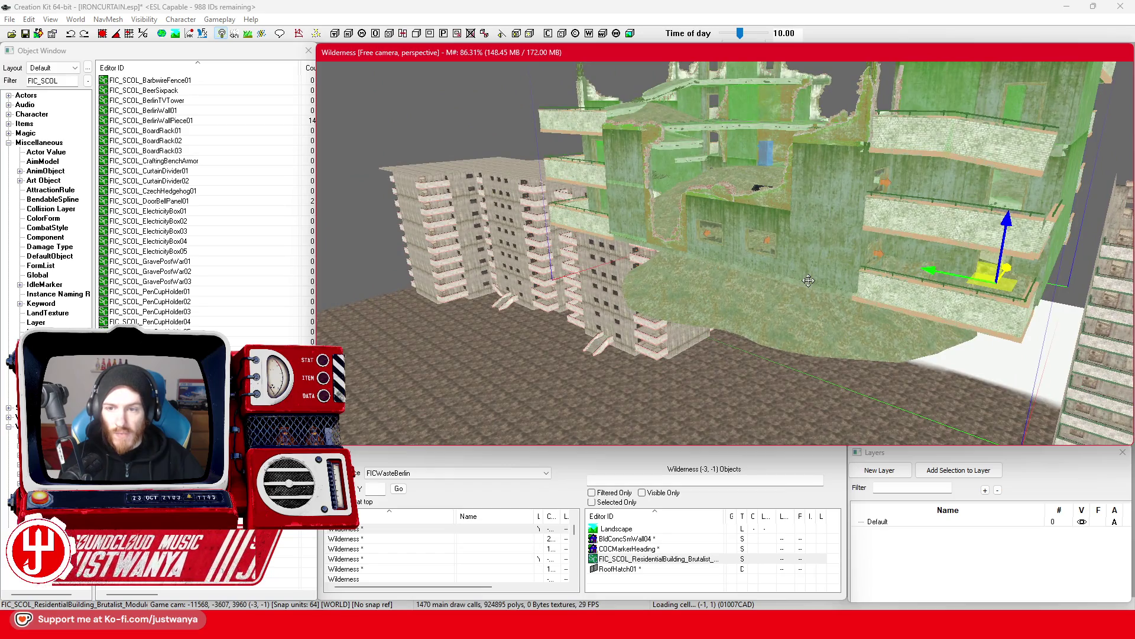
pyautogui.moveTo(809, 281); pyautogui.dragTo(244, 73)
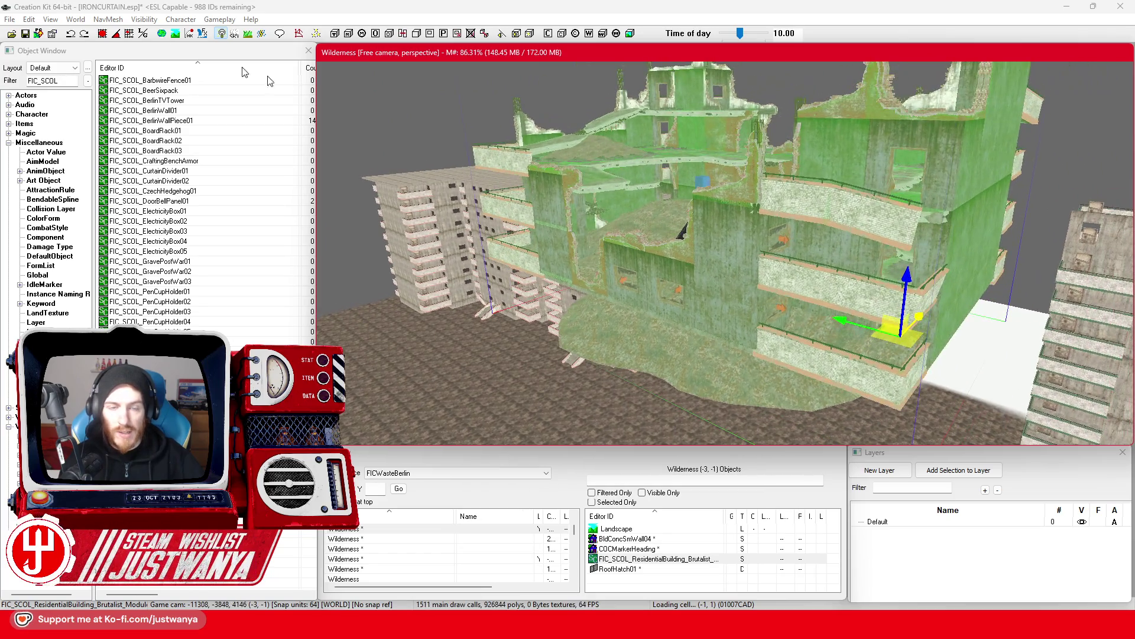
pyautogui.click(26, 33)
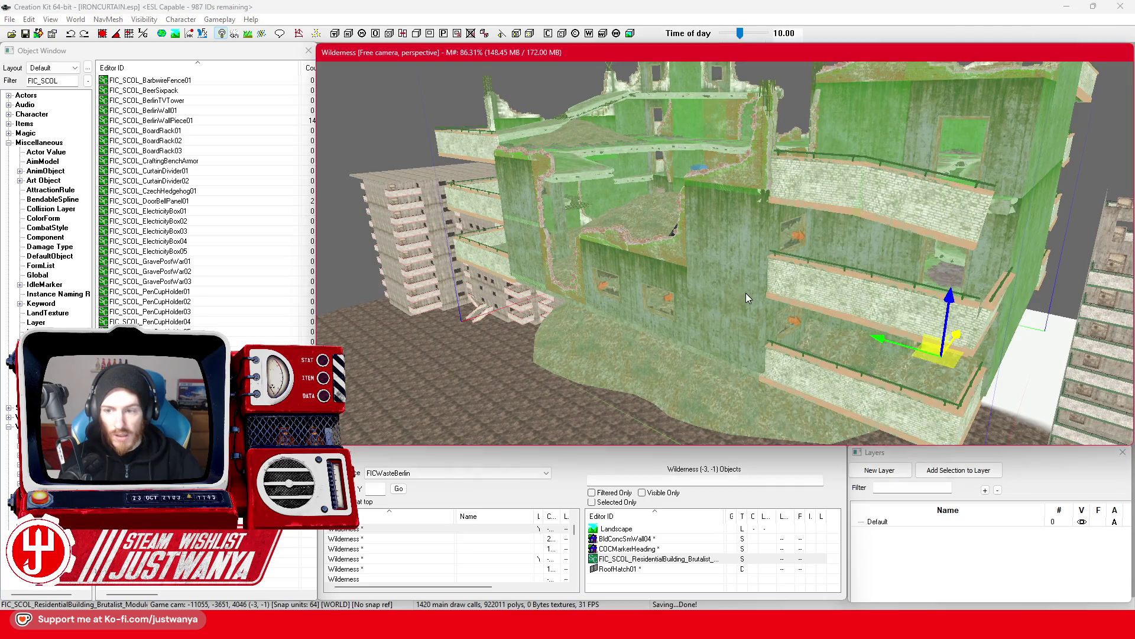
# Apply the FIC_MatSwap_Brick_to_ConcretePostWar material swap to the new collection and delete the roof hatch.
pyautogui.doubleClick(597, 313)
pyautogui.click(562, 331)
pyautogui.scroll(-2, 566, 339)
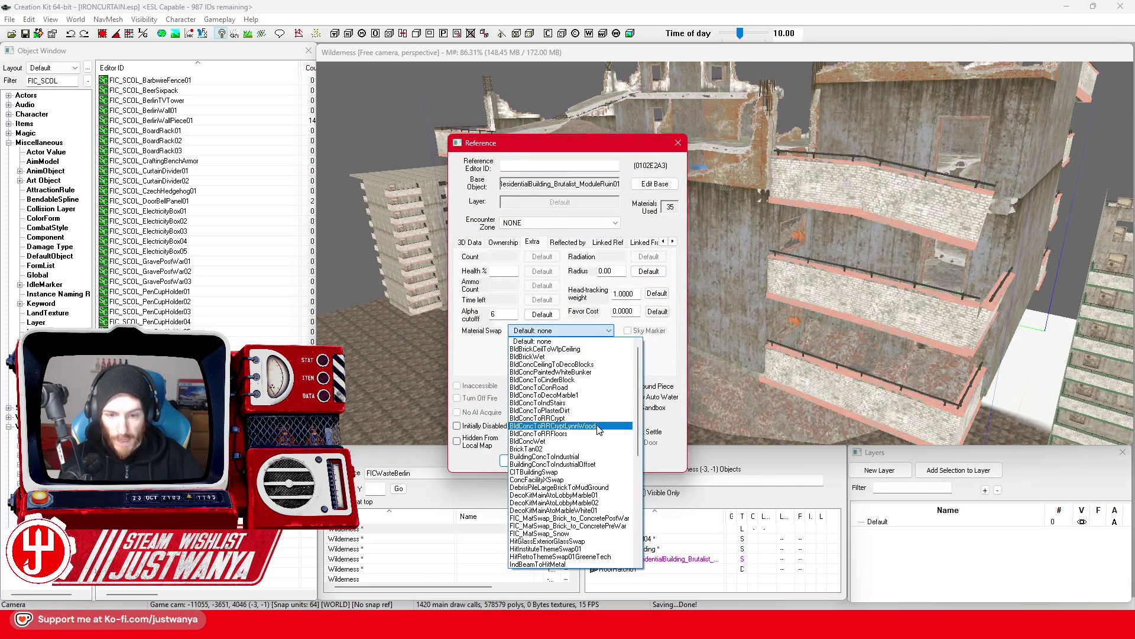
pyautogui.scroll(-1, 591, 428)
pyautogui.click(616, 471)
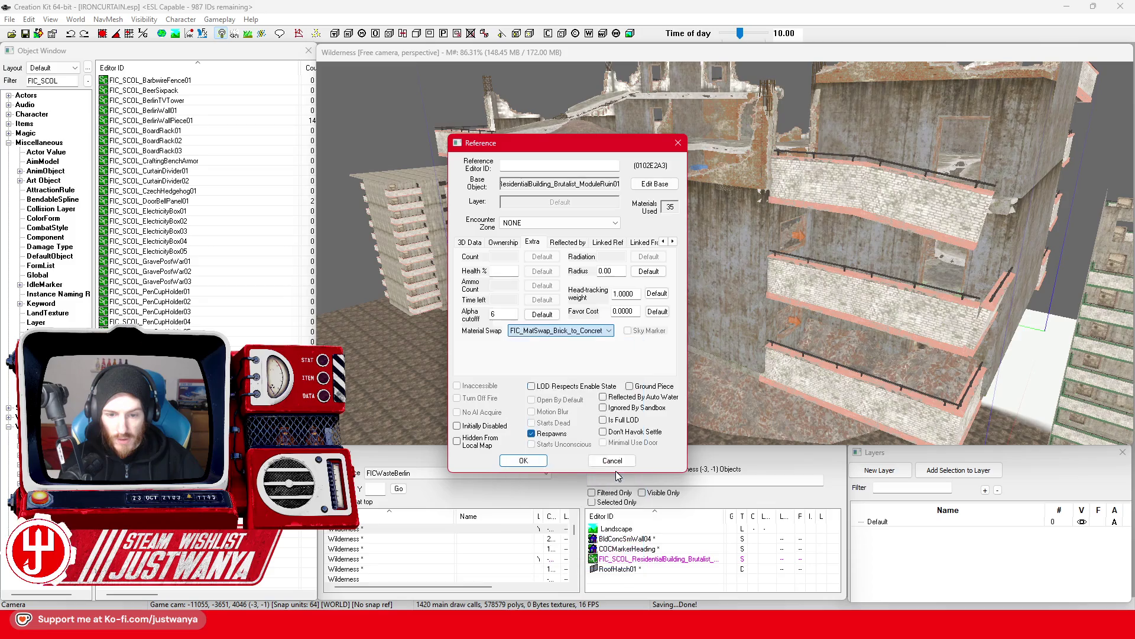
pyautogui.click(524, 462)
pyautogui.scroll(5, 699, 355)
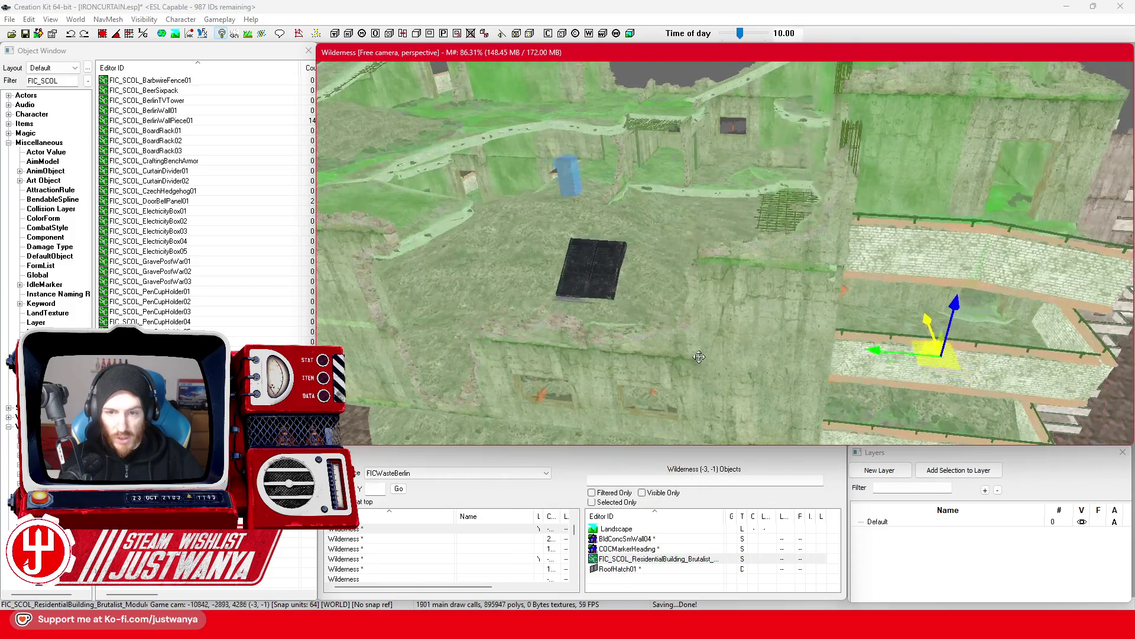
pyautogui.scroll(2, 646, 330)
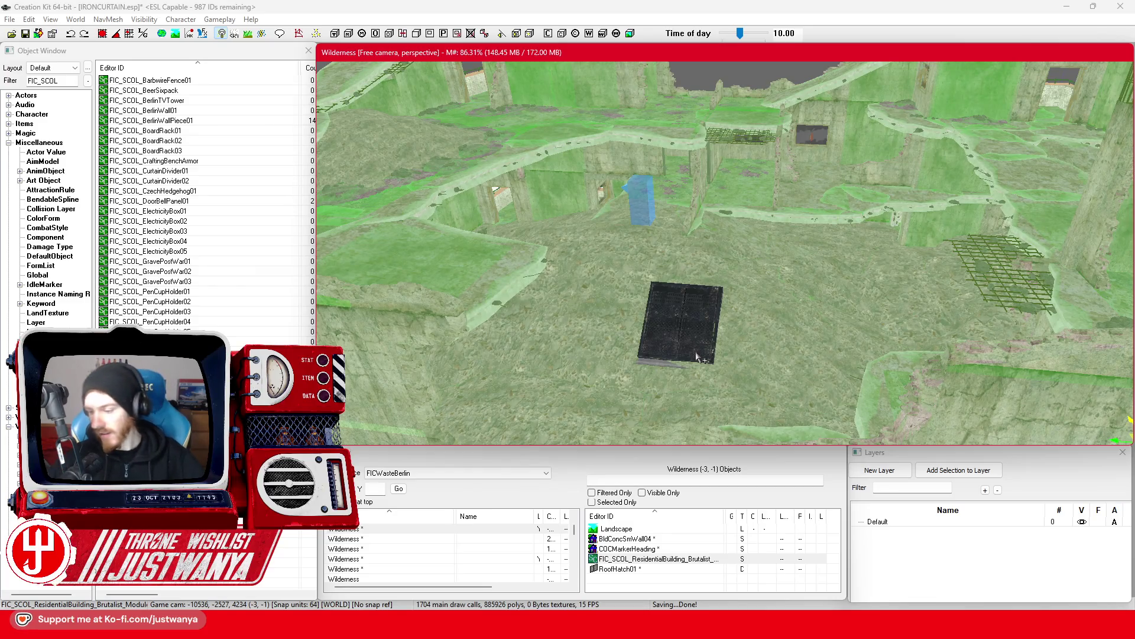
pyautogui.scroll(-5, 698, 357)
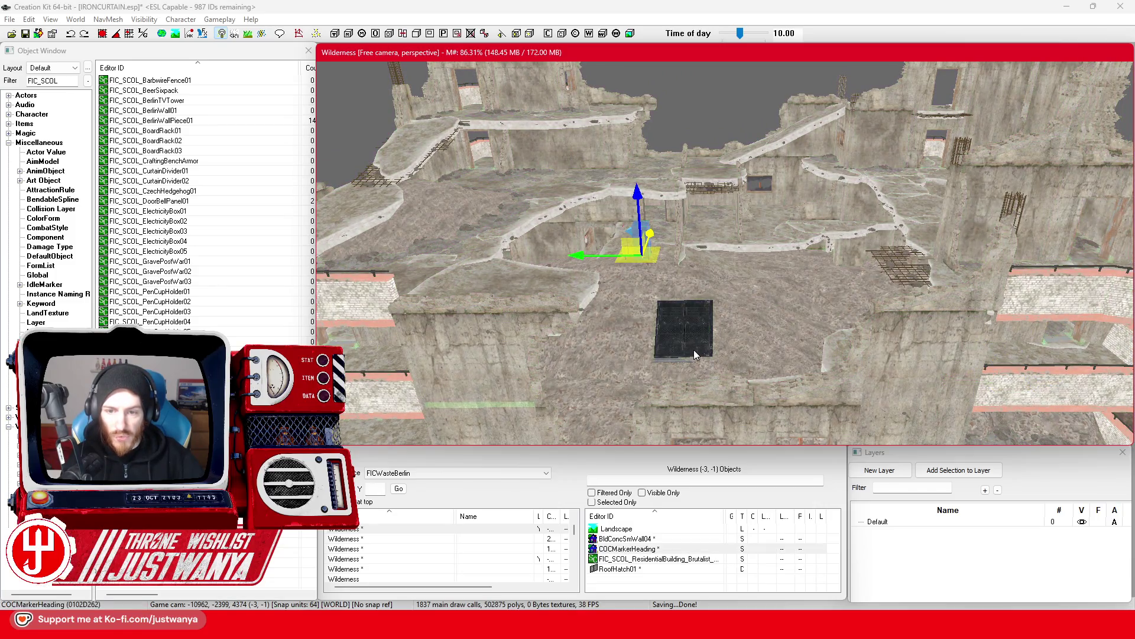
pyautogui.press('Delete')
# Select the ruined Brutalist building and swing the view over to the FICTestRuin tower.
pyautogui.scroll(-10, 693, 349)
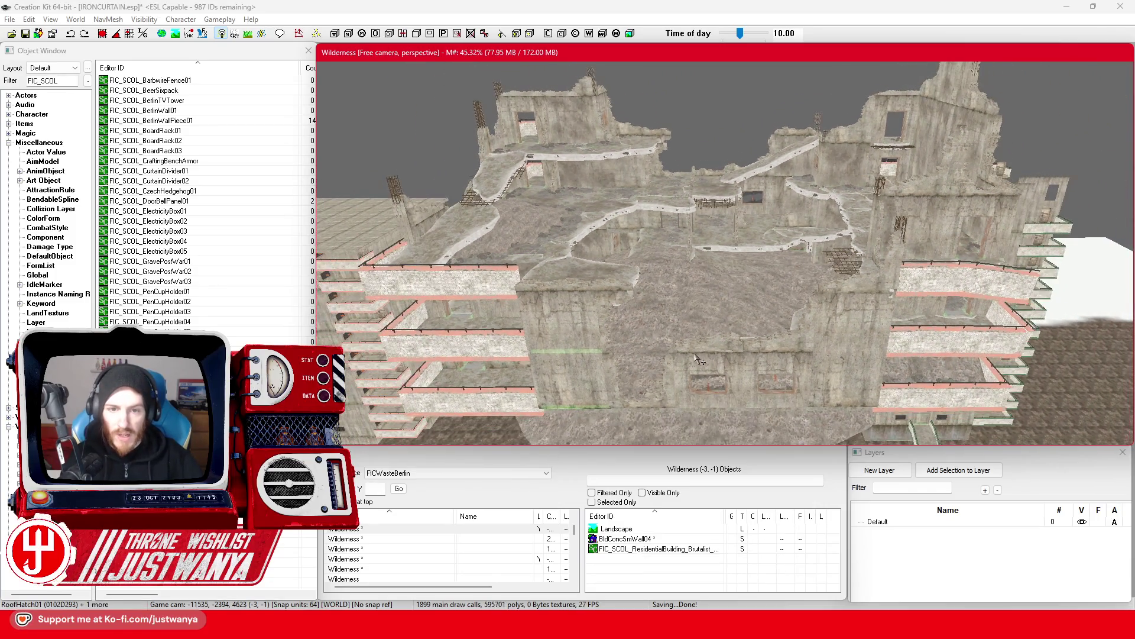
pyautogui.click(693, 340)
pyautogui.moveTo(693, 341)
pyautogui.mouseDown()
pyautogui.moveTo(727, 325)
pyautogui.moveTo(643, 288)
pyautogui.moveTo(676, 137)
pyautogui.mouseUp()
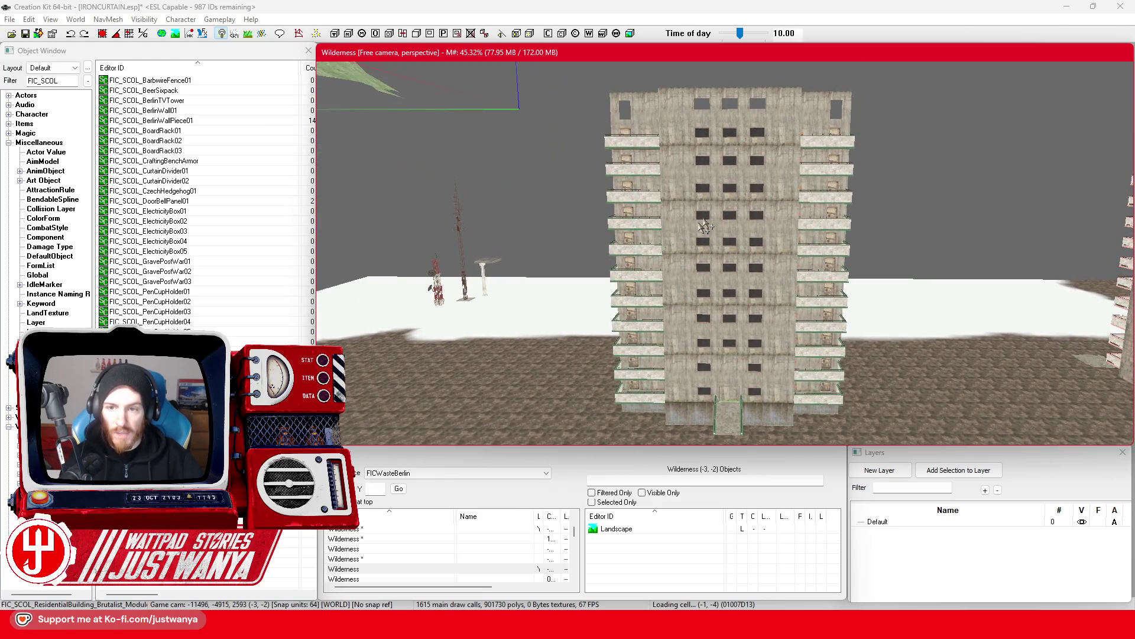
pyautogui.moveTo(748, 251); pyautogui.dragTo(738, 316)
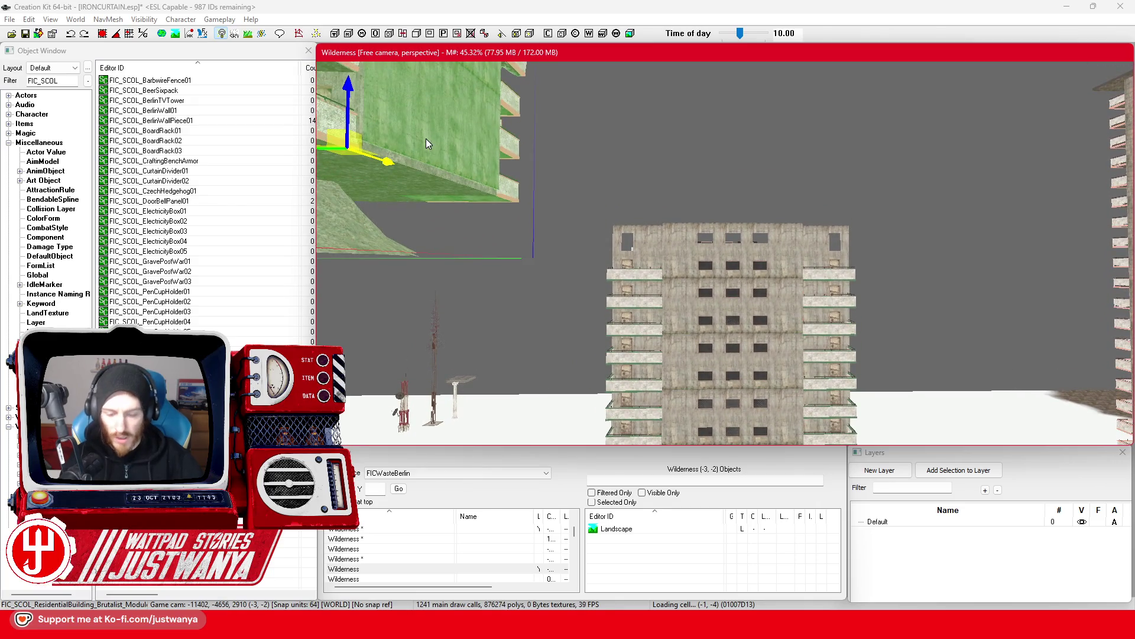
pyautogui.moveTo(426, 138); pyautogui.dragTo(616, 204)
# Look down on the tower's upper floors and select a top-floor wall piece.
pyautogui.moveTo(882, 382); pyautogui.dragTo(883, 382)
pyautogui.scroll(2, 836, 339)
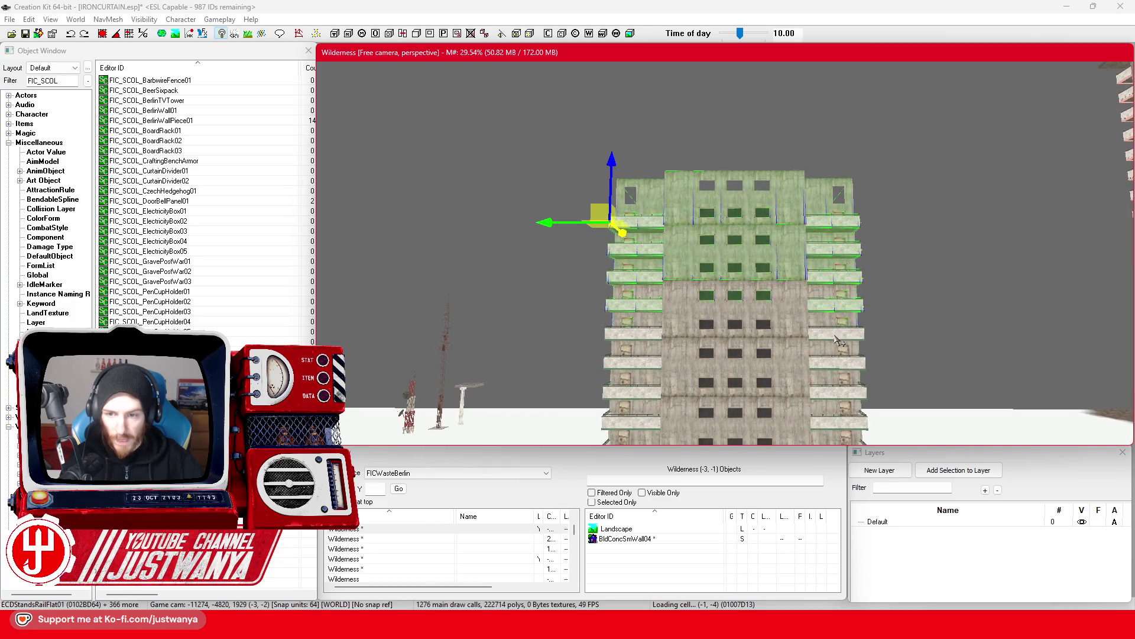
pyautogui.moveTo(838, 339); pyautogui.dragTo(839, 354)
pyautogui.click(838, 358)
pyautogui.moveTo(689, 347)
pyautogui.mouseDown()
pyautogui.moveTo(682, 313)
pyautogui.moveTo(688, 354)
pyautogui.mouseUp()
pyautogui.scroll(5, 687, 354)
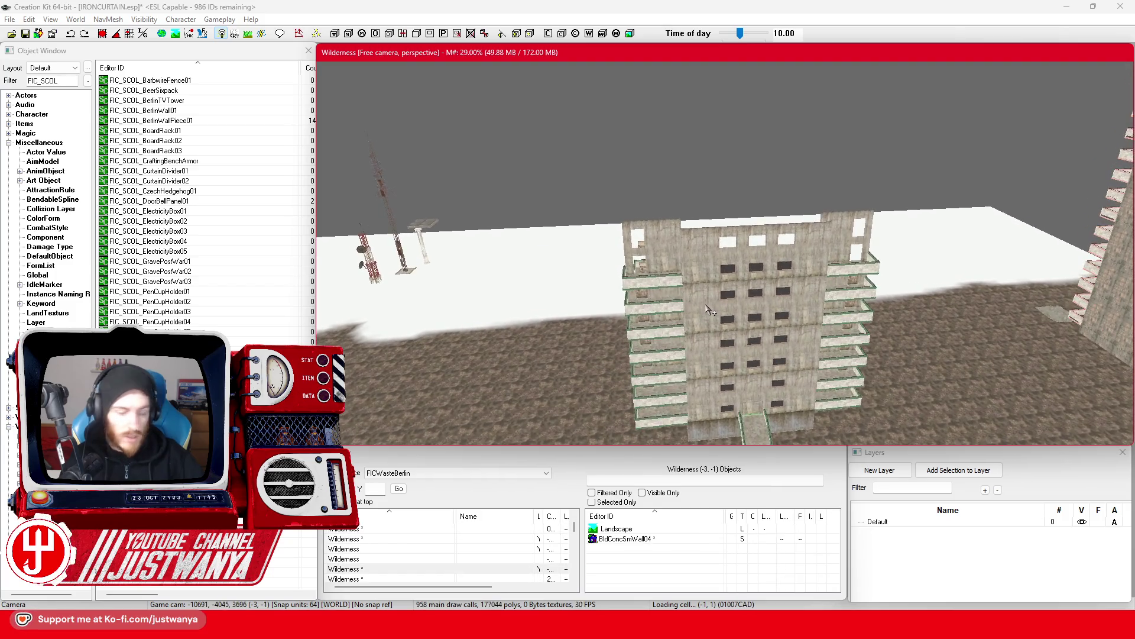
pyautogui.scroll(5, 710, 311)
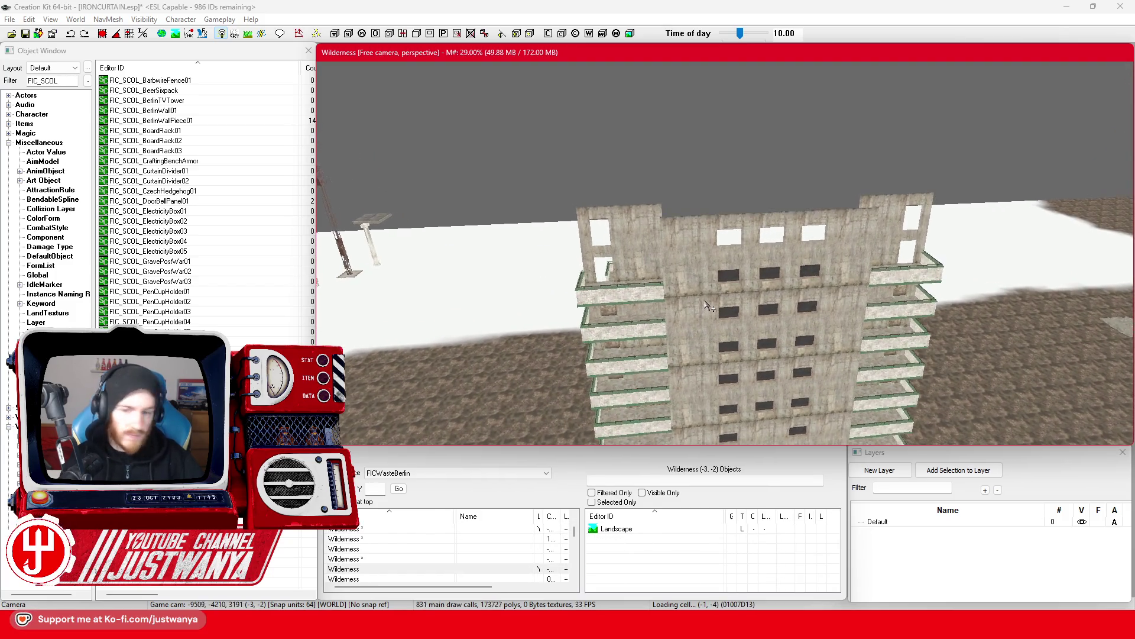
pyautogui.scroll(5, 702, 293)
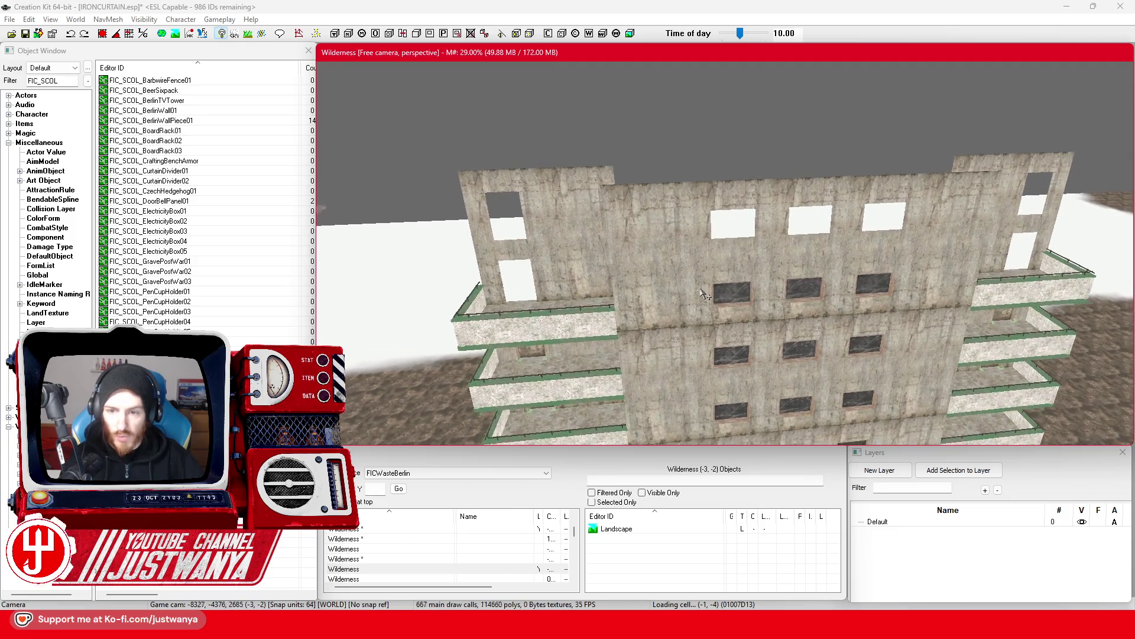
pyautogui.keyDown('ctrl'); pyautogui.click(736, 278); pyautogui.keyUp('ctrl')
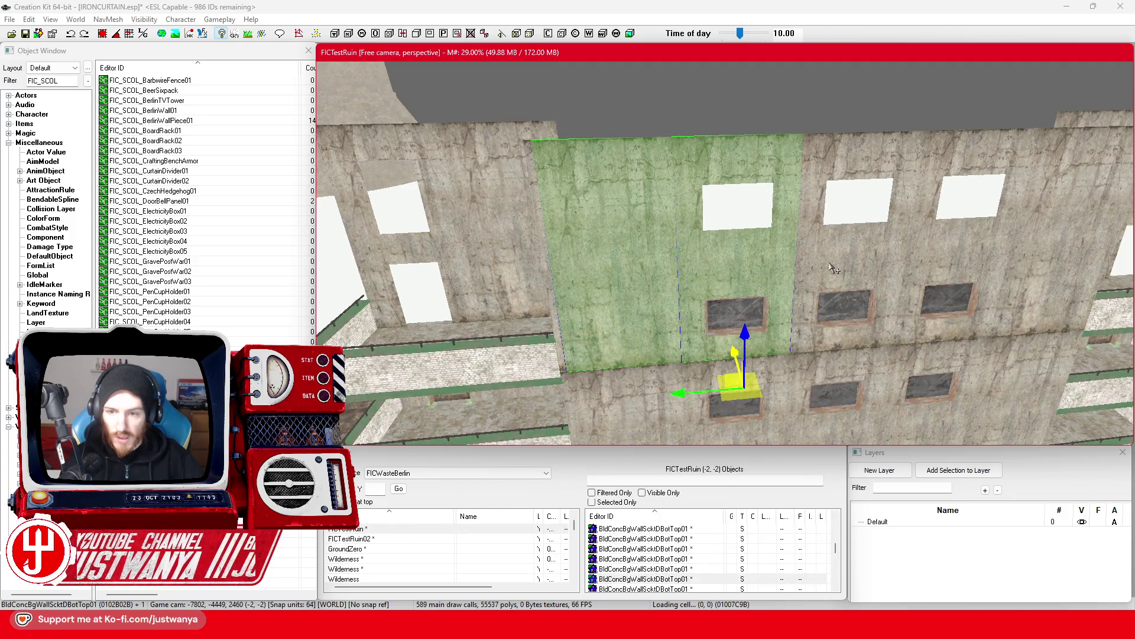
# Add the top-floor wall pieces, brick window plug and fogged window glass to the selection.
pyautogui.keyDown('ctrl'); pyautogui.click(858, 266); pyautogui.keyUp('ctrl')
pyautogui.keyDown('ctrl'); pyautogui.click(950, 268); pyautogui.keyUp('ctrl')
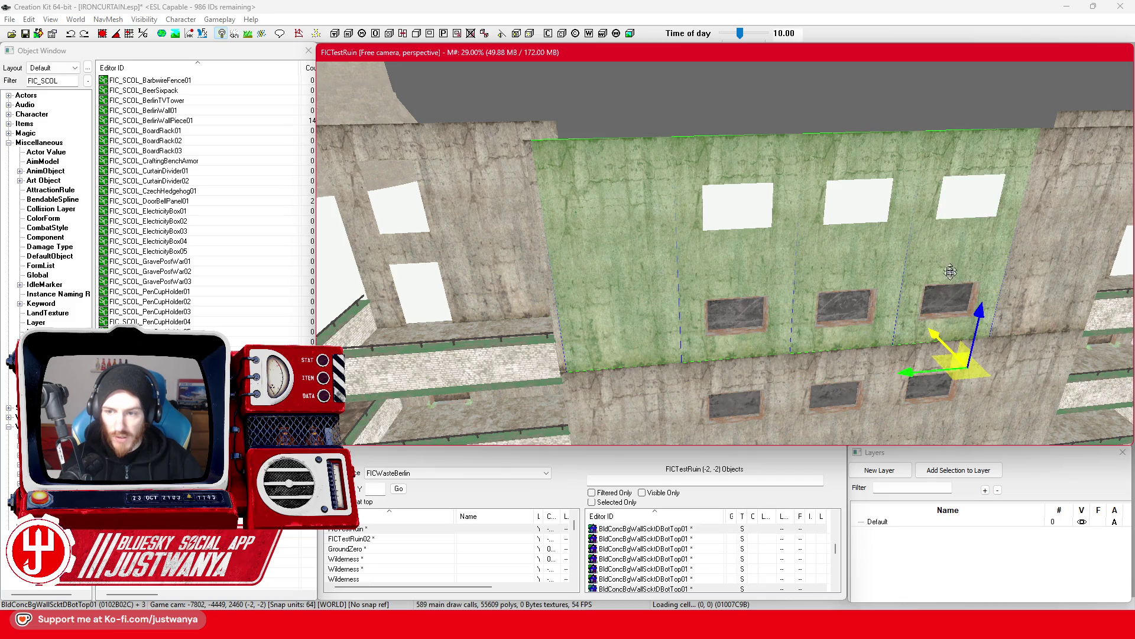
pyautogui.keyDown('ctrl'); pyautogui.click(942, 303); pyautogui.keyUp('ctrl')
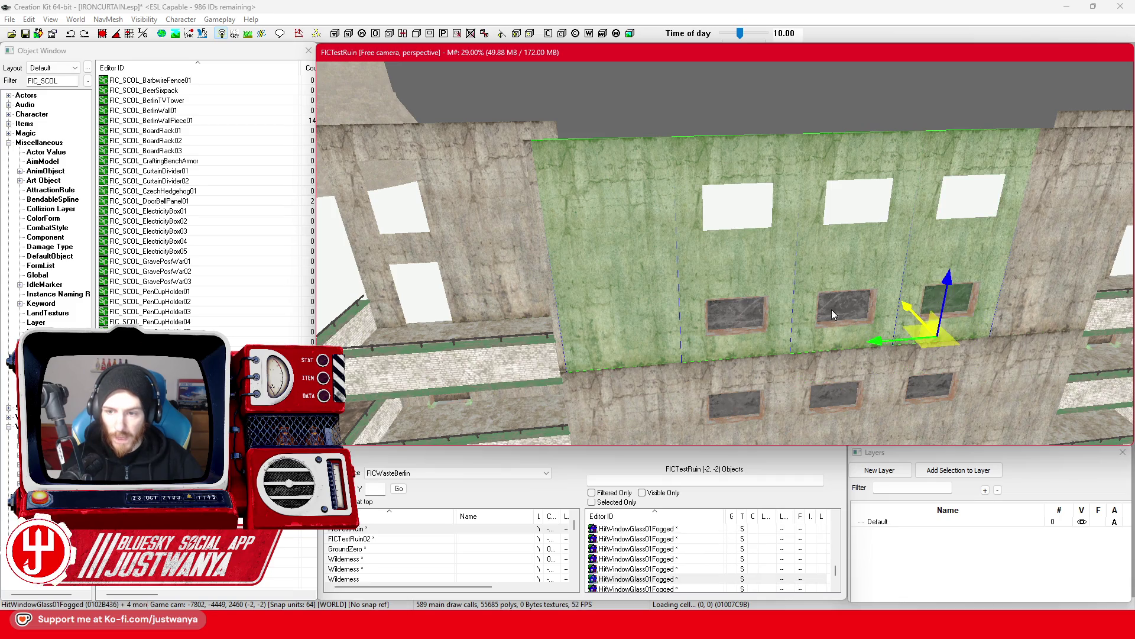
pyautogui.keyDown('ctrl'); pyautogui.click(769, 335); pyautogui.keyUp('ctrl')
pyautogui.keyDown('ctrl'); pyautogui.click(1055, 307); pyautogui.keyUp('ctrl')
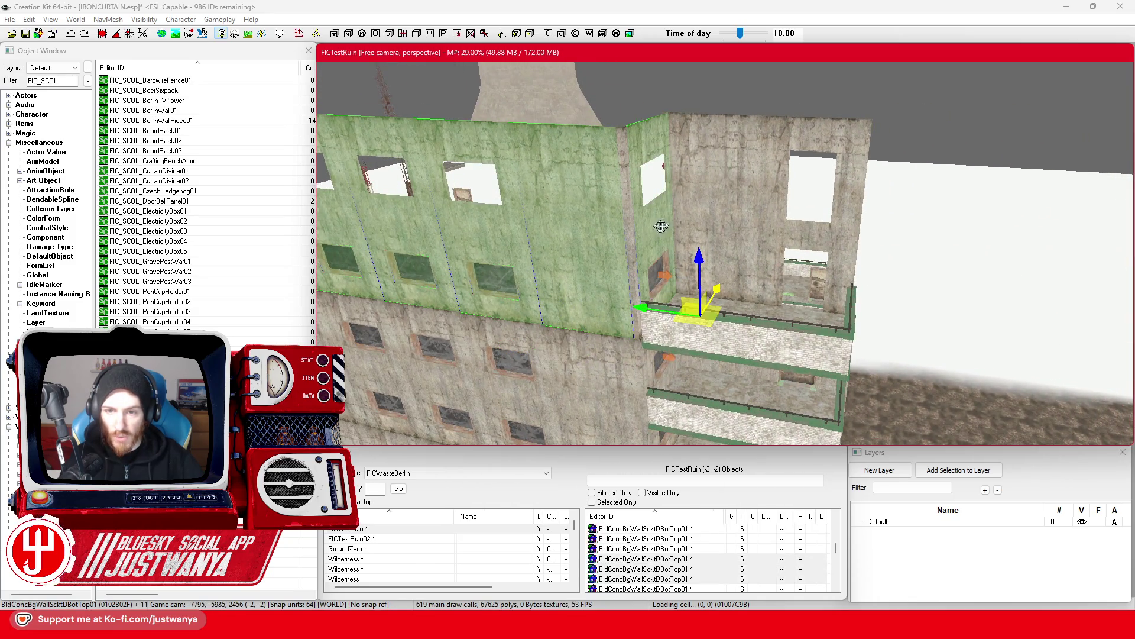
pyautogui.keyDown('ctrl'); pyautogui.click(724, 212); pyautogui.keyUp('ctrl')
pyautogui.keyDown('ctrl'); pyautogui.click(780, 229); pyautogui.keyUp('ctrl')
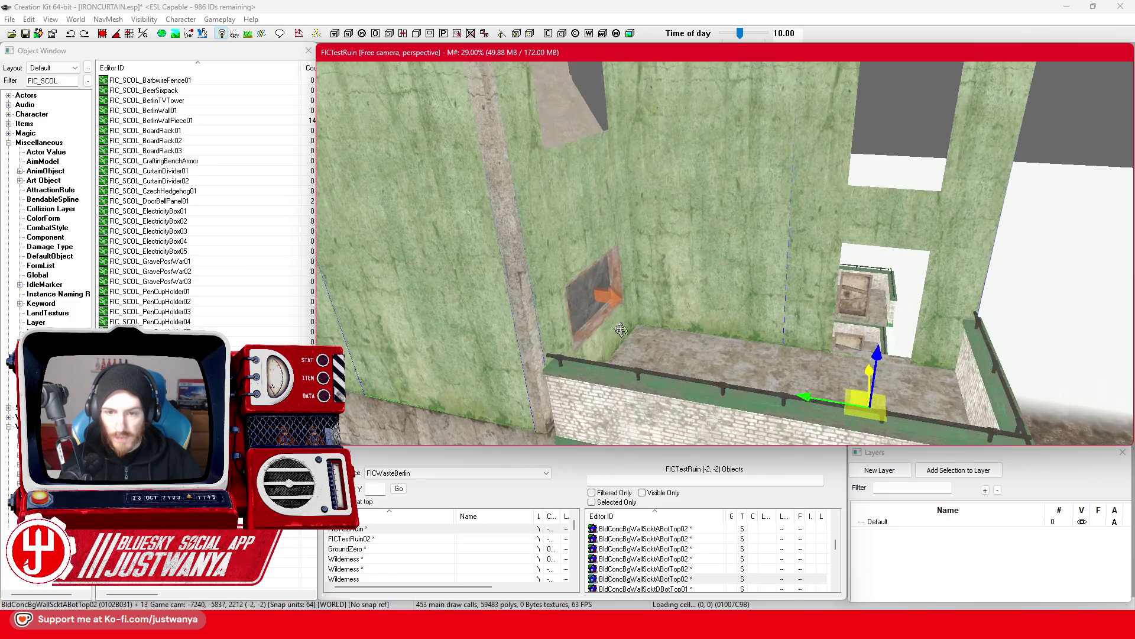
pyautogui.keyDown('ctrl'); pyautogui.click(591, 333); pyautogui.keyUp('ctrl')
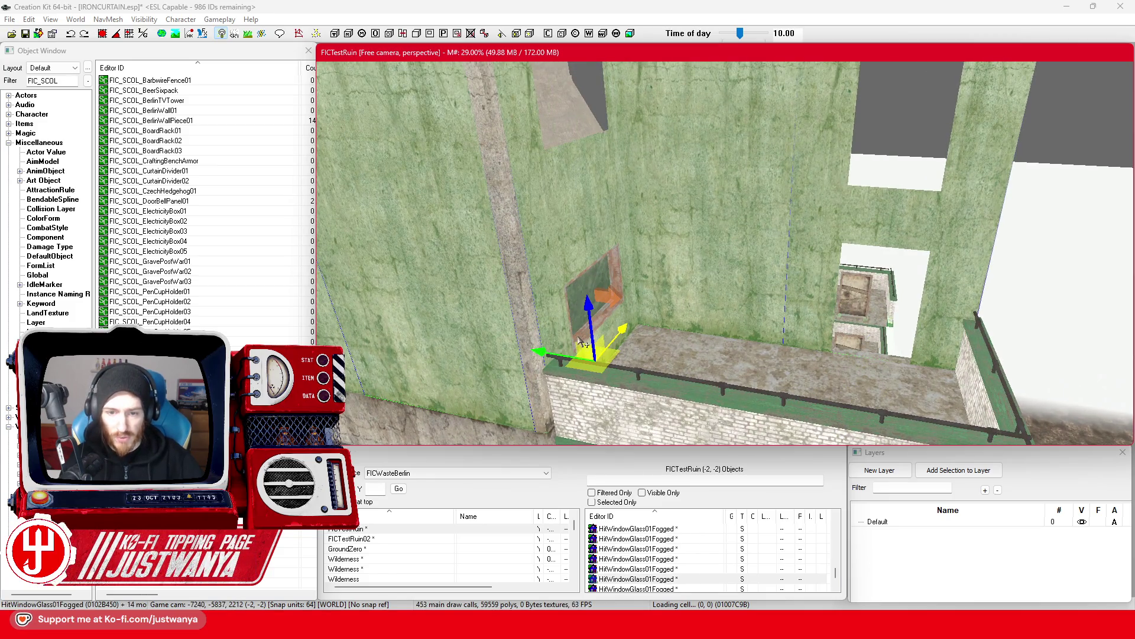
# Add the balcony railings, brick stands, floor slabs and grey wall, then delete all selected pieces.
pyautogui.keyDown('ctrl'); pyautogui.click(714, 411); pyautogui.keyUp('ctrl')
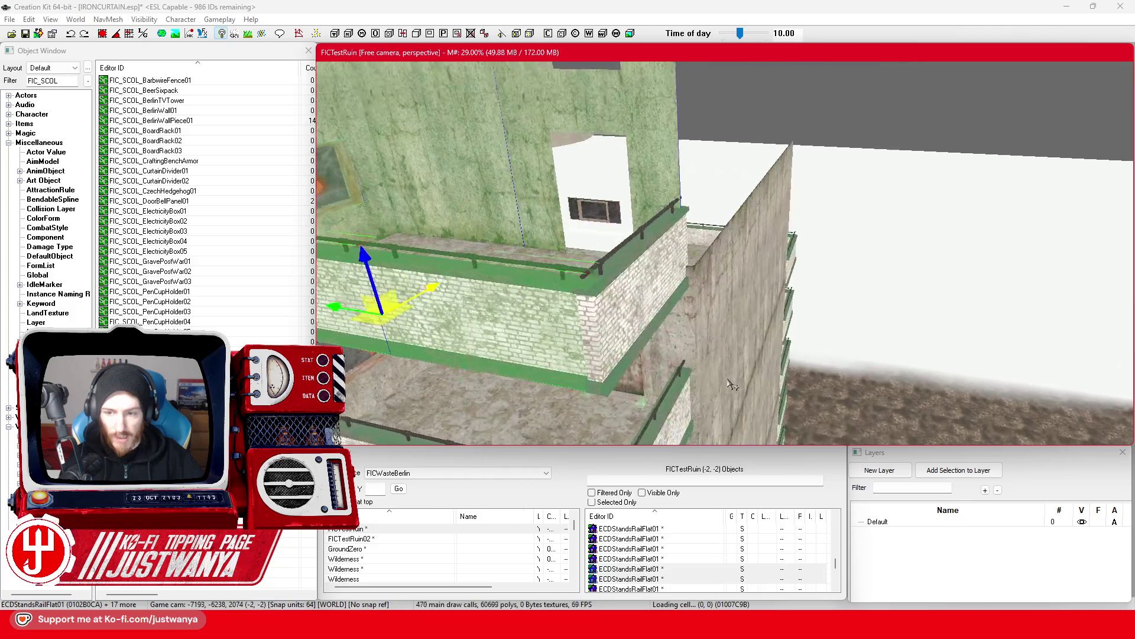
pyautogui.keyDown('ctrl'); pyautogui.click(630, 318); pyautogui.keyUp('ctrl')
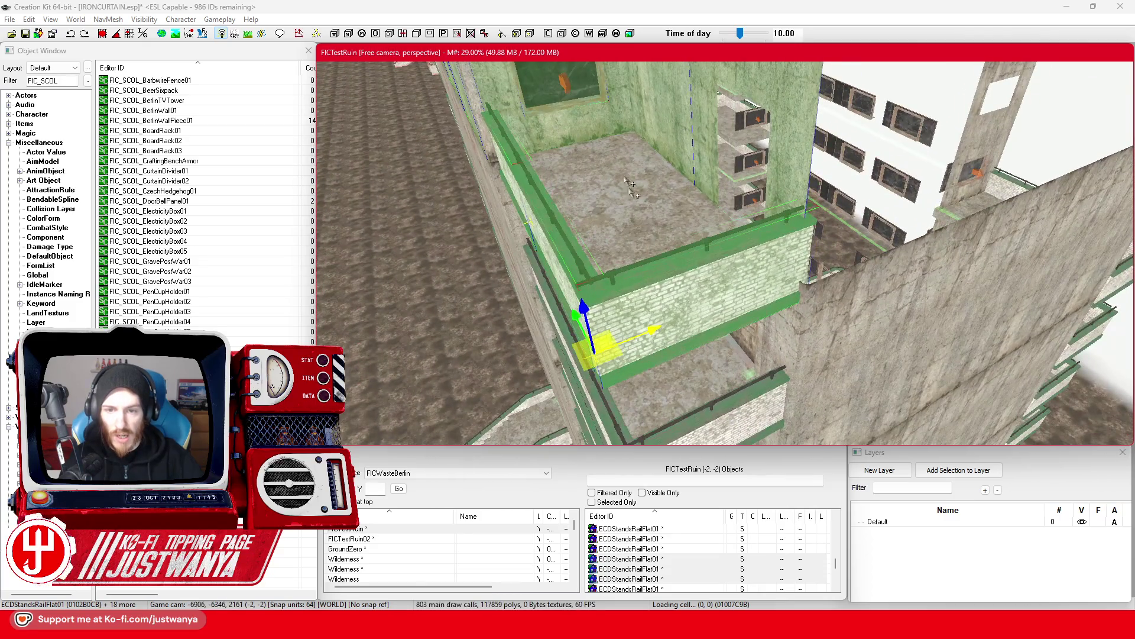
pyautogui.keyDown('ctrl'); pyautogui.click(649, 202); pyautogui.keyUp('ctrl')
pyautogui.scroll(5, 666, 225)
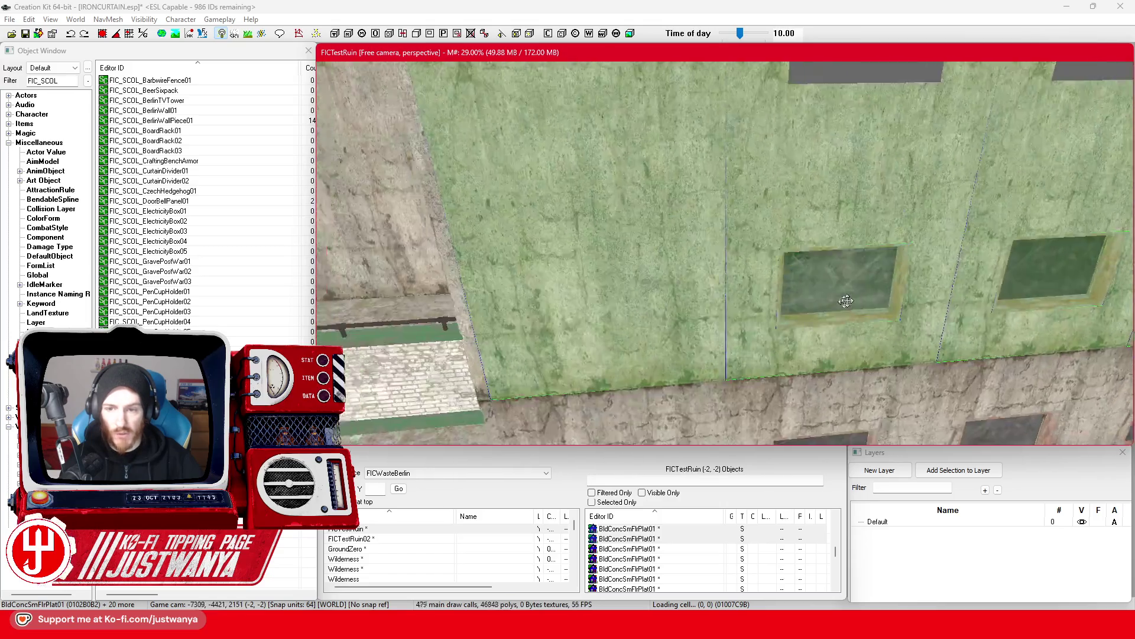
pyautogui.scroll(-5, 846, 301)
pyautogui.keyDown('ctrl'); pyautogui.click(785, 309); pyautogui.keyUp('ctrl')
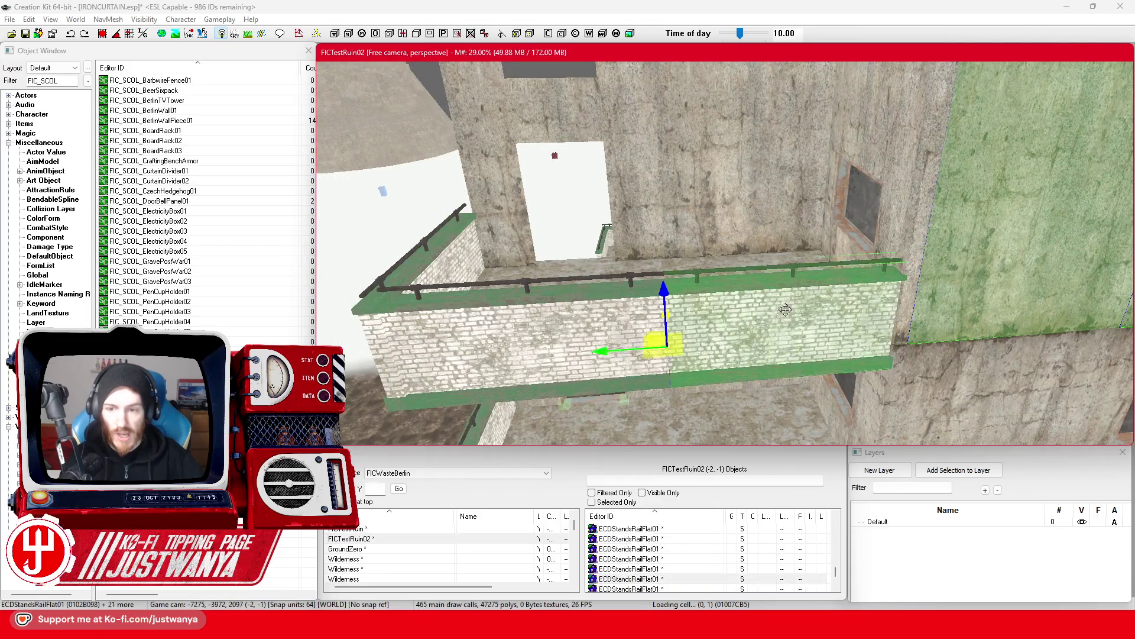
pyautogui.keyDown('ctrl'); pyautogui.click(521, 335); pyautogui.keyUp('ctrl')
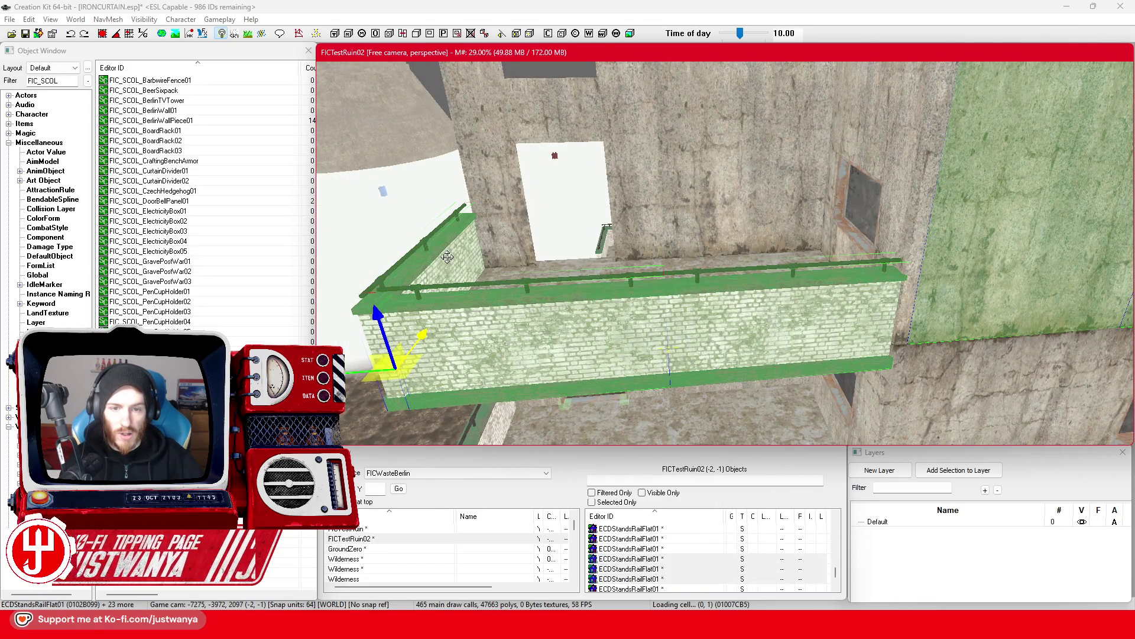
pyautogui.keyDown('ctrl'); pyautogui.click(711, 234); pyautogui.keyUp('ctrl')
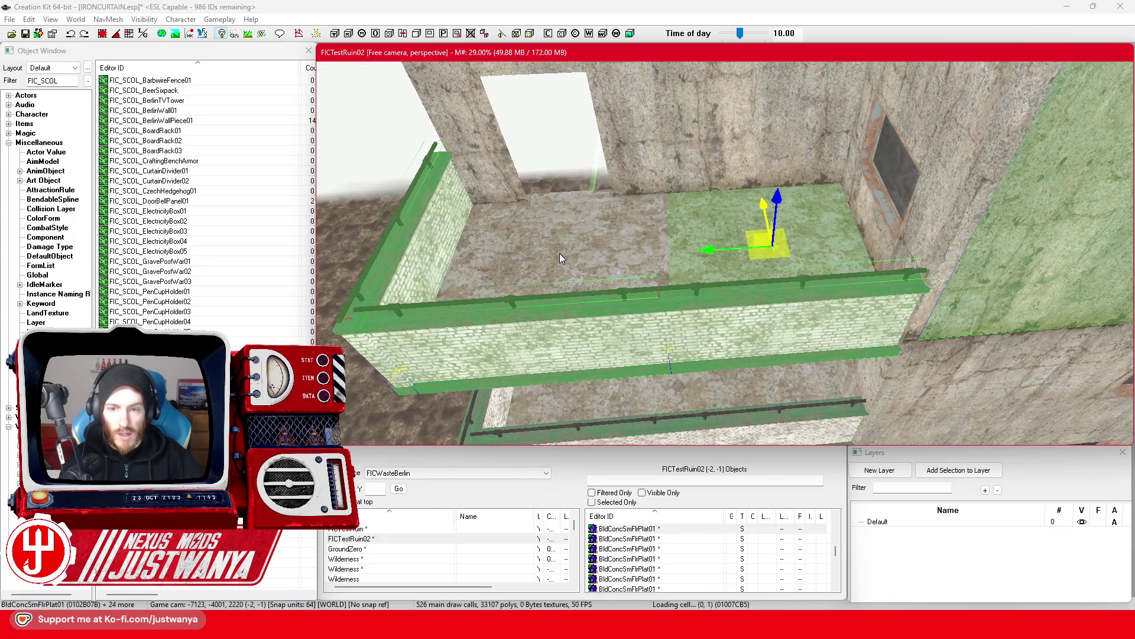
pyautogui.moveTo(625, 335); pyautogui.dragTo(921, 283)
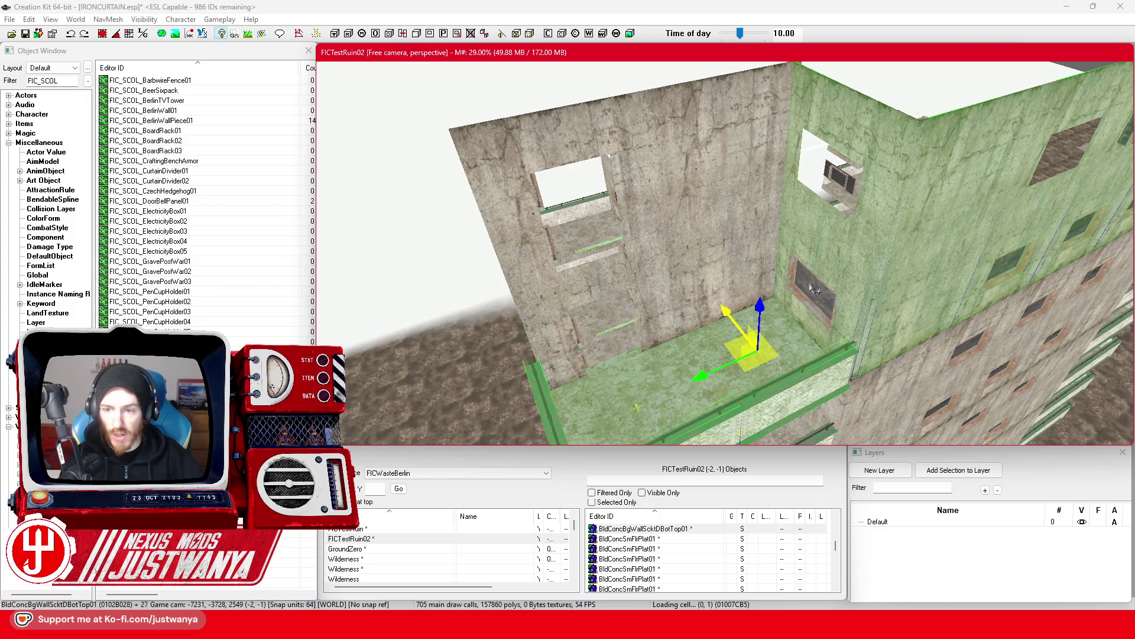
pyautogui.keyDown('ctrl'); pyautogui.click(612, 210); pyautogui.keyUp('ctrl')
pyautogui.scroll(-5, 591, 266)
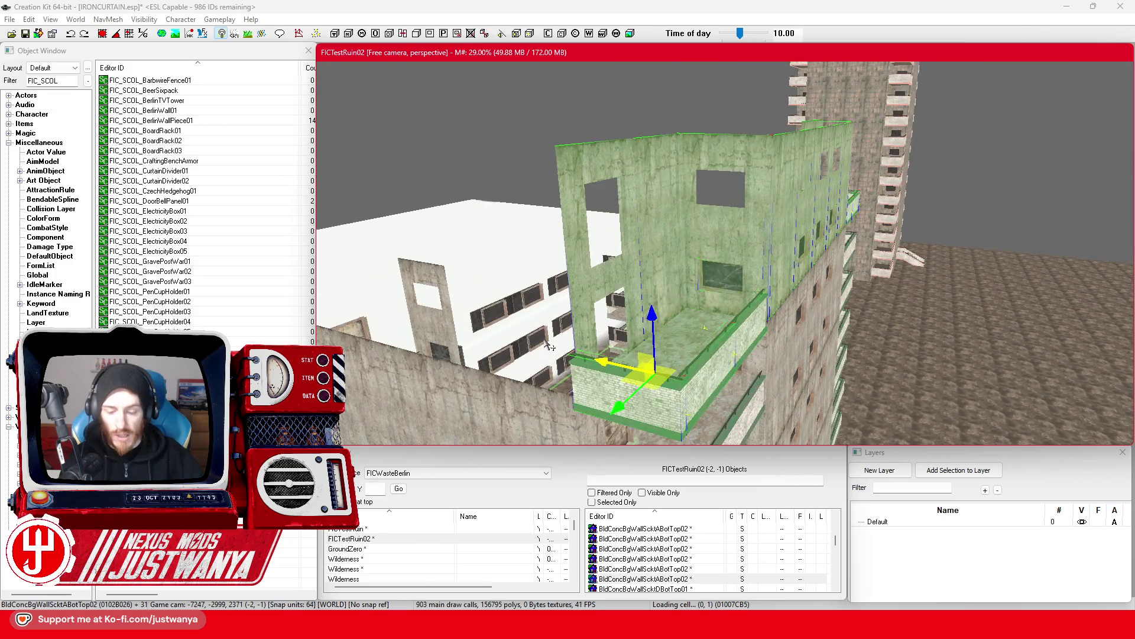
pyautogui.press('Delete')
pyautogui.scroll(5, 670, 372)
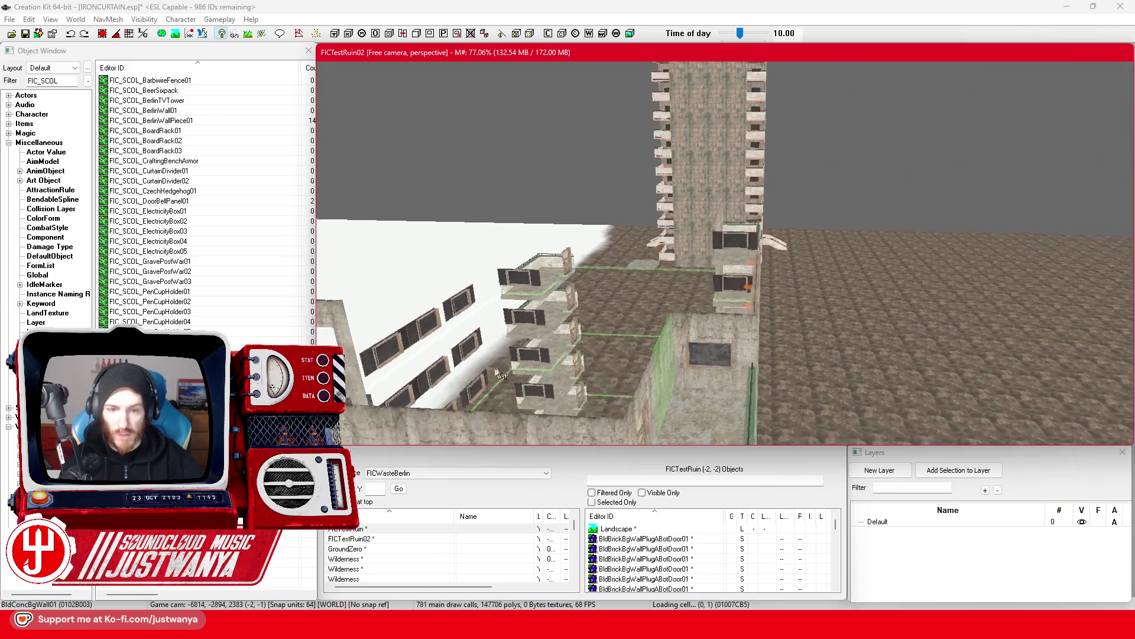
pyautogui.moveTo(693, 298)
pyautogui.mouseDown()
pyautogui.moveTo(733, 347)
pyautogui.moveTo(821, 329)
pyautogui.moveTo(636, 330)
pyautogui.moveTo(669, 330)
pyautogui.mouseUp()
pyautogui.scroll(5, 670, 330)
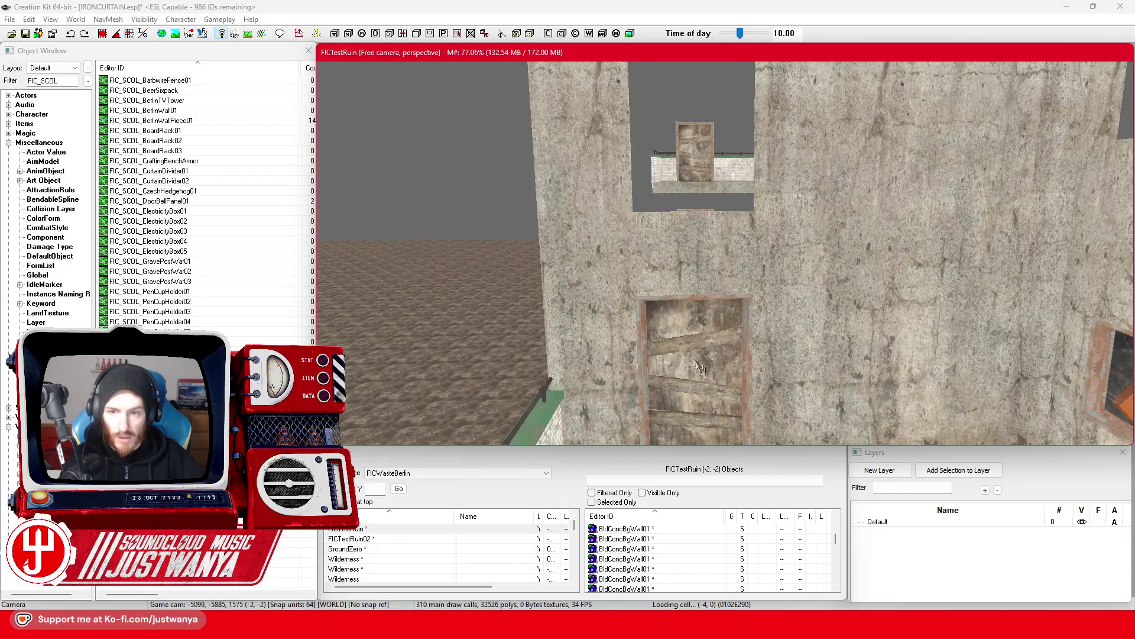
pyautogui.click(688, 351)
pyautogui.click(600, 272)
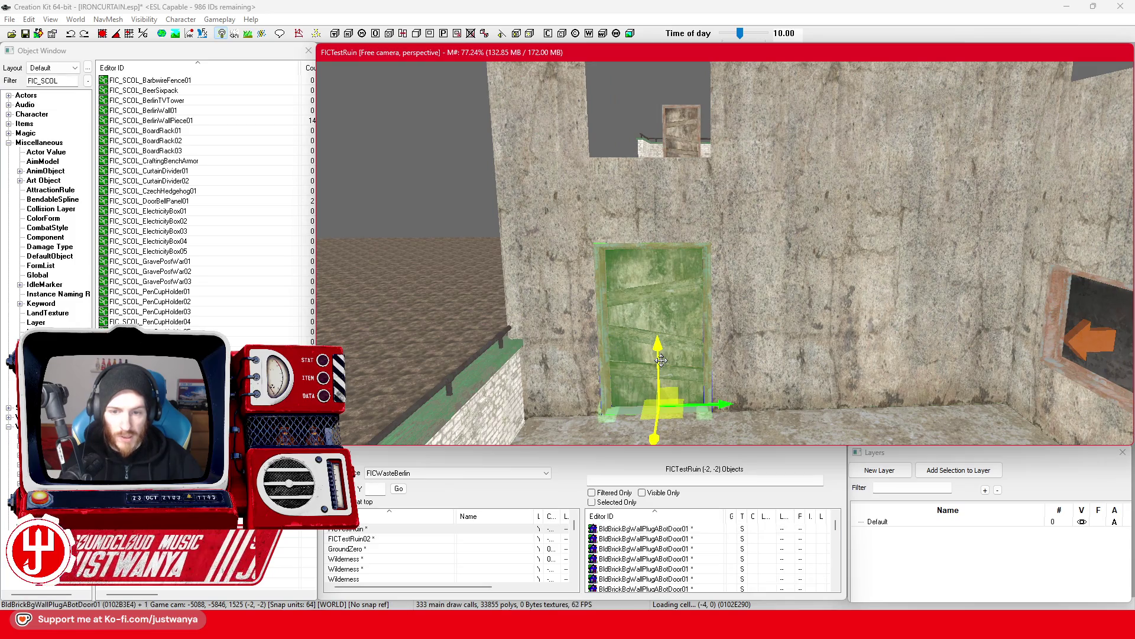
pyautogui.click(105, 37)
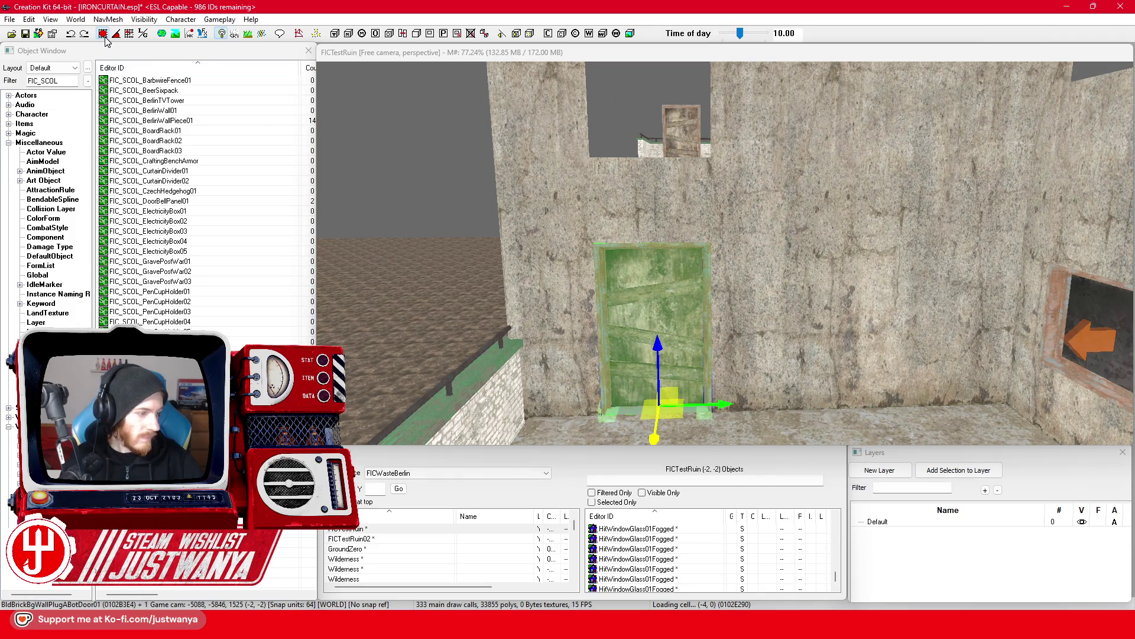
pyautogui.click(680, 127)
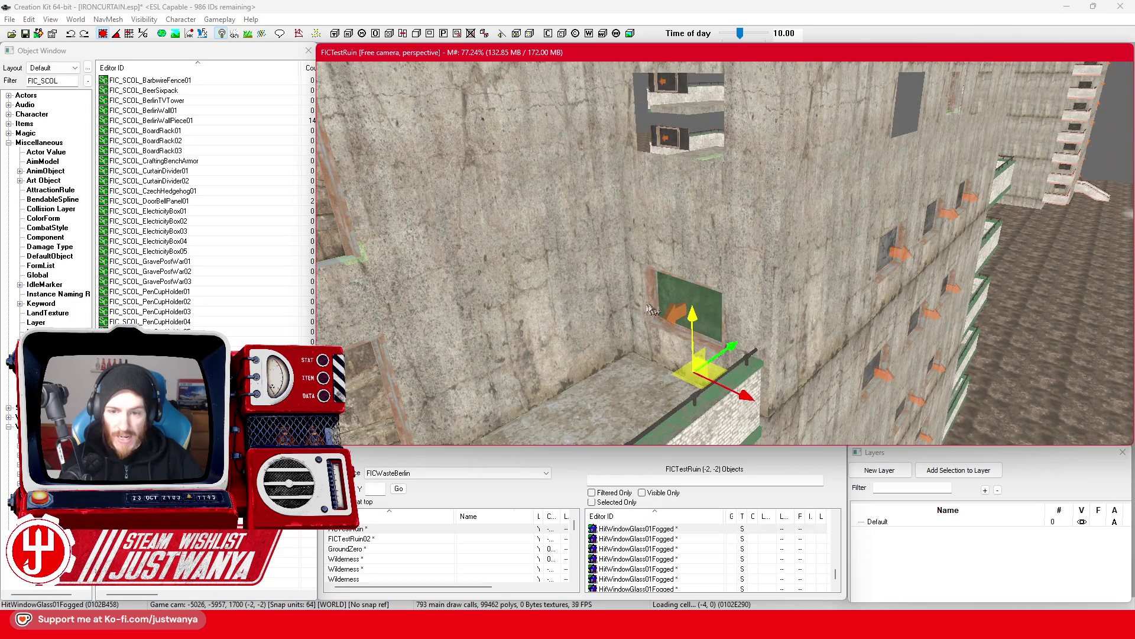
pyautogui.moveTo(693, 327); pyautogui.dragTo(679, 118)
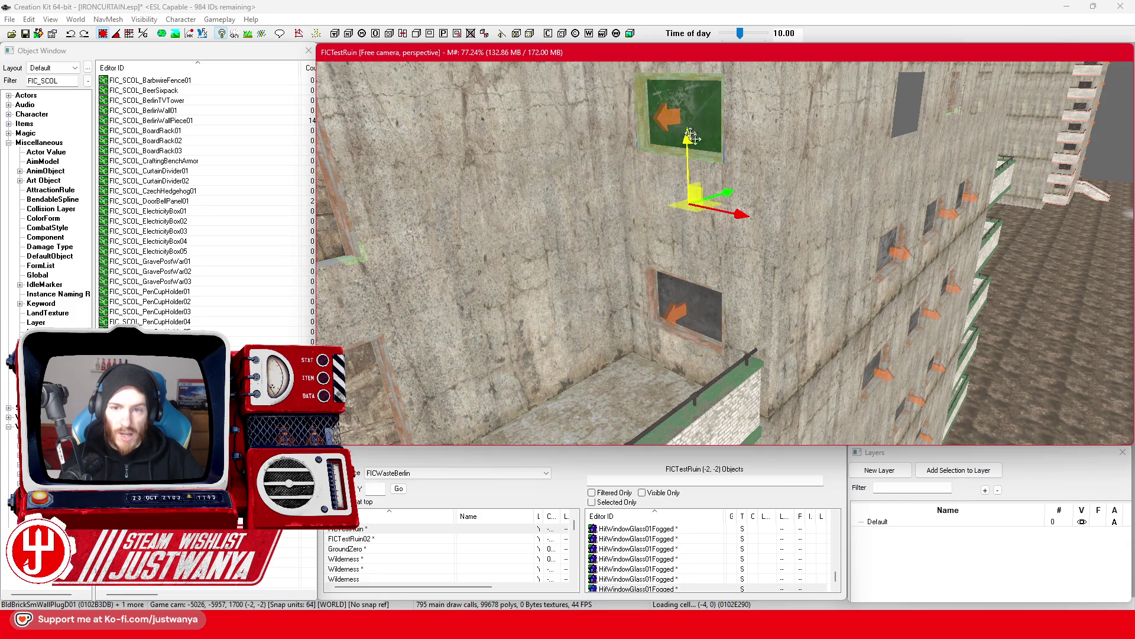
pyautogui.scroll(5, 651, 178)
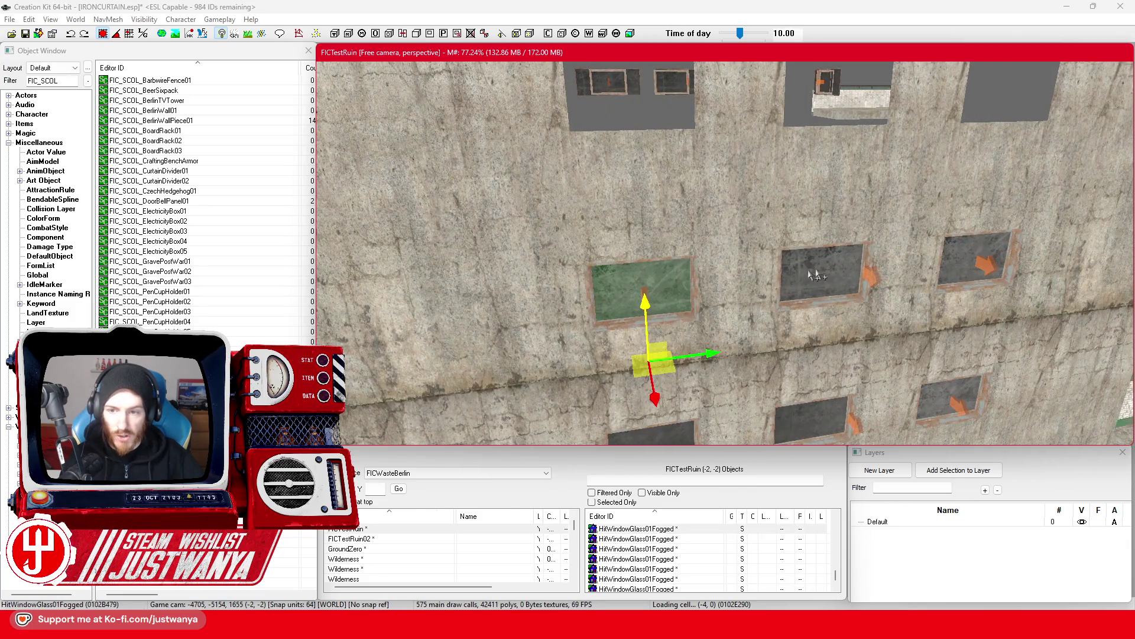
pyautogui.keyDown('ctrl'); pyautogui.click(963, 259); pyautogui.keyUp('ctrl')
pyautogui.keyDown('ctrl'); pyautogui.click(684, 322); pyautogui.keyUp('ctrl')
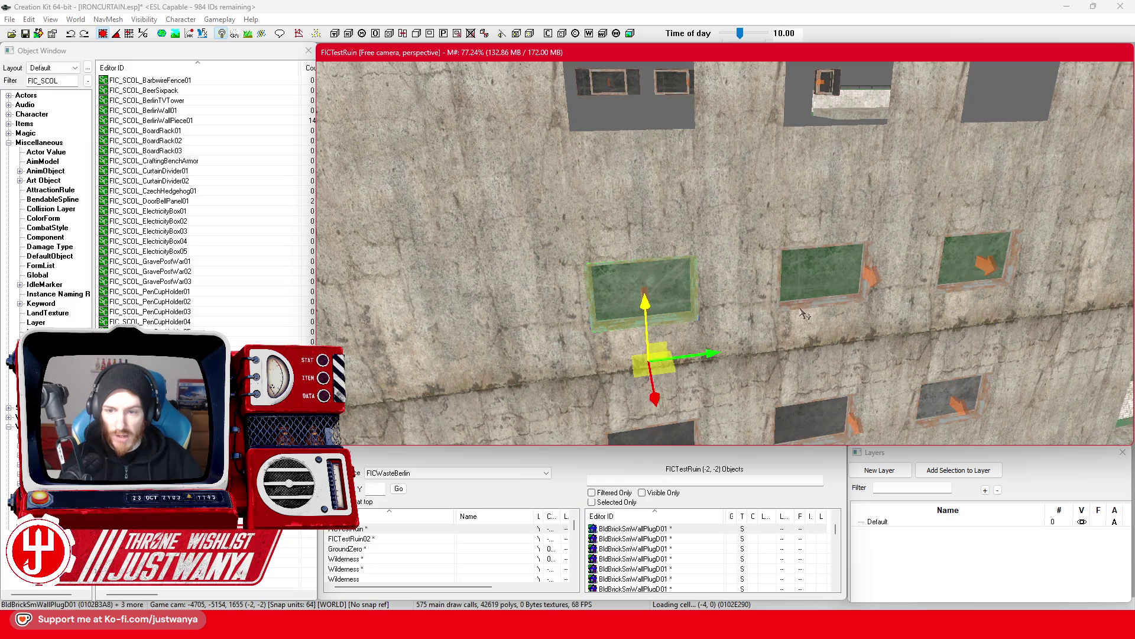
pyautogui.keyDown('ctrl'); pyautogui.click(983, 294); pyautogui.keyUp('ctrl')
pyautogui.moveTo(983, 293)
pyautogui.mouseDown()
pyautogui.moveTo(1008, 183)
pyautogui.moveTo(1005, 74)
pyautogui.mouseUp()
pyautogui.scroll(-10, 1005, 74)
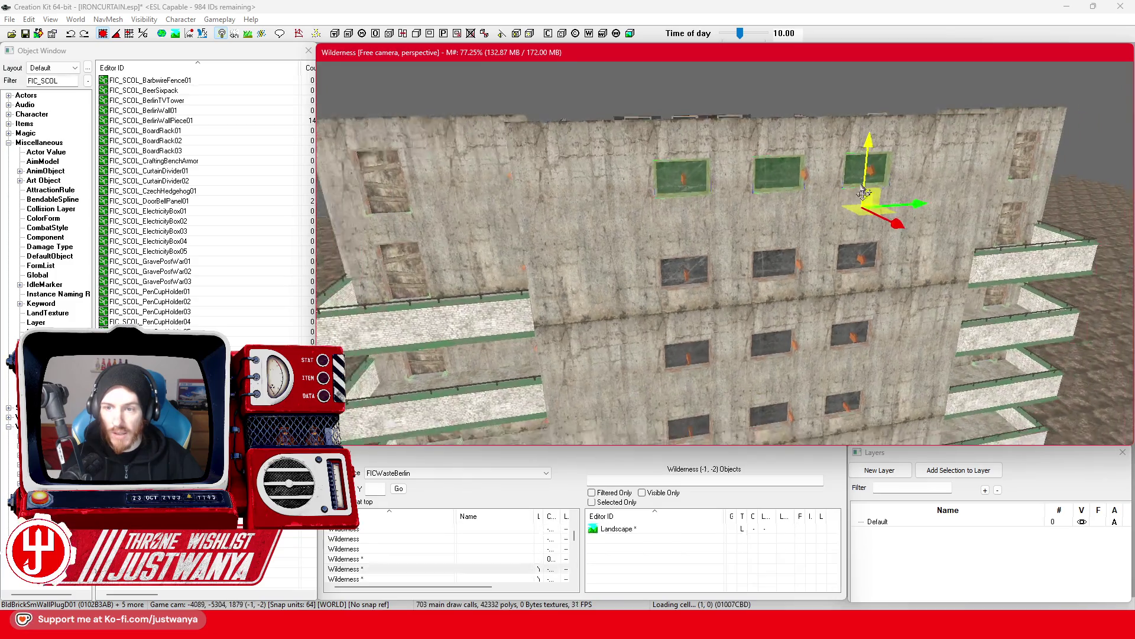
pyautogui.scroll(5, 808, 253)
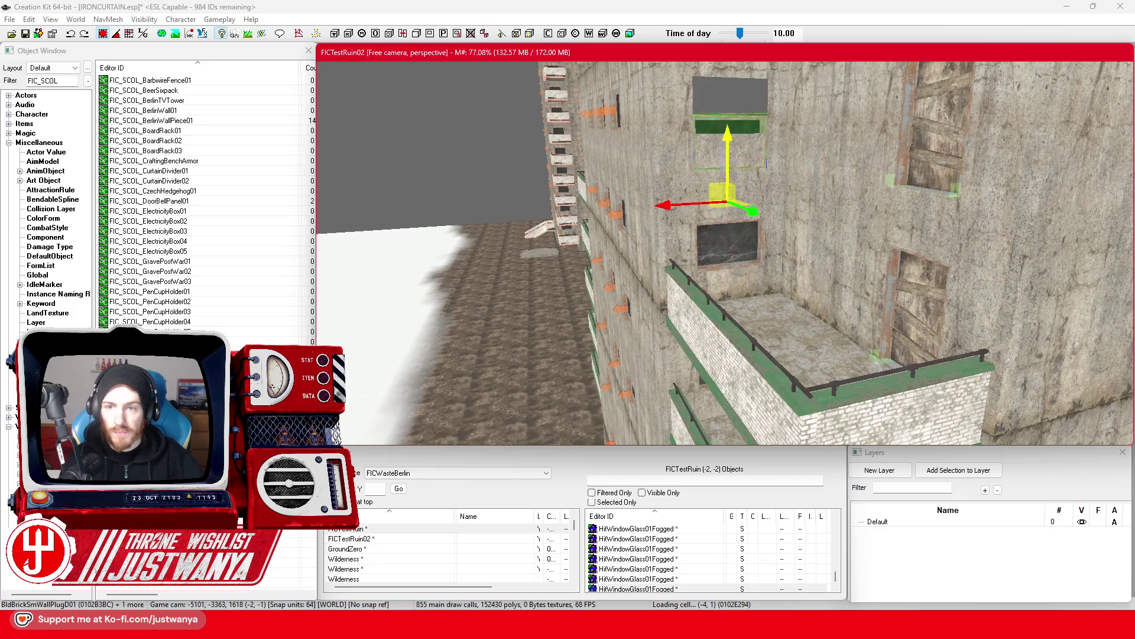
pyautogui.scroll(-8, 863, 278)
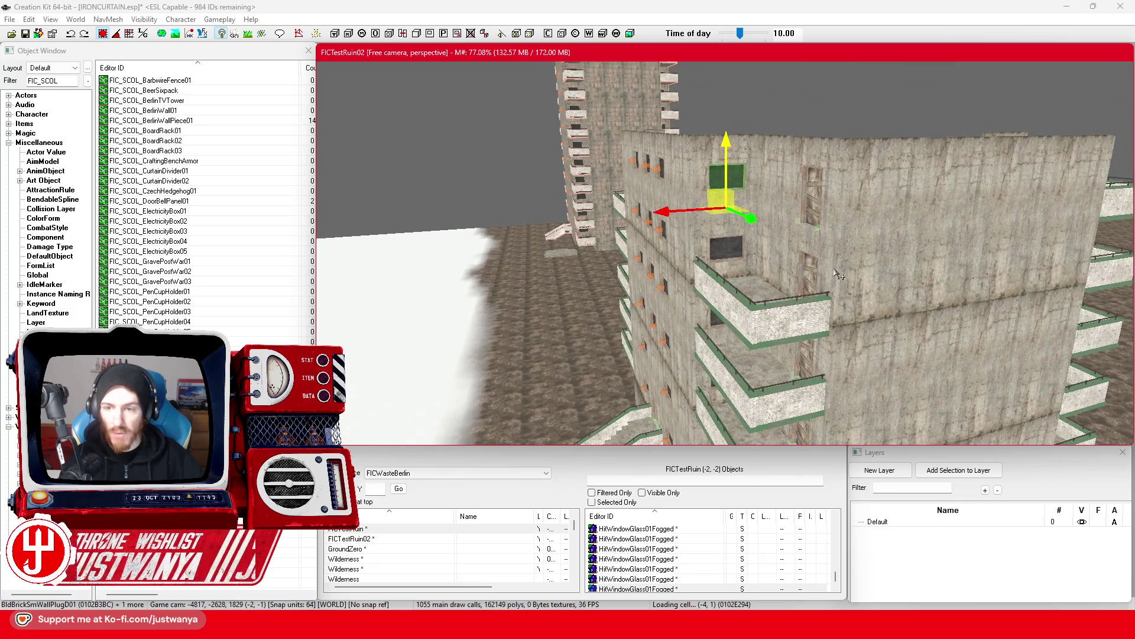
pyautogui.scroll(8, 863, 278)
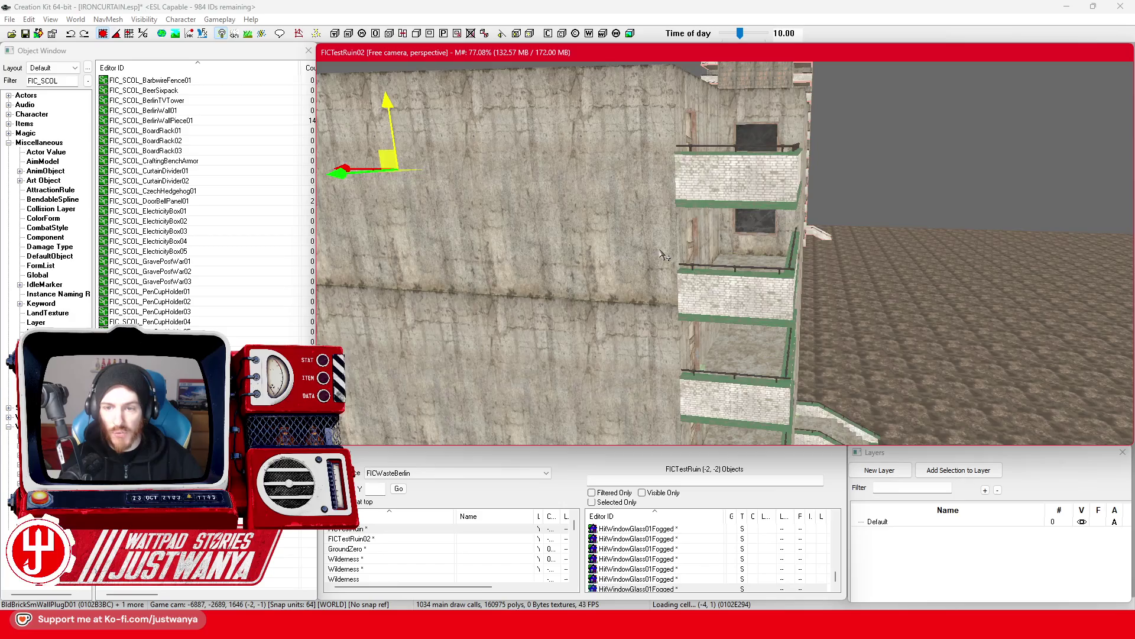
pyautogui.scroll(5, 763, 260)
pyautogui.scroll(10, 737, 257)
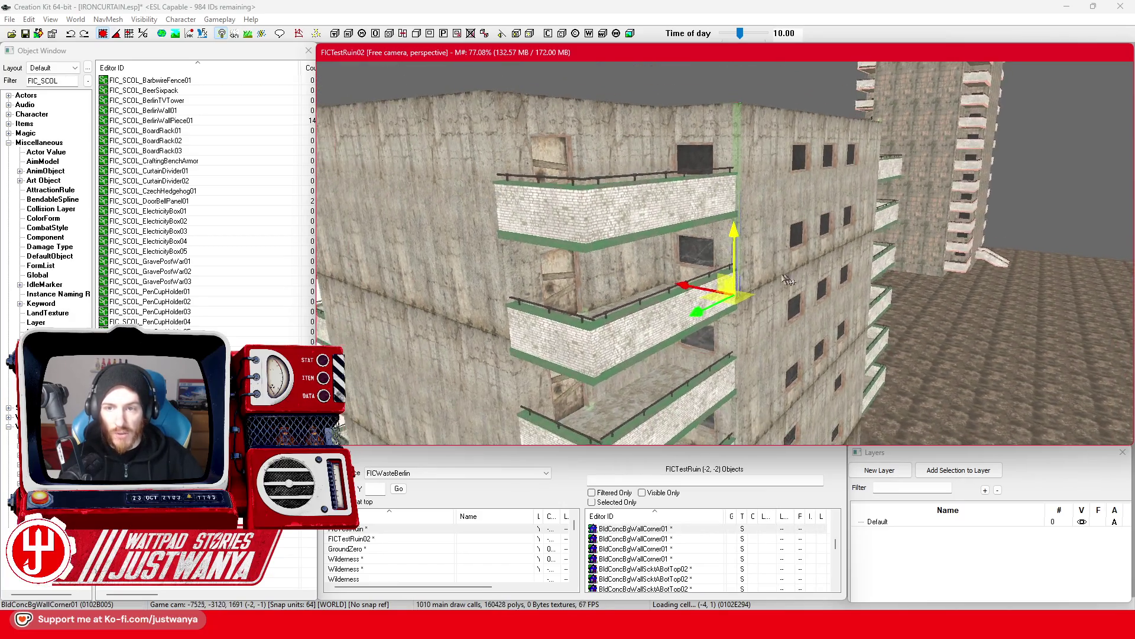
pyautogui.scroll(-5, 546, 270)
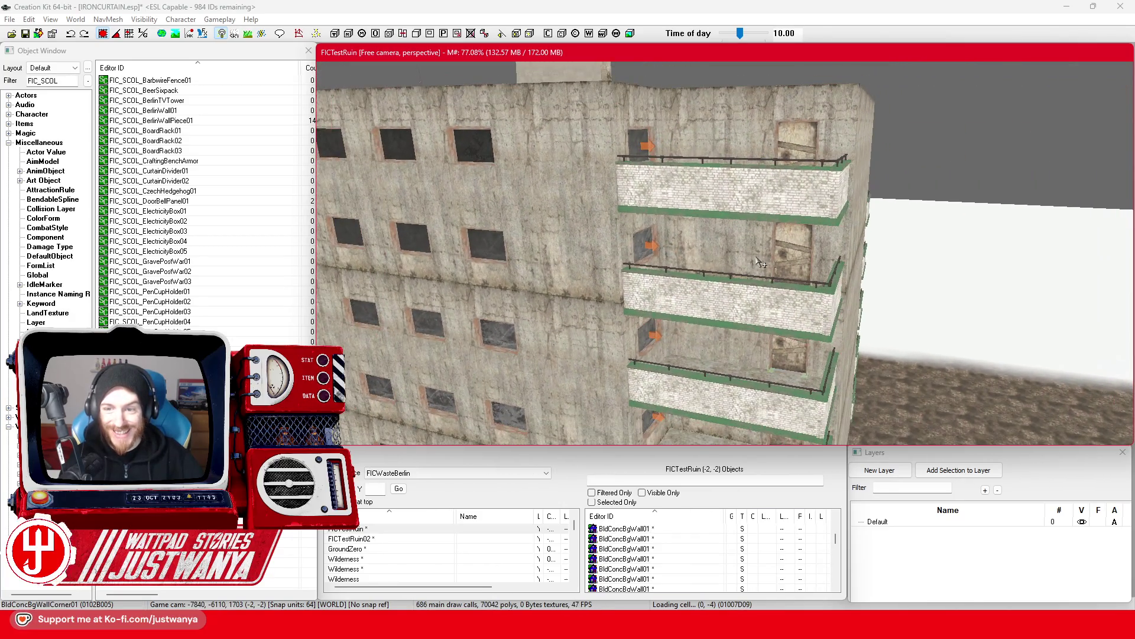
pyautogui.scroll(10, 762, 261)
pyautogui.click(700, 255)
pyautogui.scroll(-10, 701, 254)
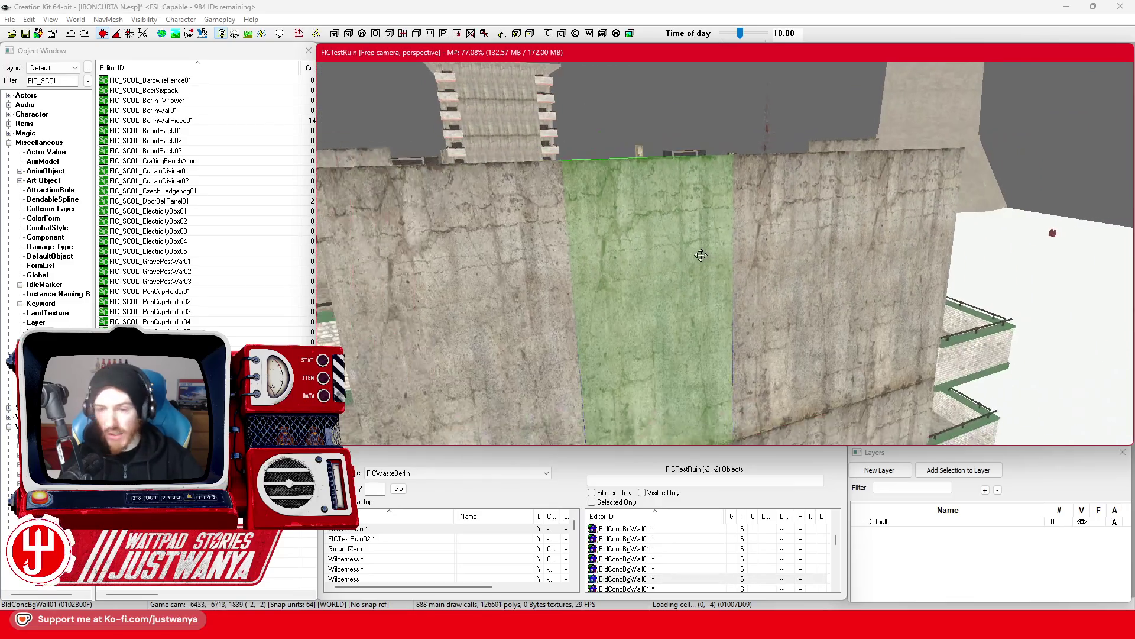
pyautogui.scroll(5, 715, 294)
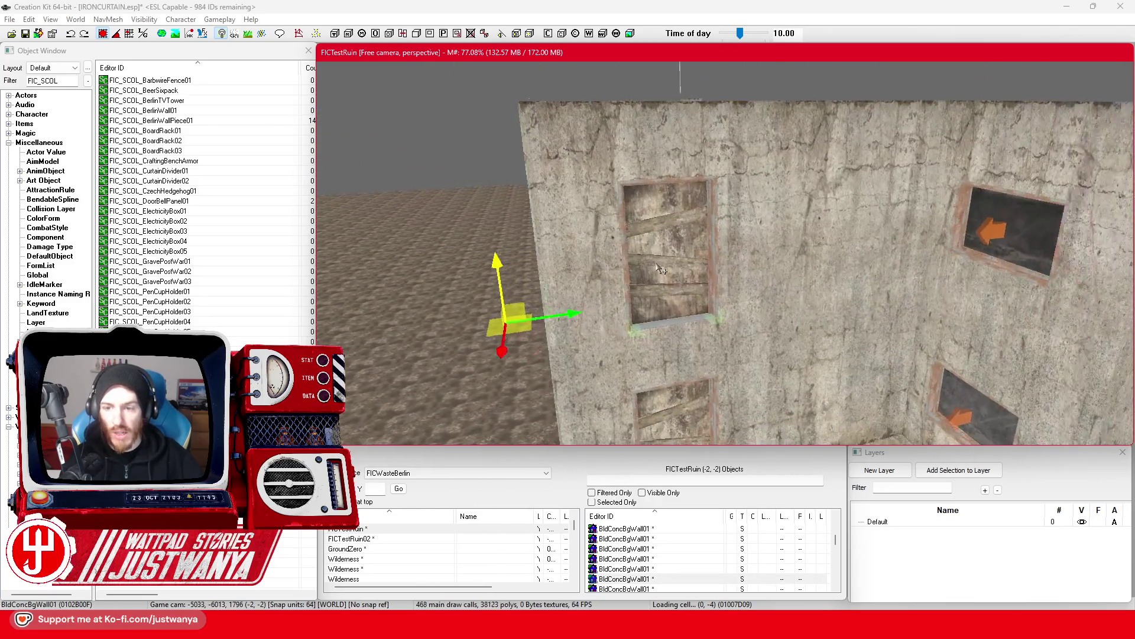
pyautogui.scroll(-5, 665, 226)
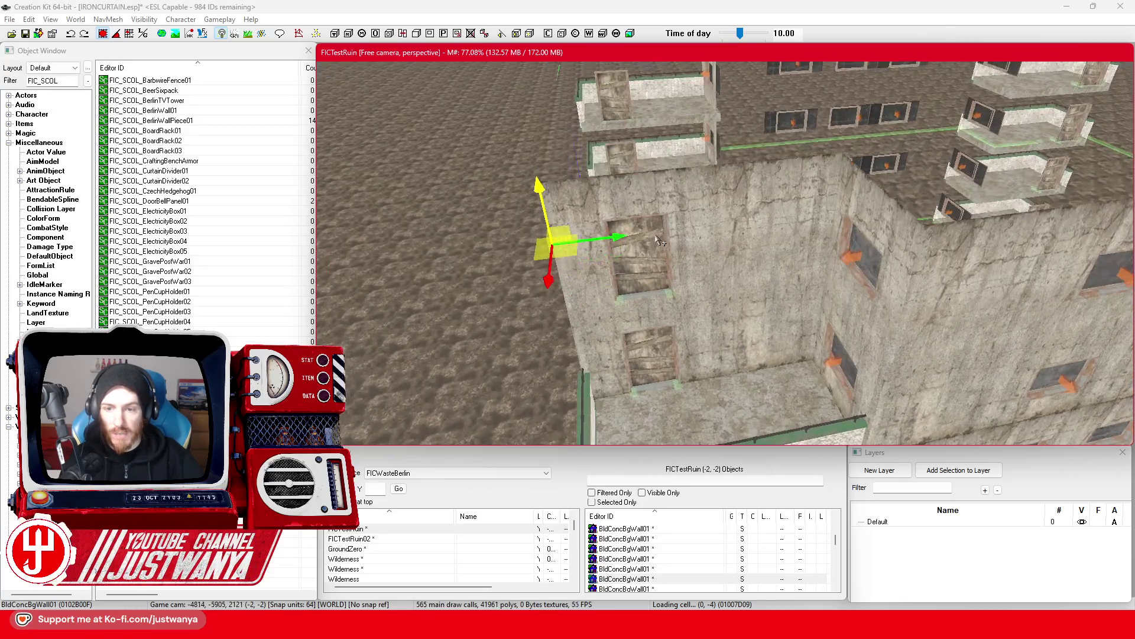
pyautogui.scroll(8, 755, 319)
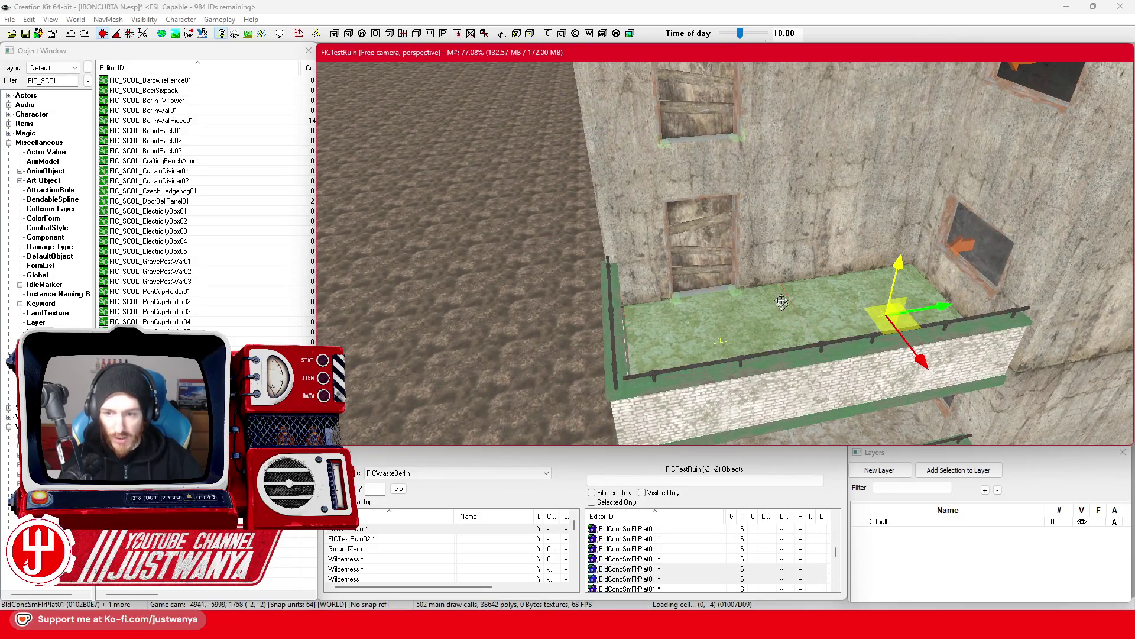
pyautogui.scroll(3, 782, 304)
pyautogui.click(648, 318)
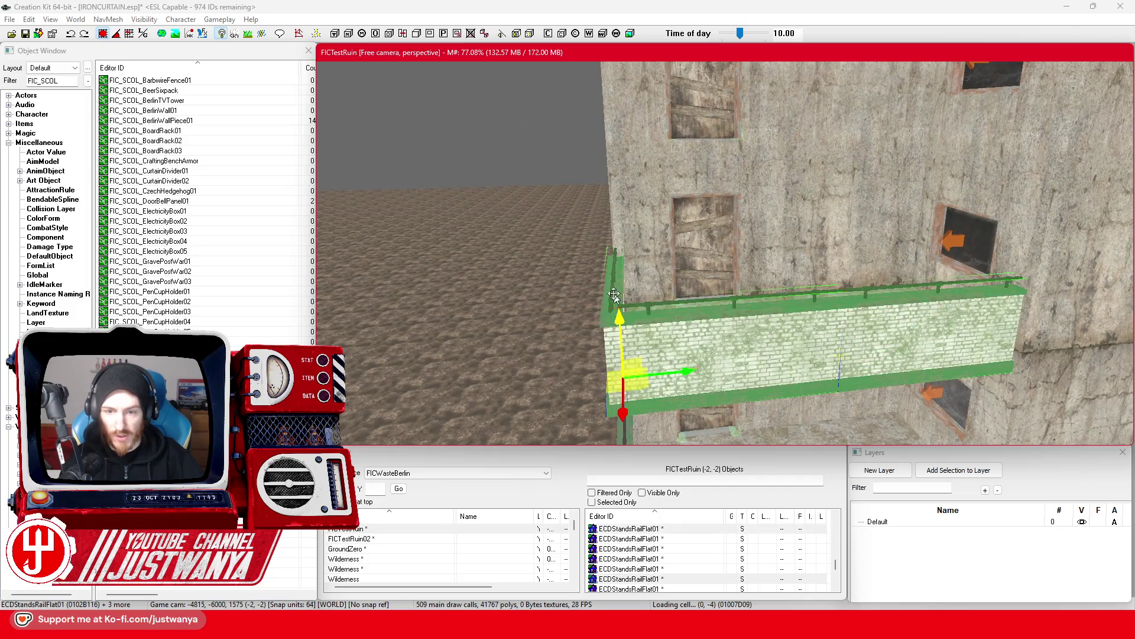
pyautogui.scroll(-5, 715, 343)
pyautogui.scroll(5, 729, 330)
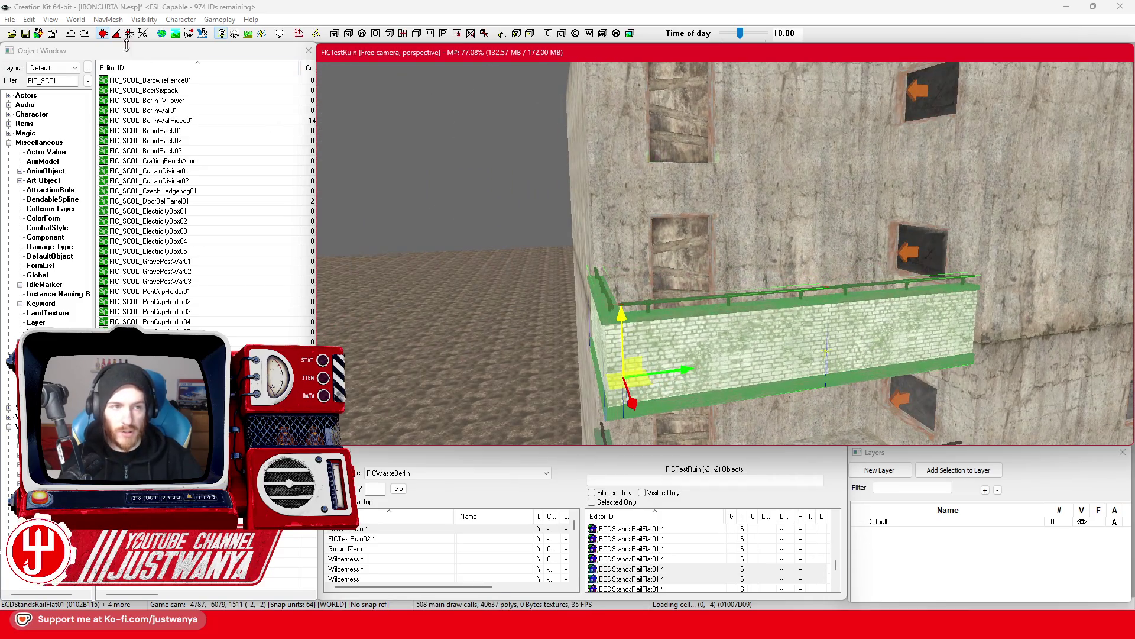
pyautogui.moveTo(625, 321)
pyautogui.mouseDown()
pyautogui.moveTo(629, 233)
pyautogui.moveTo(604, 127)
pyautogui.moveTo(591, 197)
pyautogui.mouseUp()
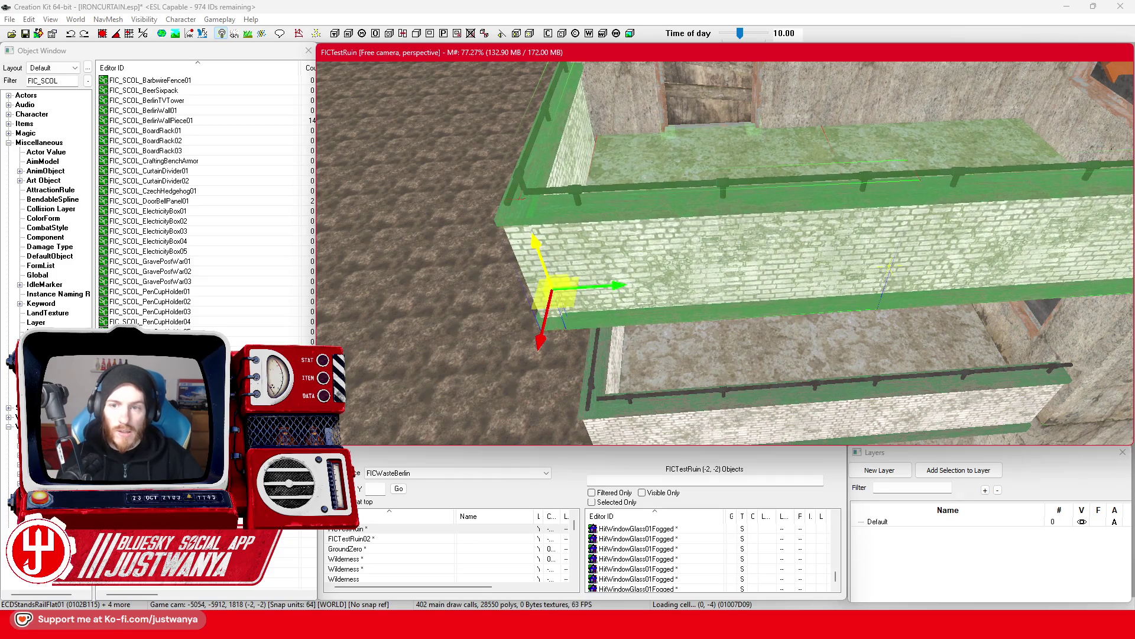
pyautogui.scroll(-5, 754, 282)
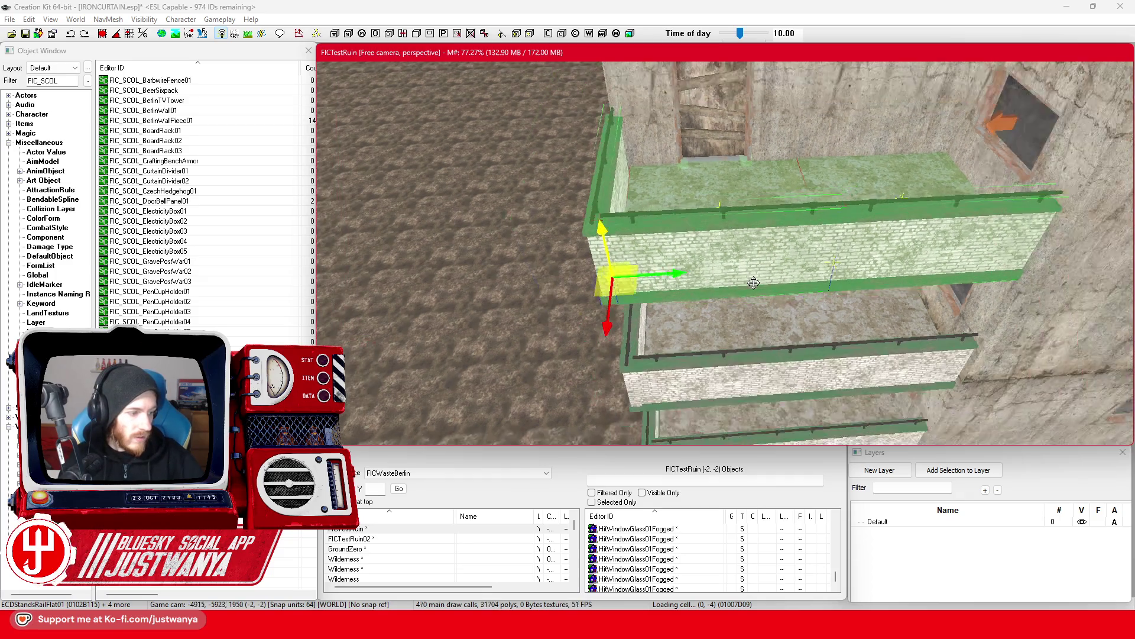
pyautogui.moveTo(763, 306); pyautogui.dragTo(740, 279)
pyautogui.click(739, 274)
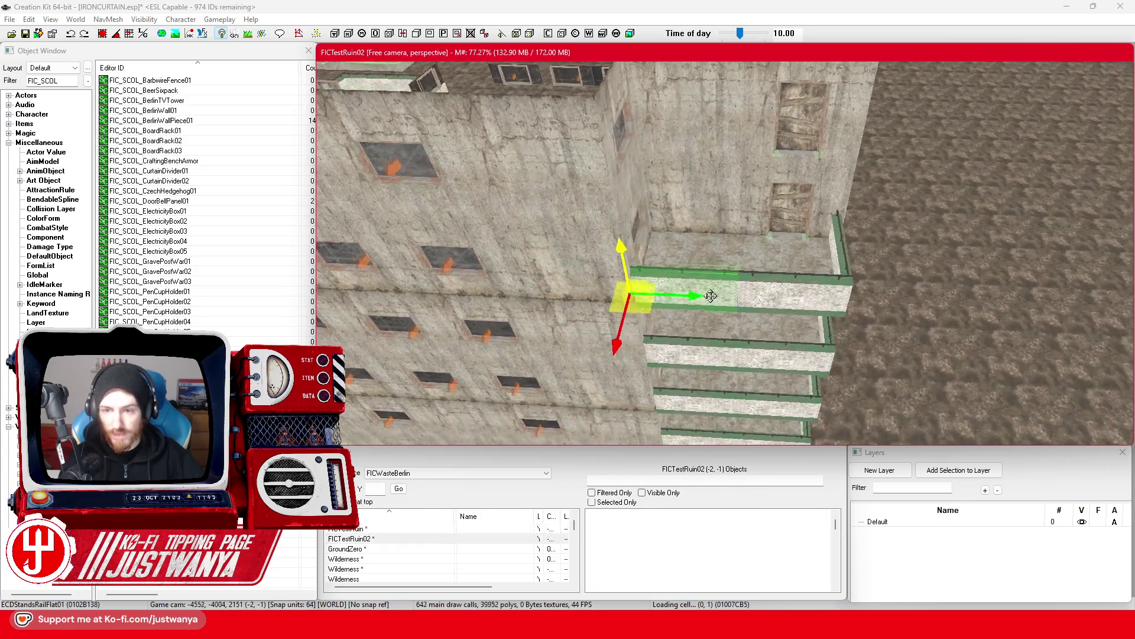
# Add the right railing section to the selection and orbit around the building's faces.
pyautogui.keyDown('ctrl'); pyautogui.click(754, 325); pyautogui.keyUp('ctrl')
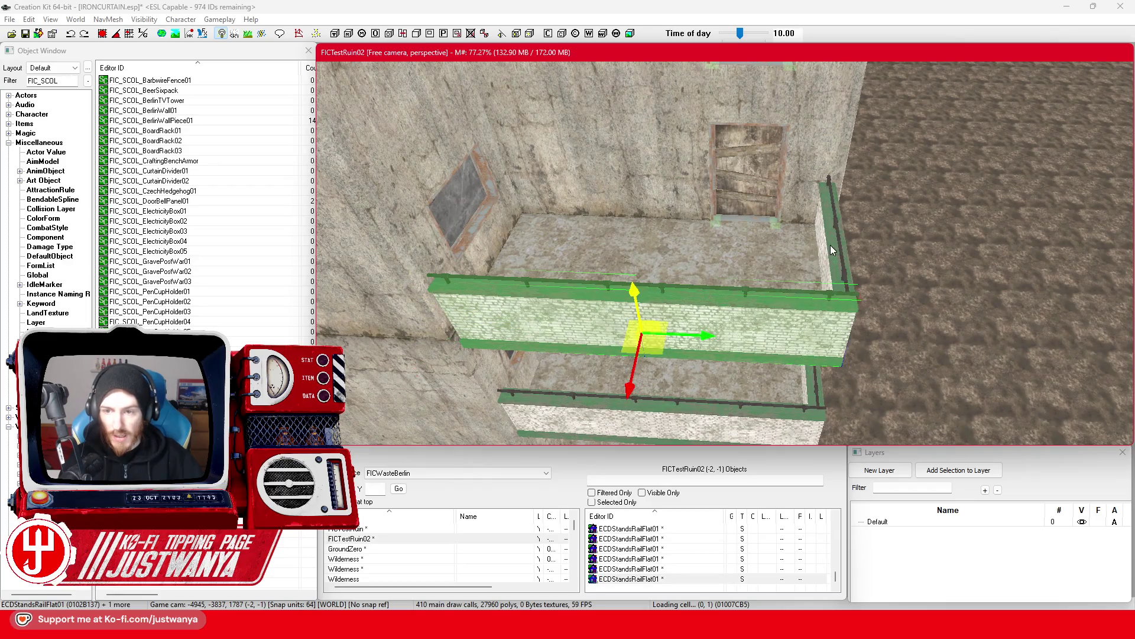
pyautogui.moveTo(723, 323); pyautogui.dragTo(637, 320)
pyautogui.moveTo(748, 212)
pyautogui.mouseDown()
pyautogui.moveTo(729, 294)
pyautogui.moveTo(730, 251)
pyautogui.moveTo(650, 289)
pyautogui.moveTo(717, 226)
pyautogui.mouseUp()
pyautogui.moveTo(843, 299); pyautogui.dragTo(519, 357)
pyautogui.scroll(-1, 663, 194)
pyautogui.moveTo(675, 185); pyautogui.dragTo(718, 255)
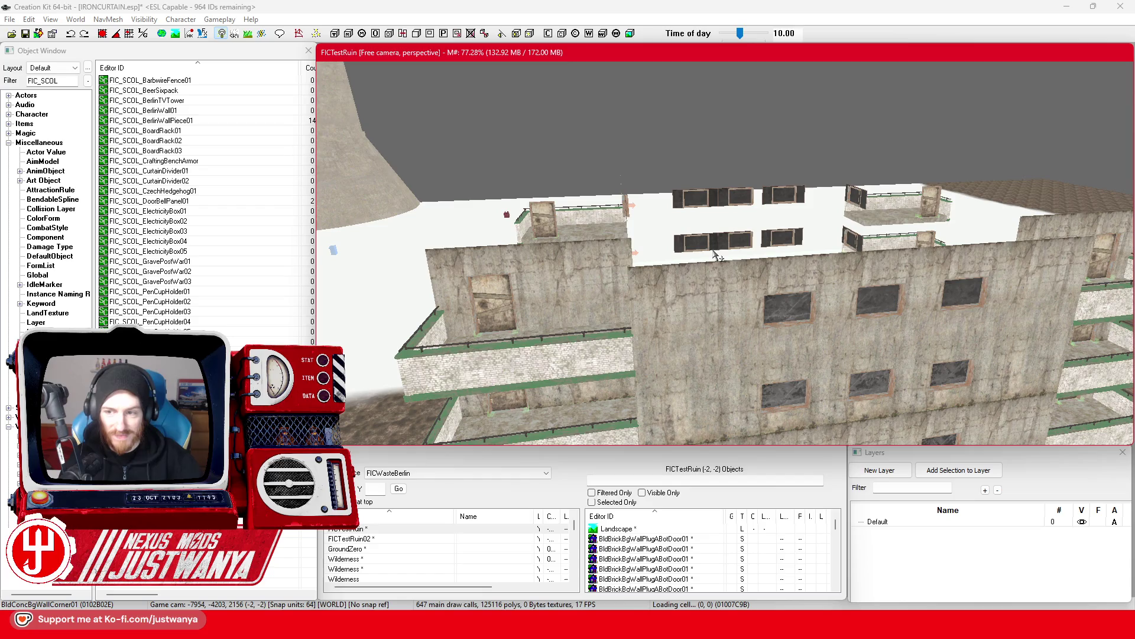
pyautogui.moveTo(661, 321)
pyautogui.mouseDown()
pyautogui.moveTo(650, 281)
pyautogui.moveTo(644, 316)
pyautogui.mouseUp()
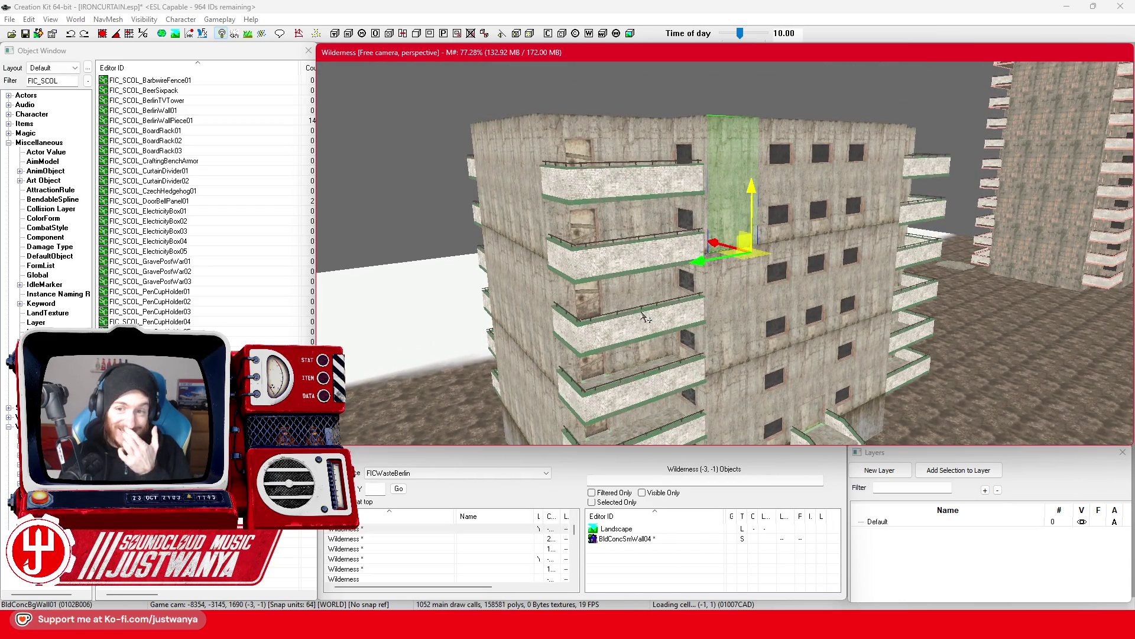
pyautogui.moveTo(518, 296); pyautogui.dragTo(665, 346)
pyautogui.scroll(-10, 666, 346)
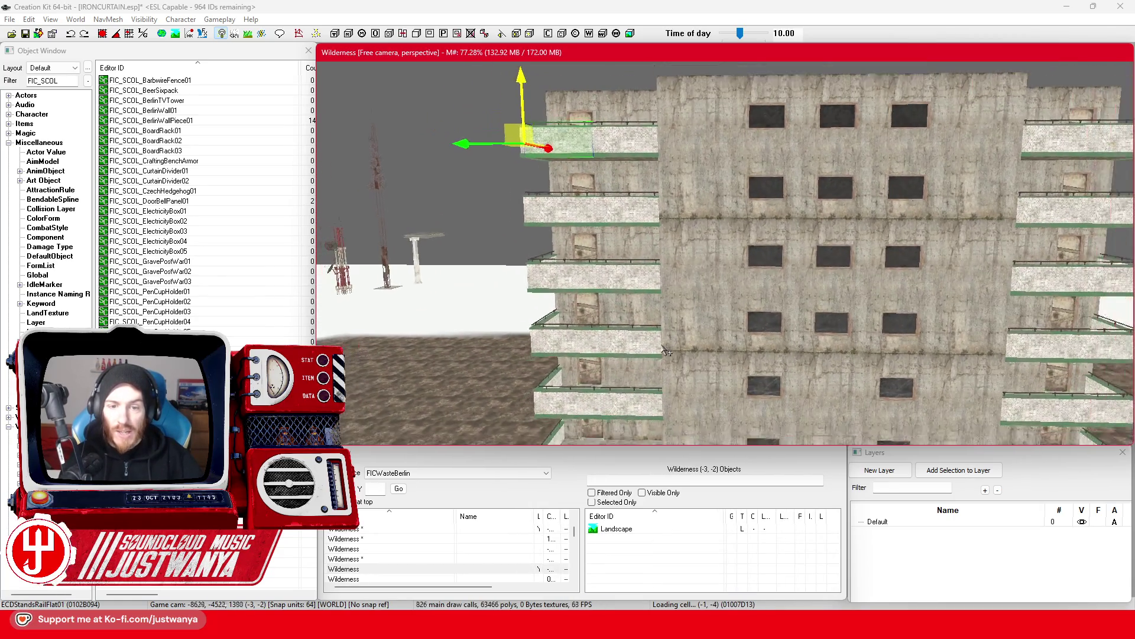
pyautogui.scroll(-3, 681, 335)
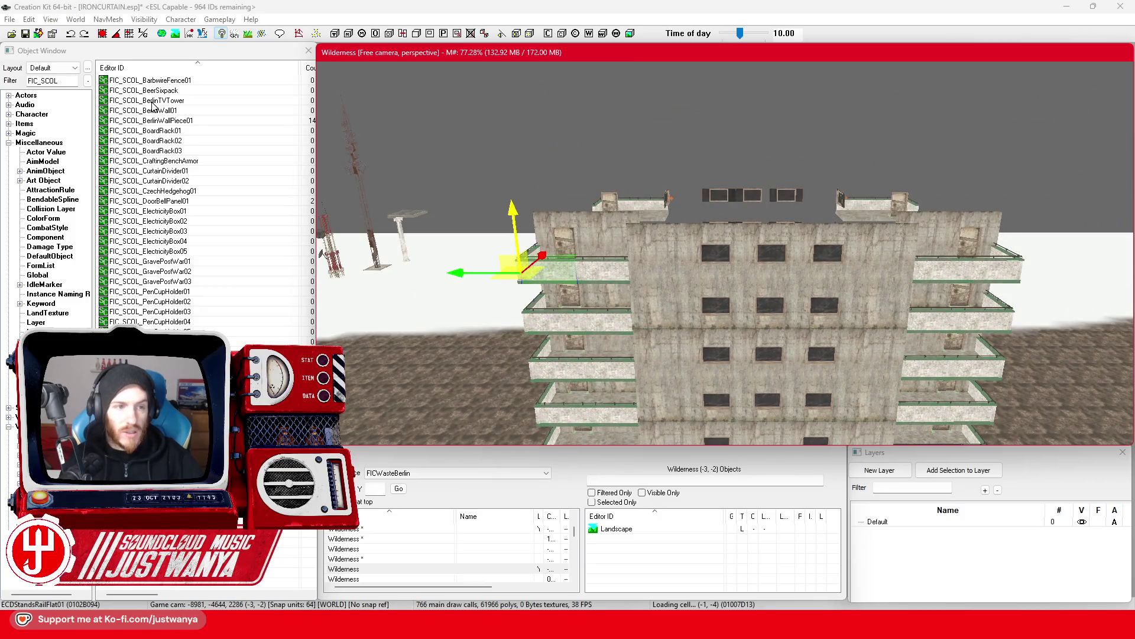
# Edit the Object Window list filter, then return to the building in the Render Window.
pyautogui.click(68, 81)
pyautogui.write('_')
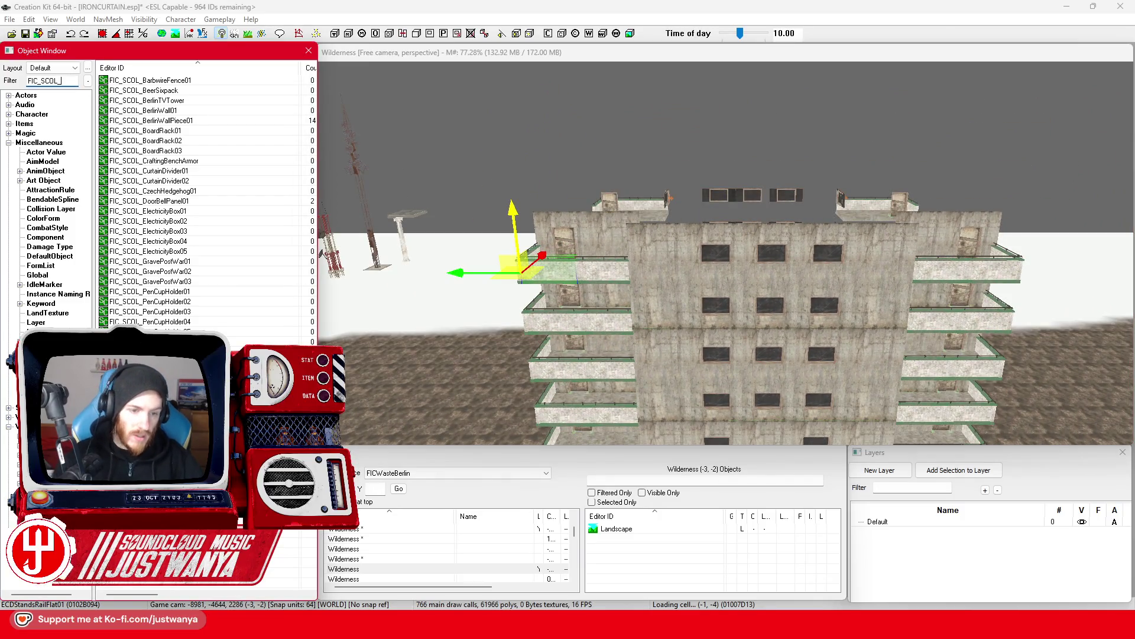
pyautogui.scroll(-2, 784, 325)
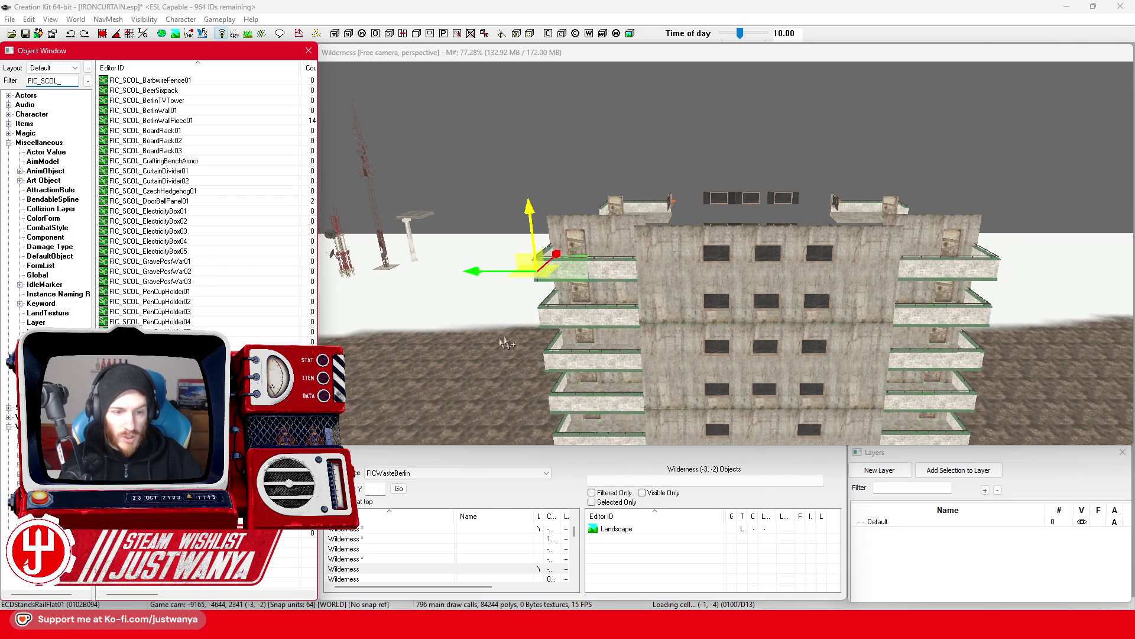
pyautogui.click(671, 236)
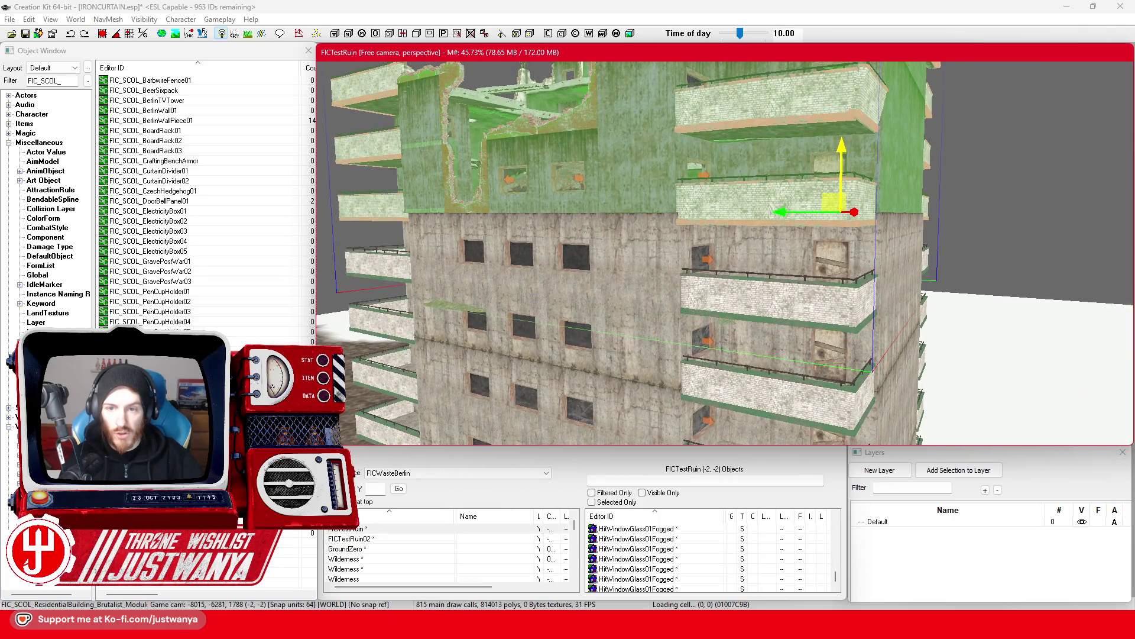
# Slide the selected top module sideways along the X axis.
pyautogui.scroll(5, 715, 196)
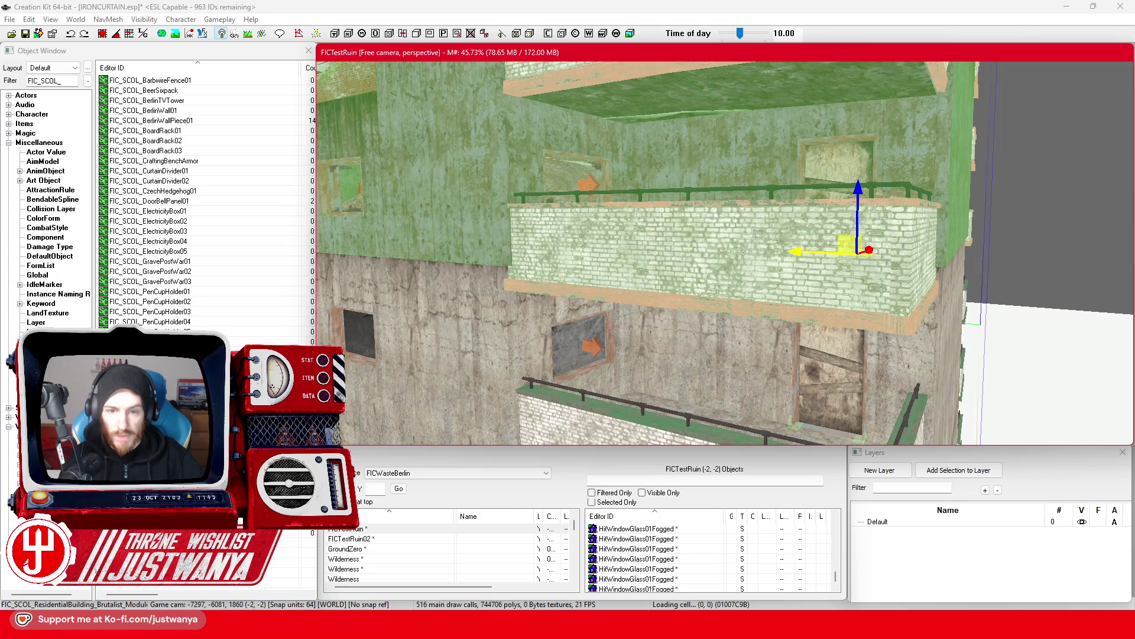
pyautogui.press('shift')
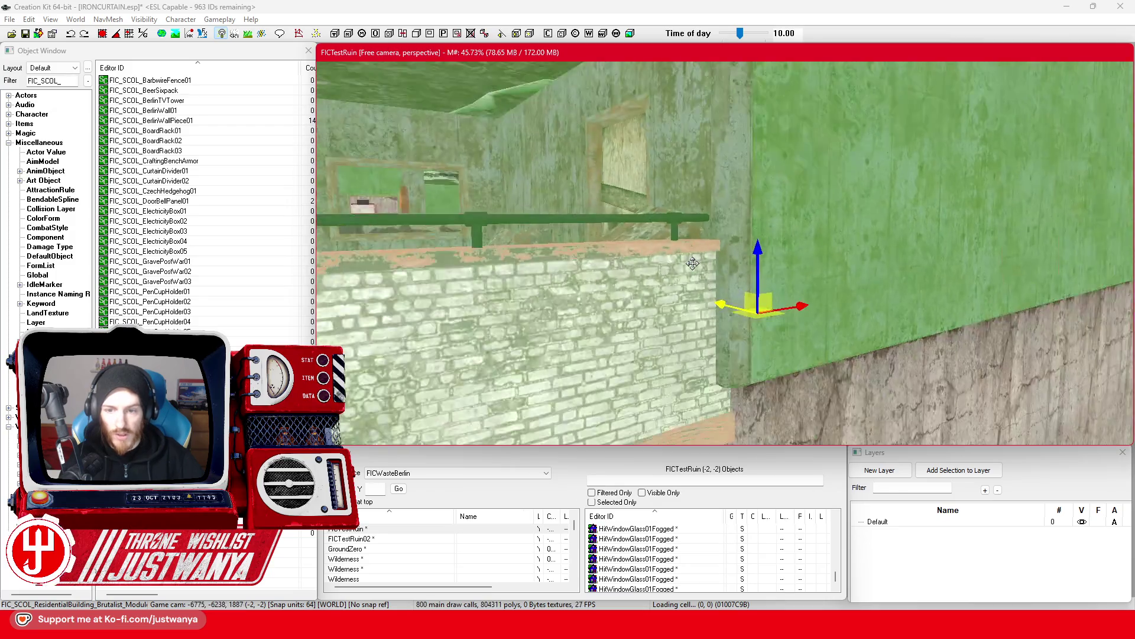
pyautogui.scroll(3, 621, 268)
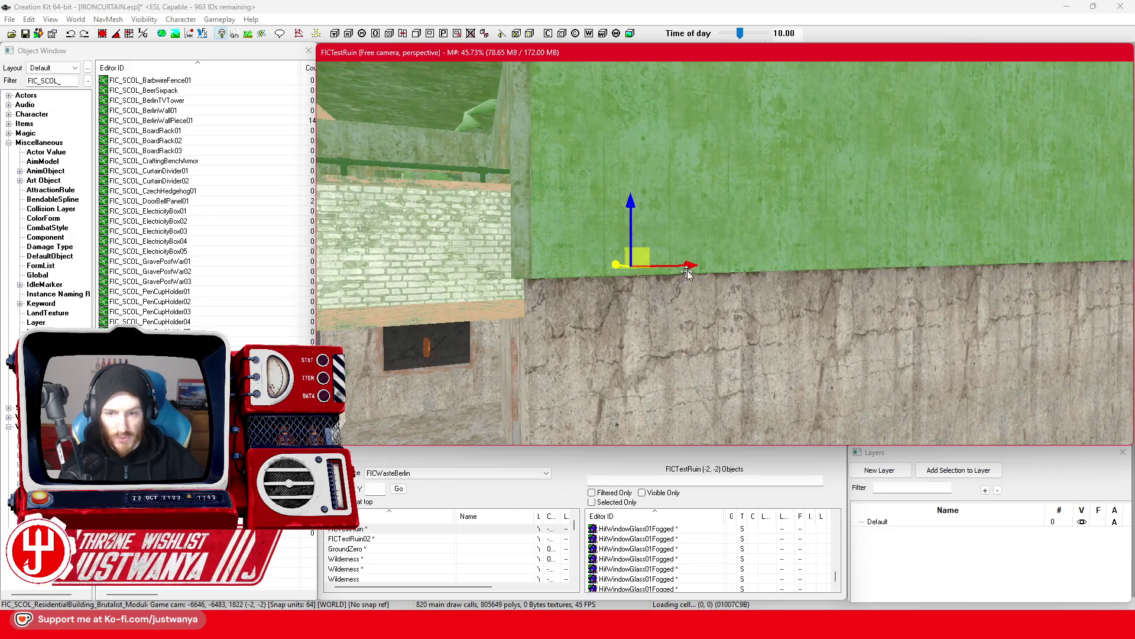
pyautogui.moveTo(688, 273); pyautogui.dragTo(696, 272)
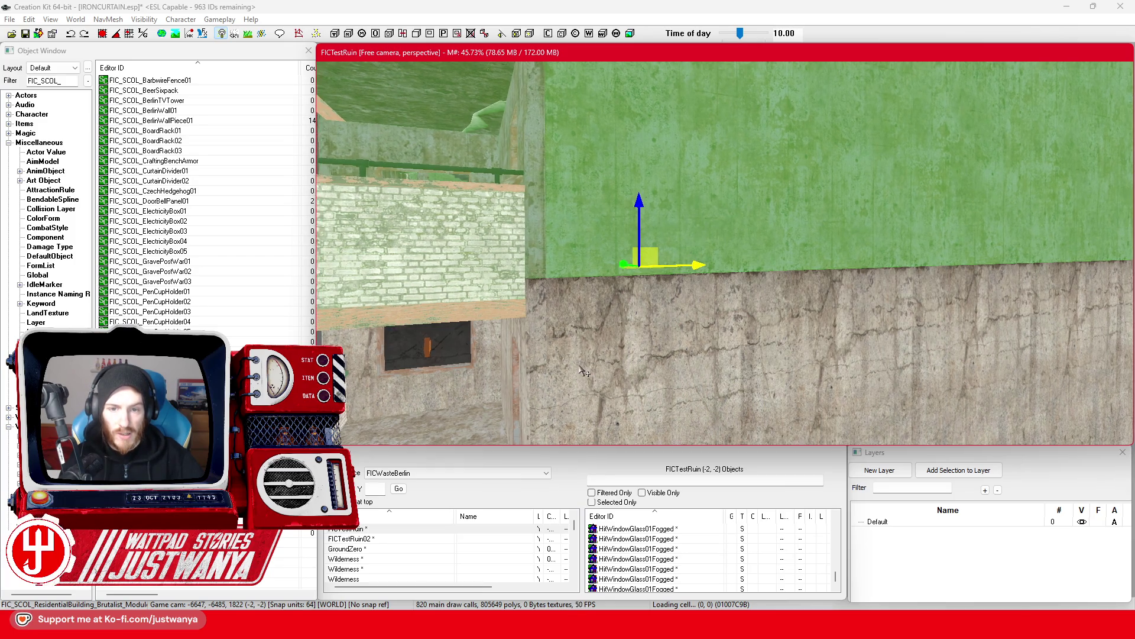
# Orbit to a frontal view of the building and delete the top module.
pyautogui.scroll(-5, 548, 274)
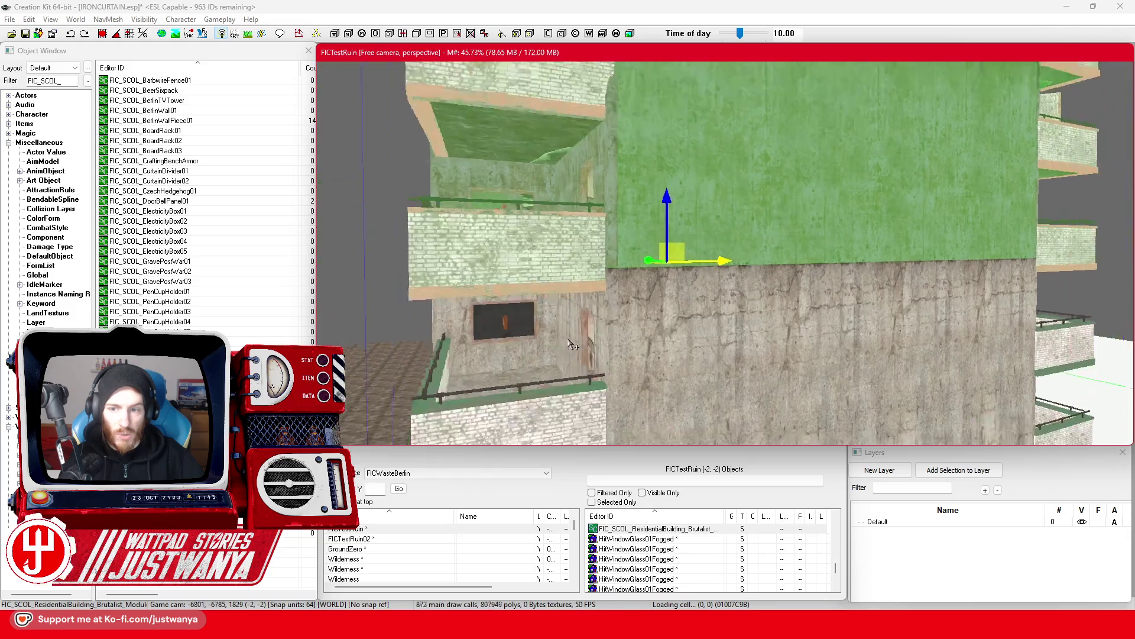
pyautogui.press('shift')
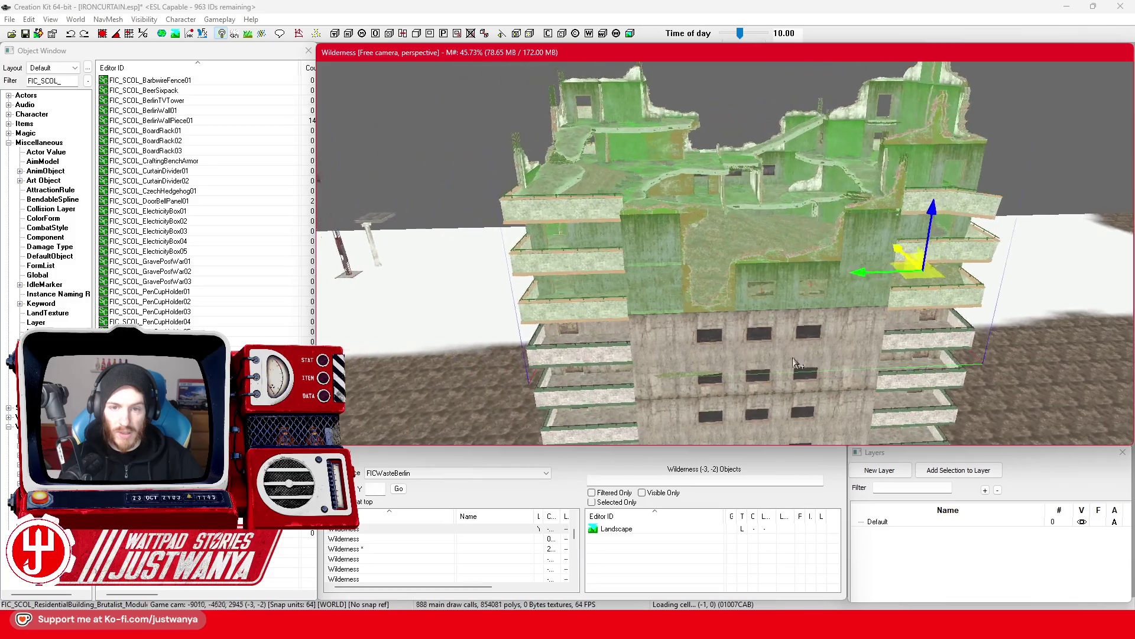
pyautogui.scroll(3, 847, 347)
pyautogui.scroll(-3, 846, 346)
pyautogui.press('shift')
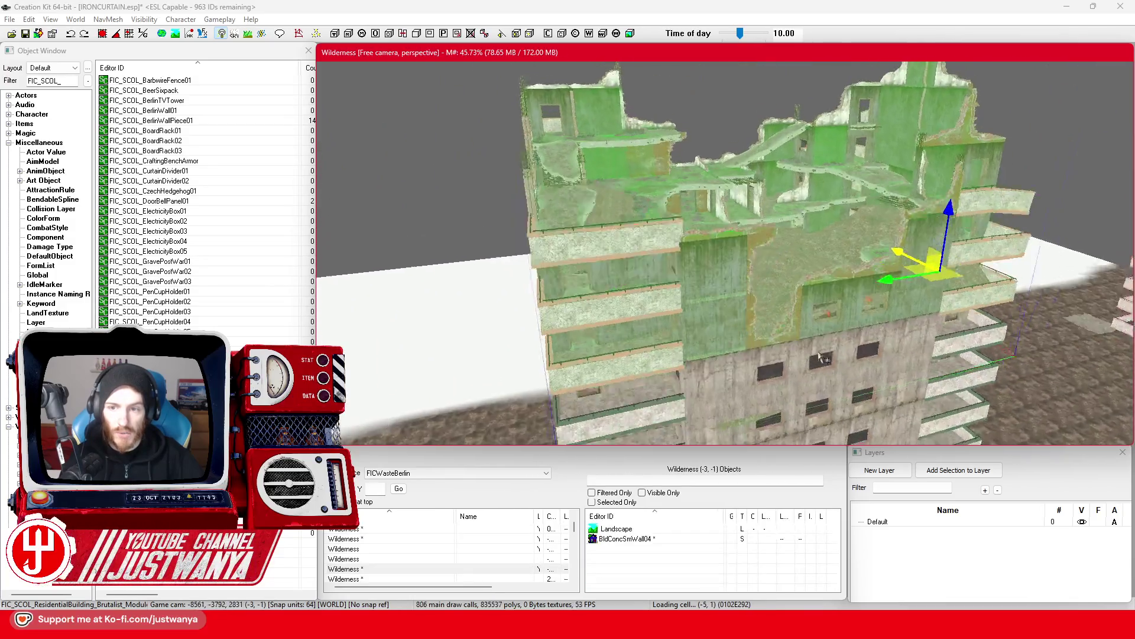
pyautogui.moveTo(668, 343)
pyautogui.mouseDown()
pyautogui.moveTo(735, 353)
pyautogui.moveTo(740, 305)
pyautogui.mouseUp()
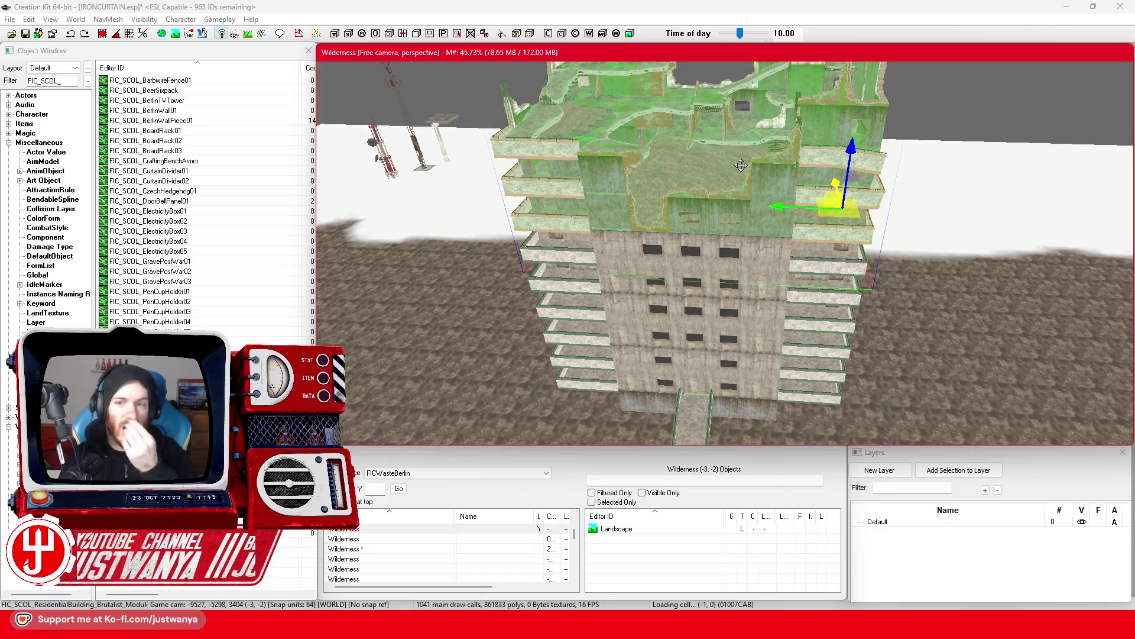
pyautogui.press('Delete')
pyautogui.scroll(2, 661, 291)
pyautogui.scroll(5, 661, 292)
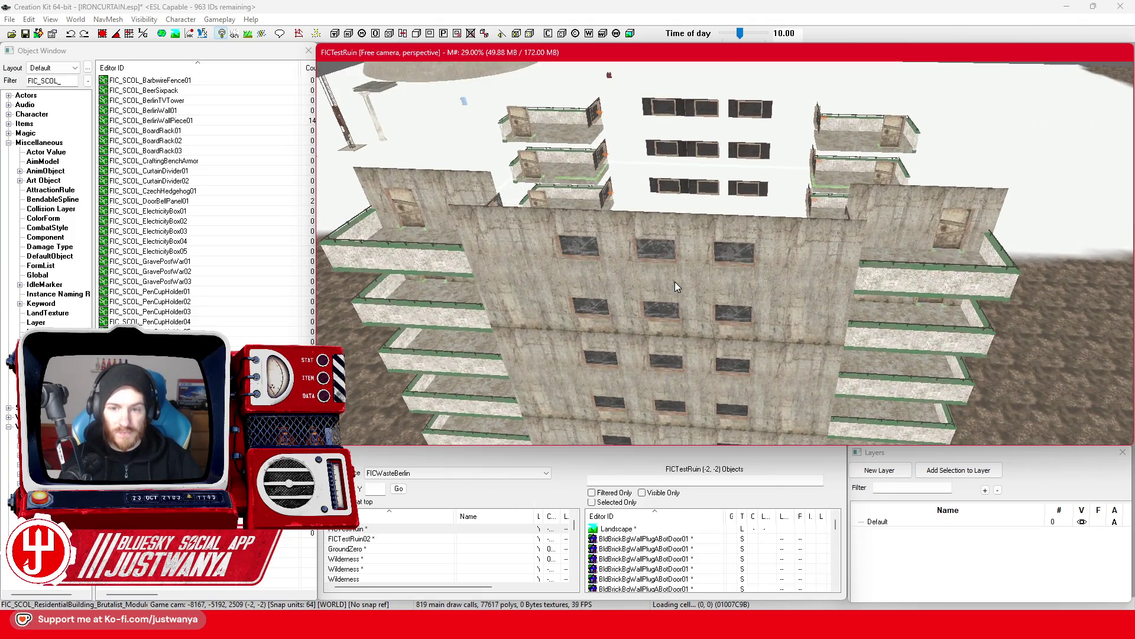
# Select every piece of the apartment building, including the doorway plug and left block.
pyautogui.click(664, 303)
pyautogui.scroll(-5, 750, 189)
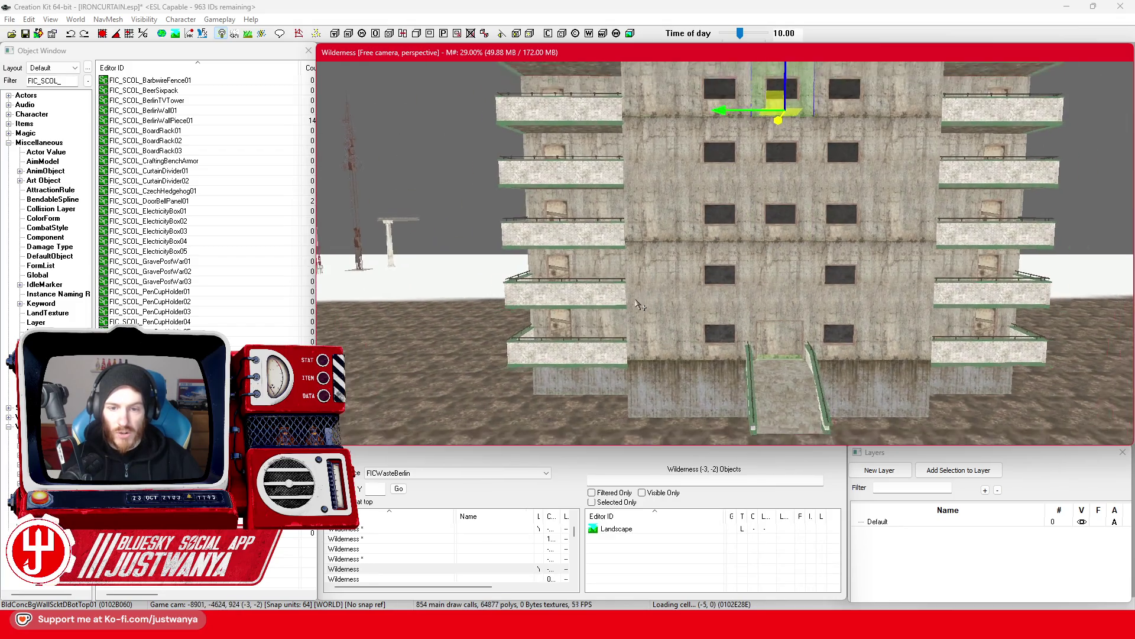
pyautogui.scroll(-2, 636, 284)
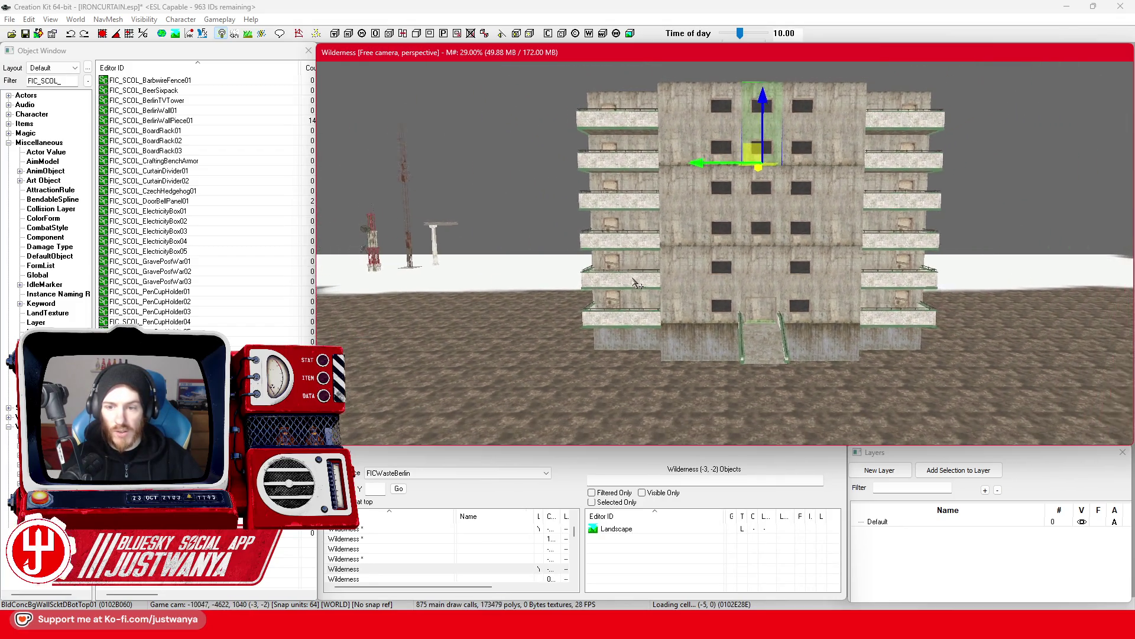
pyautogui.moveTo(948, 451); pyautogui.dragTo(949, 439)
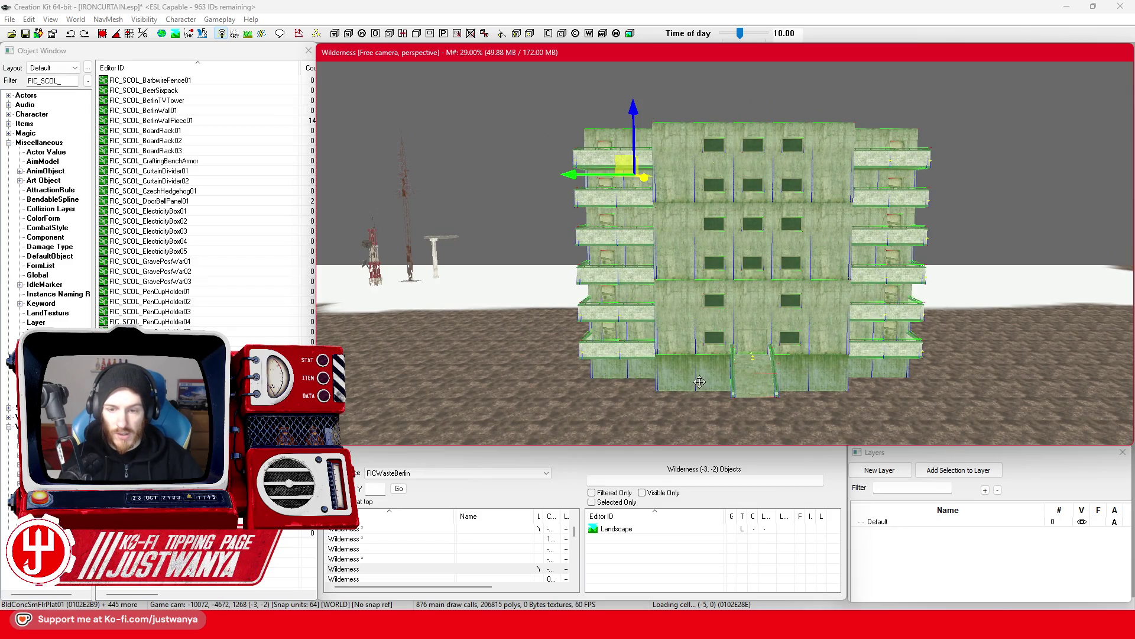
pyautogui.scroll(5, 749, 341)
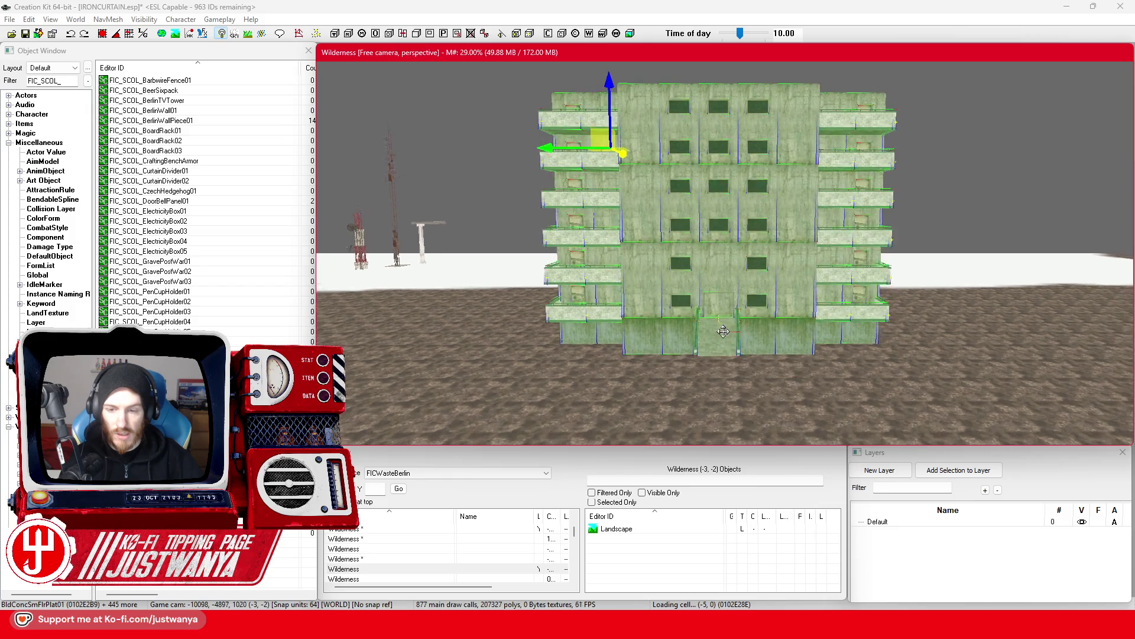
pyautogui.scroll(5, 675, 382)
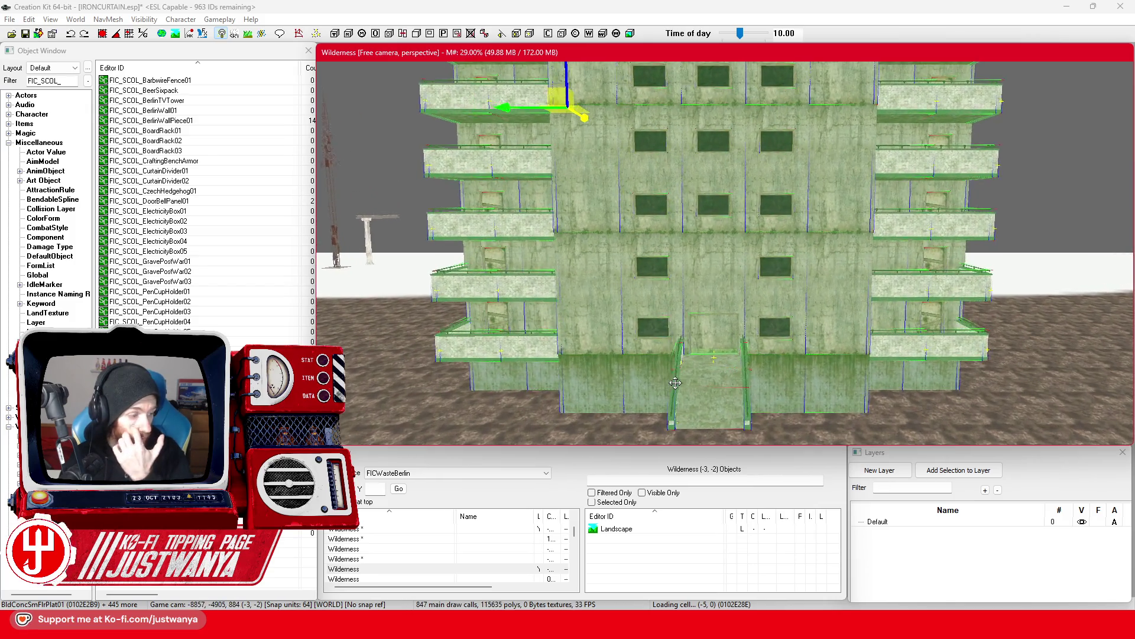
pyautogui.scroll(5, 675, 382)
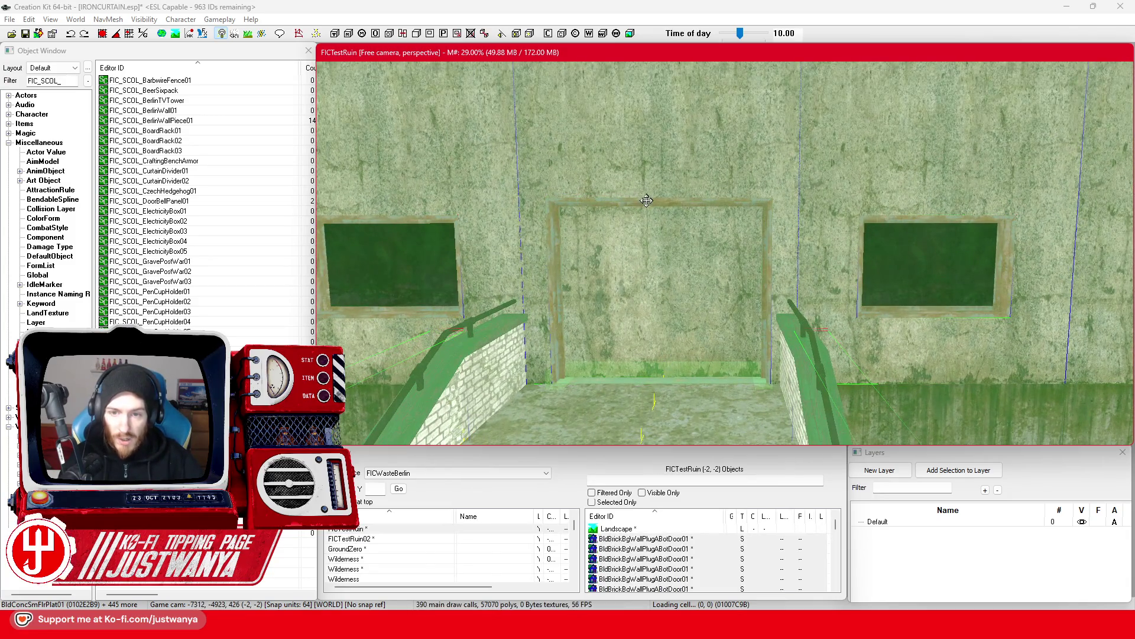
pyautogui.click(652, 206)
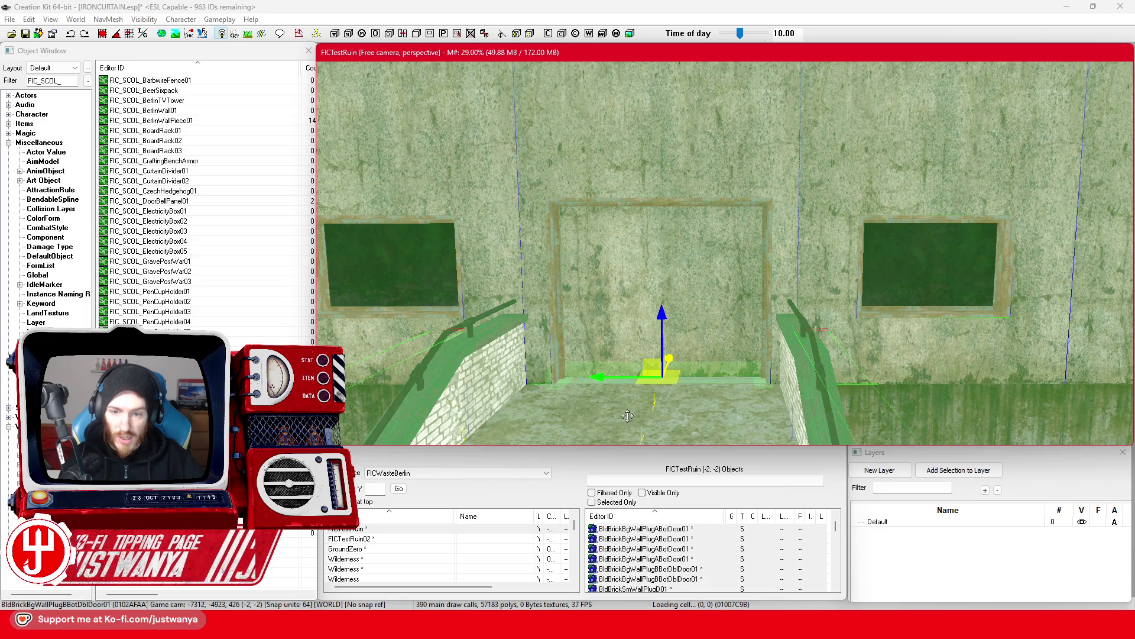
pyautogui.scroll(-5, 629, 419)
pyautogui.scroll(-8, 629, 420)
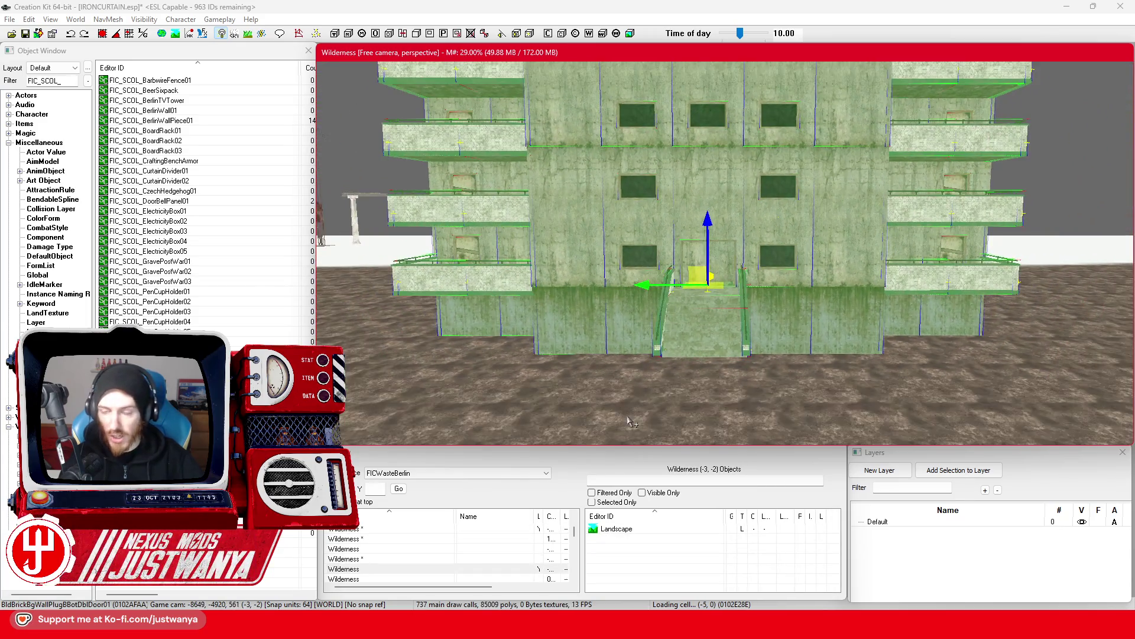
pyautogui.scroll(-6, 629, 420)
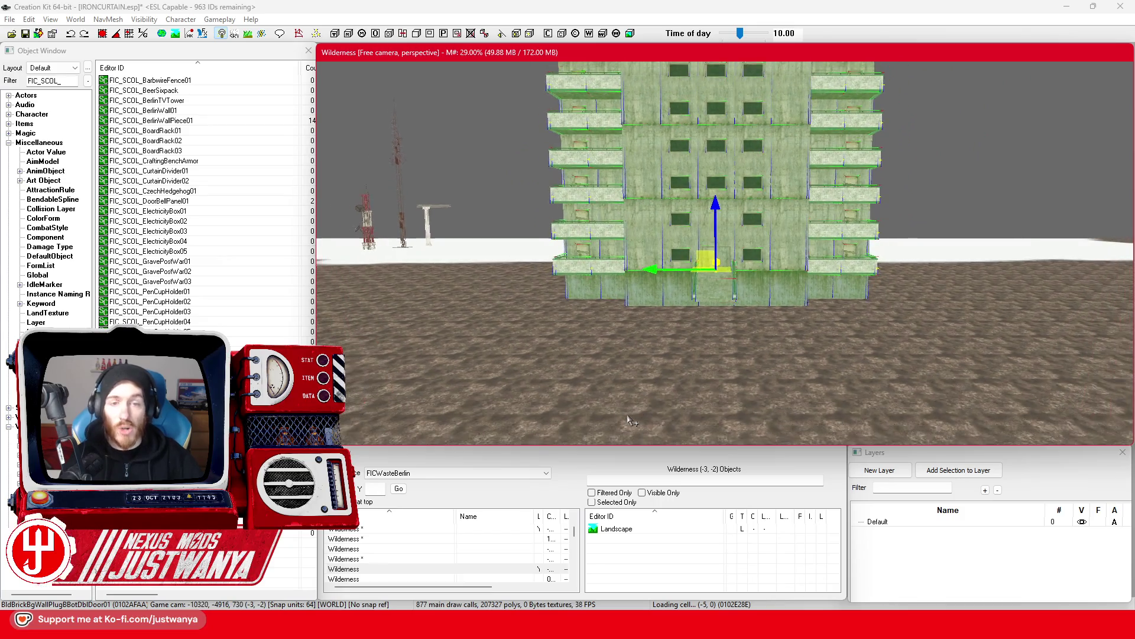
pyautogui.scroll(-2, 709, 345)
pyautogui.moveTo(710, 345); pyautogui.dragTo(977, 354)
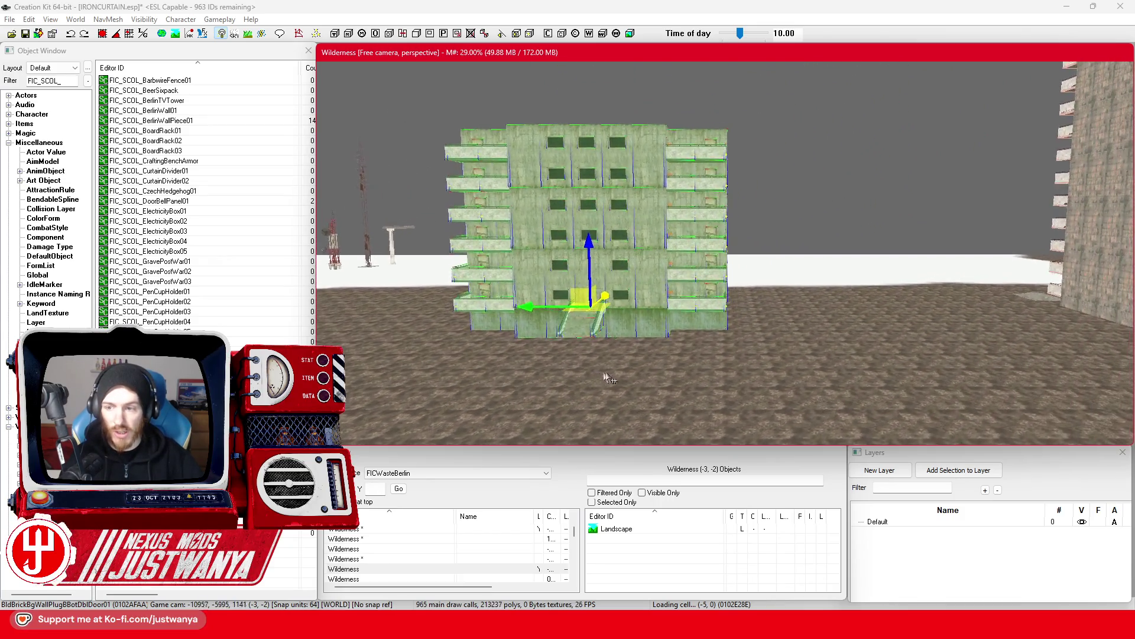
pyautogui.click(900, 287)
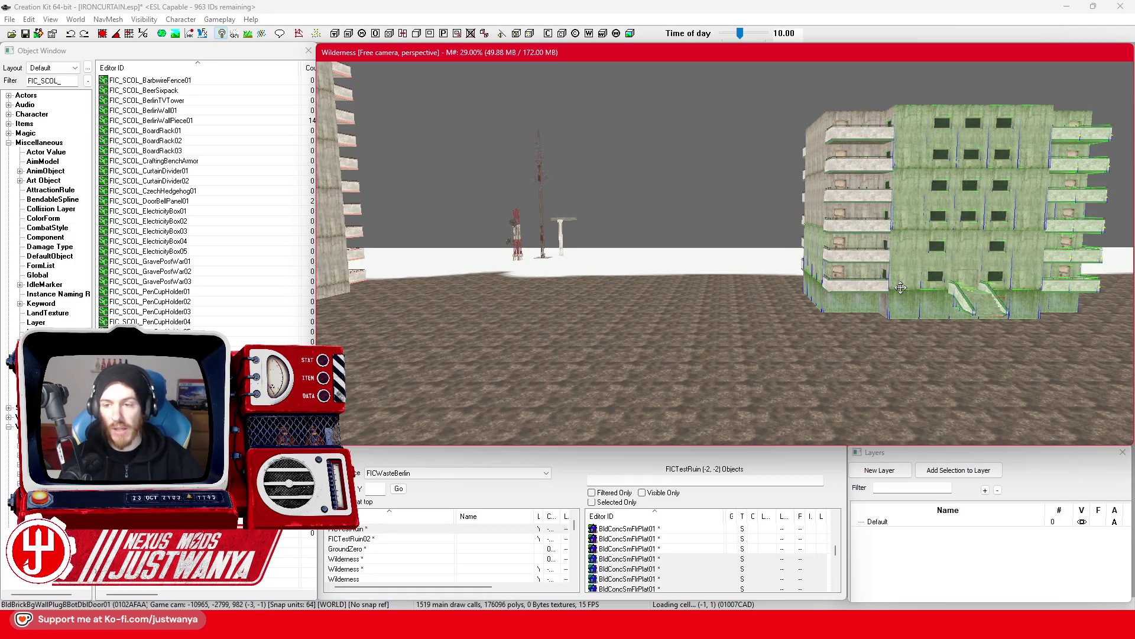
pyautogui.keyDown('ctrl'); pyautogui.click(899, 288); pyautogui.keyUp('ctrl')
# Duplicate the building with Ctrl+D and move the copy to the left of the original.
pyautogui.hotkey('ctrl', 'd')
pyautogui.moveTo(899, 290)
pyautogui.mouseDown()
pyautogui.moveTo(473, 290)
pyautogui.moveTo(490, 290)
pyautogui.mouseUp()
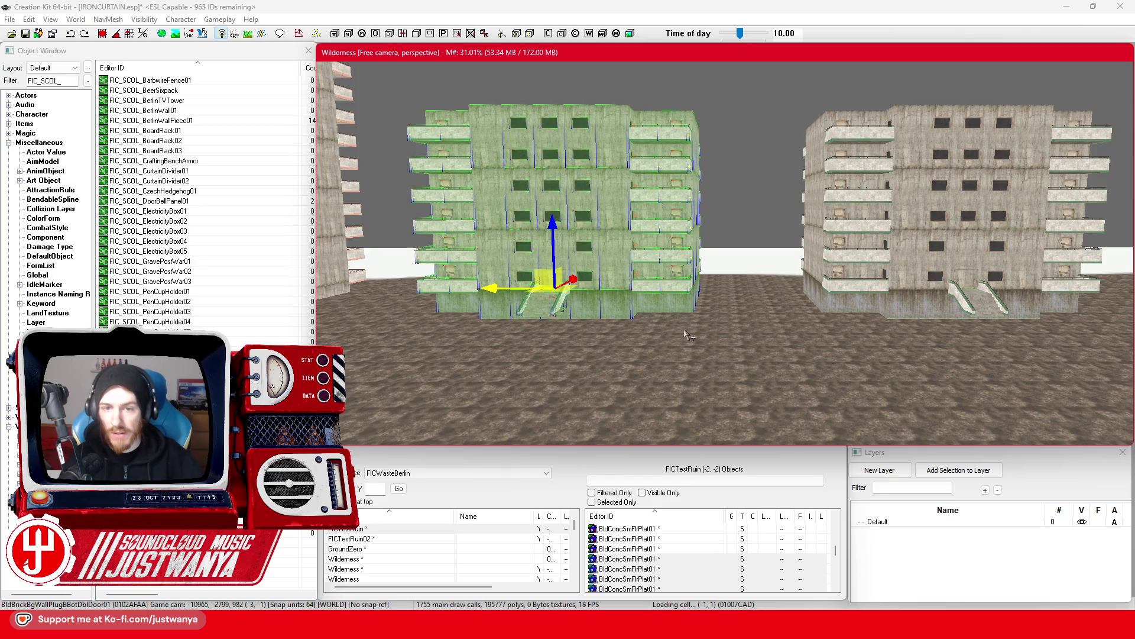
pyautogui.press('shift')
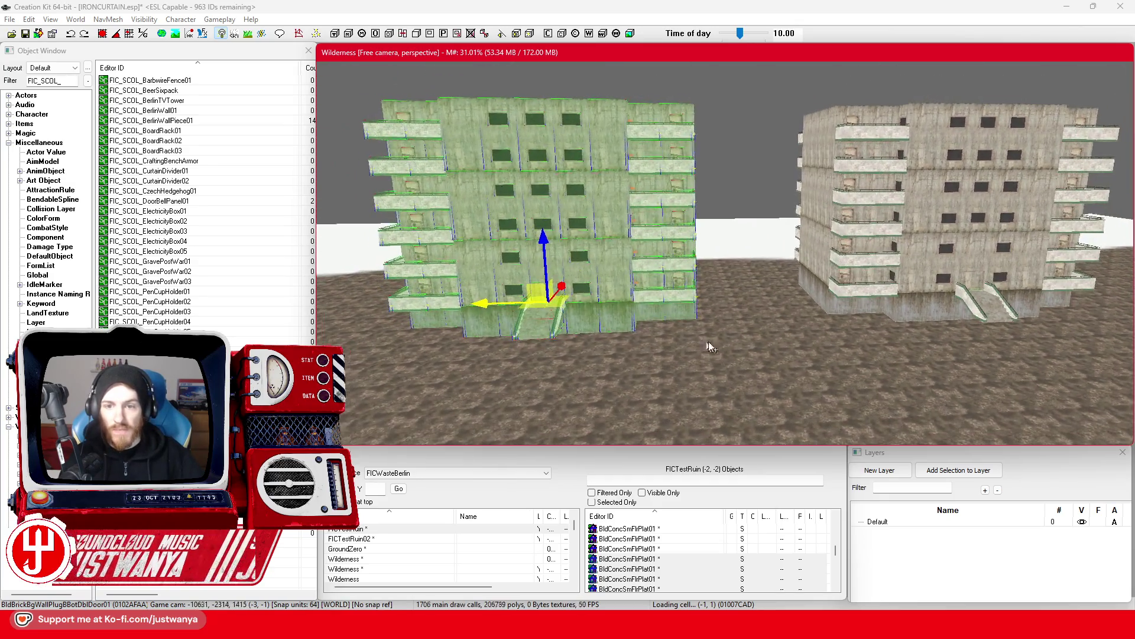
pyautogui.scroll(5, 705, 346)
pyautogui.rightClick(673, 299)
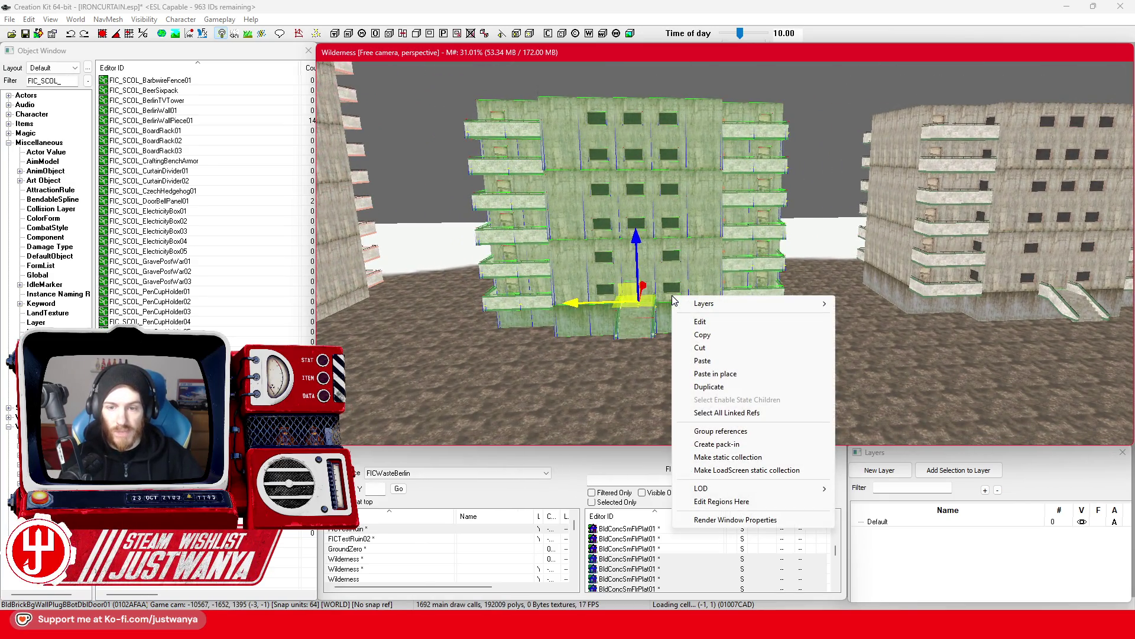
# Make a static collection named FIC_SCOL_ResidentialBuilding_Brutalist_ModuleMedium from the copy and dismiss the filter prompt.
pyautogui.click(728, 456)
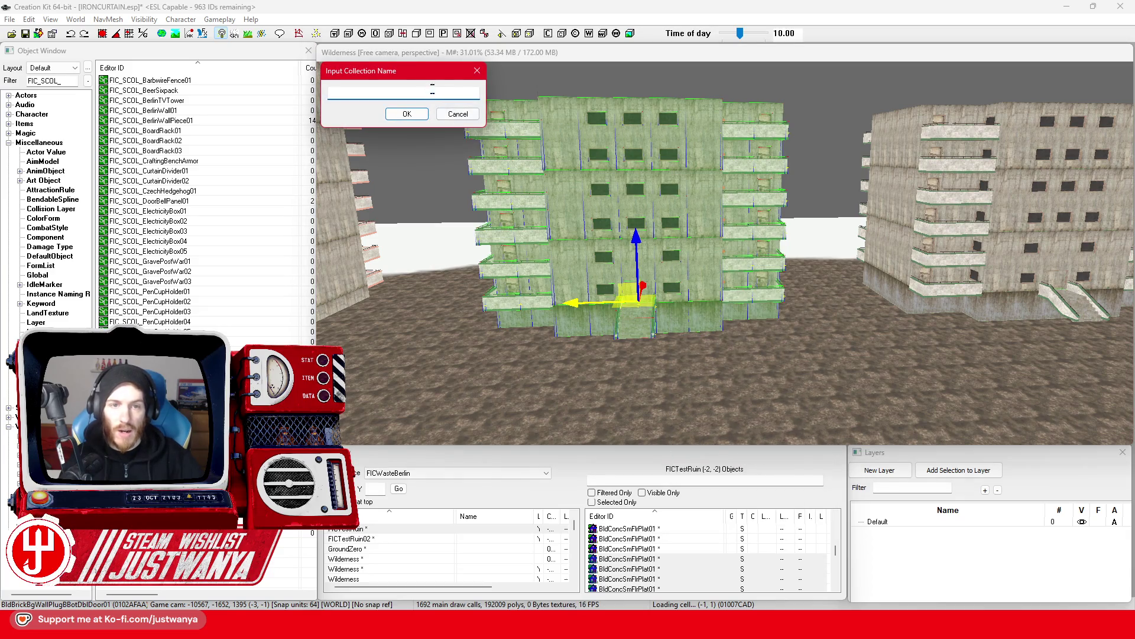
pyautogui.moveTo(466, 83); pyautogui.dragTo(619, 129)
pyautogui.write('FIC_SCOL_Res')
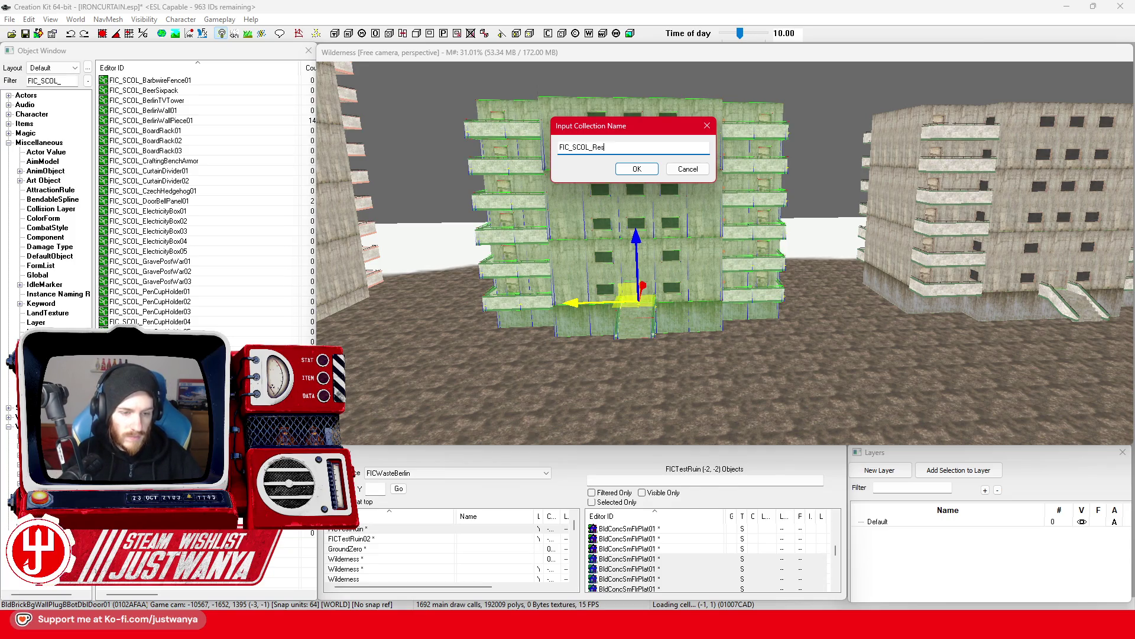
pyautogui.write('identialBuilding_Brutalist_ModuleSm')
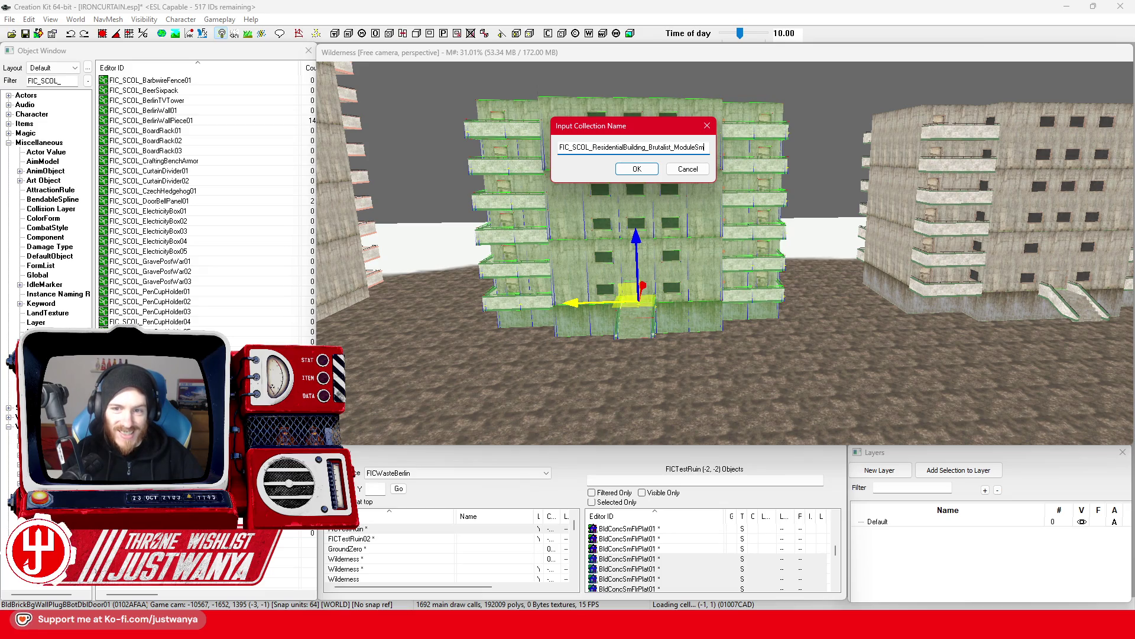
pyautogui.press('BackSpace')
pyautogui.press('BackSpace')
pyautogui.write('Mediu')
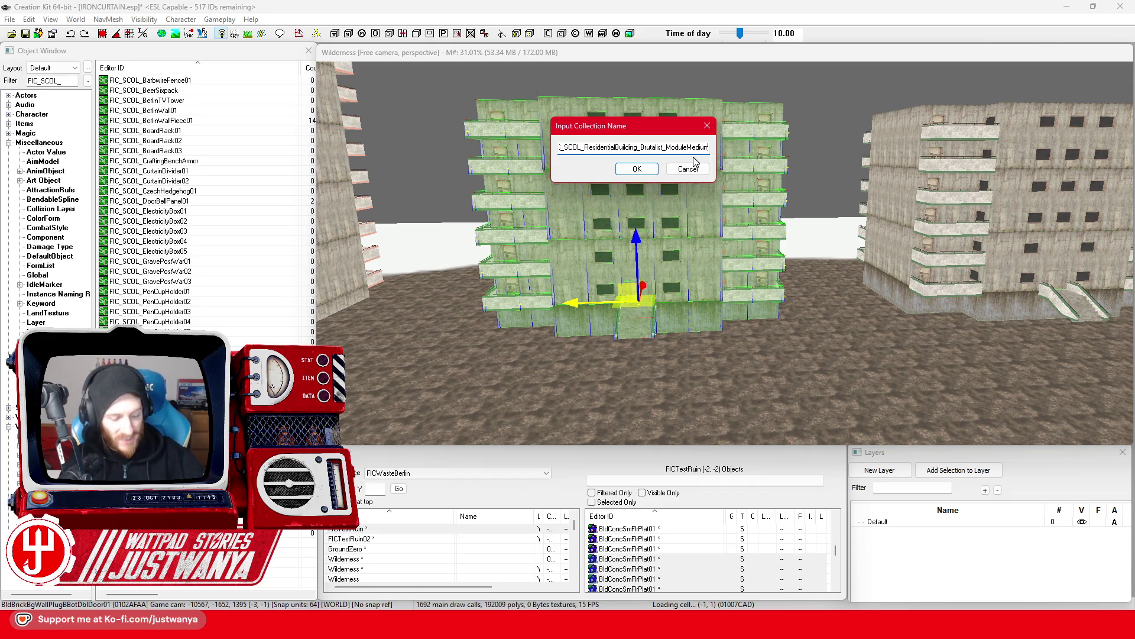
pyautogui.click(633, 171)
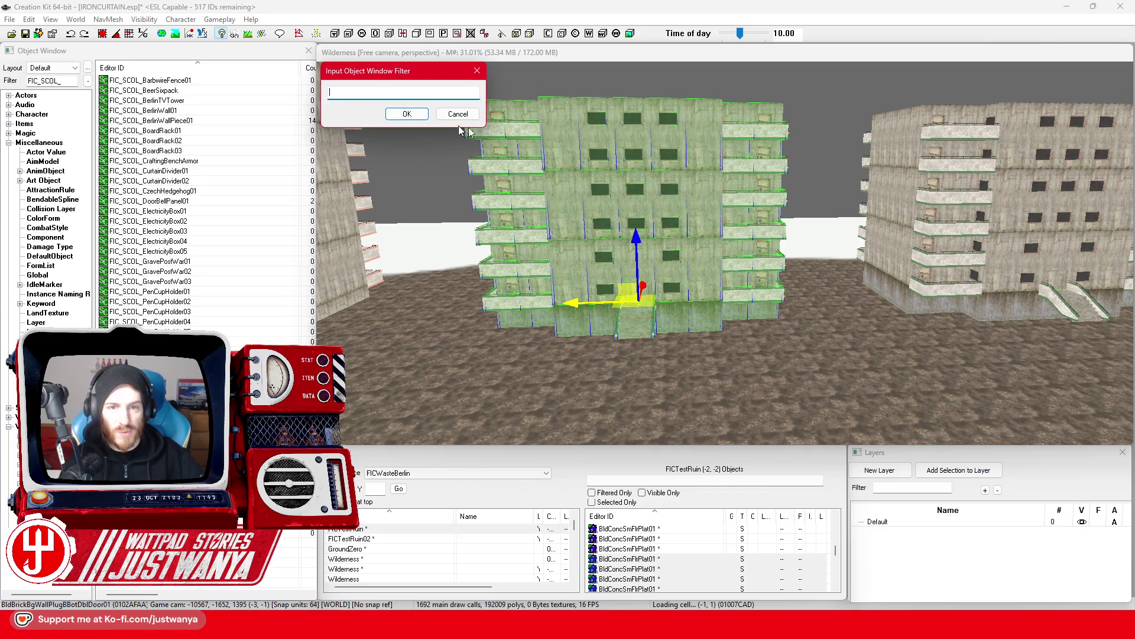
pyautogui.click(407, 114)
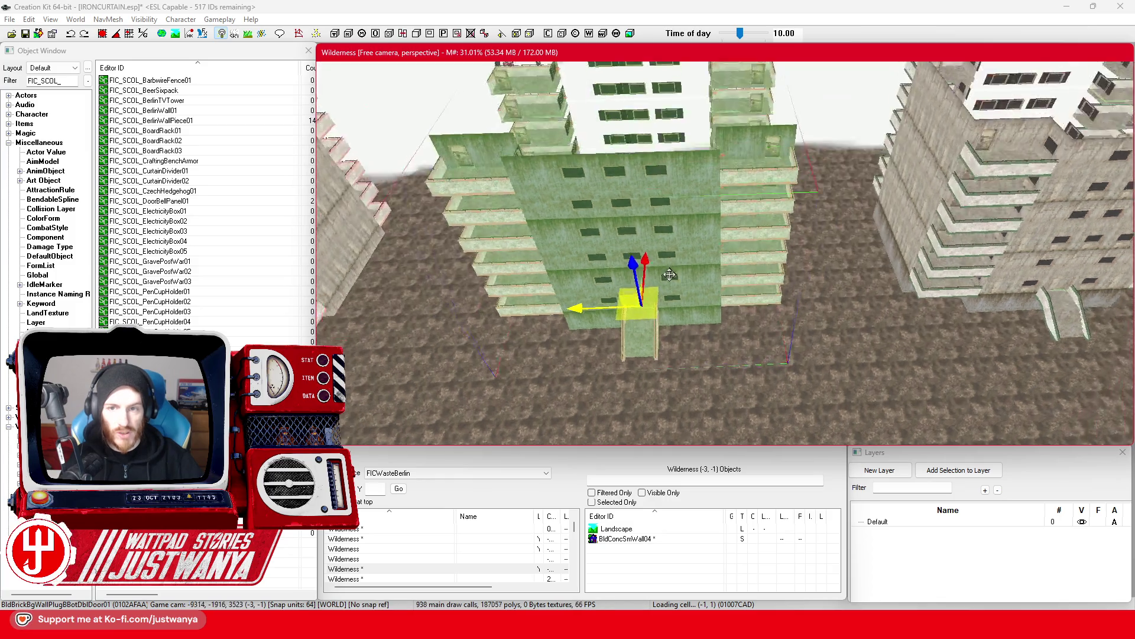
# Delete the leftover duplicate building and bring the original into view.
pyautogui.press('Delete')
pyautogui.moveTo(786, 316)
pyautogui.mouseDown()
pyautogui.moveTo(547, 355)
pyautogui.moveTo(647, 365)
pyautogui.moveTo(645, 385)
pyautogui.mouseUp()
pyautogui.scroll(5, 645, 385)
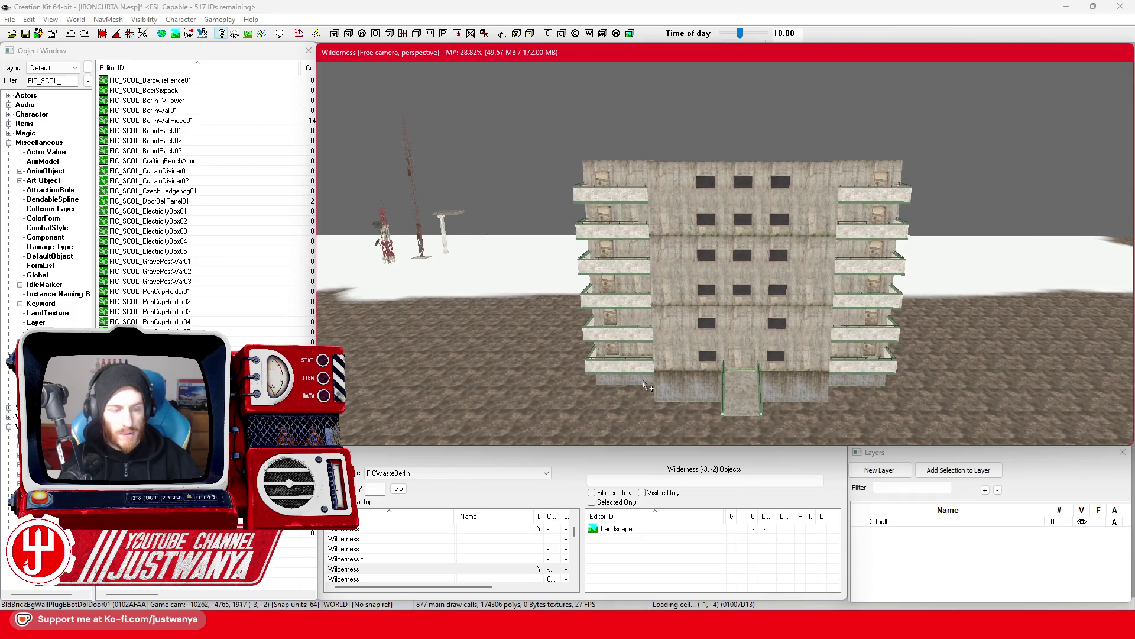
pyautogui.scroll(2, 647, 385)
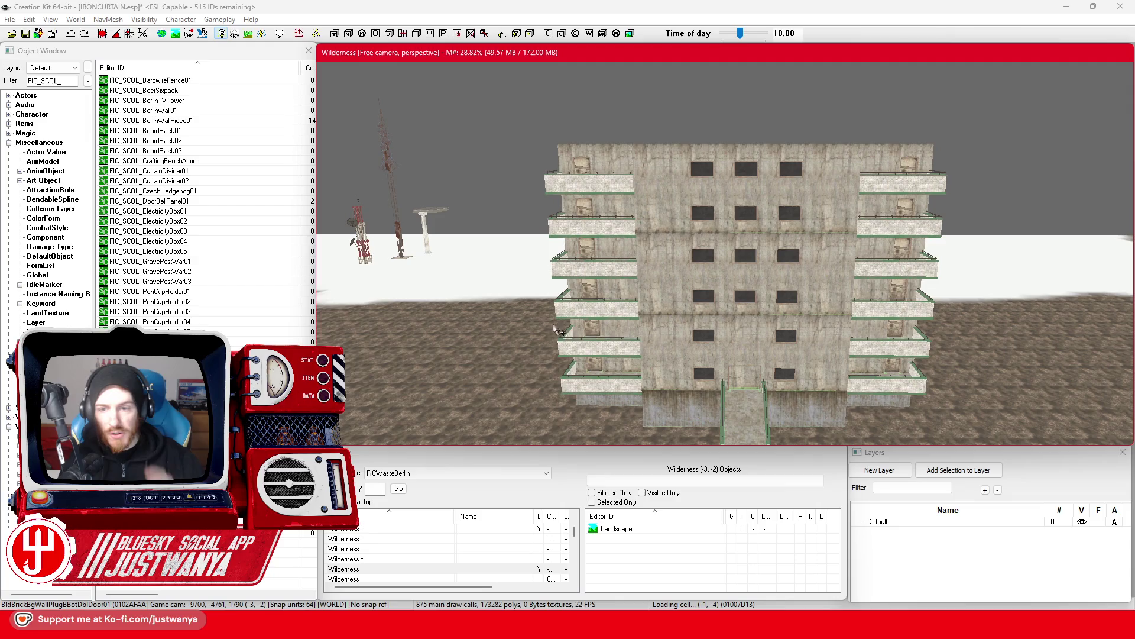
pyautogui.scroll(4, 769, 300)
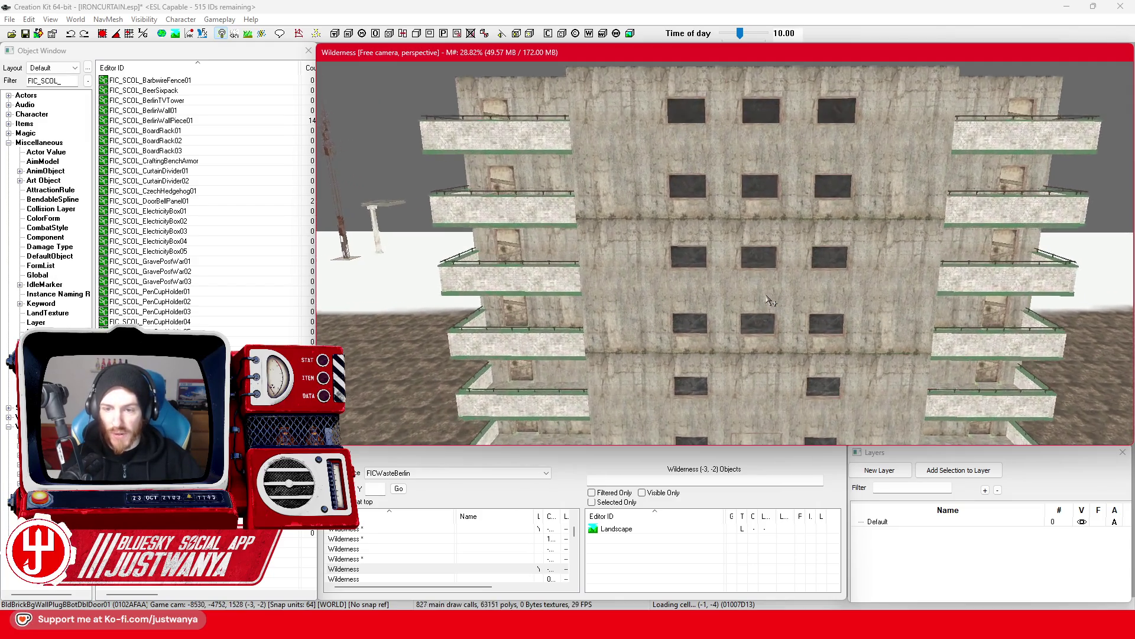
# Inspect the original building's door and wall pieces, then clear the selection.
pyautogui.click(765, 295)
pyautogui.scroll(-5, 804, 319)
pyautogui.press('shift')
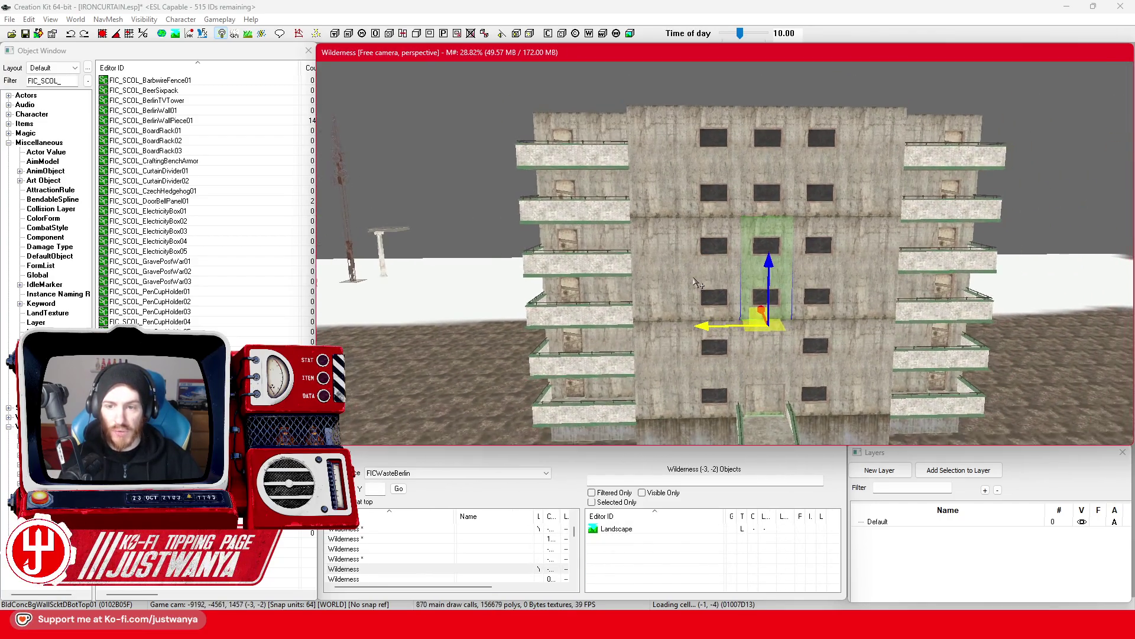
pyautogui.scroll(-3, 696, 282)
pyautogui.scroll(-2, 696, 282)
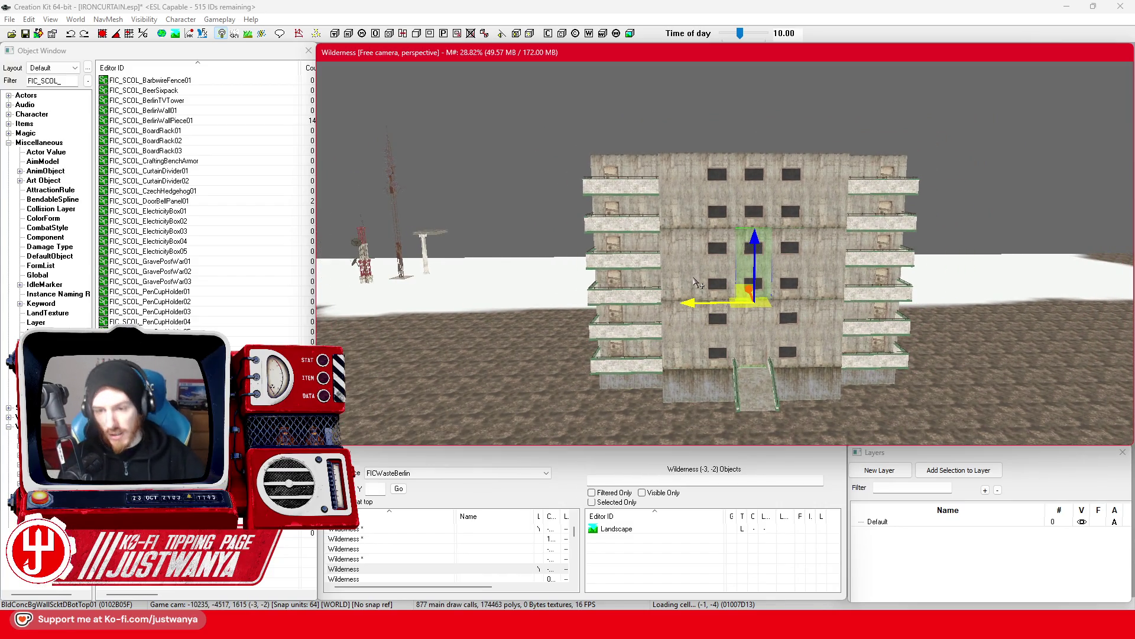
pyautogui.click(693, 277)
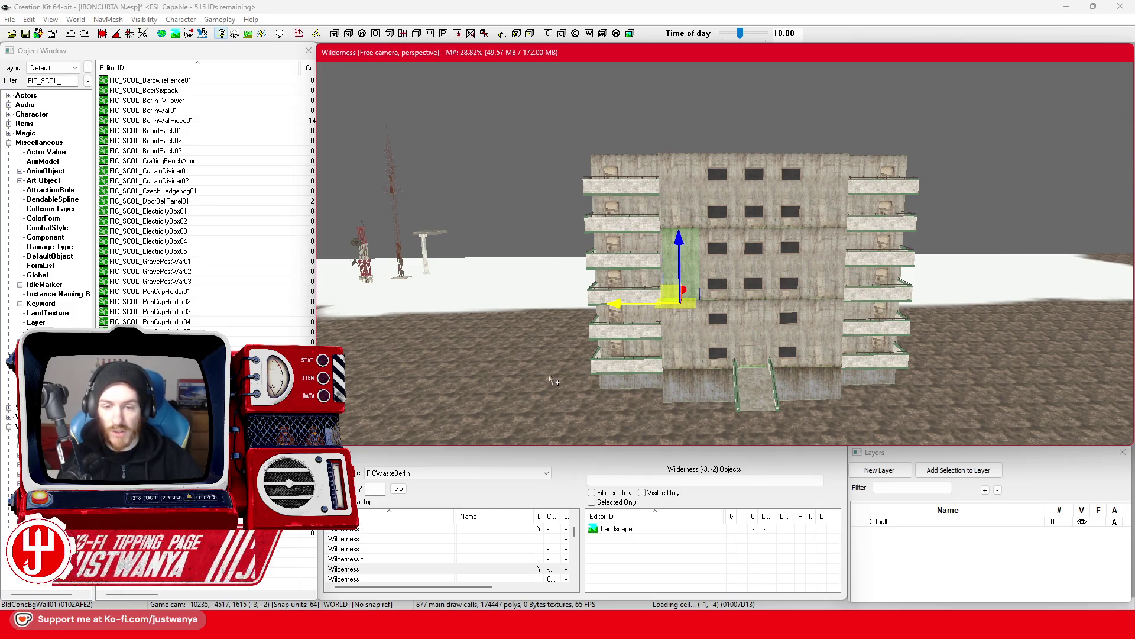
pyautogui.click(531, 134)
# Place FIC_SCOL_ResidentialBuilding_Brutalist_ModuleMedium from the Object Window into the FICTestRuin scene.
pyautogui.scroll(5, 563, 147)
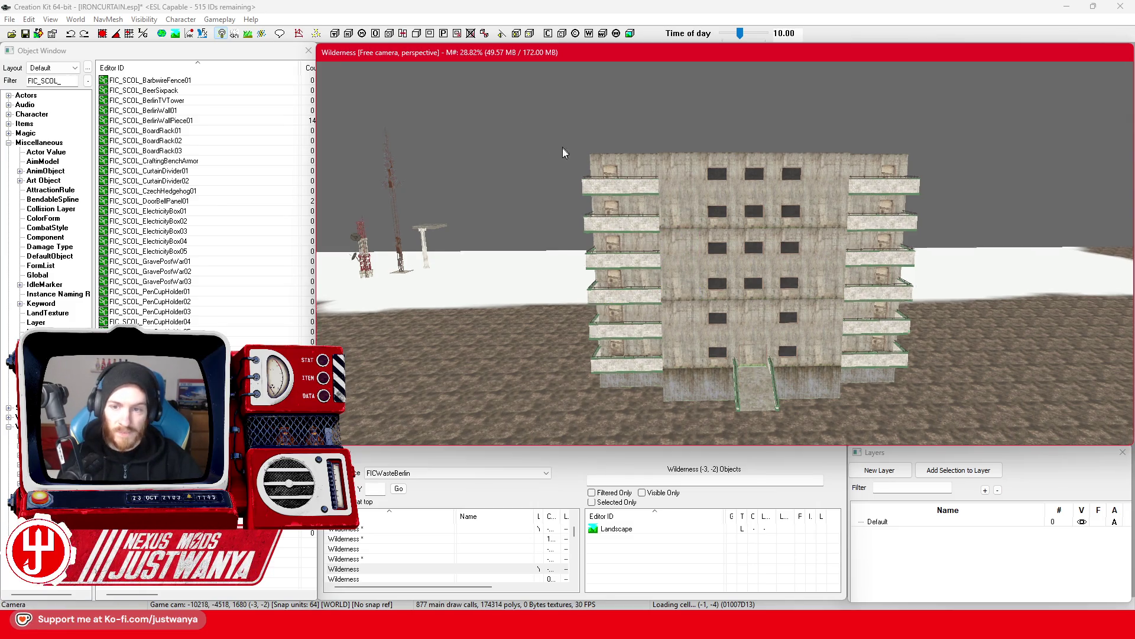
pyautogui.scroll(2, 672, 247)
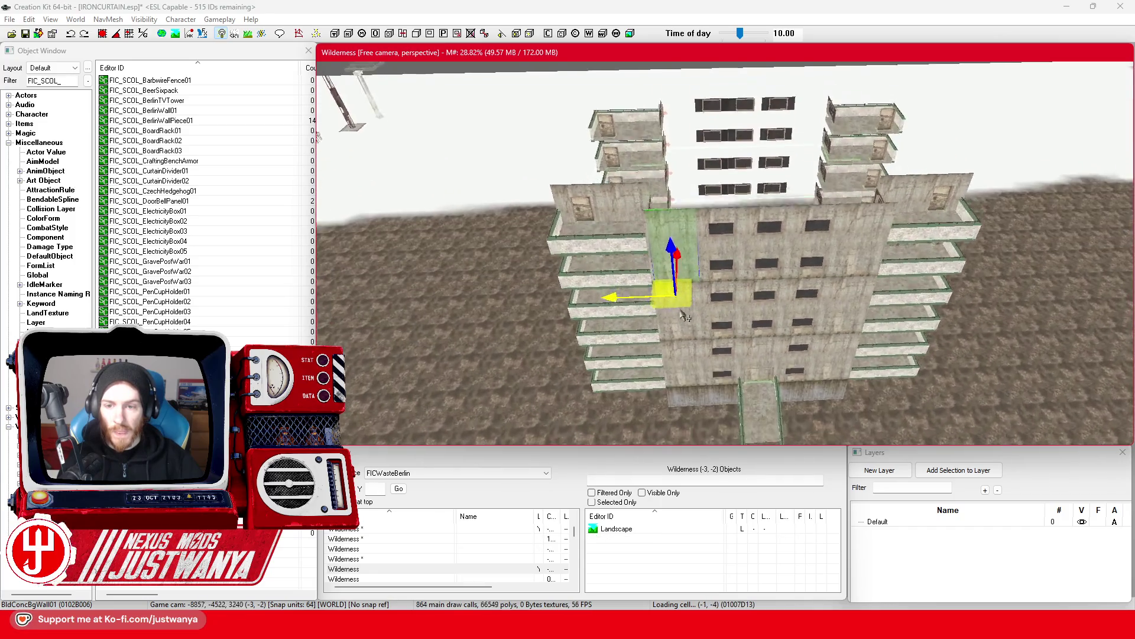
pyautogui.scroll(-4, 674, 288)
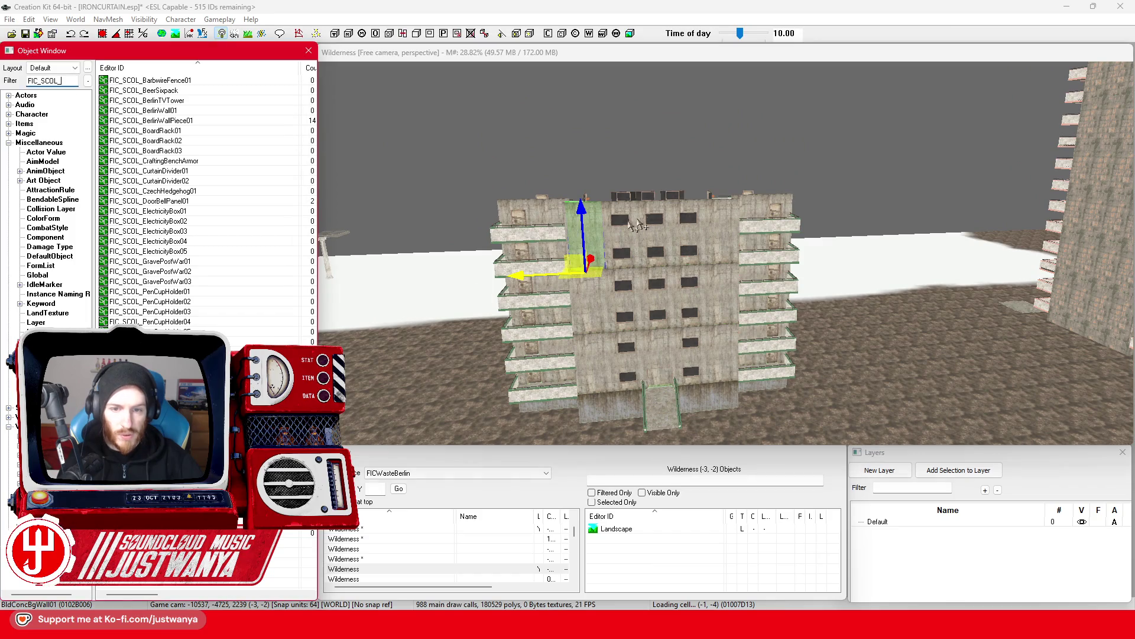
pyautogui.moveTo(148, 414); pyautogui.dragTo(671, 201)
pyautogui.scroll(5, 654, 188)
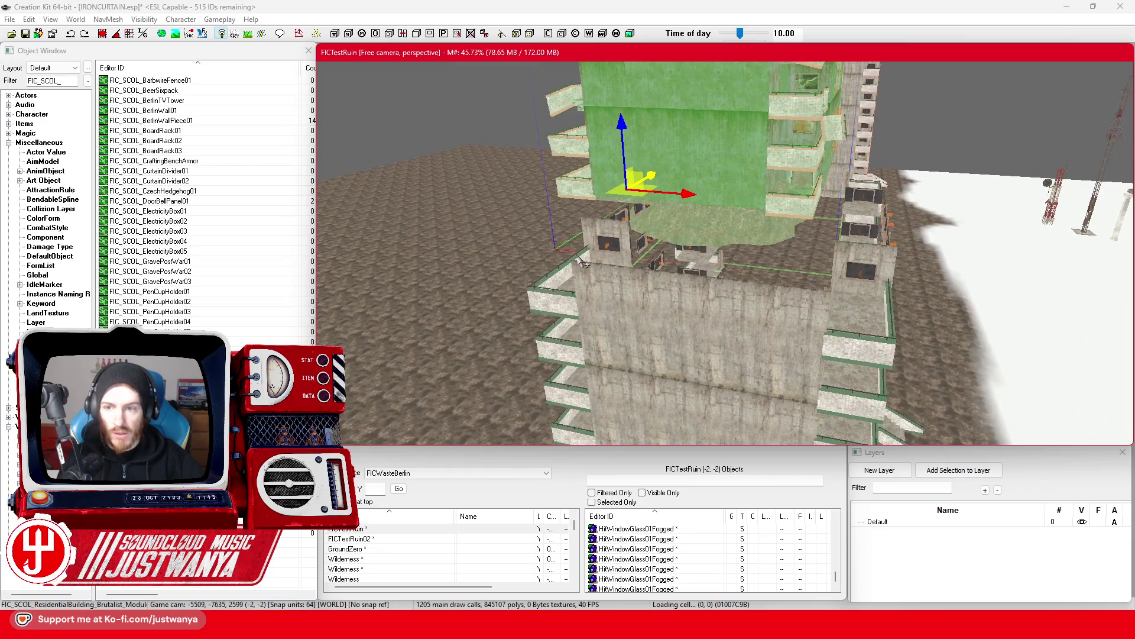
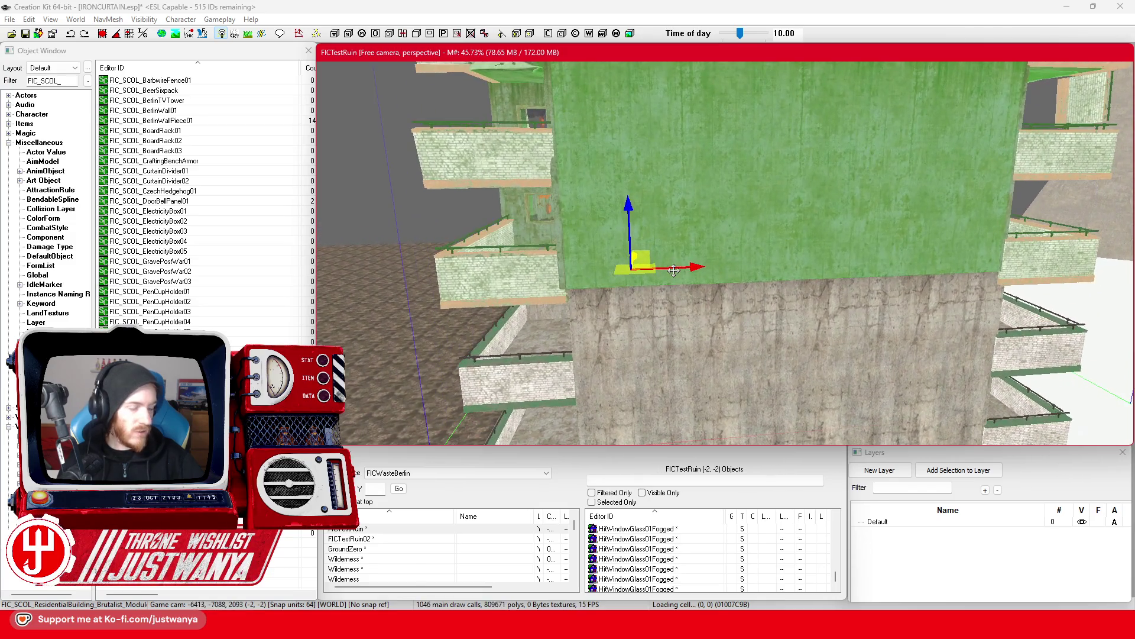
# Select the brutalist building static collection, focus on it, and bring up its context menu from the front.
pyautogui.scroll(3, 674, 270)
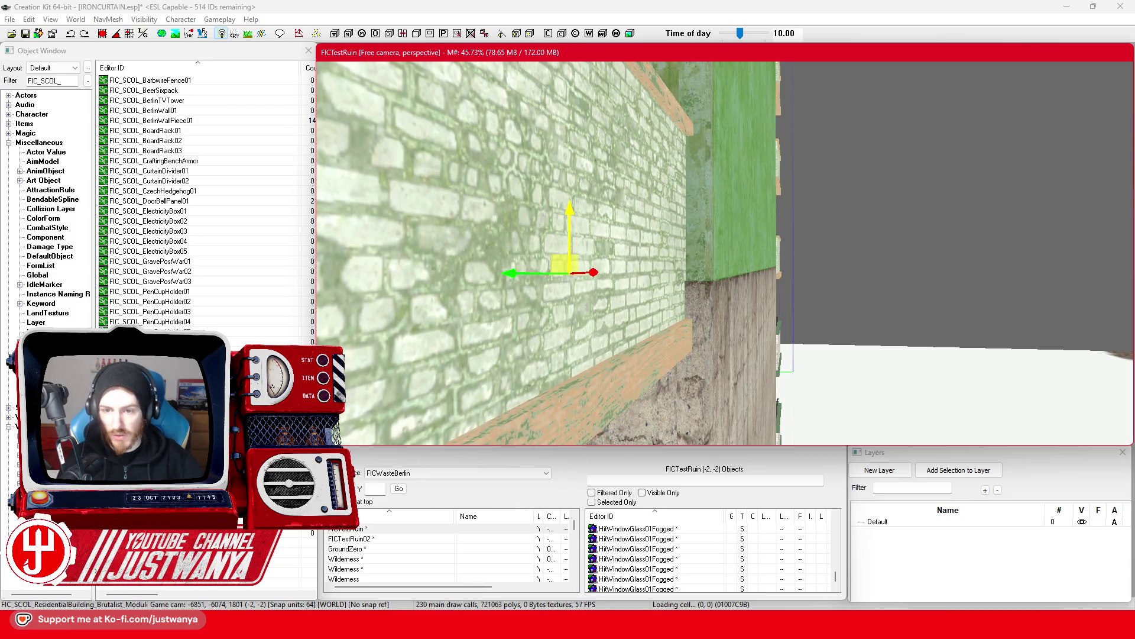
pyautogui.click(569, 211)
pyautogui.press('f')
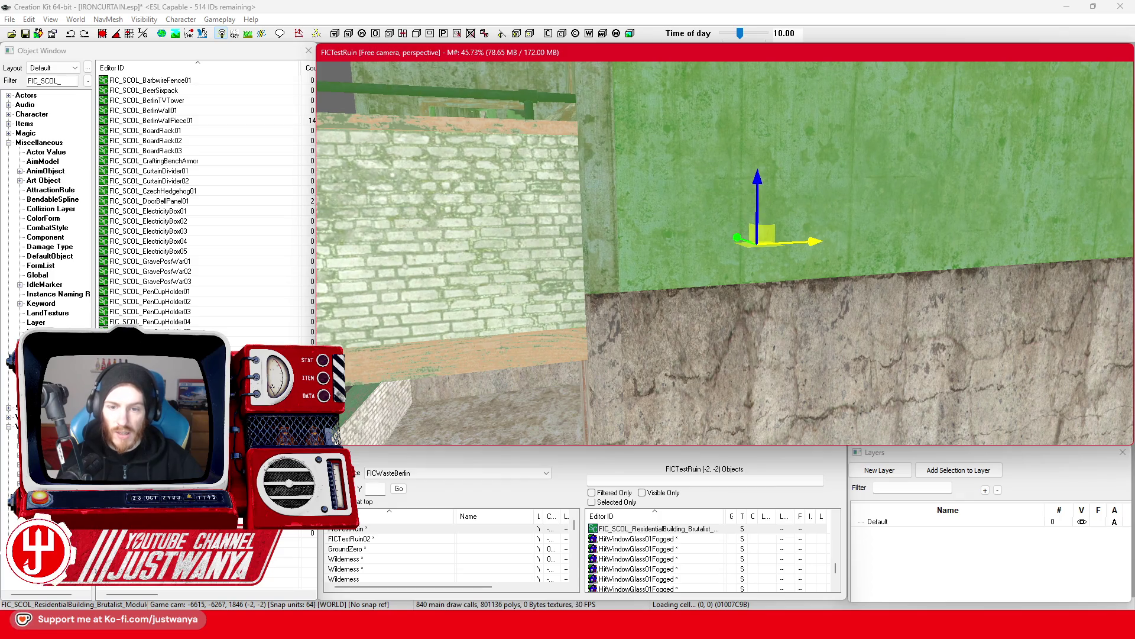
pyautogui.scroll(-10, 540, 313)
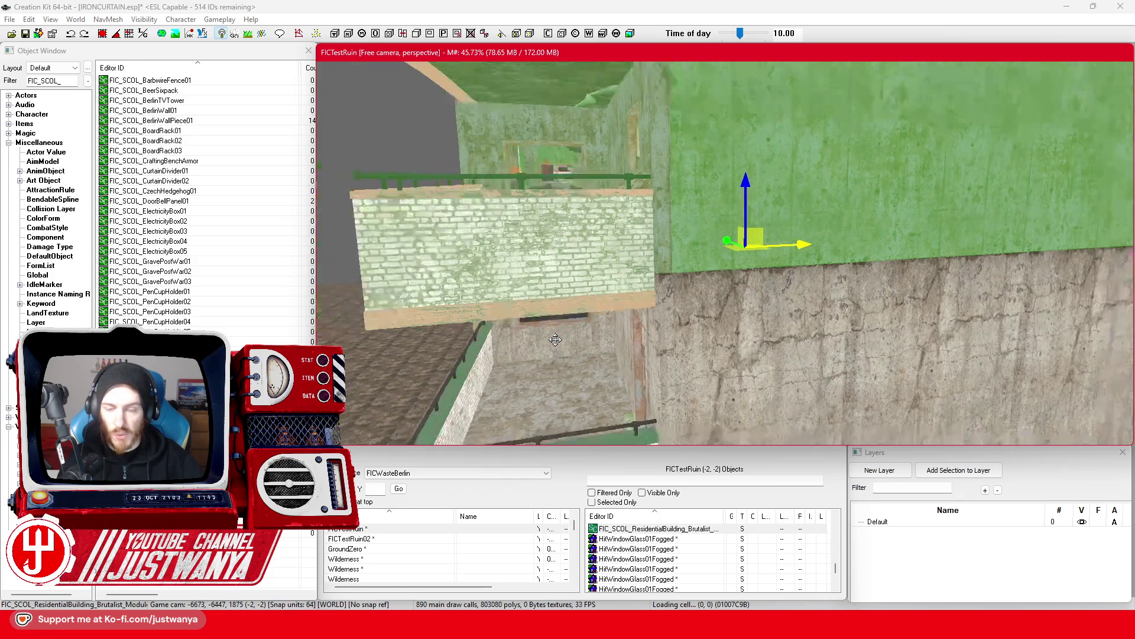
pyautogui.moveTo(555, 339); pyautogui.dragTo(716, 343)
pyautogui.rightClick(759, 260)
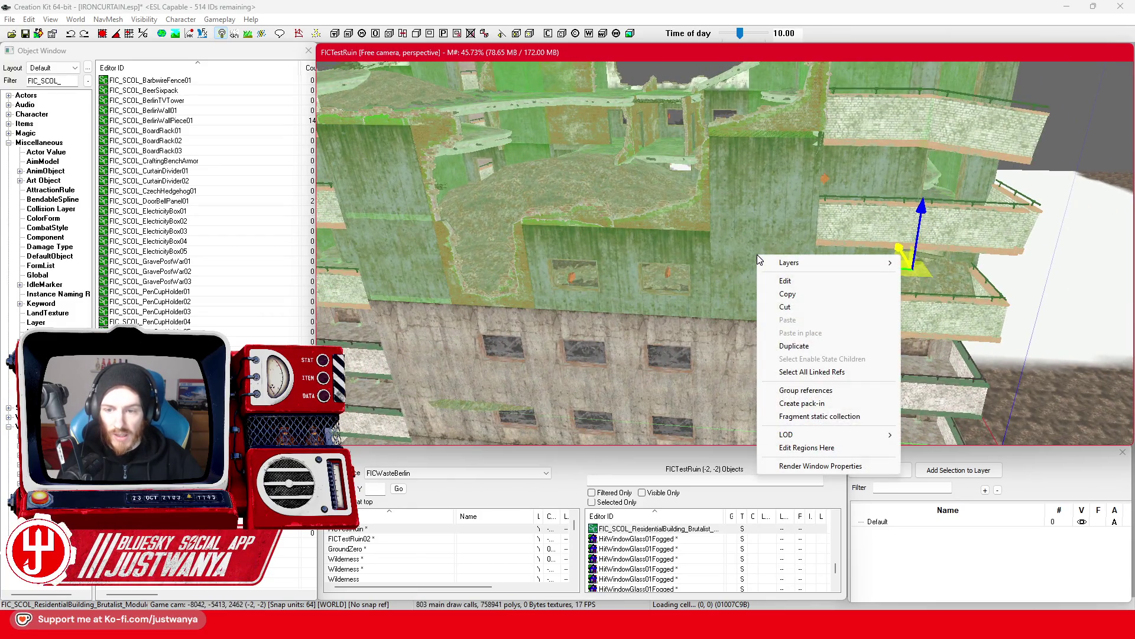
# Fragment the FIC_SCOL_ResidentialBuilding_Brutalist_ModuleRuin01 collection and confirm with Ja.
pyautogui.click(831, 417)
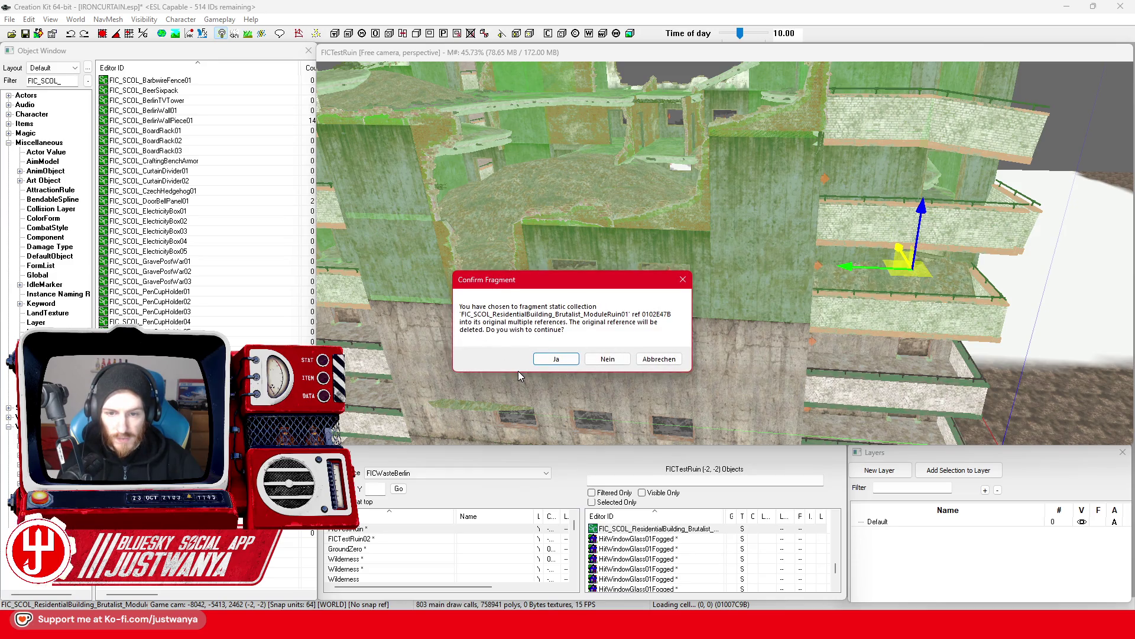
pyautogui.click(555, 359)
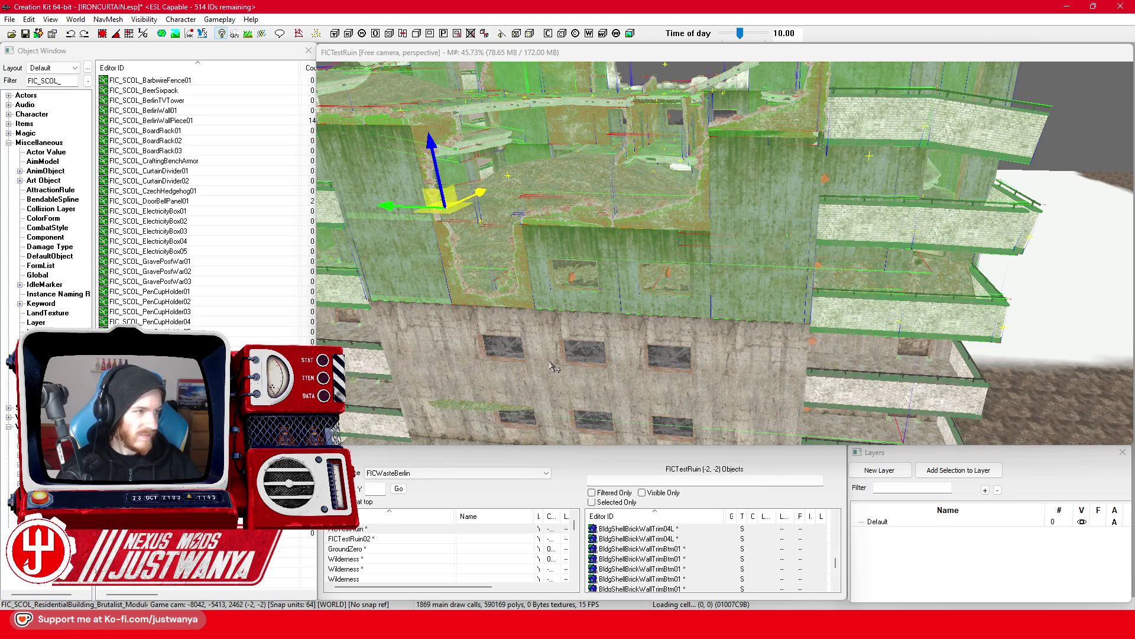
# Look down over the rooftop, move inside the building, and select the BldgShellBrickWinDam01 wall.
pyautogui.moveTo(697, 251)
pyautogui.mouseDown()
pyautogui.moveTo(772, 305)
pyautogui.moveTo(722, 306)
pyautogui.moveTo(910, 311)
pyautogui.moveTo(757, 301)
pyautogui.moveTo(716, 314)
pyautogui.moveTo(749, 305)
pyautogui.moveTo(759, 315)
pyautogui.moveTo(745, 333)
pyautogui.moveTo(748, 295)
pyautogui.mouseUp()
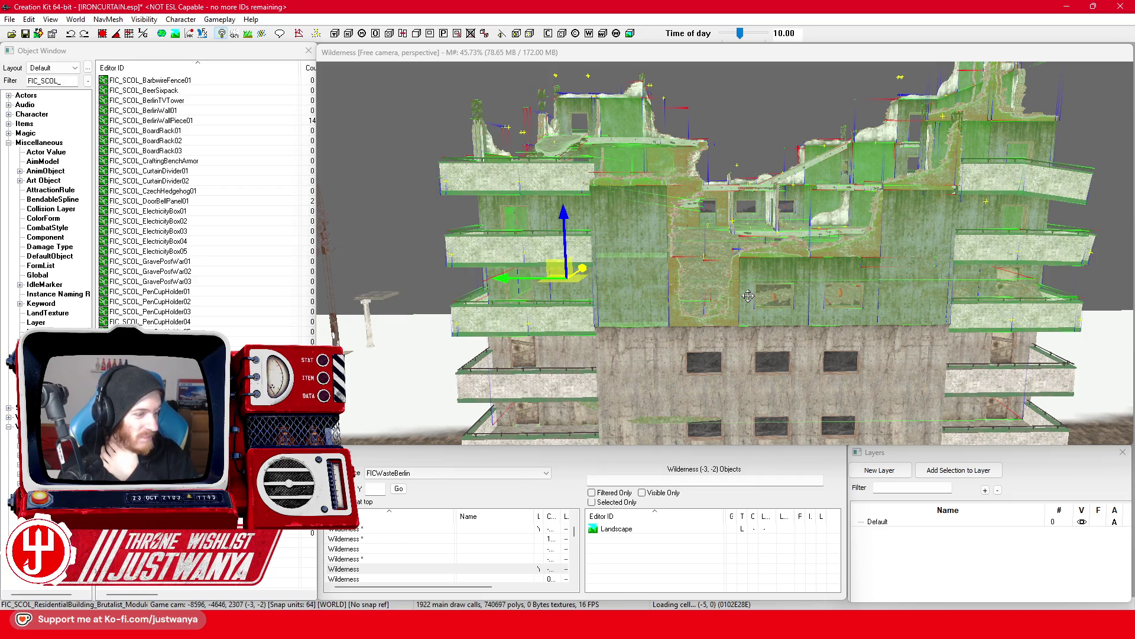
pyautogui.scroll(6, 748, 295)
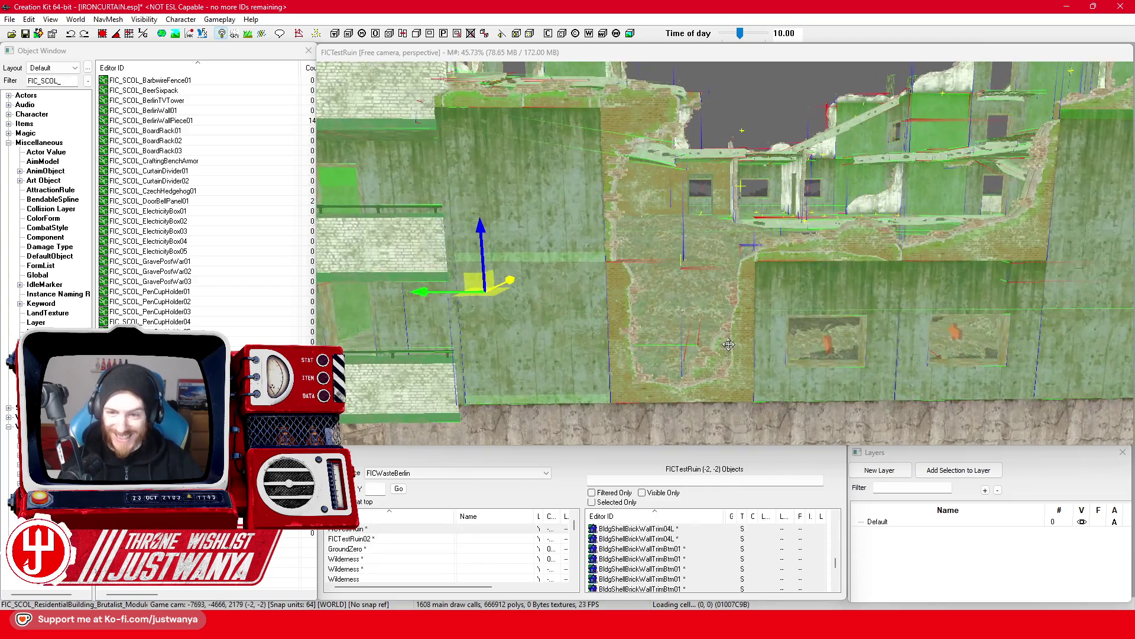
pyautogui.scroll(6, 729, 344)
pyautogui.click(728, 344)
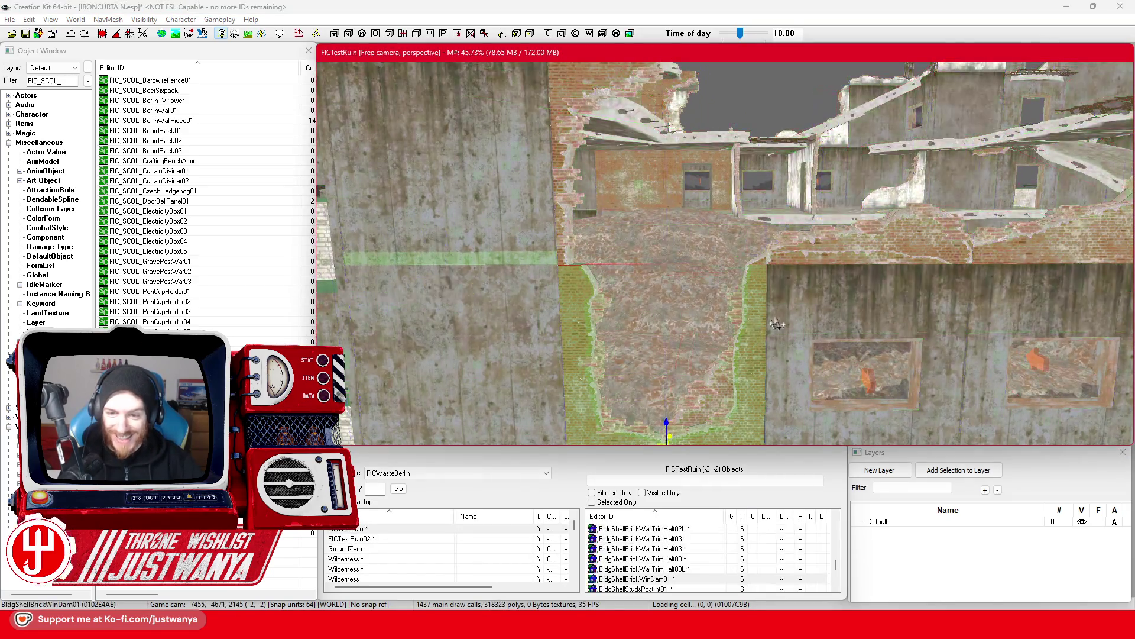
# Select the brick rubble on the floor, then the BldConcBgWall01 concrete wall.
pyautogui.scroll(4, 669, 332)
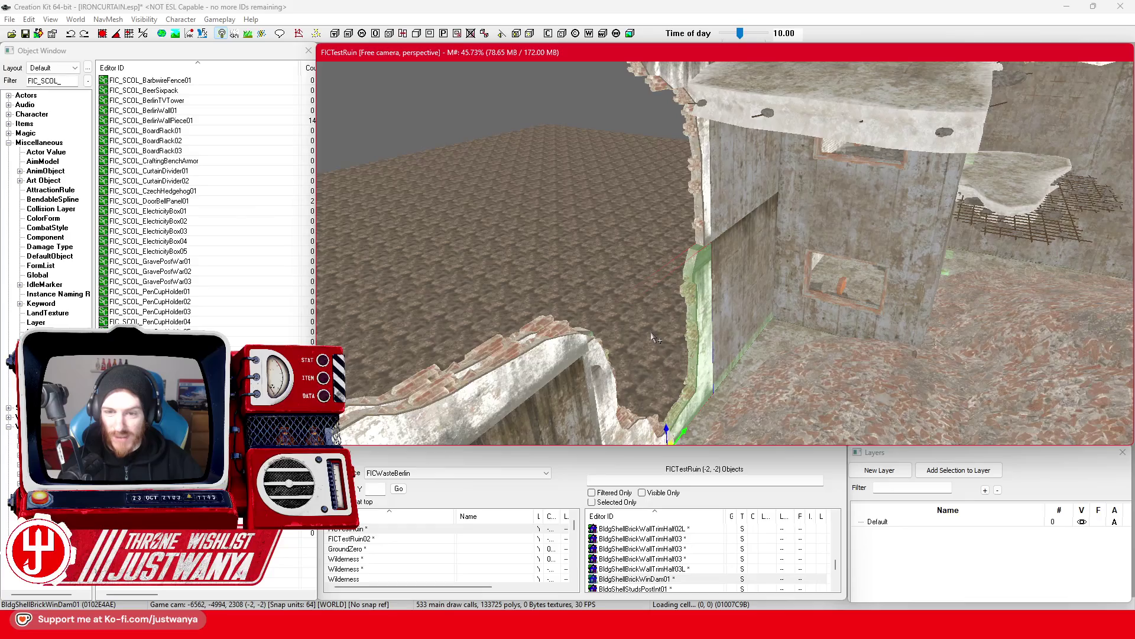
pyautogui.click(710, 341)
pyautogui.scroll(-5, 747, 331)
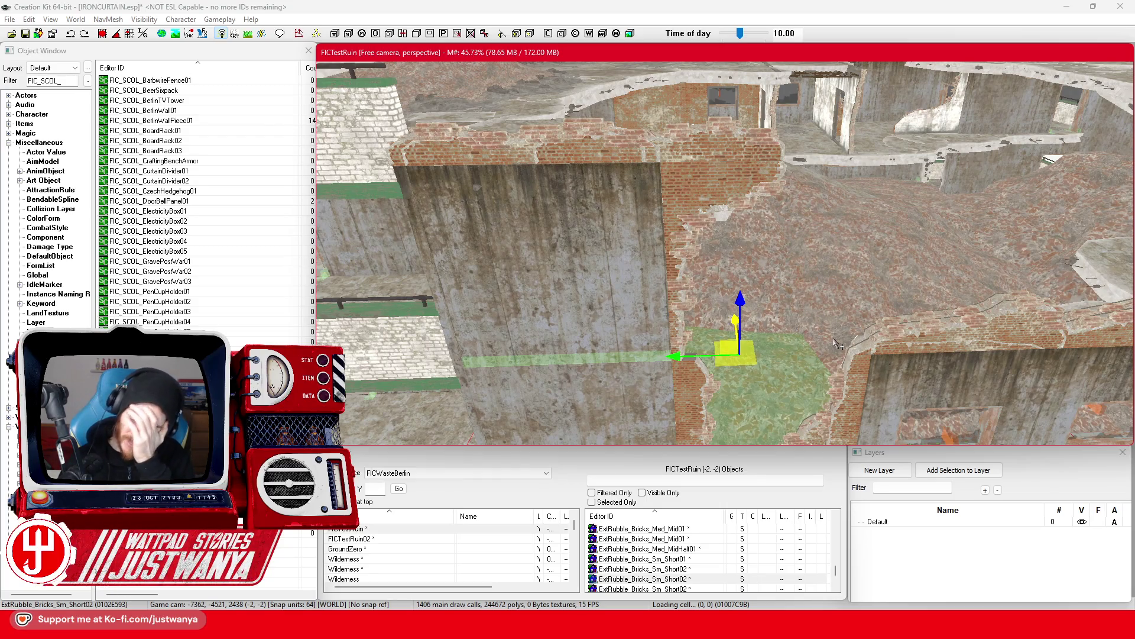
pyautogui.click(668, 261)
pyautogui.scroll(2, 684, 255)
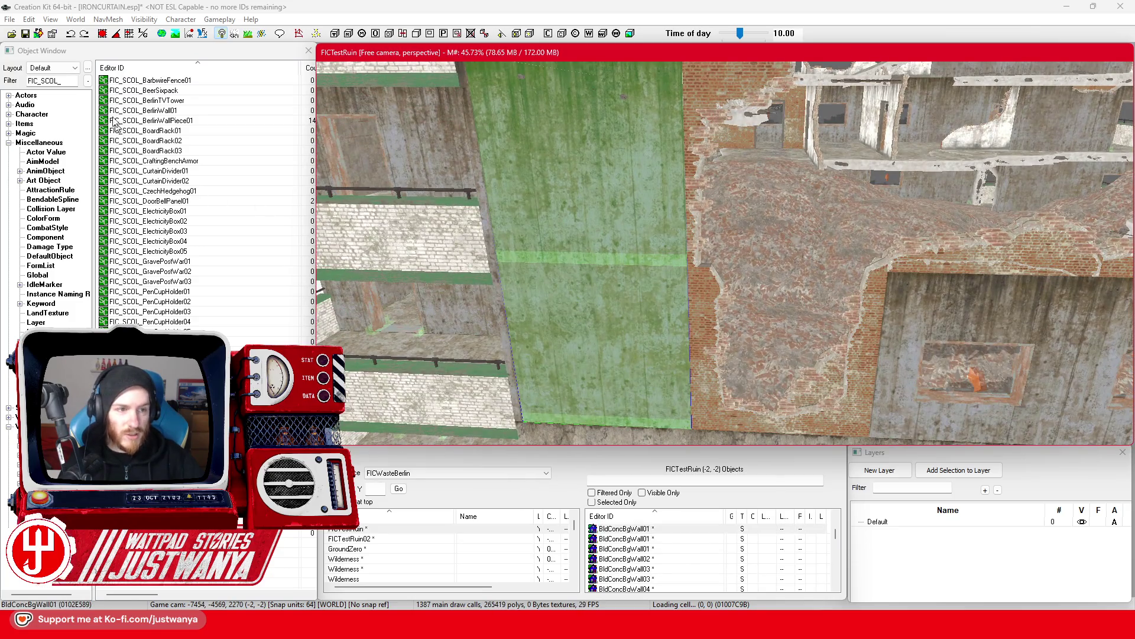
# Click into the Object Window filter, then pull the view out to the building's windowed side.
pyautogui.click(65, 80)
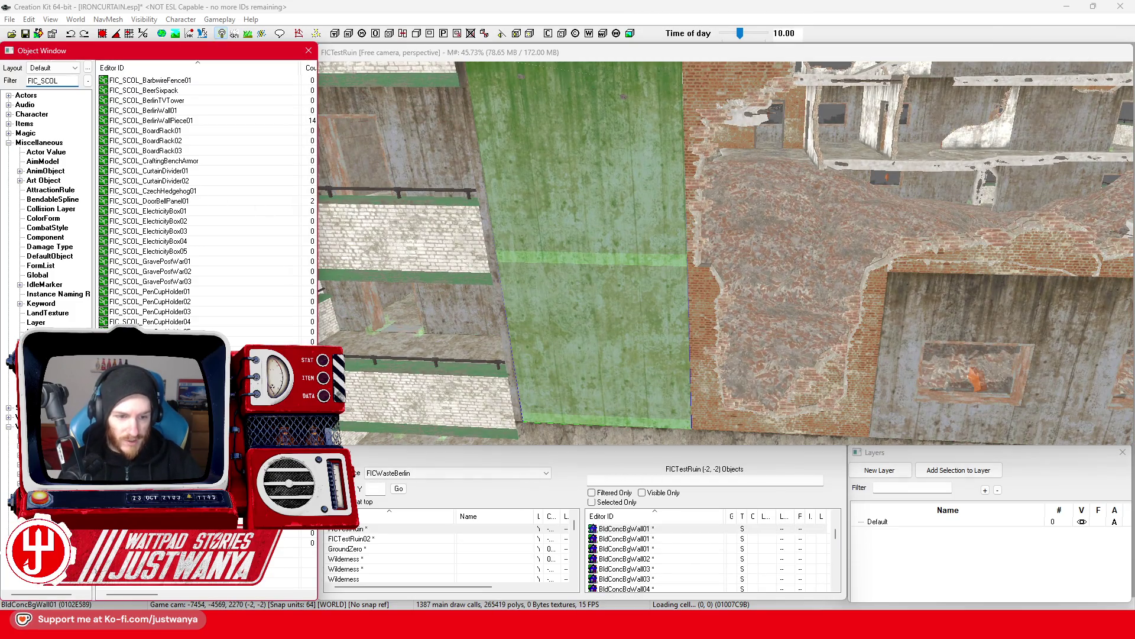
pyautogui.scroll(-3, 627, 282)
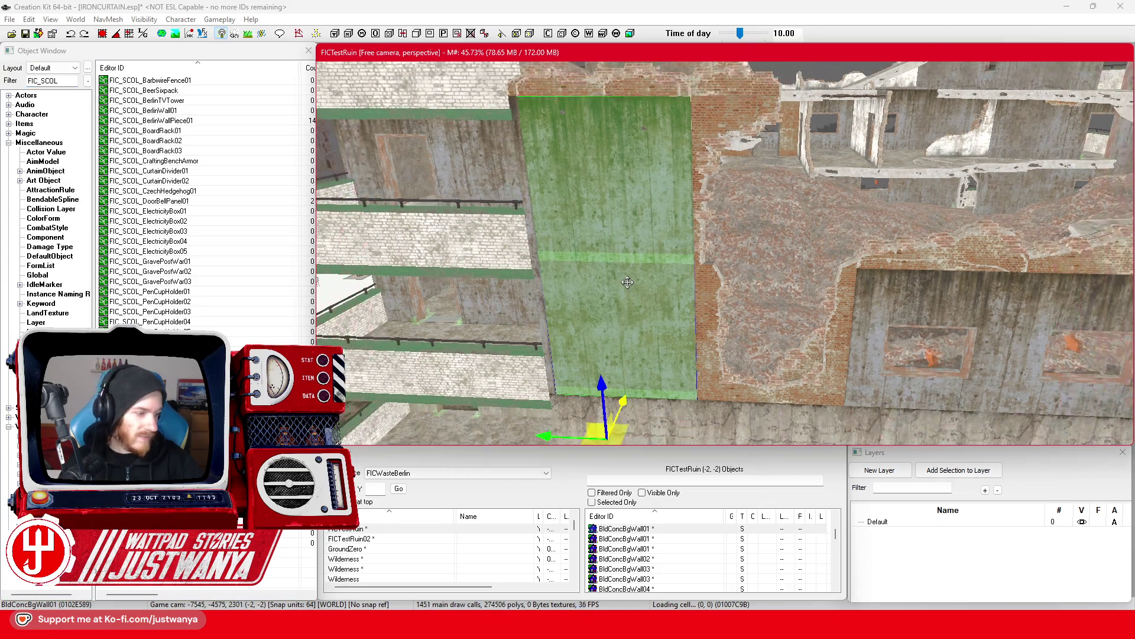
pyautogui.scroll(3, 627, 282)
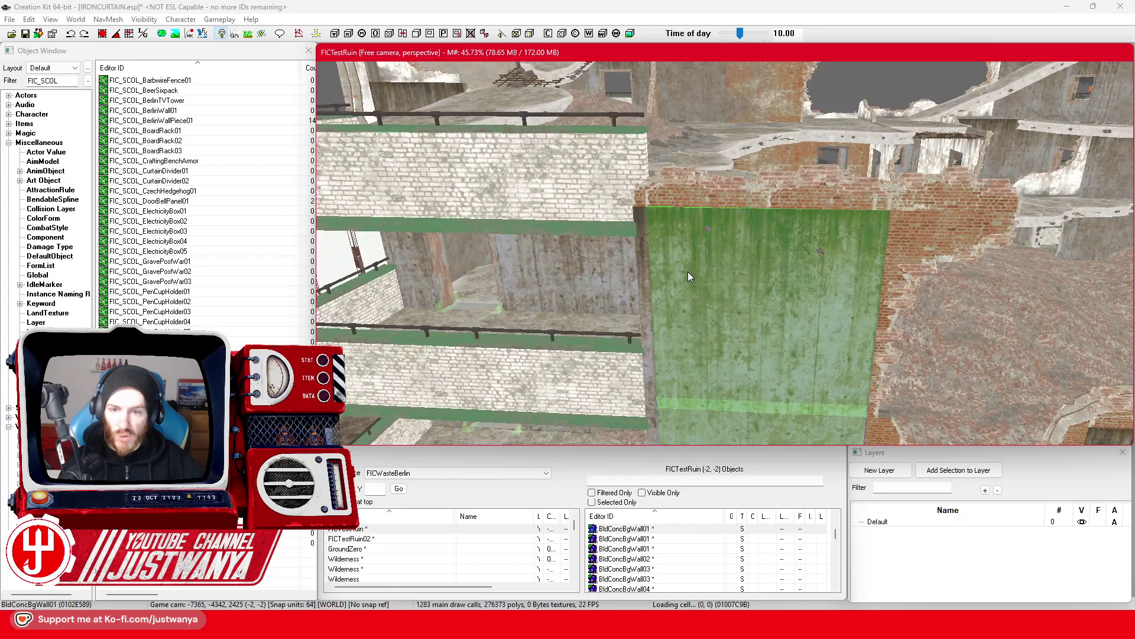
pyautogui.moveTo(687, 272); pyautogui.dragTo(691, 322)
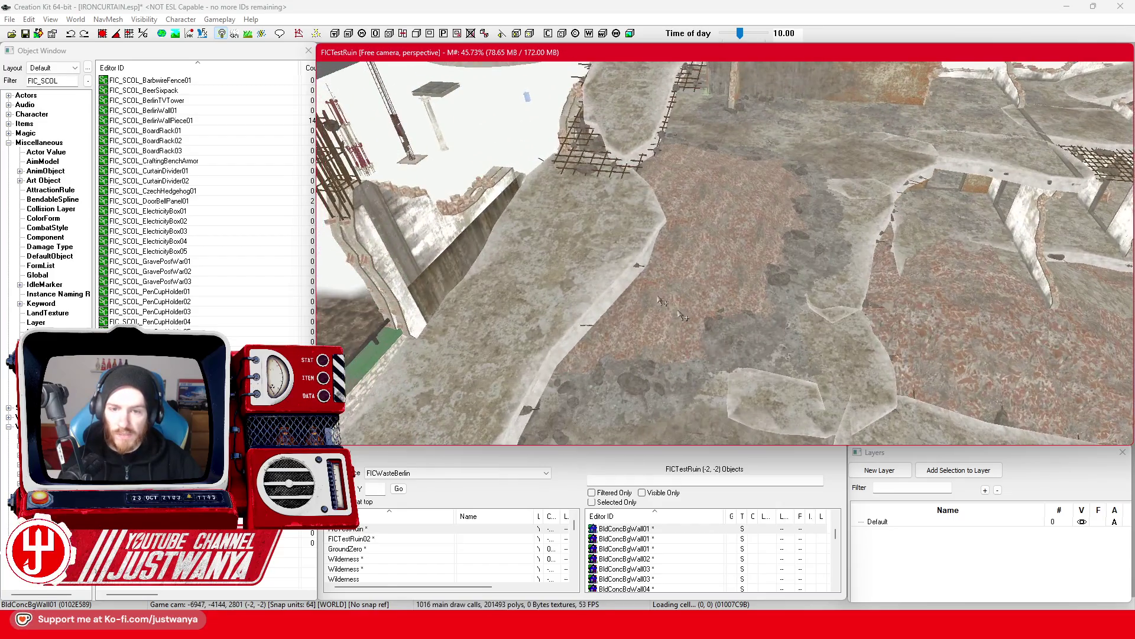
pyautogui.scroll(-3, 549, 276)
pyautogui.moveTo(550, 276)
pyautogui.mouseDown()
pyautogui.moveTo(562, 311)
pyautogui.moveTo(659, 273)
pyautogui.moveTo(707, 325)
pyautogui.moveTo(692, 290)
pyautogui.moveTo(646, 285)
pyautogui.moveTo(735, 176)
pyautogui.moveTo(708, 343)
pyautogui.moveTo(748, 336)
pyautogui.mouseUp()
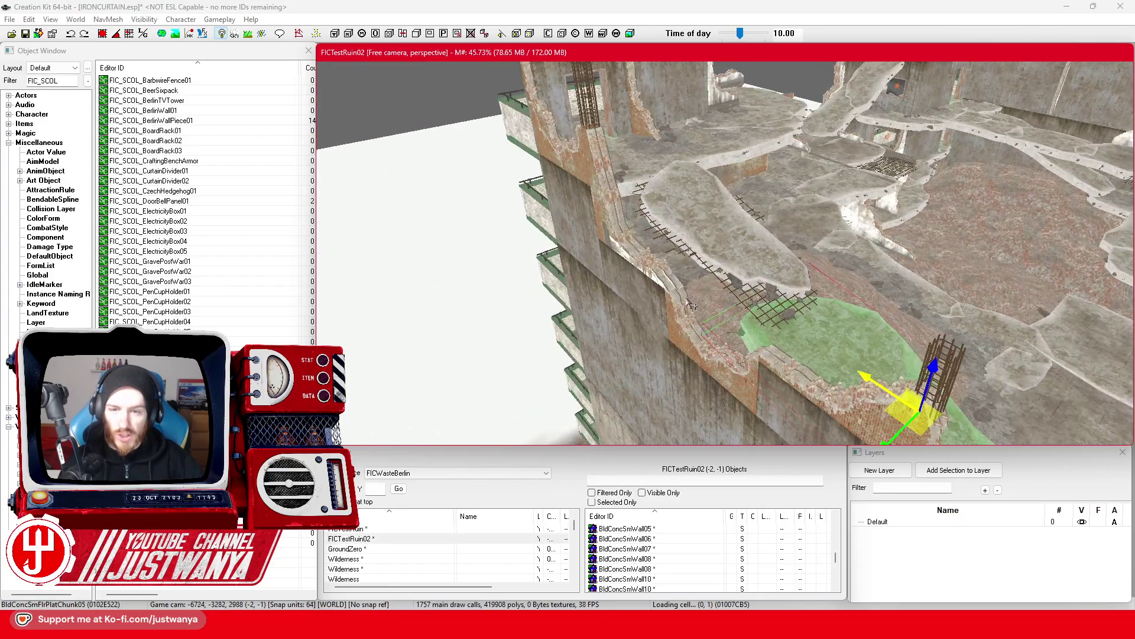
# Select an upper-floor slab chunk and add two more slab chunks to the selection.
pyautogui.click(713, 342)
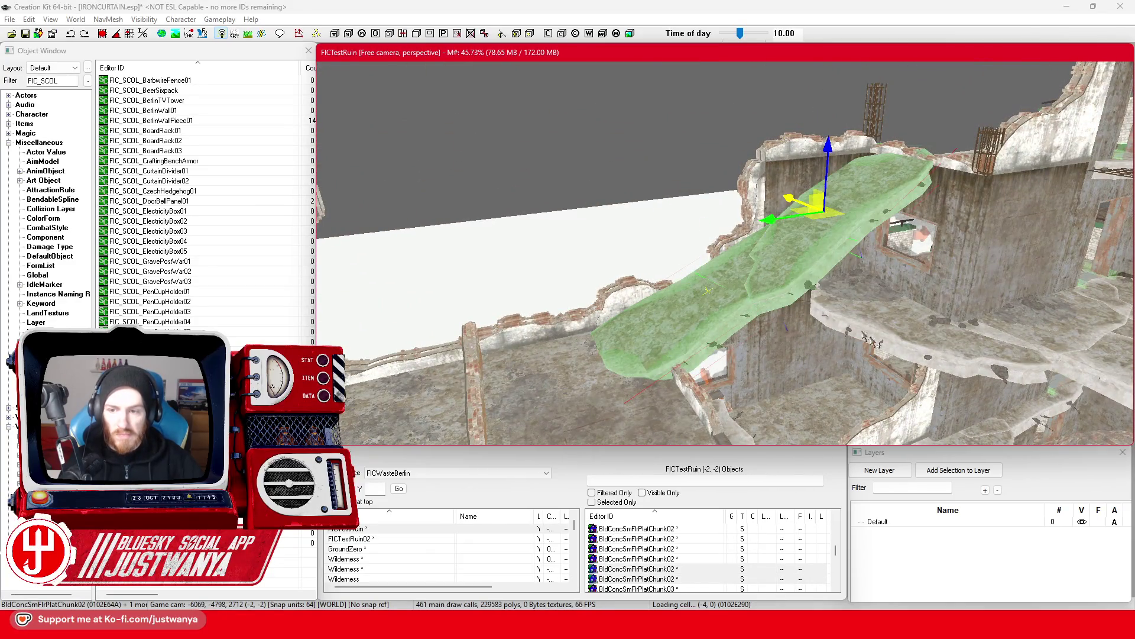
pyautogui.moveTo(881, 334); pyautogui.dragTo(817, 327)
pyautogui.keyDown('ctrl'); pyautogui.click(816, 296); pyautogui.keyUp('ctrl')
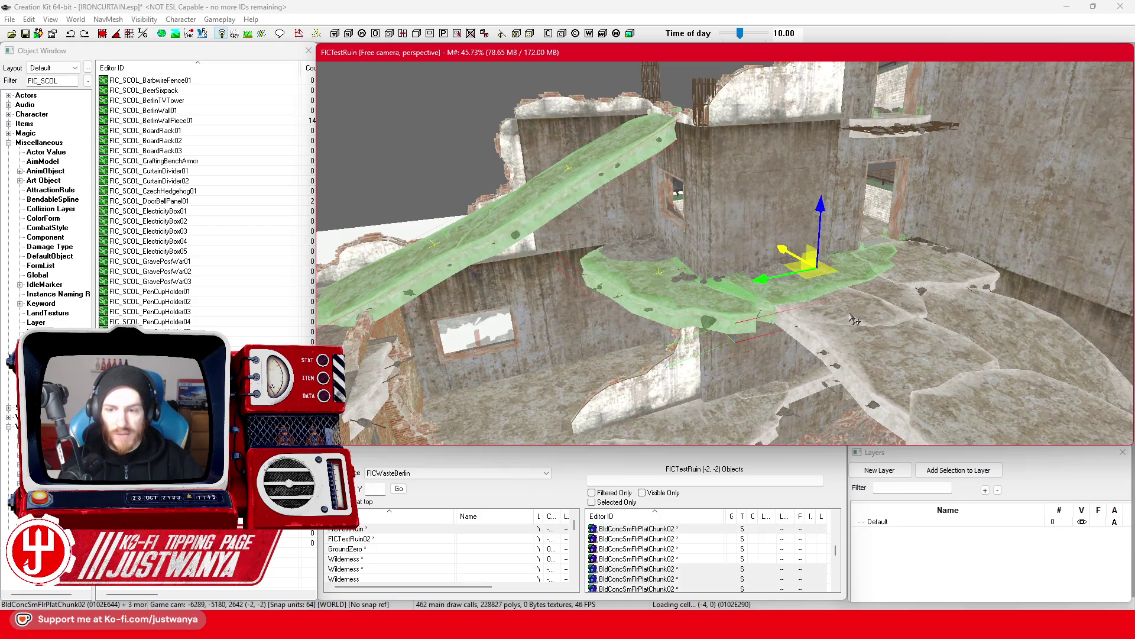
pyautogui.keyDown('ctrl'); pyautogui.click(917, 363); pyautogui.keyUp('ctrl')
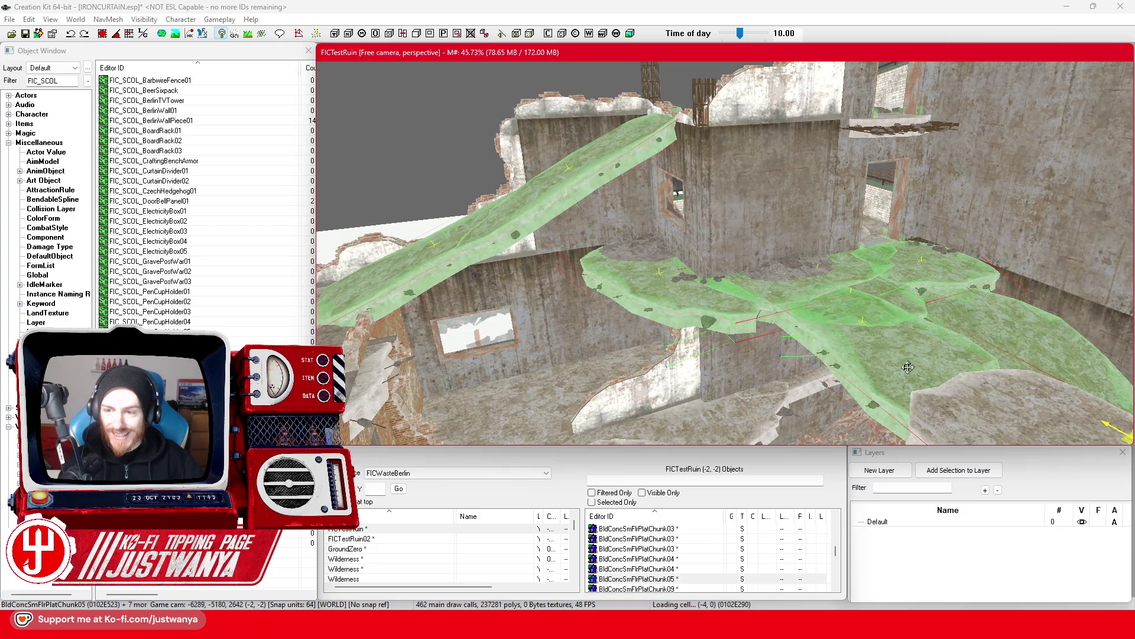
pyautogui.moveTo(759, 369); pyautogui.dragTo(599, 333)
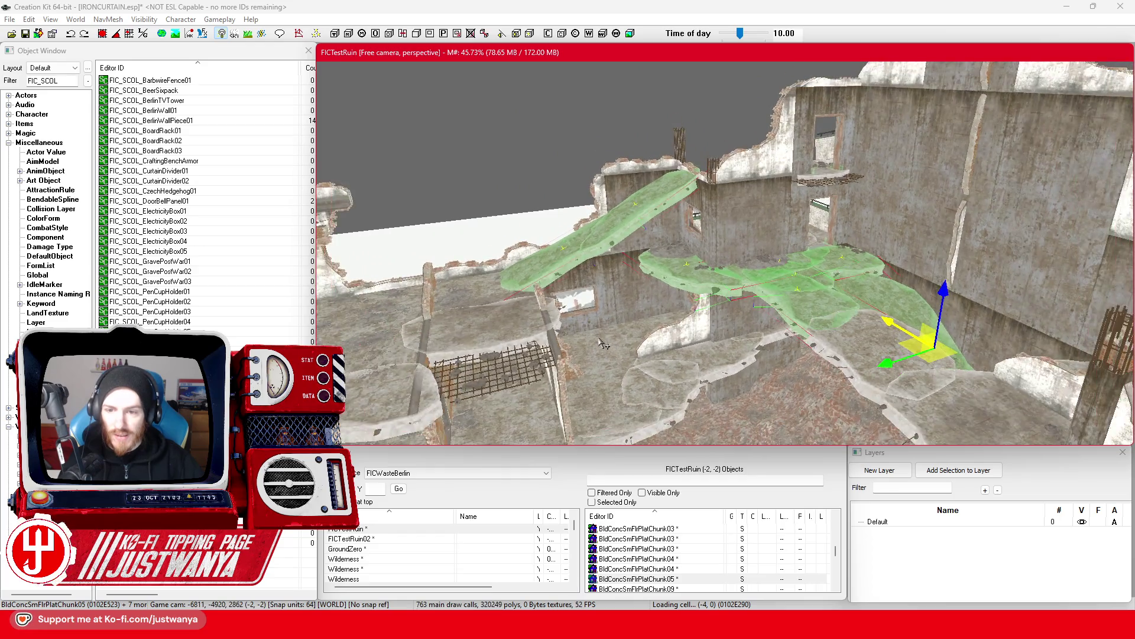
pyautogui.scroll(3, 599, 333)
pyautogui.scroll(2, 612, 238)
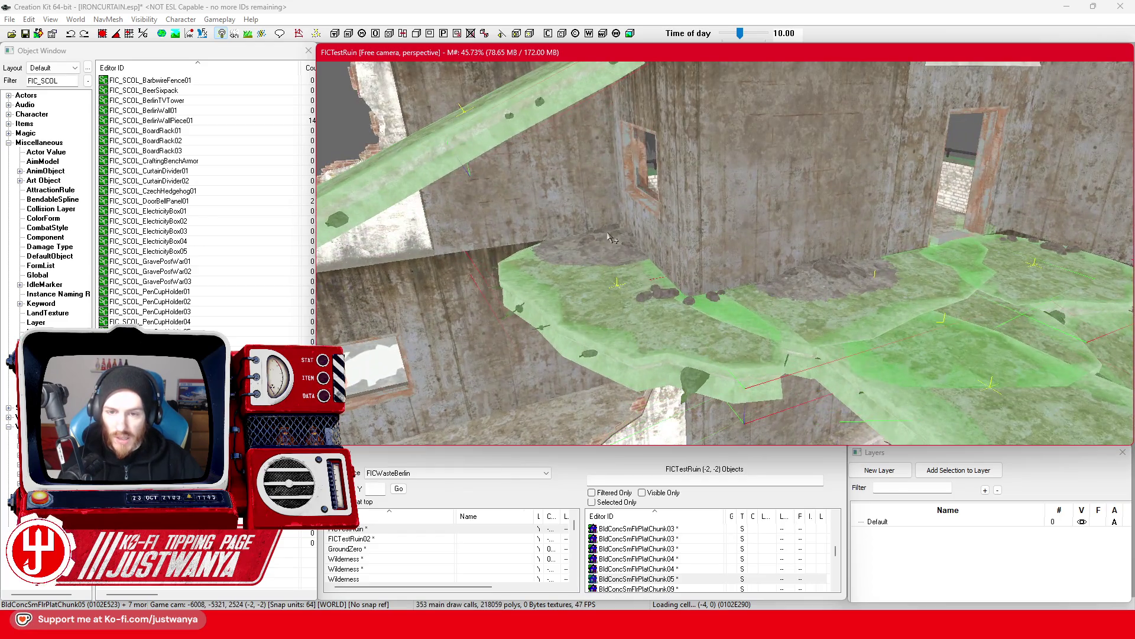
# Add another slab piece, the rebar grate, two floor plates and the concrete beam.
pyautogui.keyDown('ctrl'); pyautogui.click(662, 299); pyautogui.keyUp('ctrl')
pyautogui.moveTo(663, 299); pyautogui.dragTo(741, 352)
pyautogui.scroll(2, 737, 351)
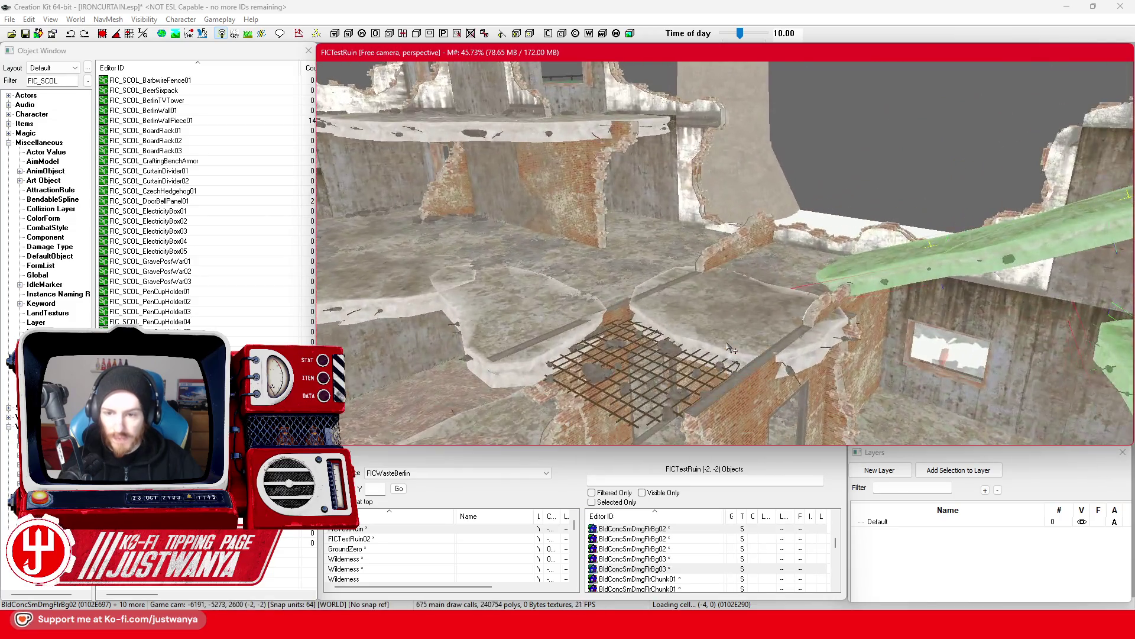
pyautogui.keyDown('ctrl'); pyautogui.click(677, 359); pyautogui.keyUp('ctrl')
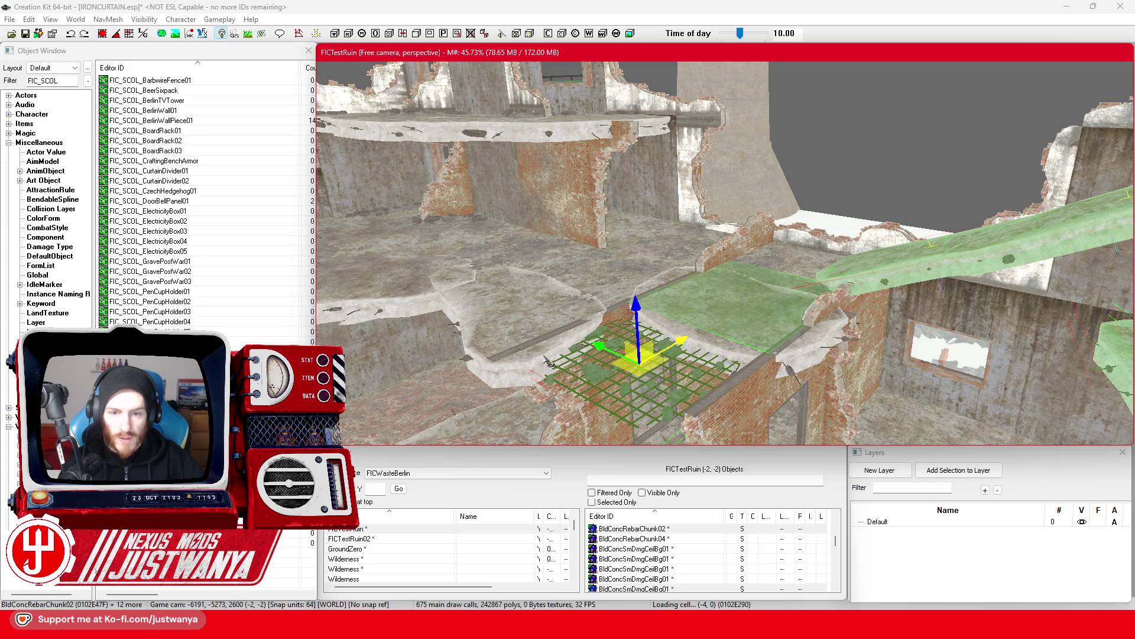
pyautogui.keyDown('ctrl'); pyautogui.click(539, 360); pyautogui.keyUp('ctrl')
pyautogui.keyDown('ctrl'); pyautogui.click(628, 273); pyautogui.keyUp('ctrl')
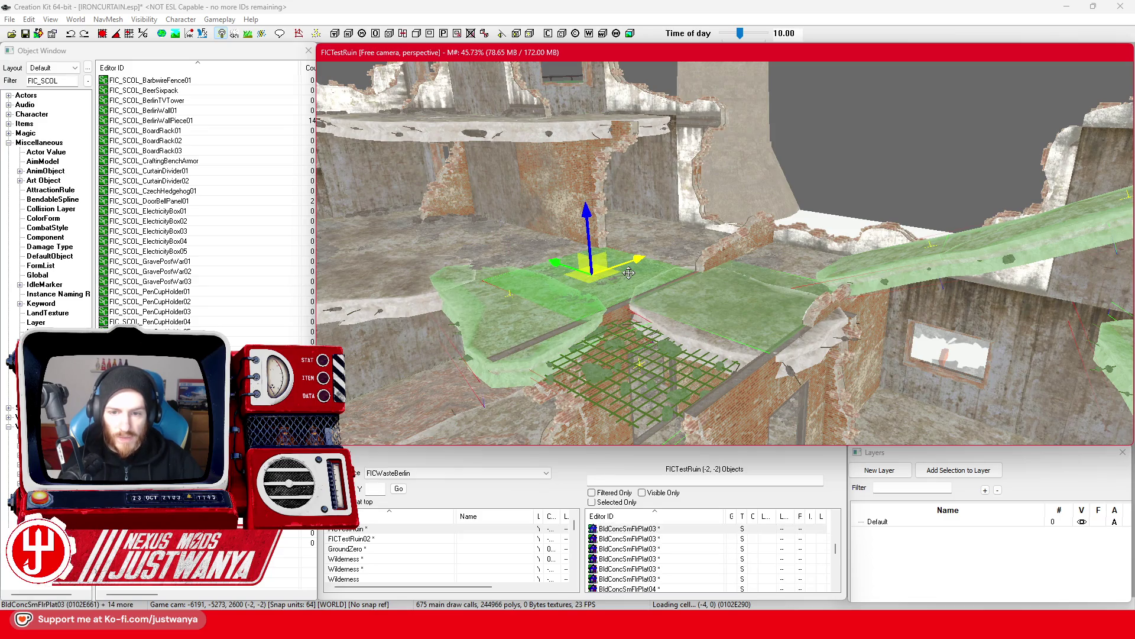
pyautogui.keyDown('ctrl'); pyautogui.click(907, 278); pyautogui.keyUp('ctrl')
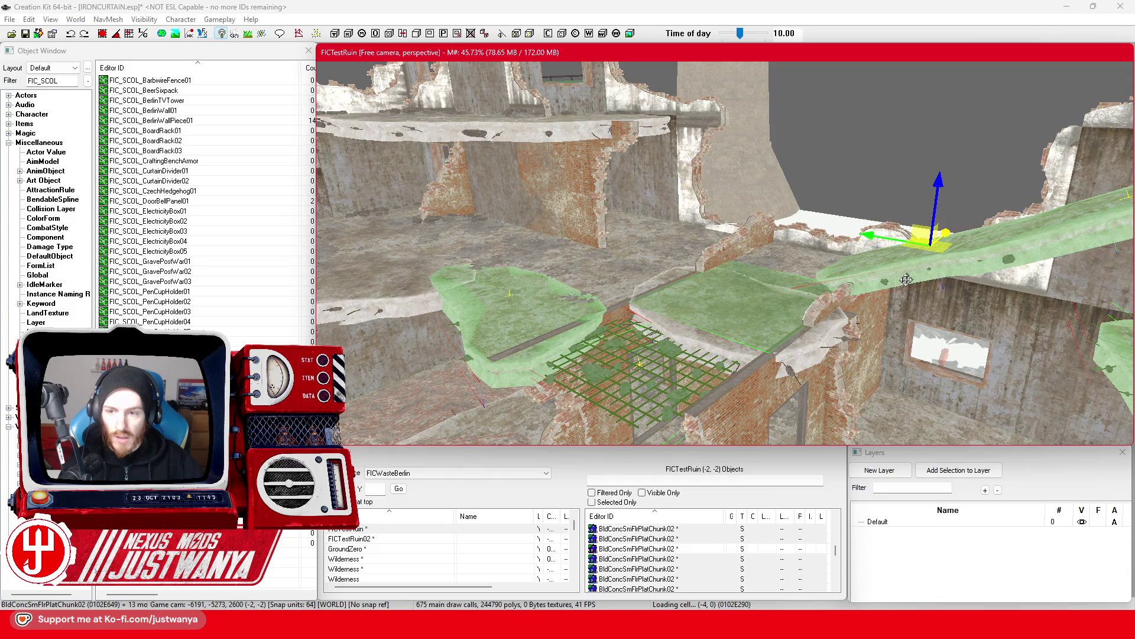
# Select the brick wall trim, then the ExtRubble_Bricks_Med_Mid01 rubble pile.
pyautogui.click(727, 242)
pyautogui.scroll(5, 754, 285)
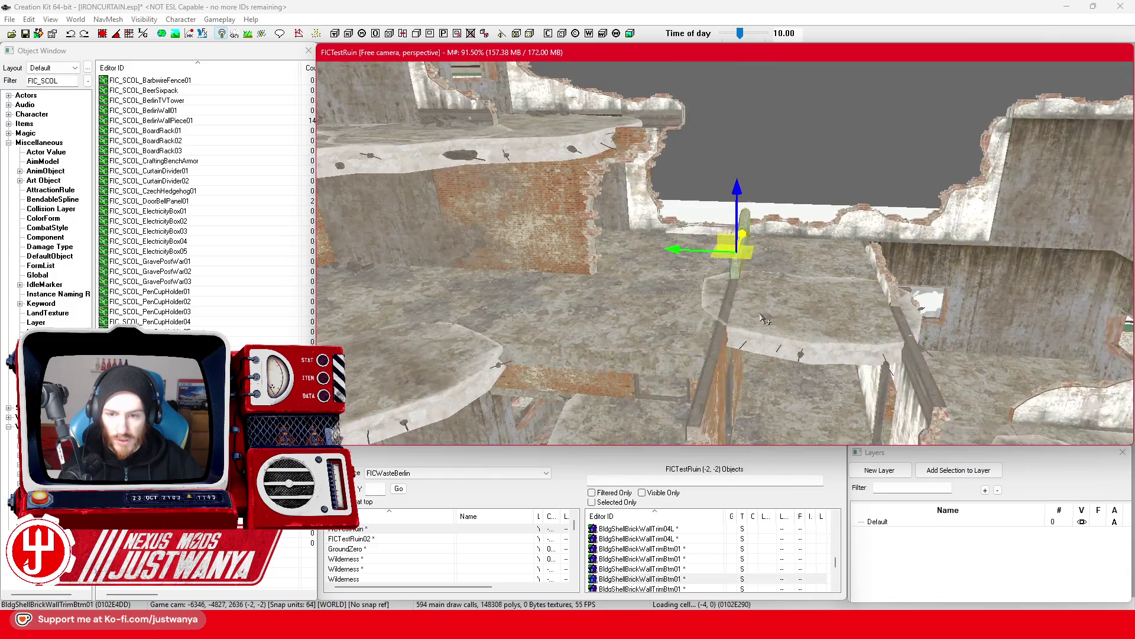
pyautogui.scroll(-5, 755, 286)
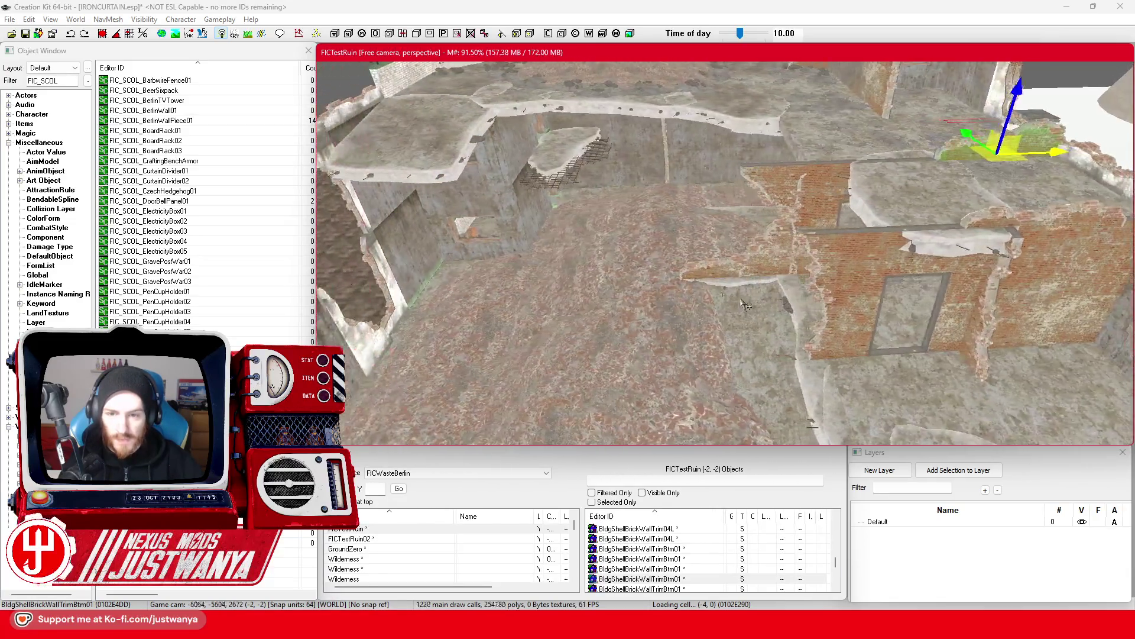
pyautogui.click(768, 281)
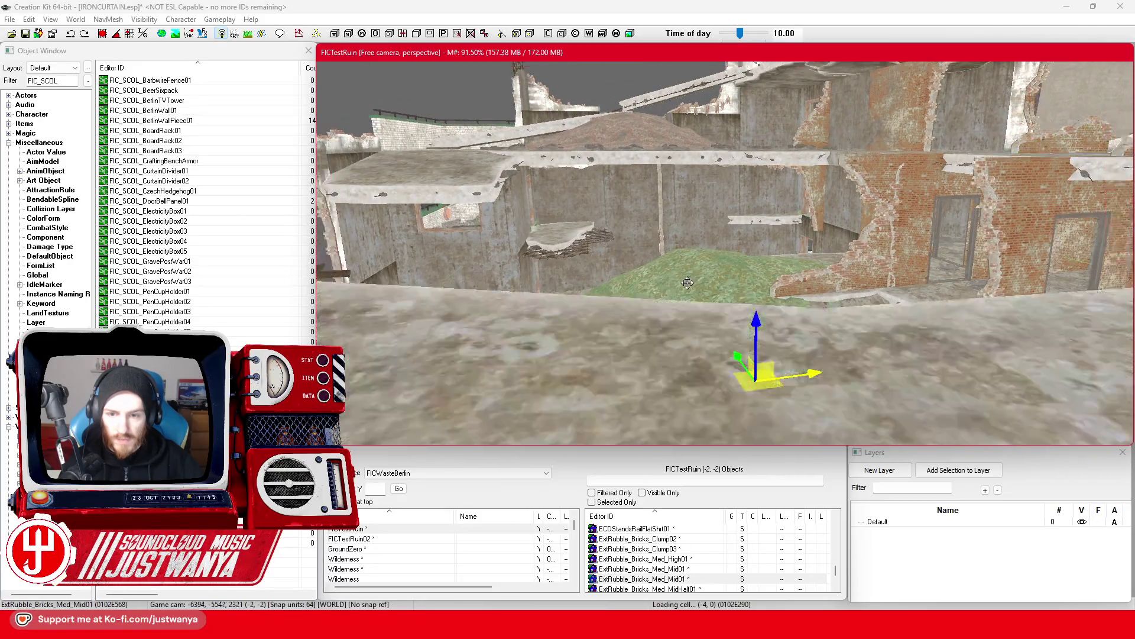
# Select several concrete floor chunks around the ruin, starting with BldConcSmFlrPlatChunk09.
pyautogui.press('shift')
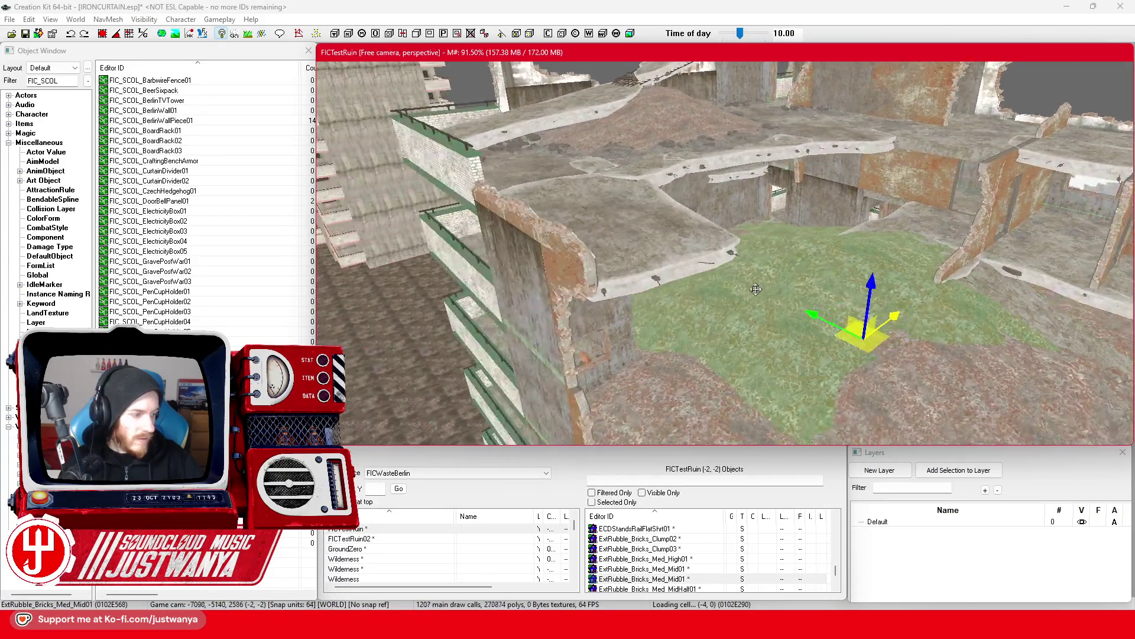
pyautogui.click(553, 256)
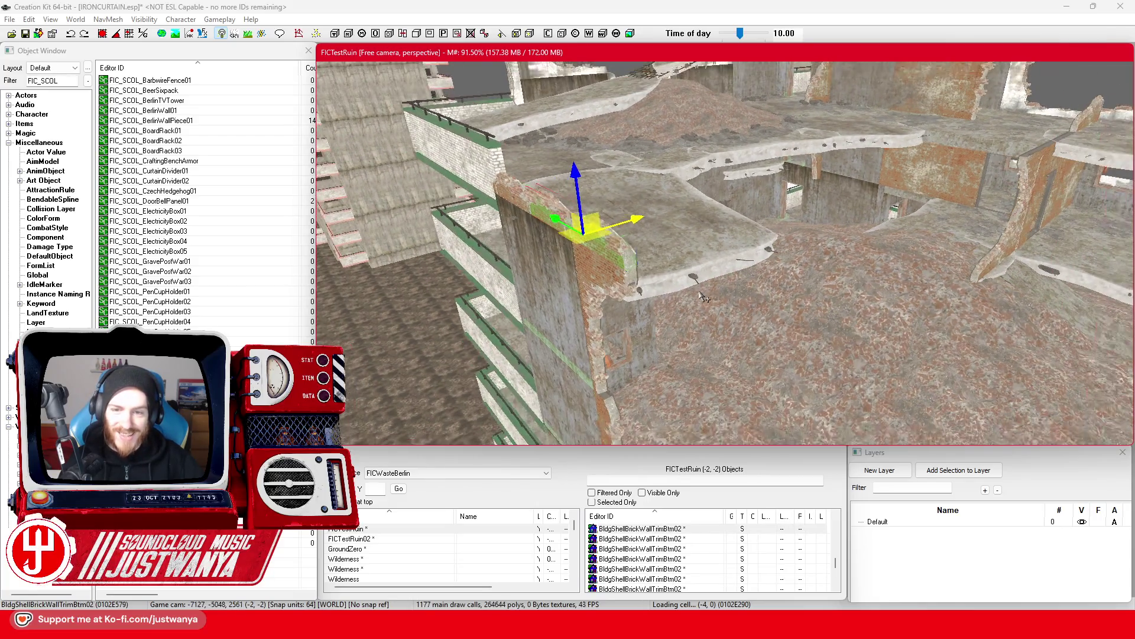
pyautogui.press('shift')
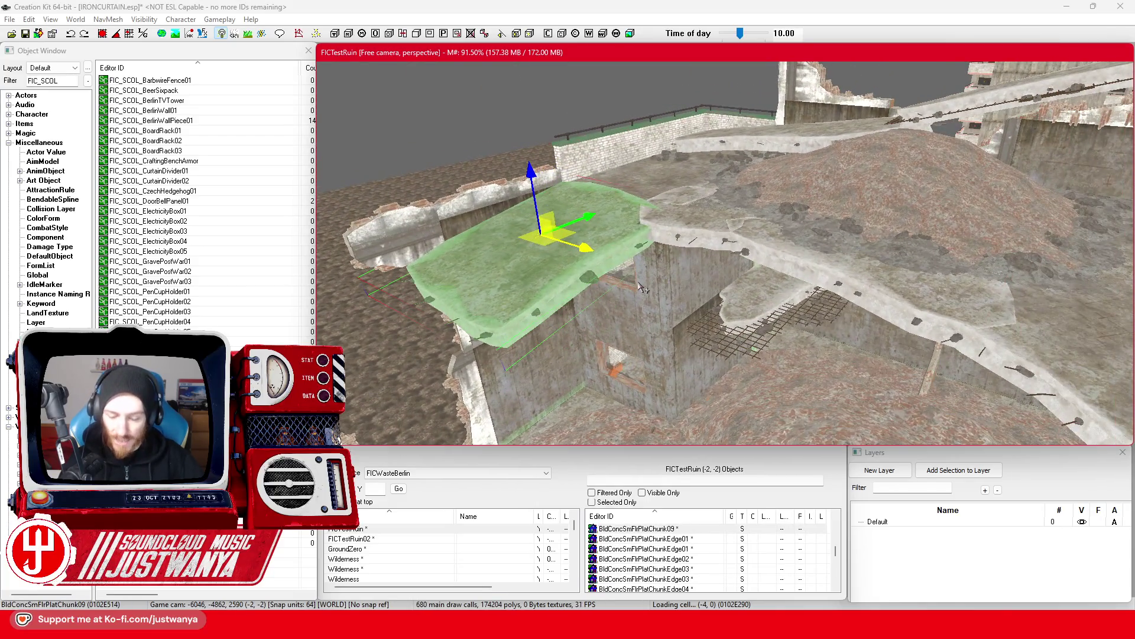
pyautogui.click(701, 258)
pyautogui.press('shift')
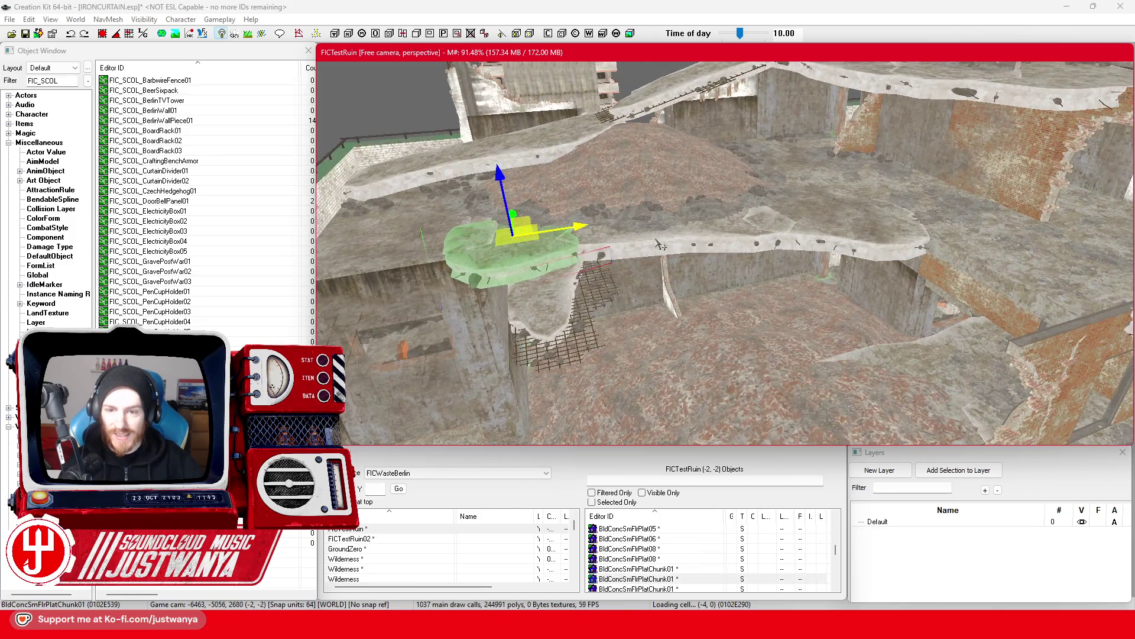
pyautogui.keyDown('ctrl'); pyautogui.click(859, 238); pyautogui.keyUp('ctrl')
pyautogui.click(642, 221)
pyautogui.press('shift')
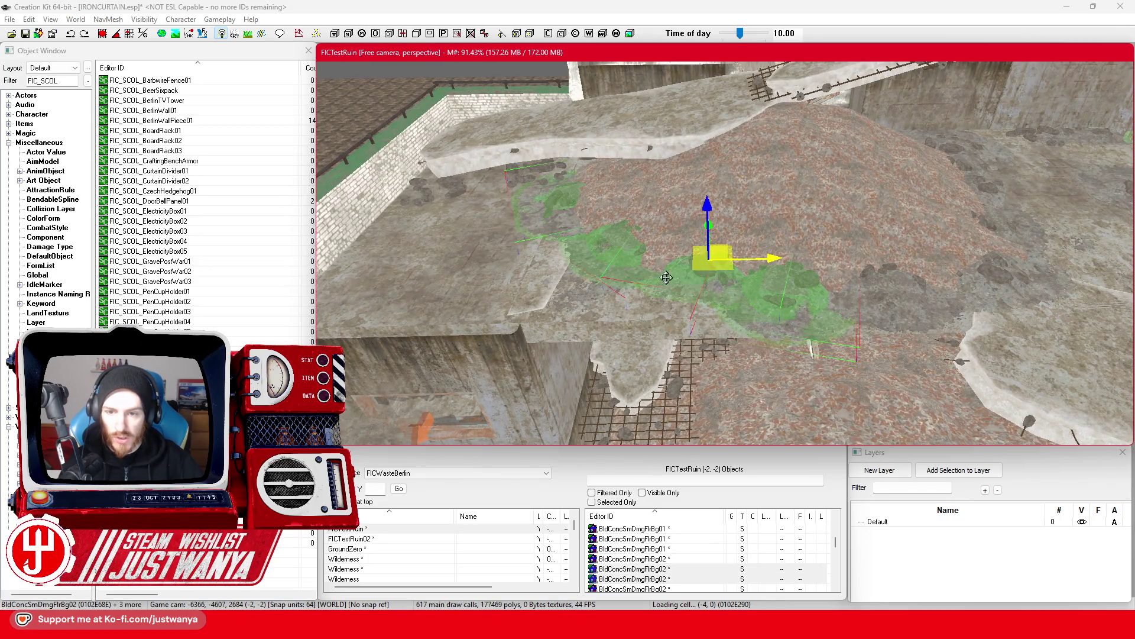
pyautogui.press('shift')
pyautogui.keyDown('ctrl'); pyautogui.click(686, 313); pyautogui.keyUp('ctrl')
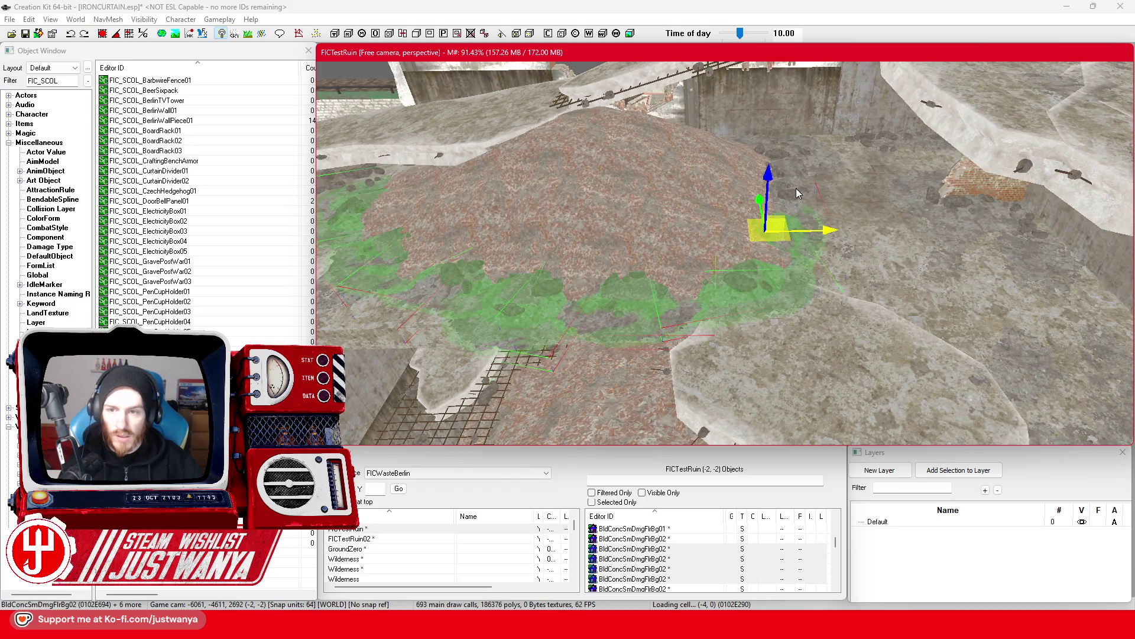
# Select the floor chunk and floor plates on the right and delete them.
pyautogui.click(812, 181)
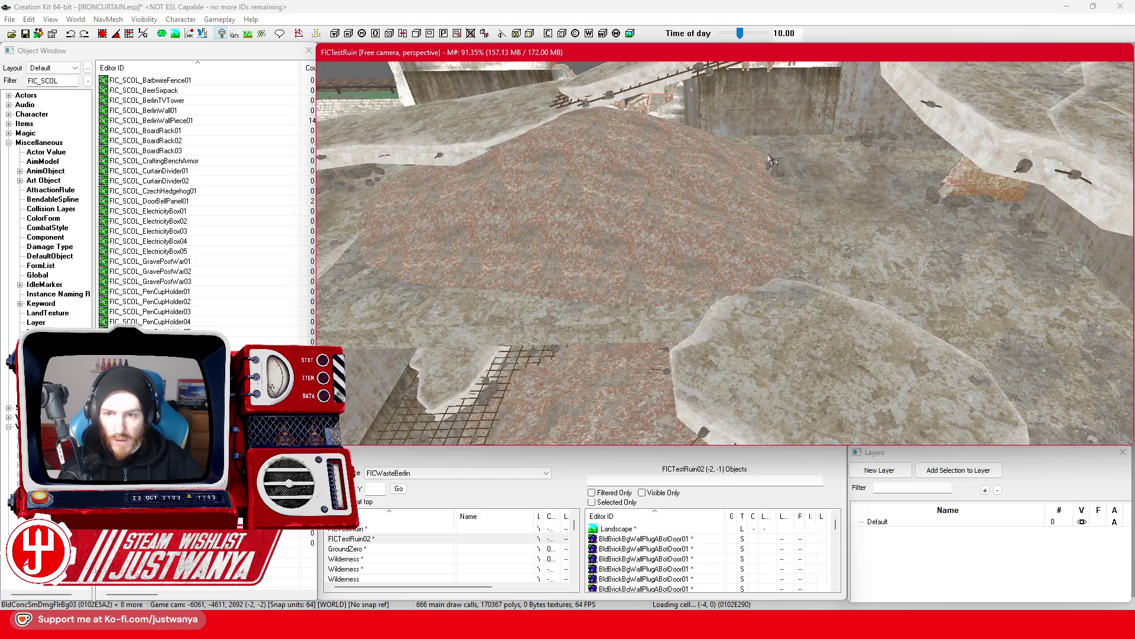
pyautogui.click(795, 330)
pyautogui.press('shift')
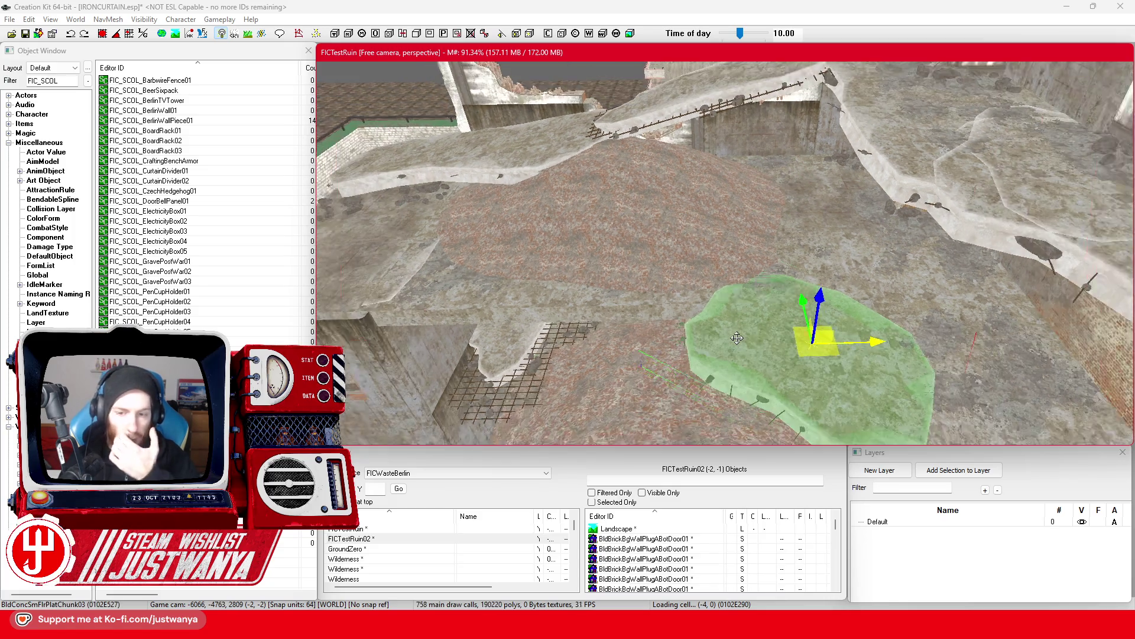
pyautogui.click(849, 258)
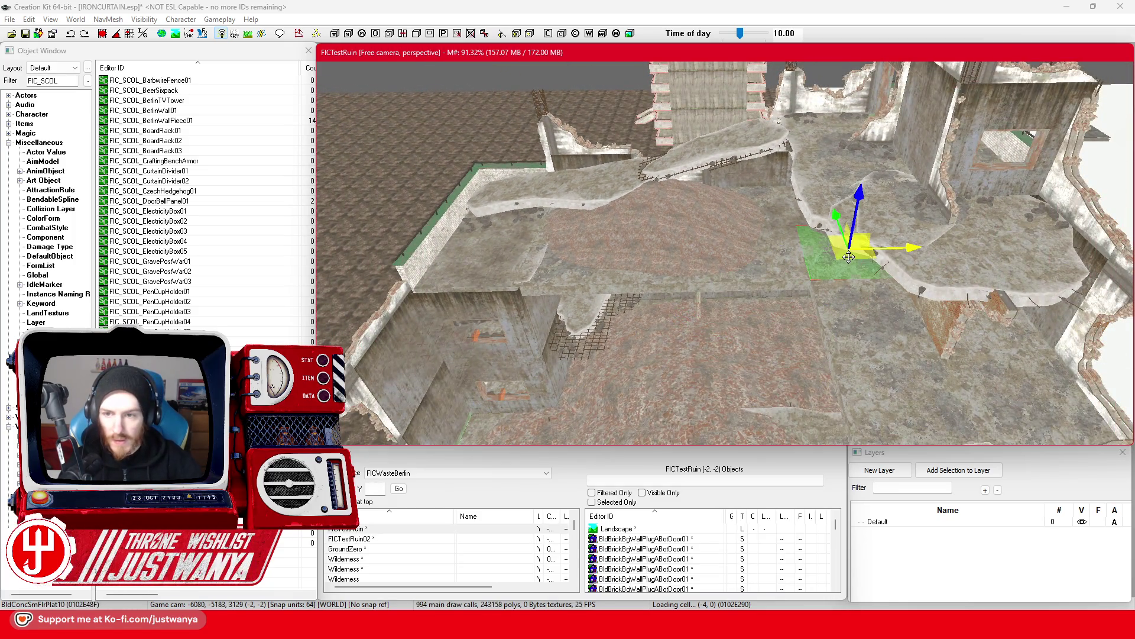
pyautogui.press('shift')
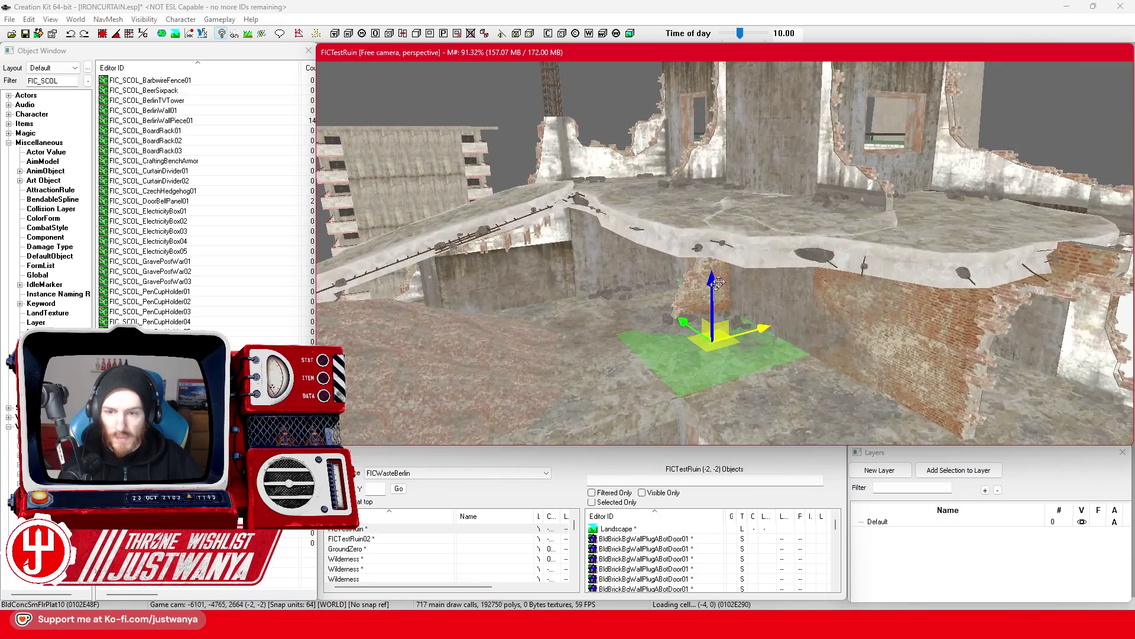
pyautogui.keyDown('ctrl'); pyautogui.click(946, 268); pyautogui.keyUp('ctrl')
pyautogui.press('shift')
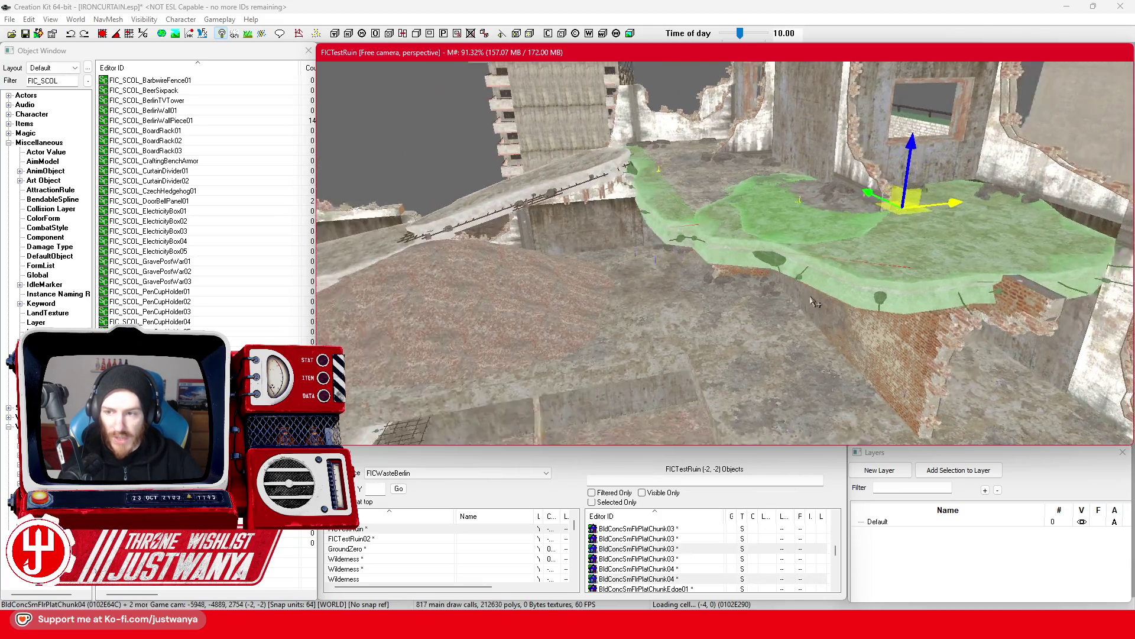
pyautogui.scroll(2, 768, 303)
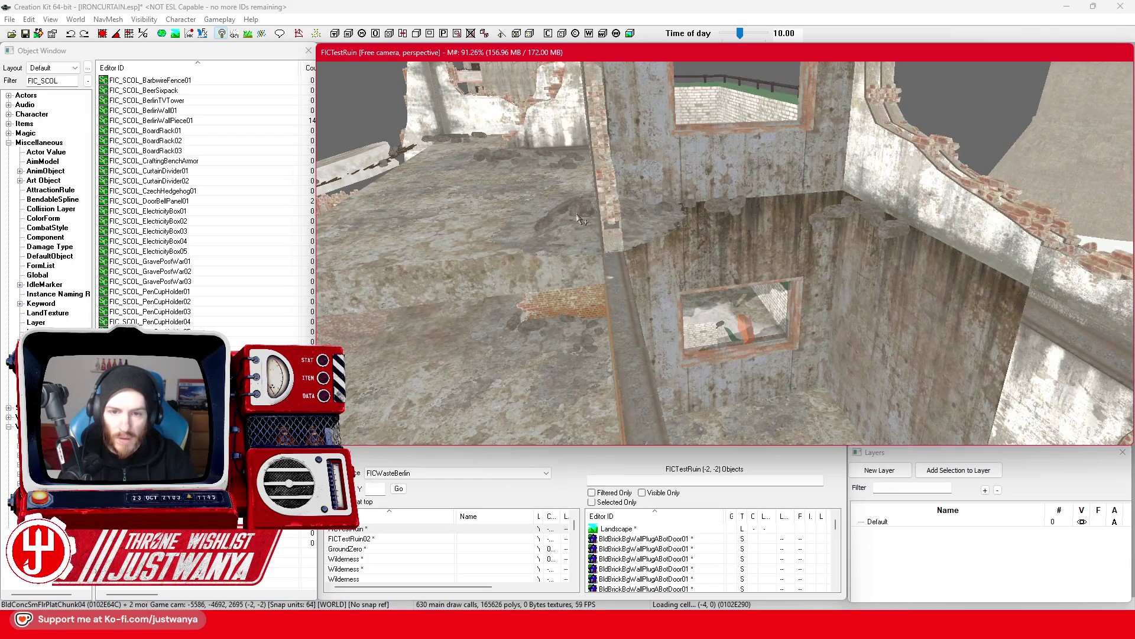
pyautogui.press('Delete')
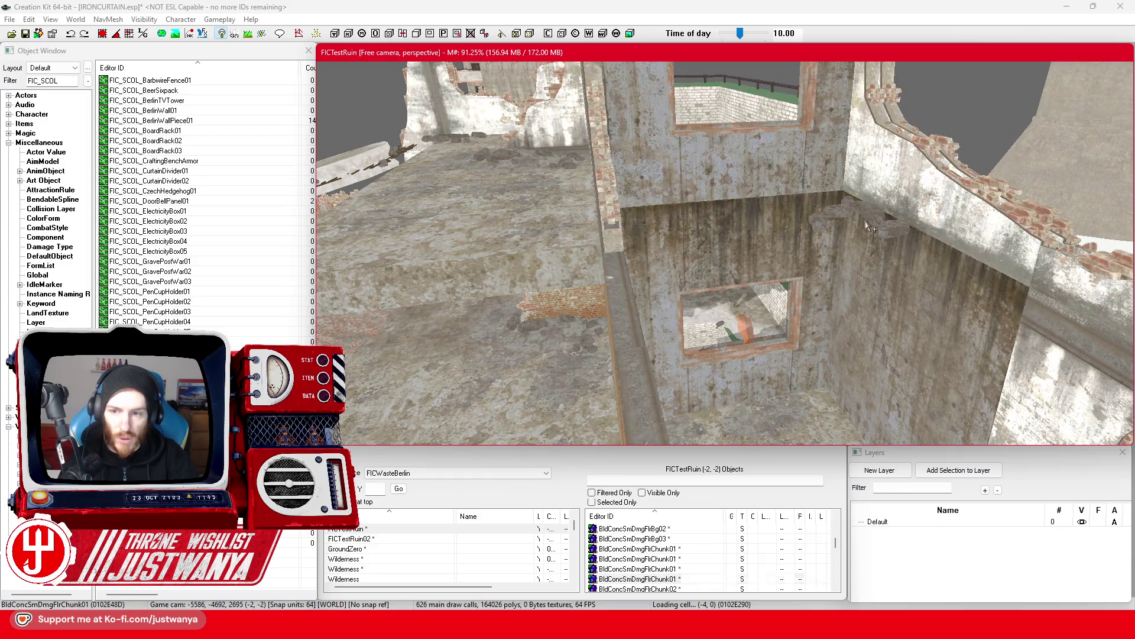
# Delete the rubble stones at the base of the wall.
pyautogui.click(593, 255)
pyautogui.press('shift')
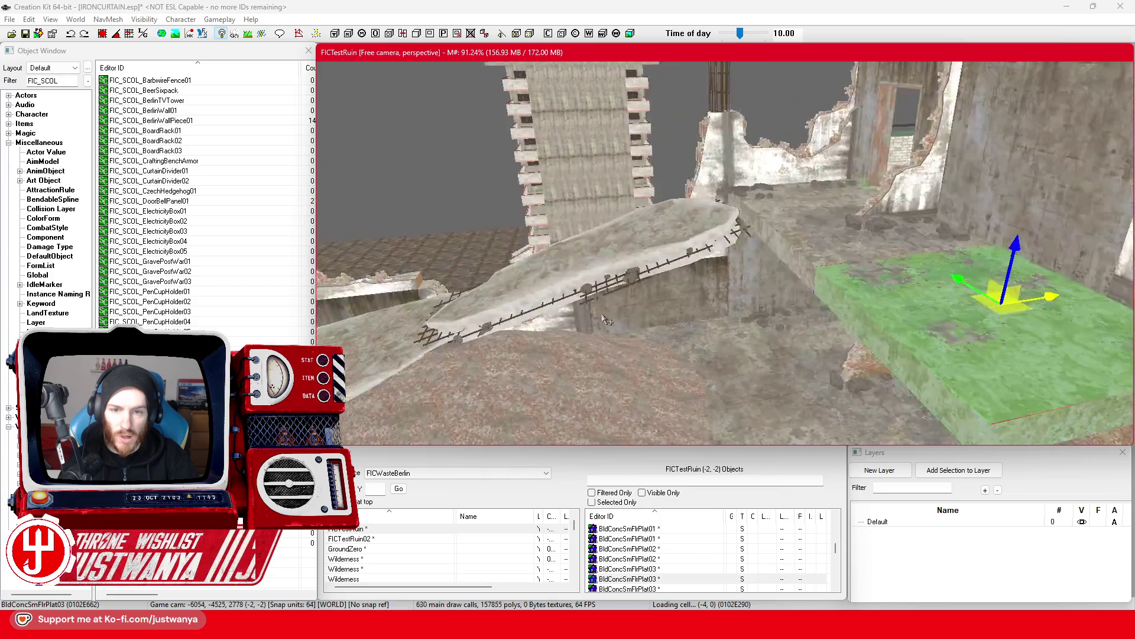
pyautogui.press('shift')
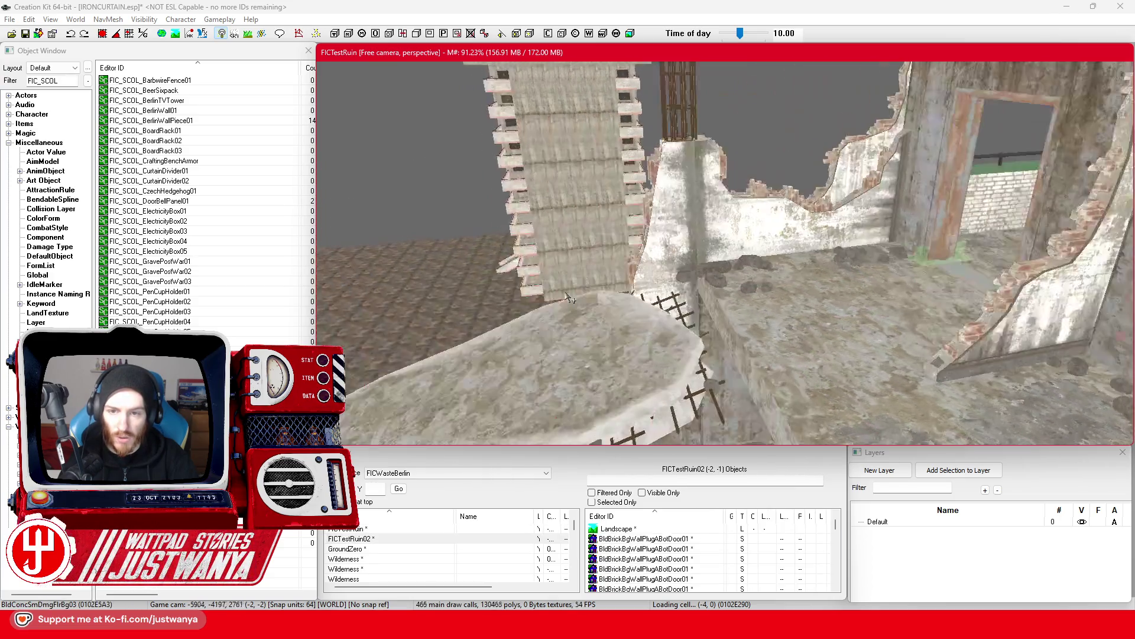
pyautogui.click(609, 242)
pyautogui.press('Delete')
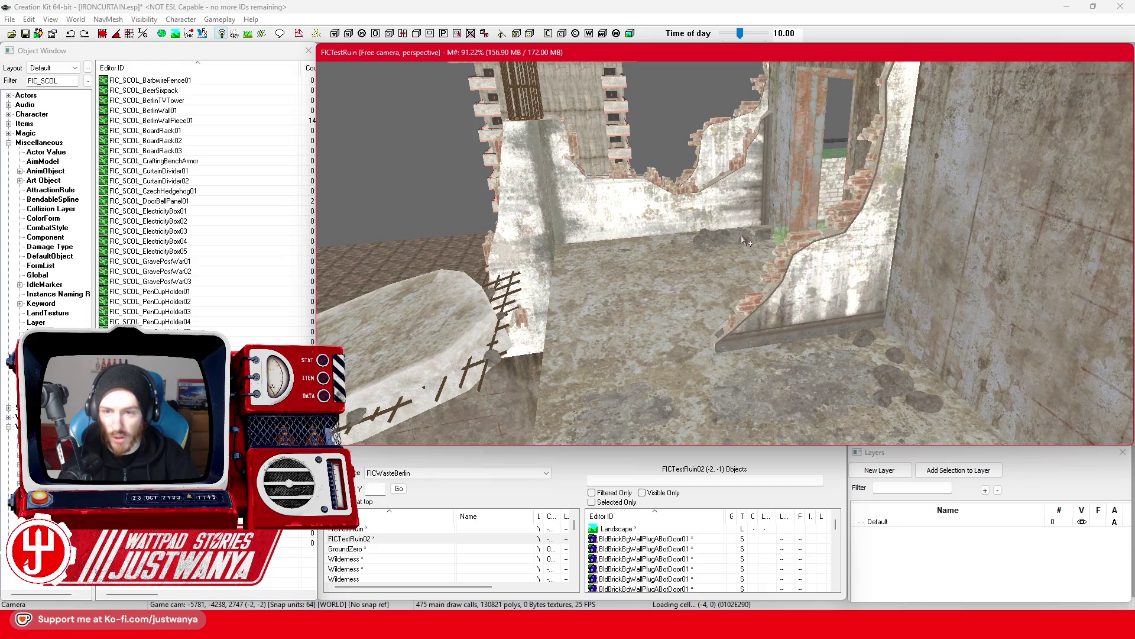
# Delete the barbed-wire fence near the wall.
pyautogui.click(763, 395)
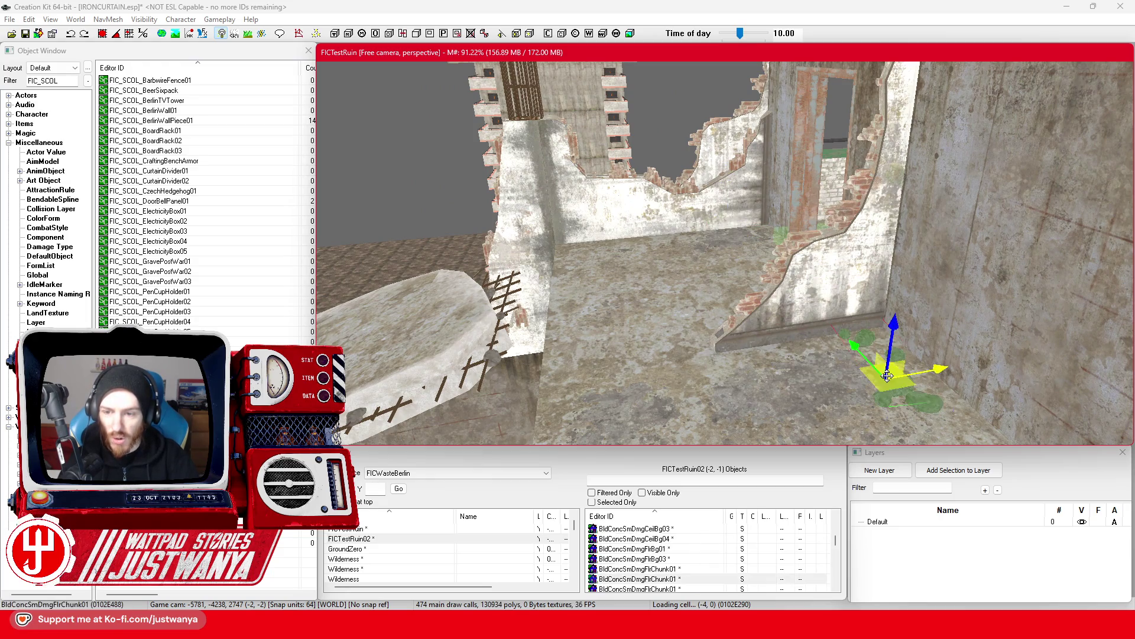
pyautogui.press('shift')
pyautogui.click(715, 314)
pyautogui.press('Delete')
# Delete the slab, the wire grate and the large slab on the left.
pyautogui.press('shift')
pyautogui.click(885, 227)
pyautogui.press('Delete')
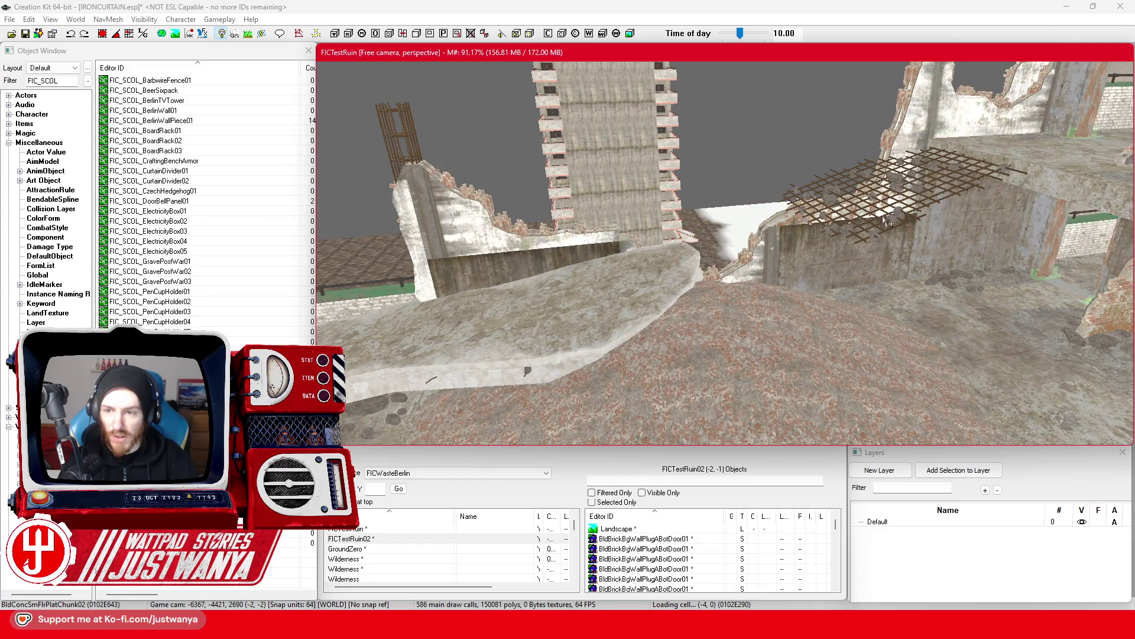
pyautogui.press('Delete')
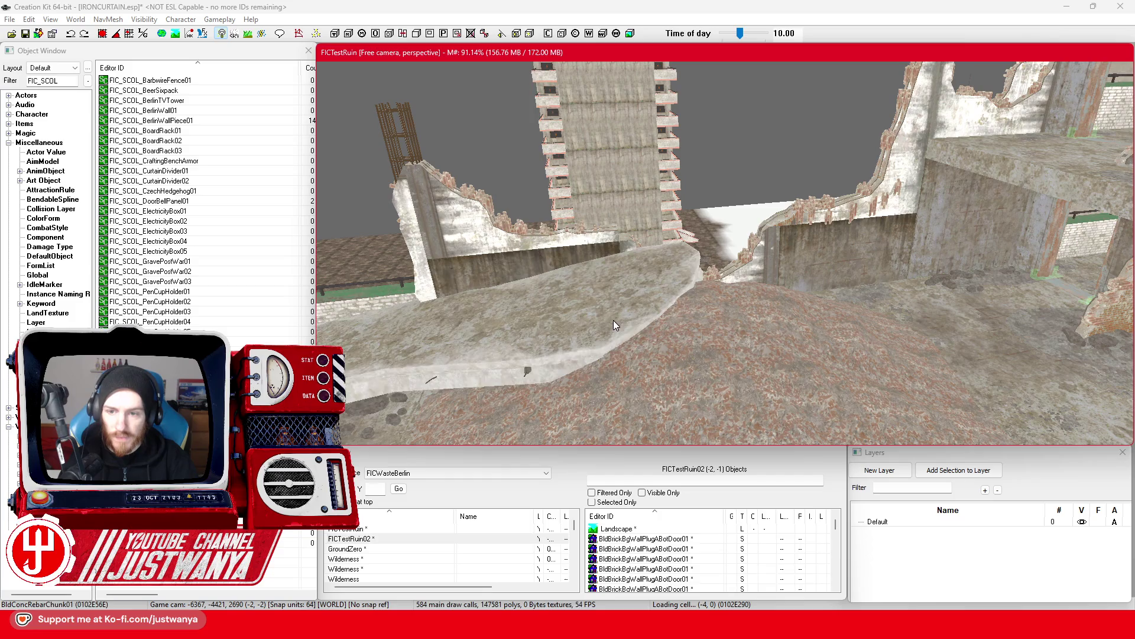
pyautogui.click(501, 355)
pyautogui.press('Delete')
# Pull back above the building and select the rock piles and a damaged floor panel.
pyautogui.press('shift')
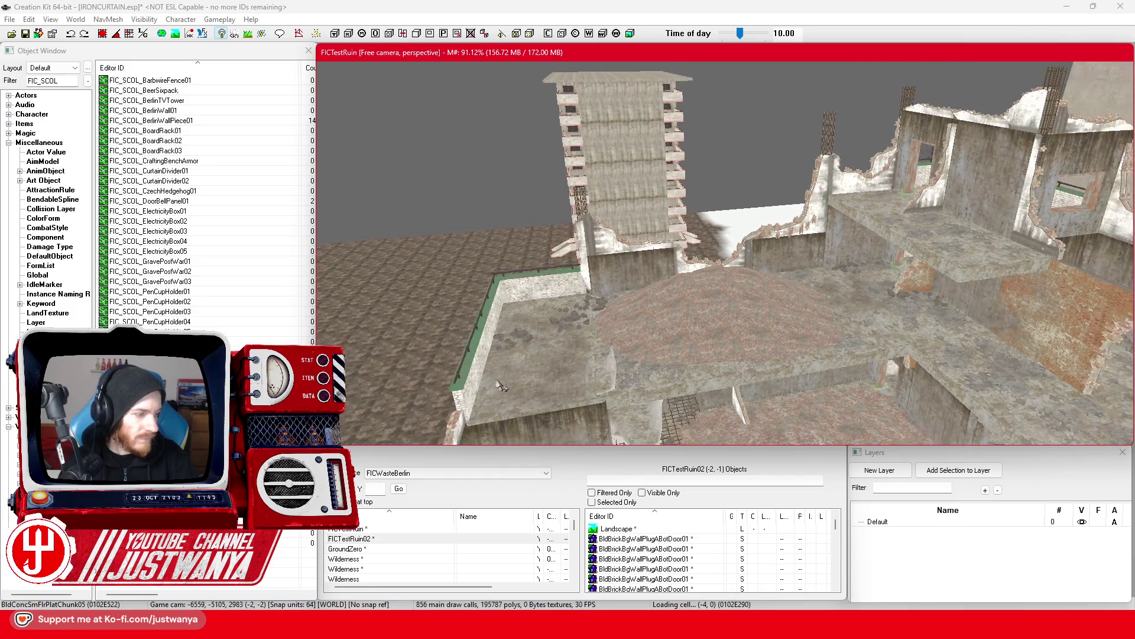
pyautogui.scroll(5, 637, 371)
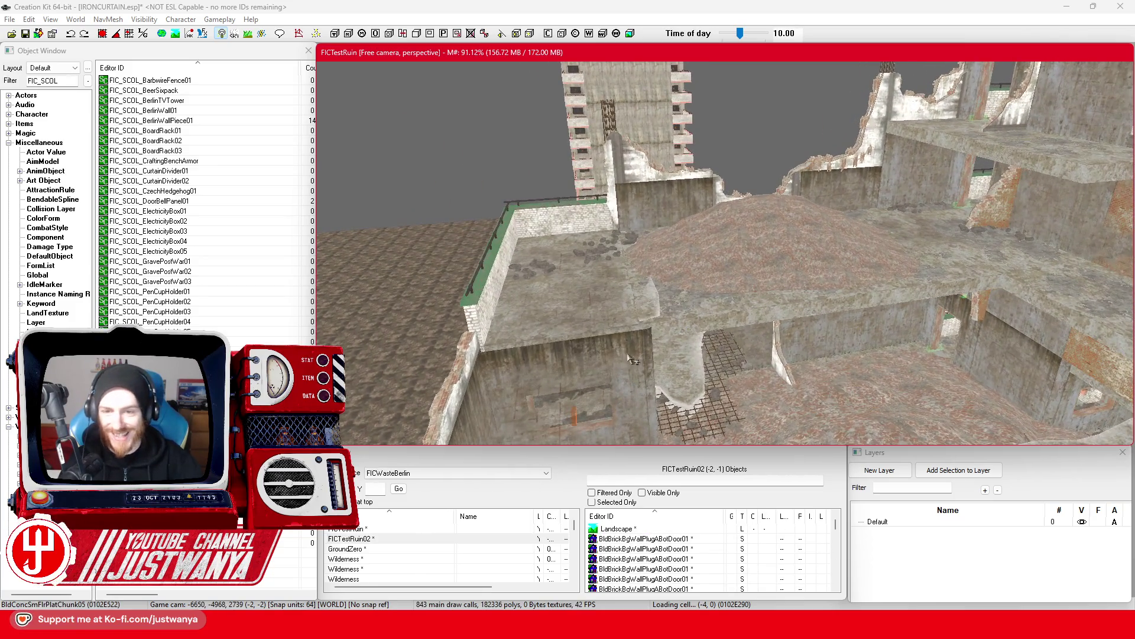
pyautogui.scroll(5, 509, 338)
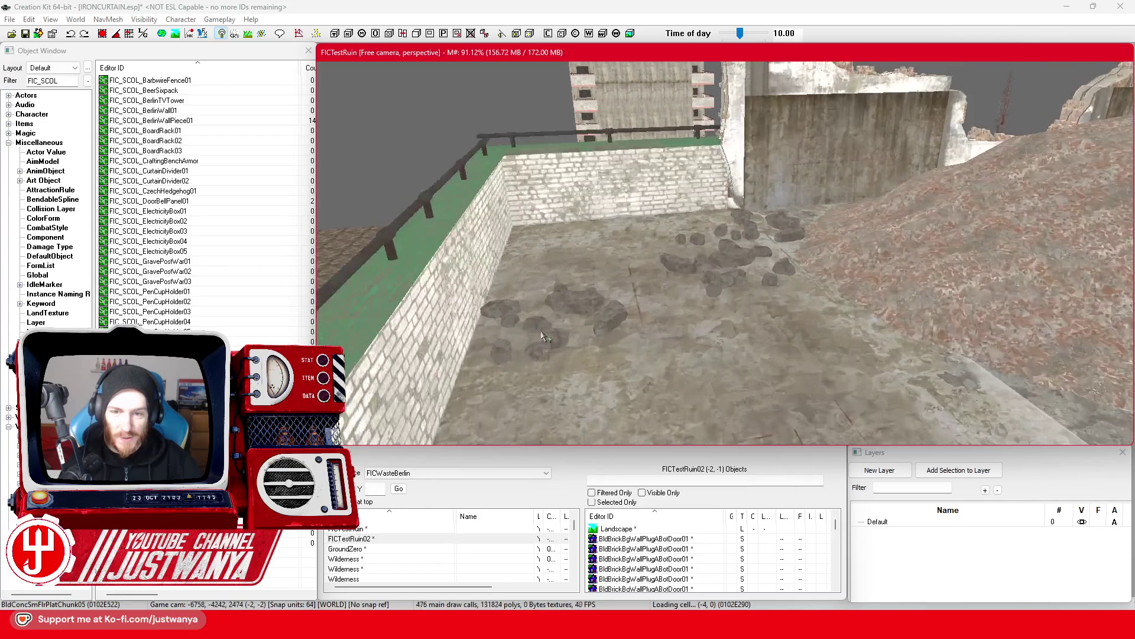
pyautogui.click(550, 319)
pyautogui.click(733, 251)
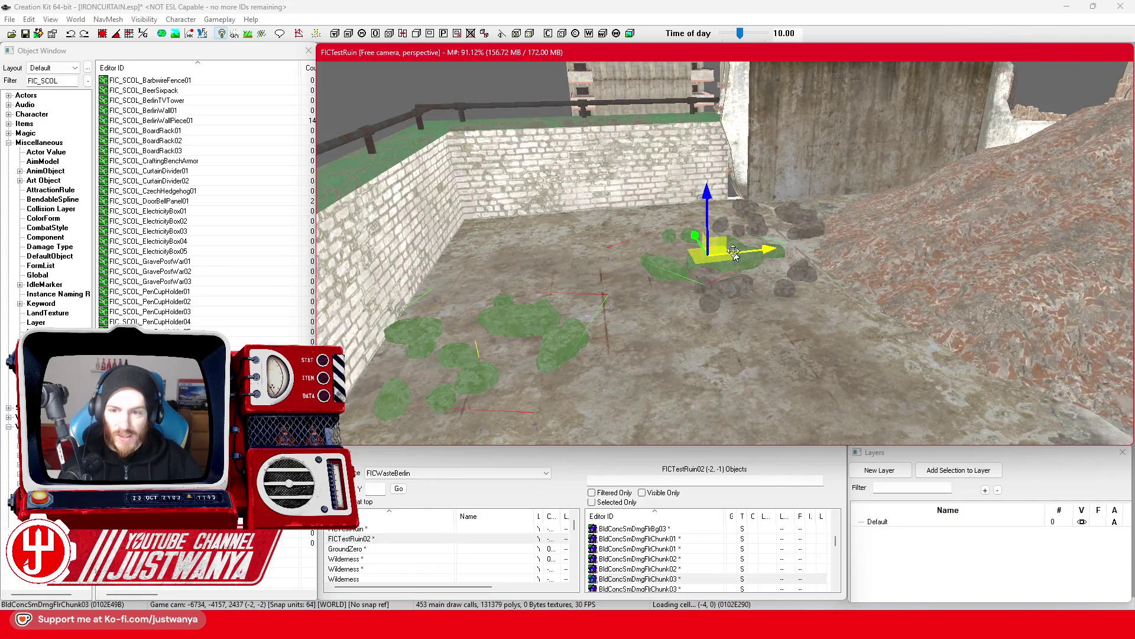
pyautogui.keyDown('ctrl'); pyautogui.click(804, 220); pyautogui.keyUp('ctrl')
pyautogui.click(801, 289)
pyautogui.scroll(-5, 800, 289)
pyautogui.scroll(5, 852, 334)
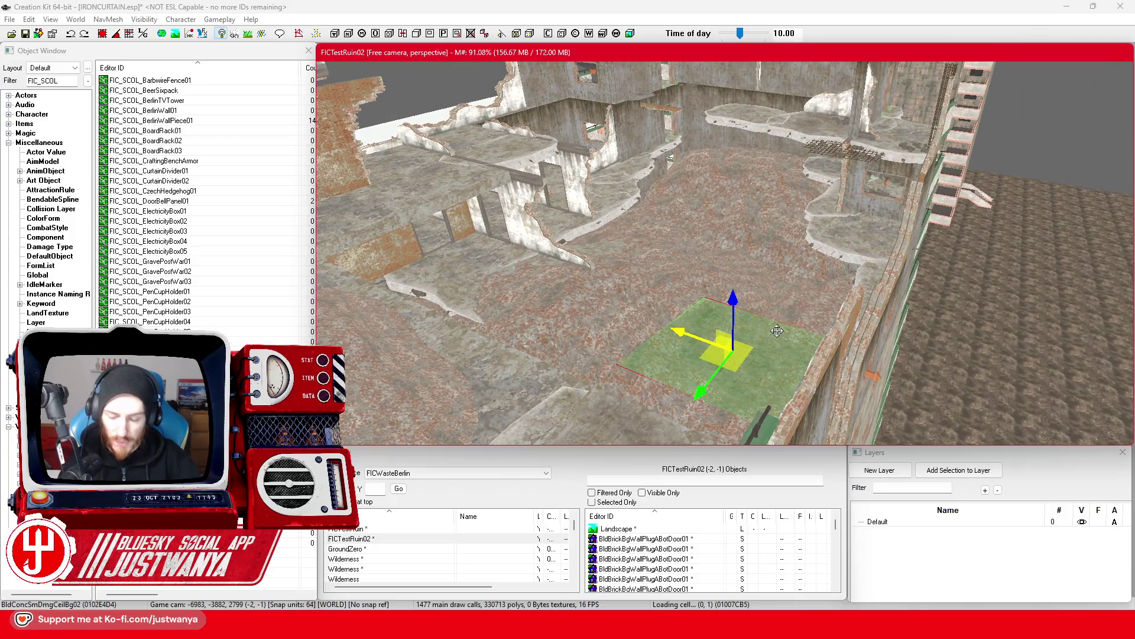
# Select a damaged floor chunk, the rebar grate, two floor slabs and the brick wall trim.
pyautogui.press('shift')
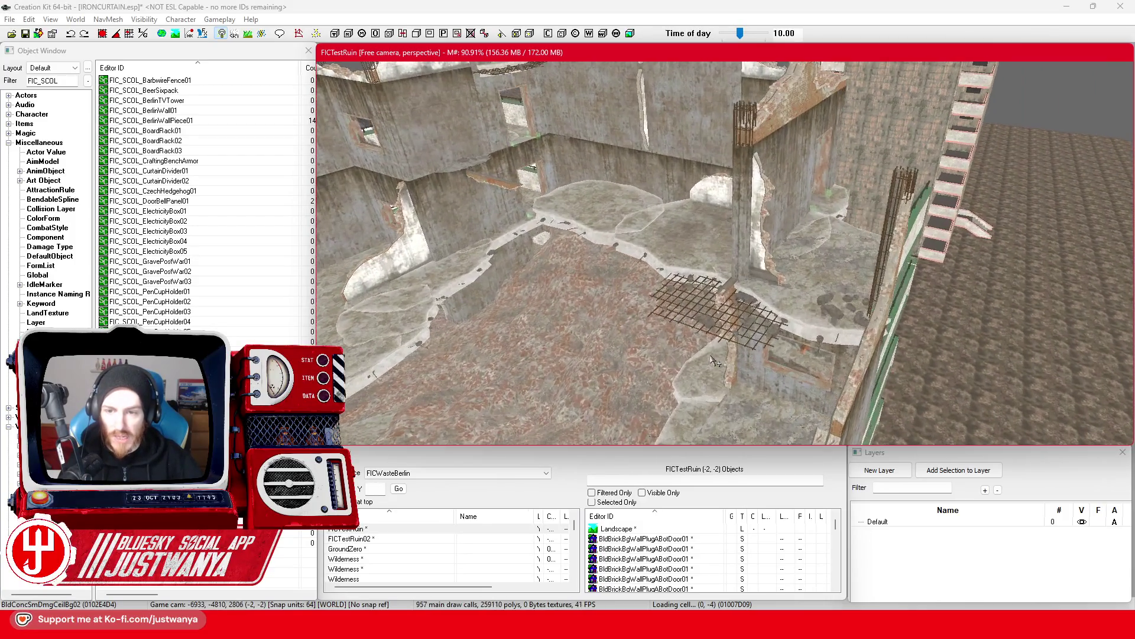
pyautogui.click(712, 362)
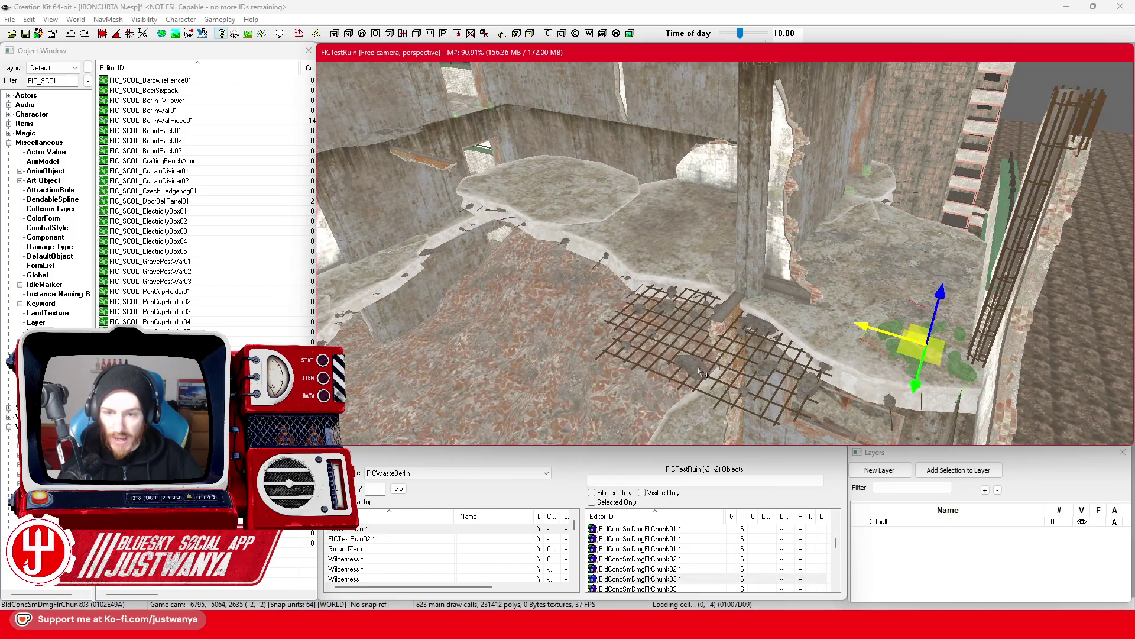
pyautogui.keyDown('ctrl'); pyautogui.click(704, 373); pyautogui.keyUp('ctrl')
pyautogui.keyDown('ctrl'); pyautogui.click(559, 212); pyautogui.keyUp('ctrl')
pyautogui.keyDown('ctrl'); pyautogui.click(627, 266); pyautogui.keyUp('ctrl')
pyautogui.keyDown('ctrl'); pyautogui.click(697, 165); pyautogui.keyUp('ctrl')
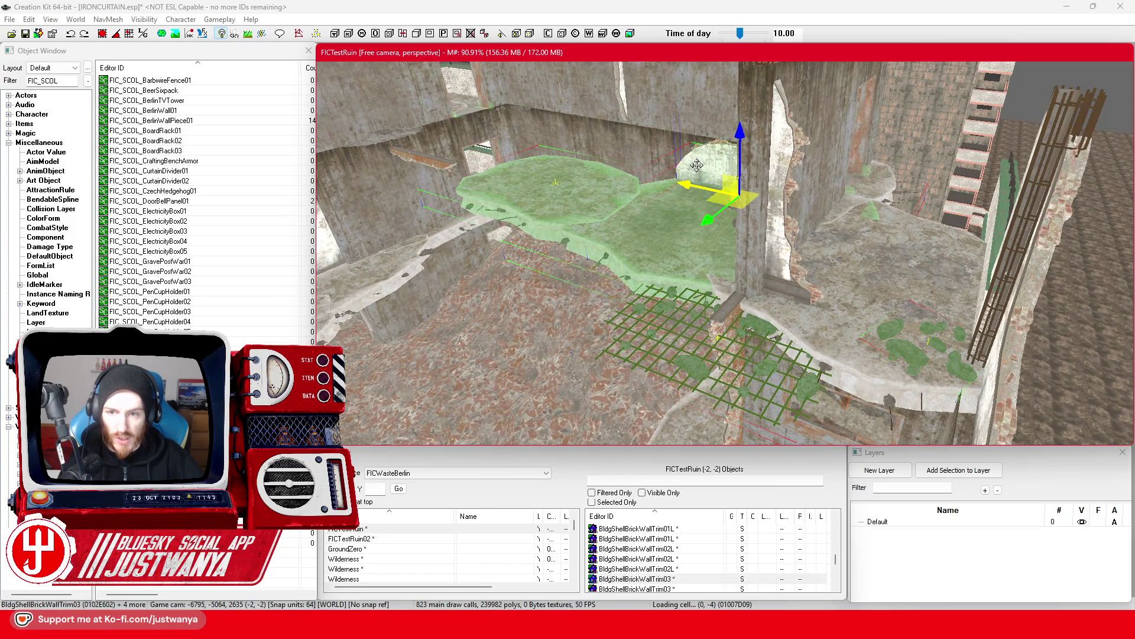
pyautogui.press('shift')
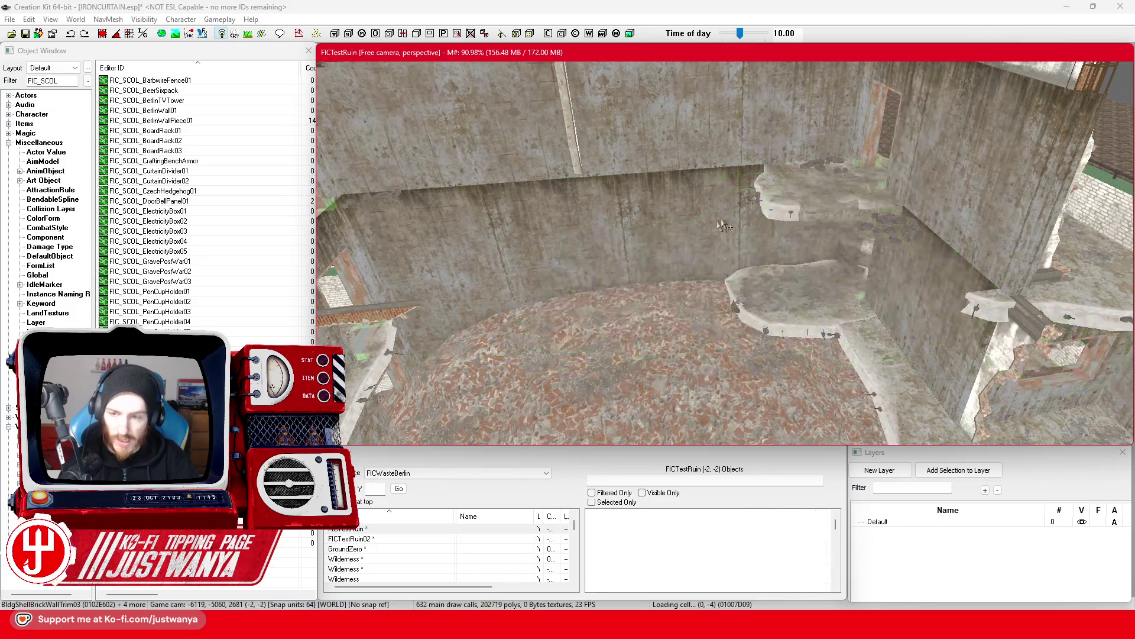
pyautogui.scroll(5, 831, 229)
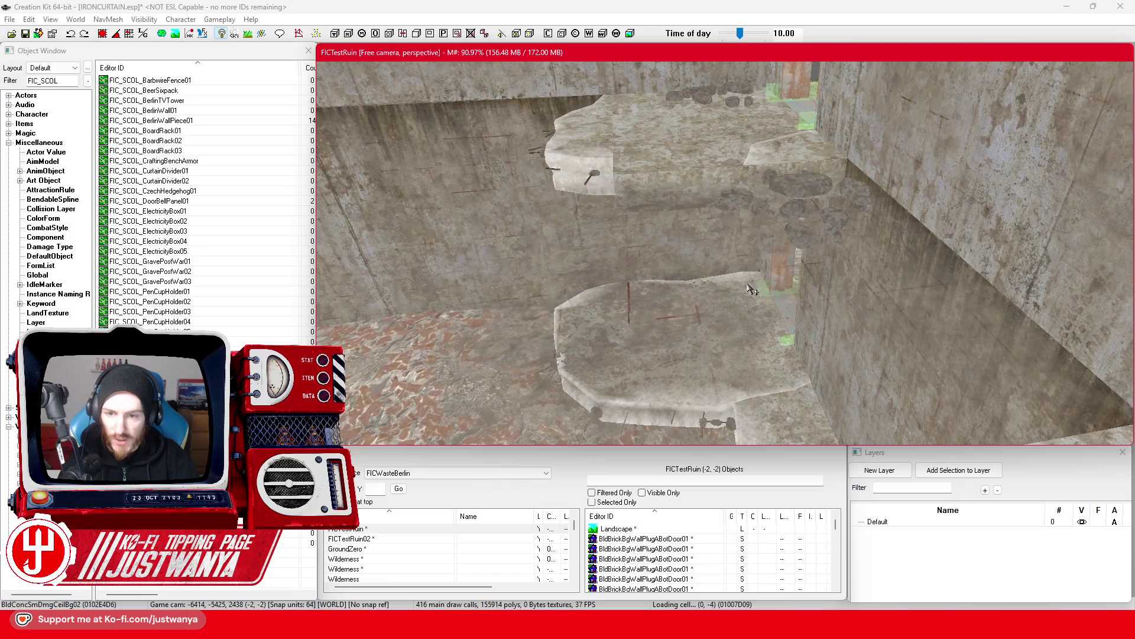
# Select a floor piece, a small chunk, the high floor slab and the right ledge in turn.
pyautogui.click(751, 289)
pyautogui.click(794, 229)
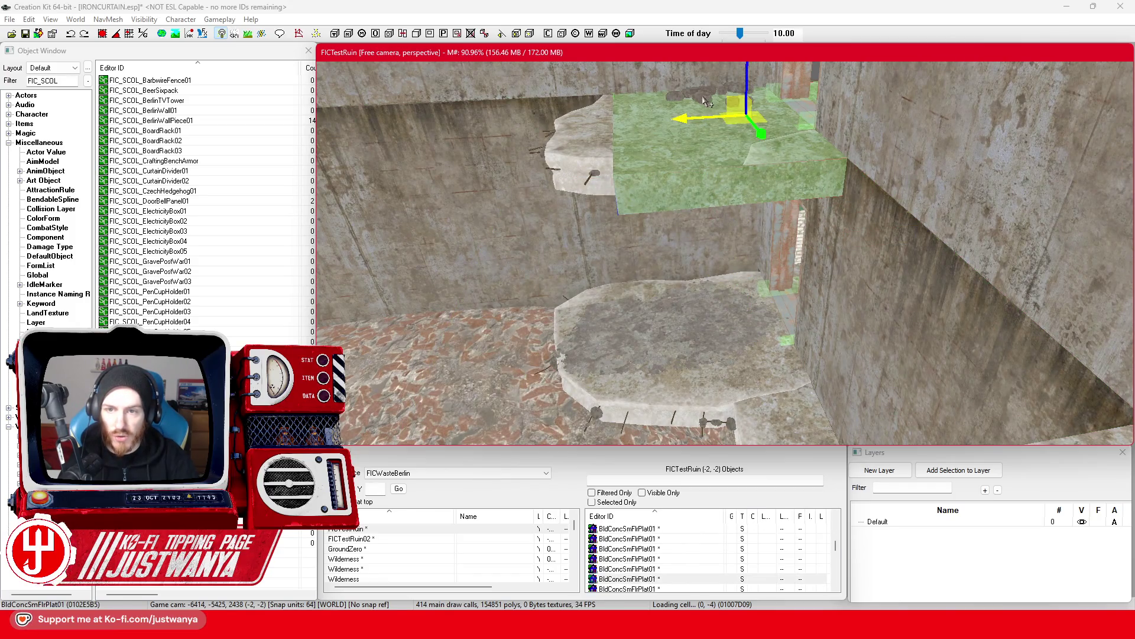
pyautogui.click(649, 129)
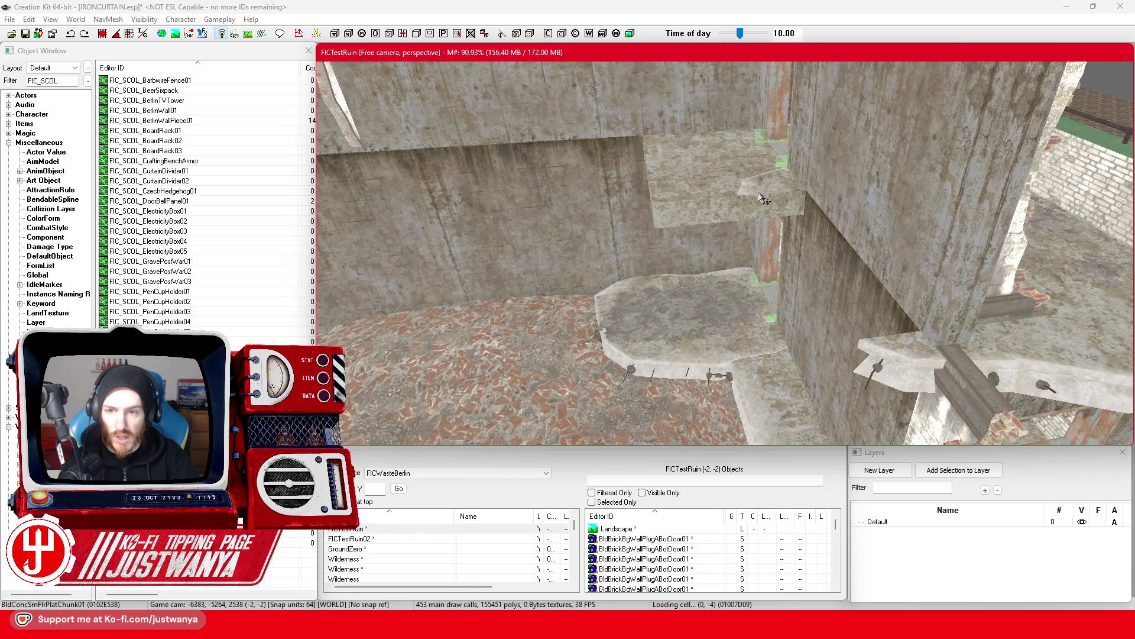
pyautogui.scroll(-3, 795, 282)
pyautogui.click(807, 255)
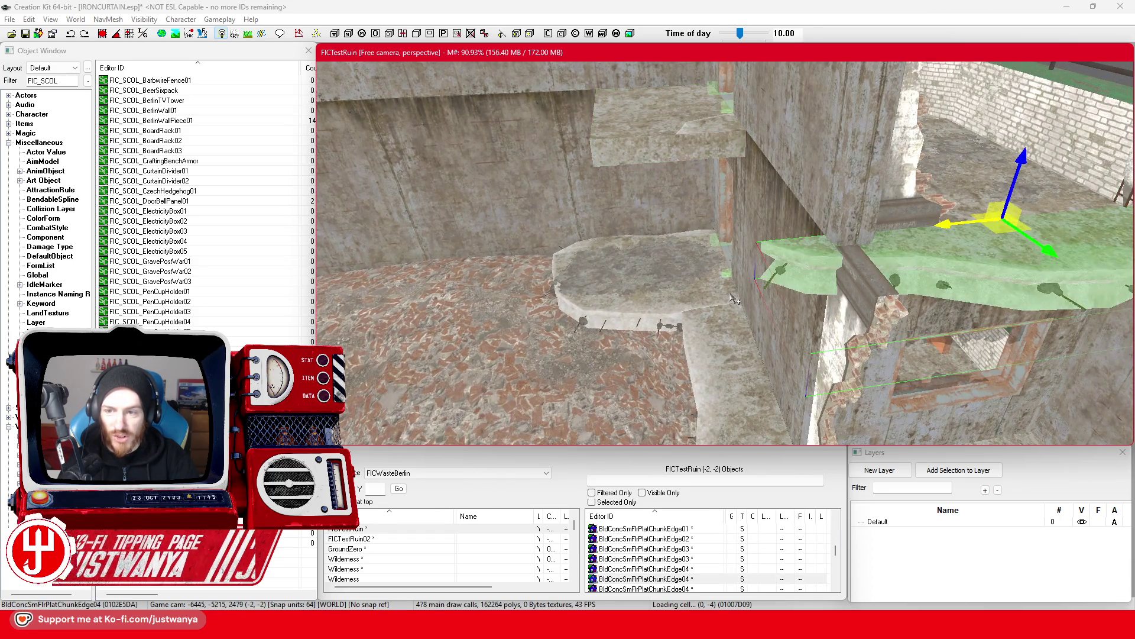
pyautogui.scroll(5, 701, 303)
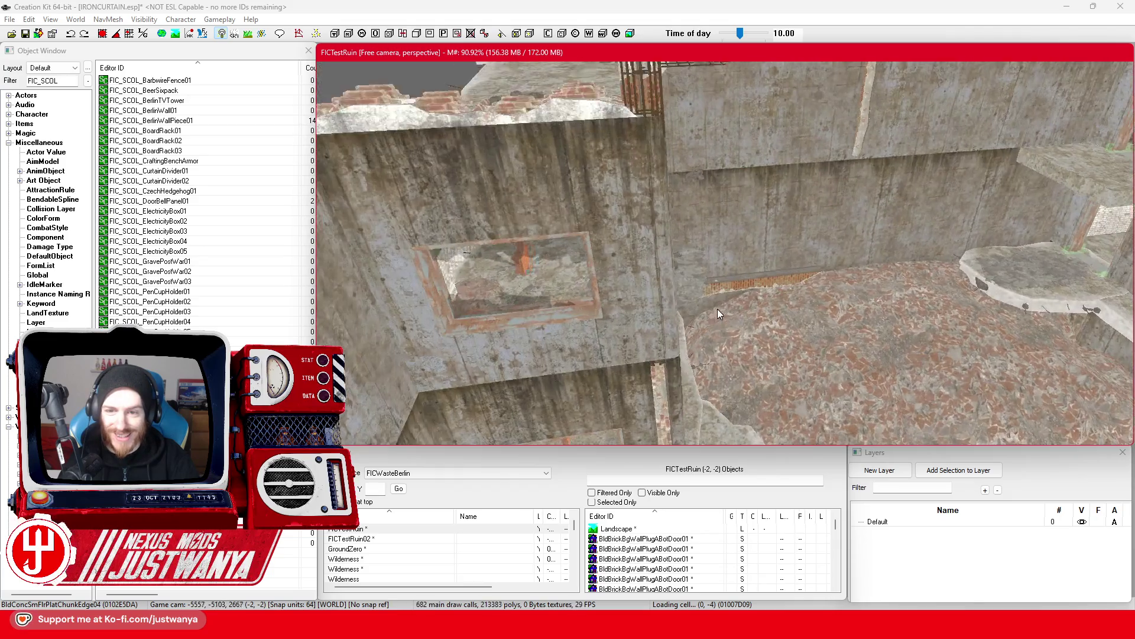
# Delete the brick strip along the wall, then select the floor chunk beside the wall.
pyautogui.click(718, 308)
pyautogui.press('Delete')
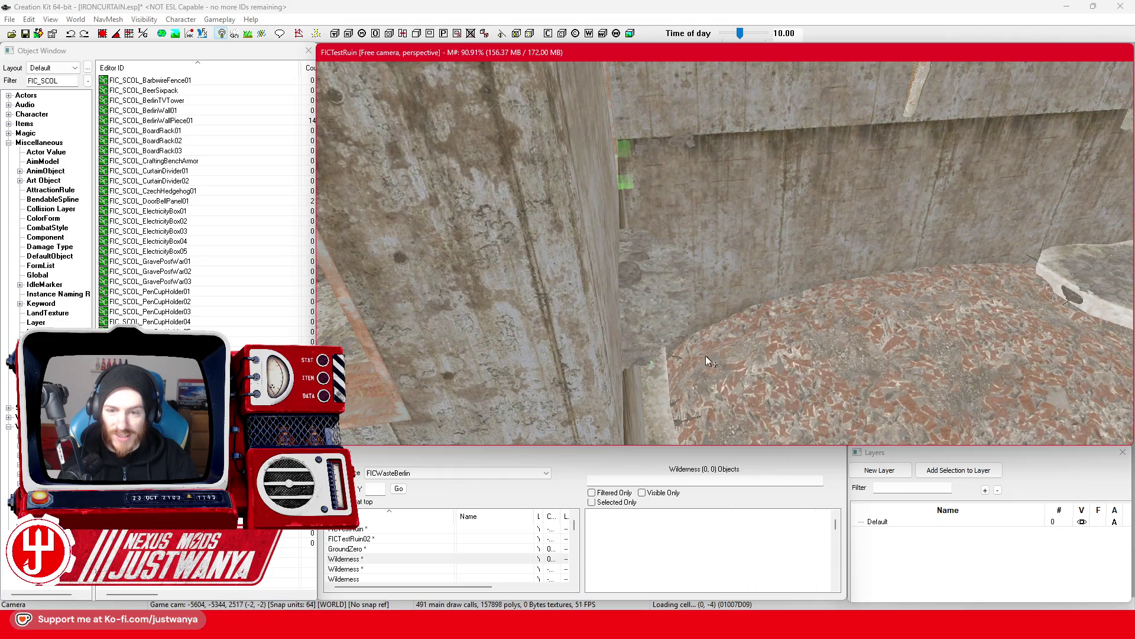
pyautogui.scroll(-10, 736, 375)
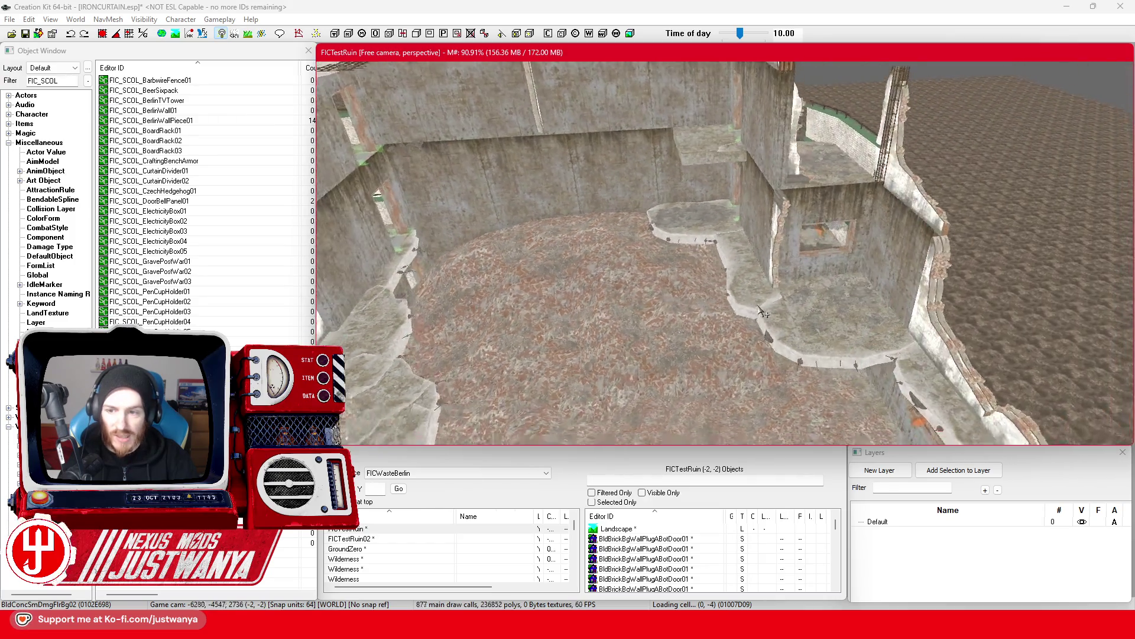
pyautogui.click(752, 292)
# Delete the floor chunk by the wall and the green floor chunk, then select the remaining pieces.
pyautogui.press('Delete')
pyautogui.click(687, 228)
pyautogui.click(908, 401)
pyautogui.press('Delete')
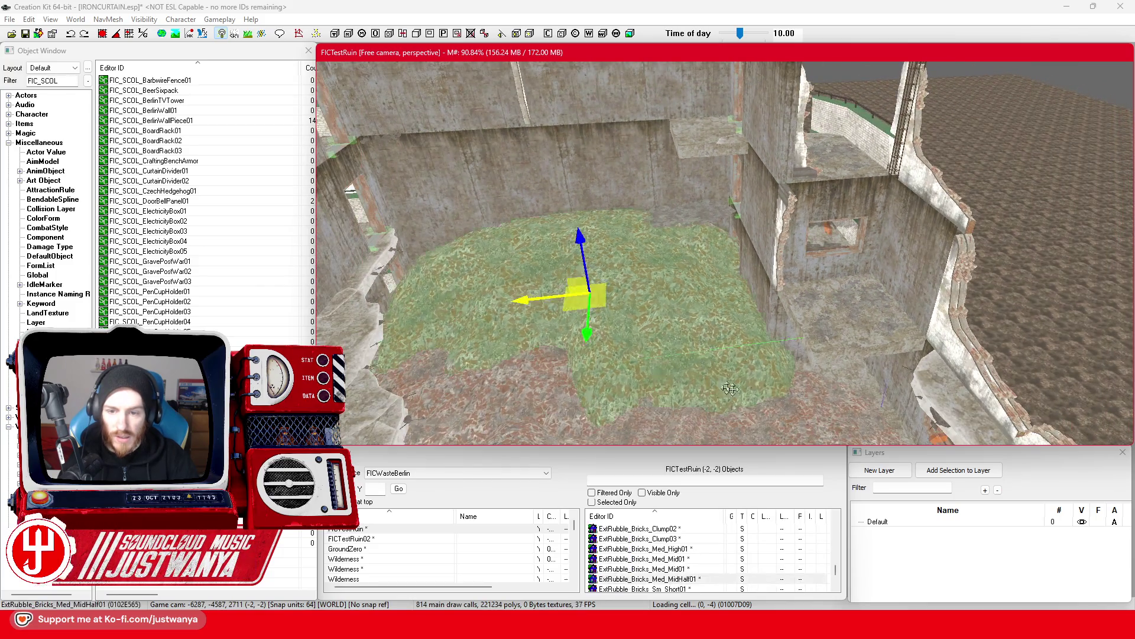
pyautogui.scroll(5, 758, 393)
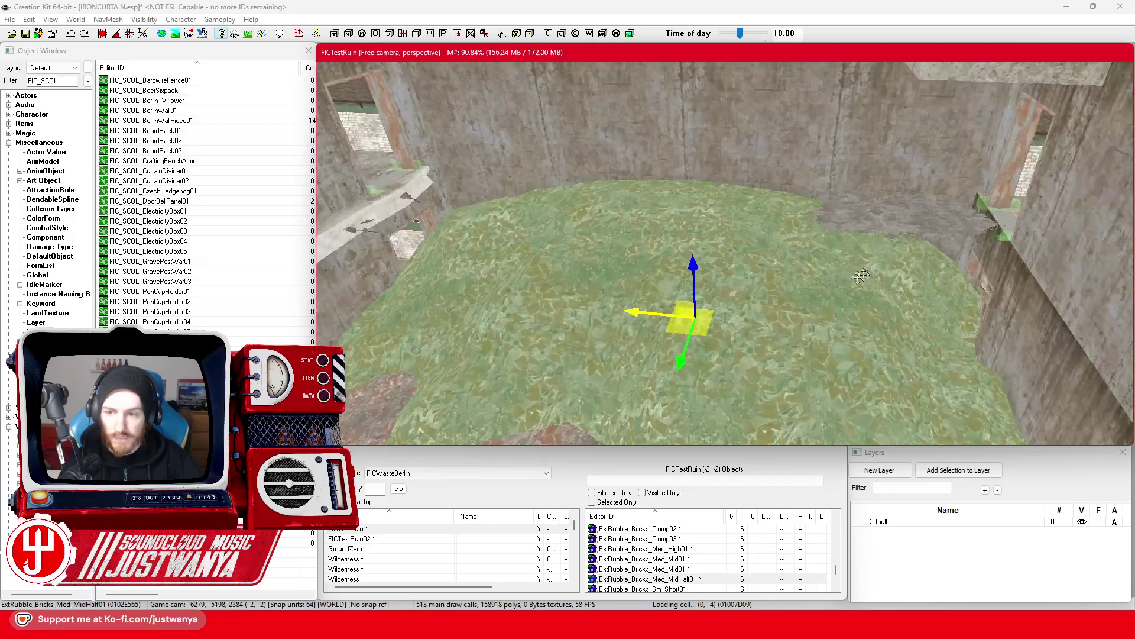
pyautogui.click(922, 221)
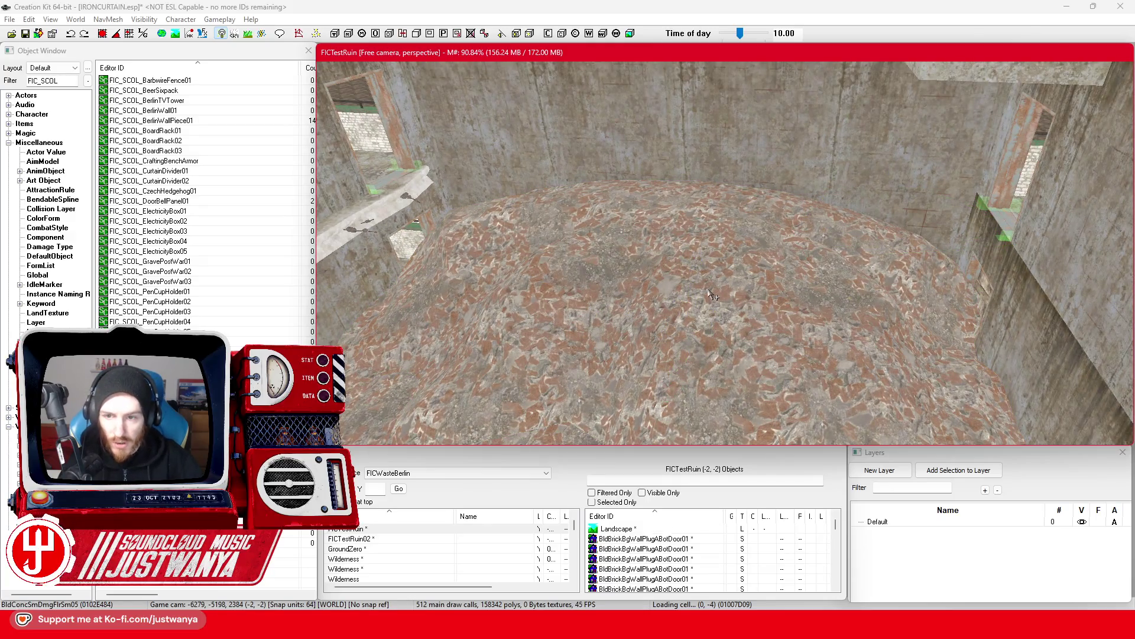
pyautogui.click(711, 294)
# Fly across the ruin toward the other walls and select the upper floor slab.
pyautogui.press('a')
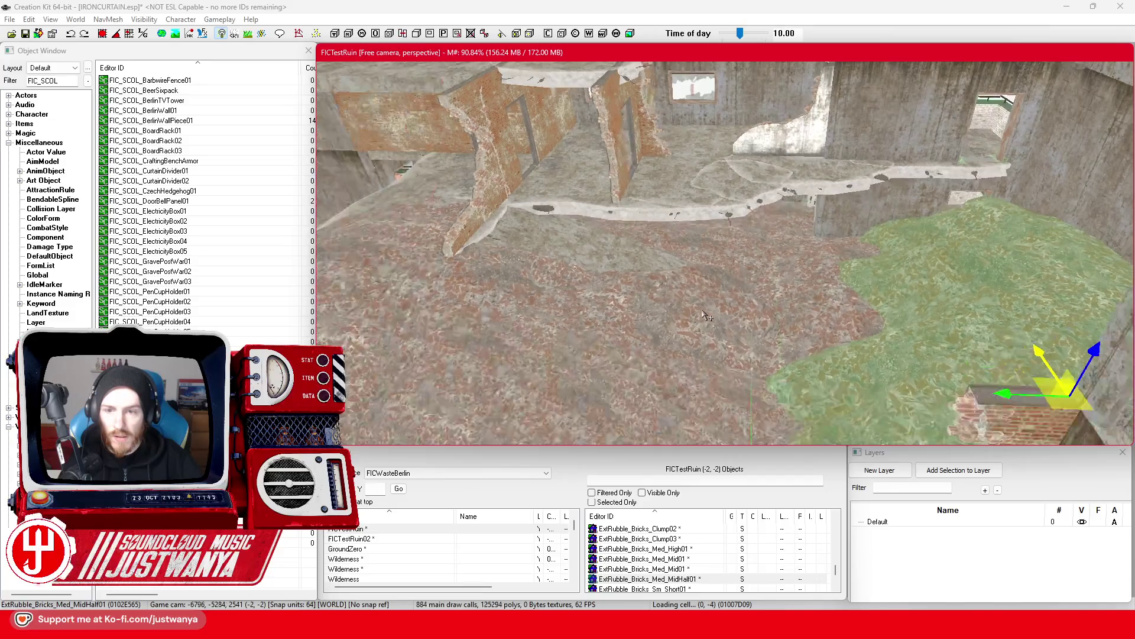
pyautogui.press('a')
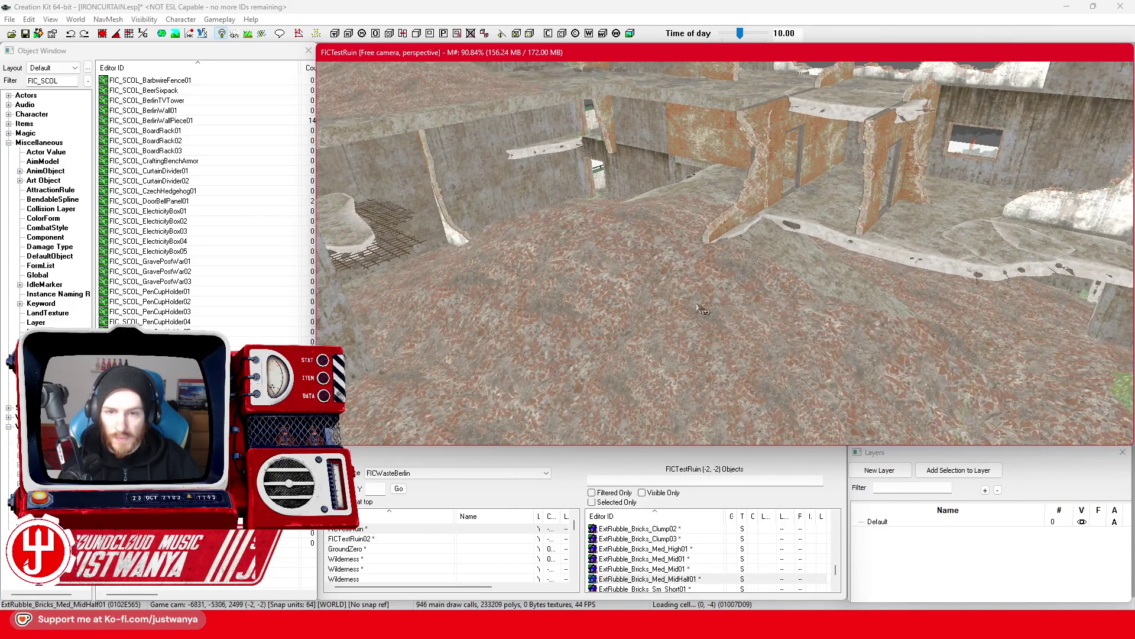
pyautogui.scroll(4, 623, 220)
pyautogui.press('w')
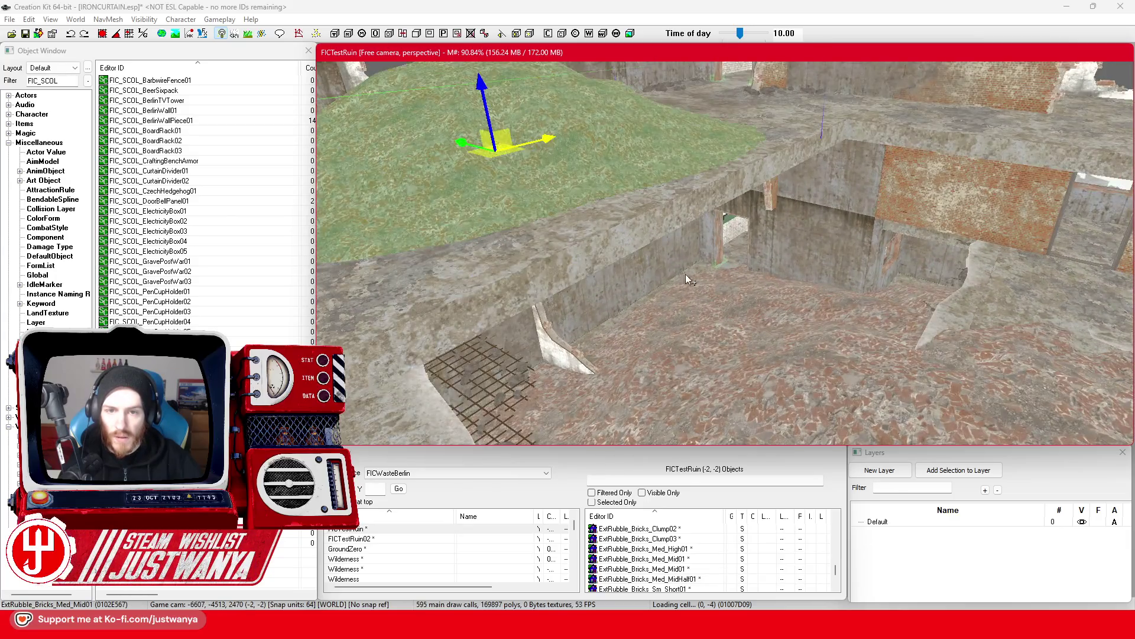
pyautogui.click(651, 273)
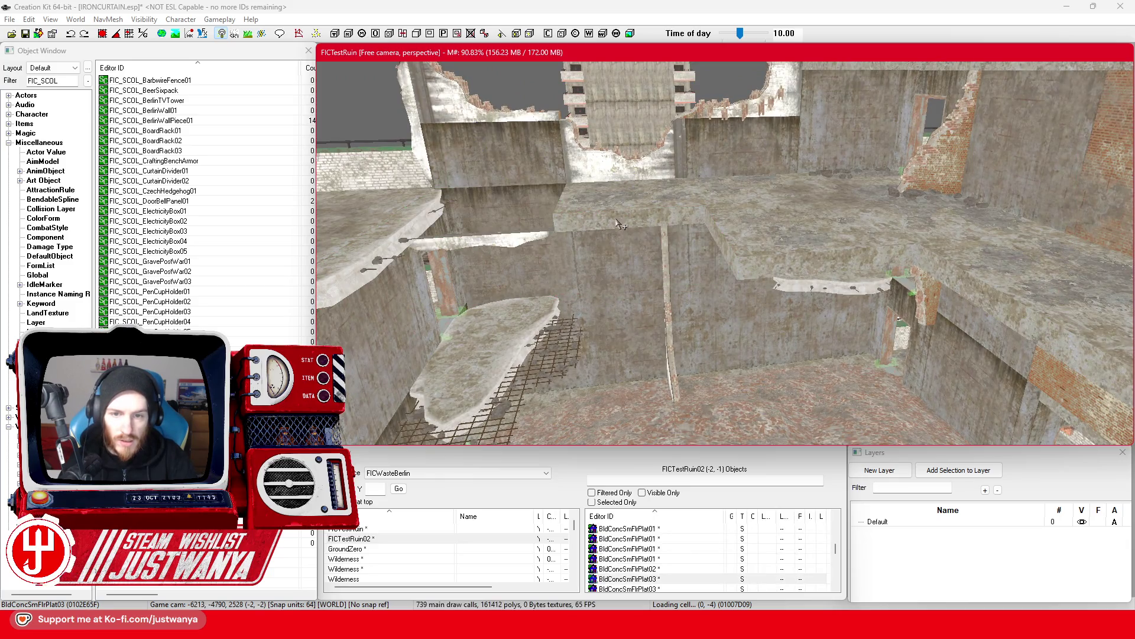
# Delete the floor slab BldConcSmFlrPlat03 and pick out the brick wall trim.
pyautogui.click(749, 207)
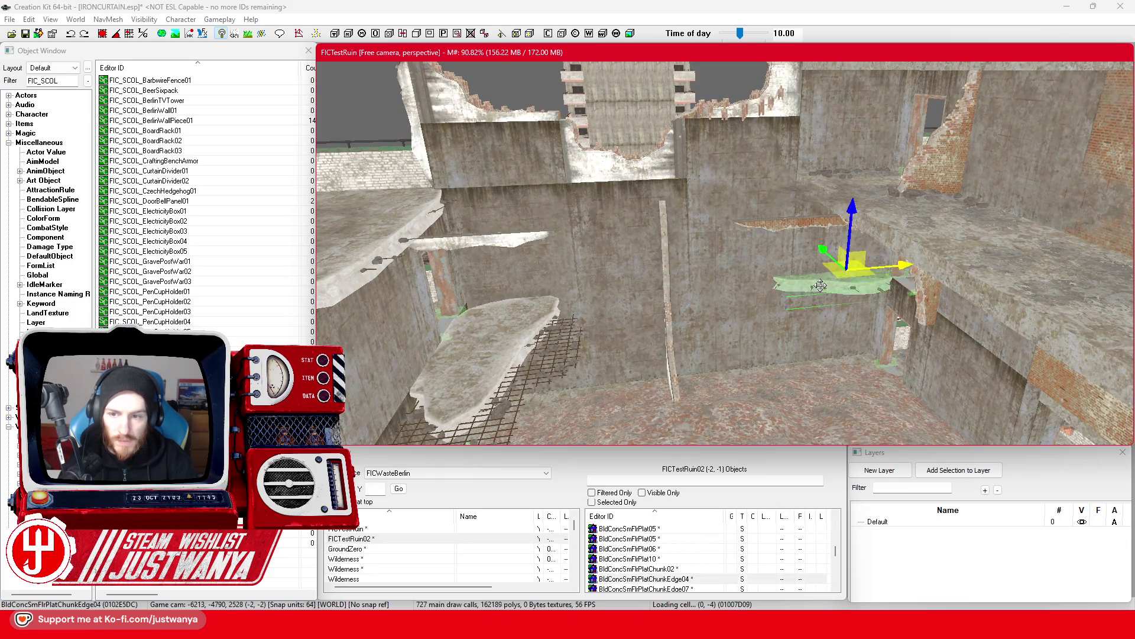
pyautogui.press('Delete')
pyautogui.click(807, 232)
pyautogui.scroll(2, 694, 362)
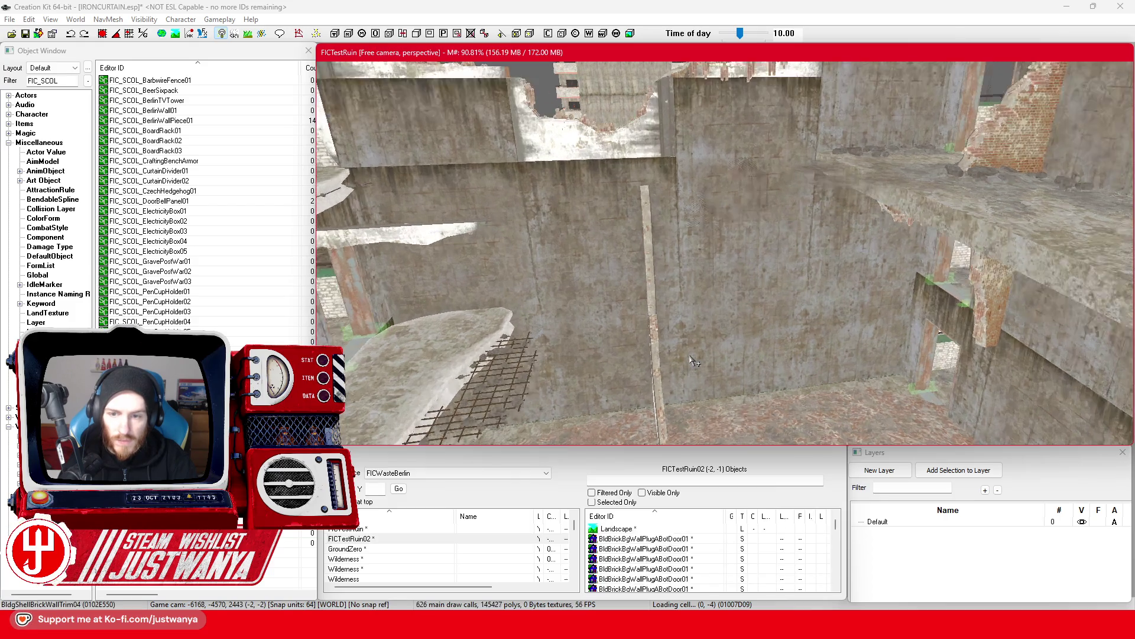
pyautogui.scroll(3, 626, 337)
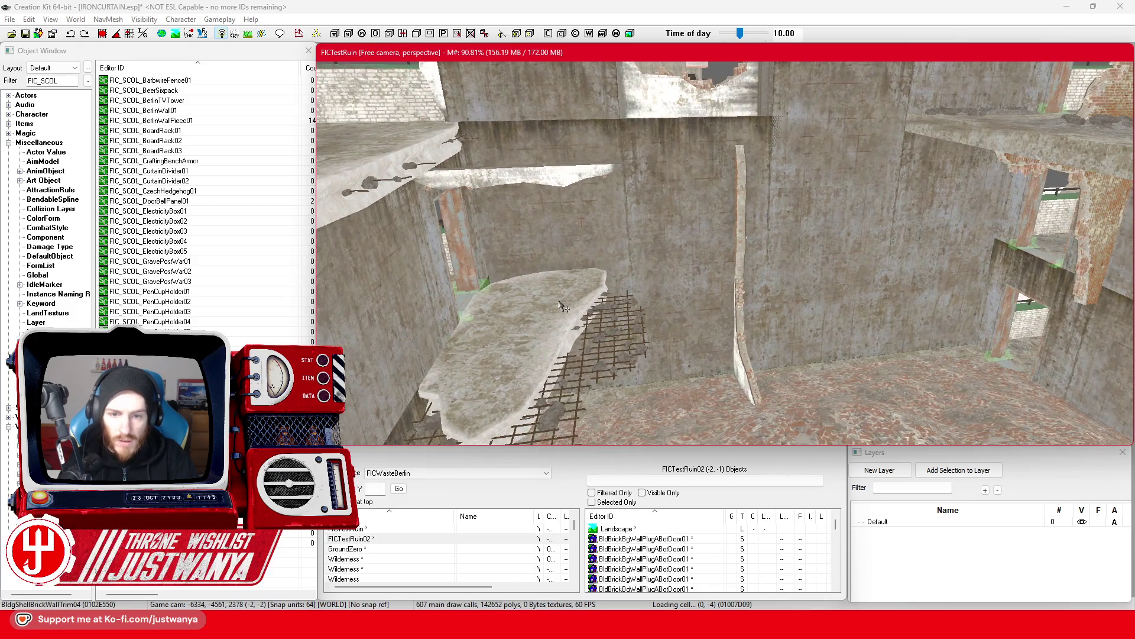
# Select the rebar grid, bring the ruin walls into view, and delete the broken wall trim.
pyautogui.click(625, 337)
pyautogui.scroll(2, 620, 331)
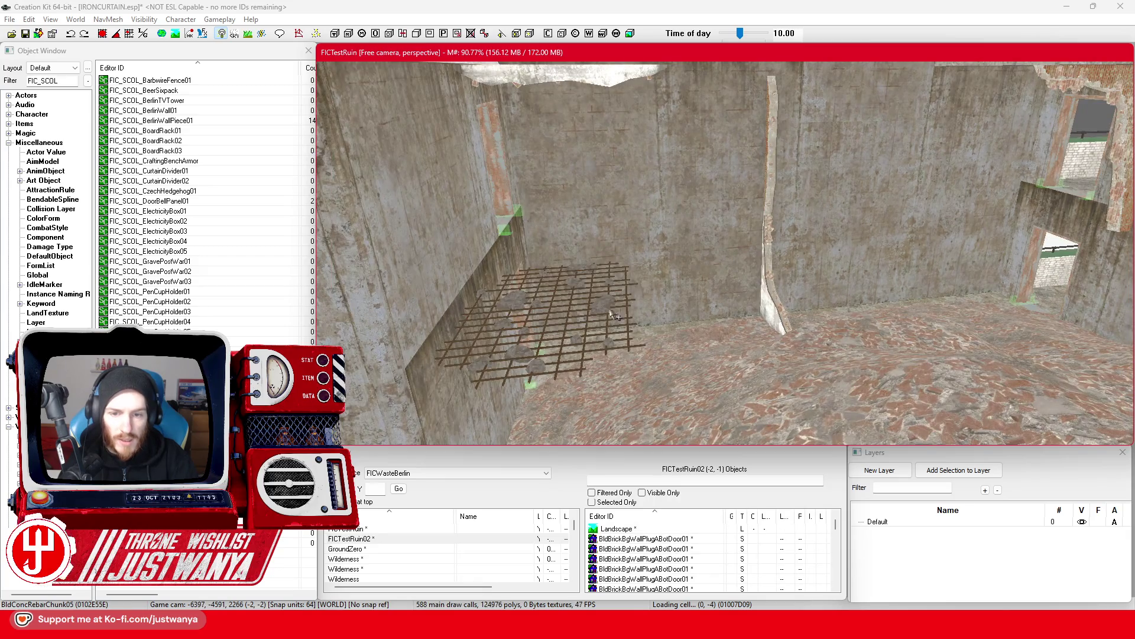
pyautogui.scroll(-3, 660, 368)
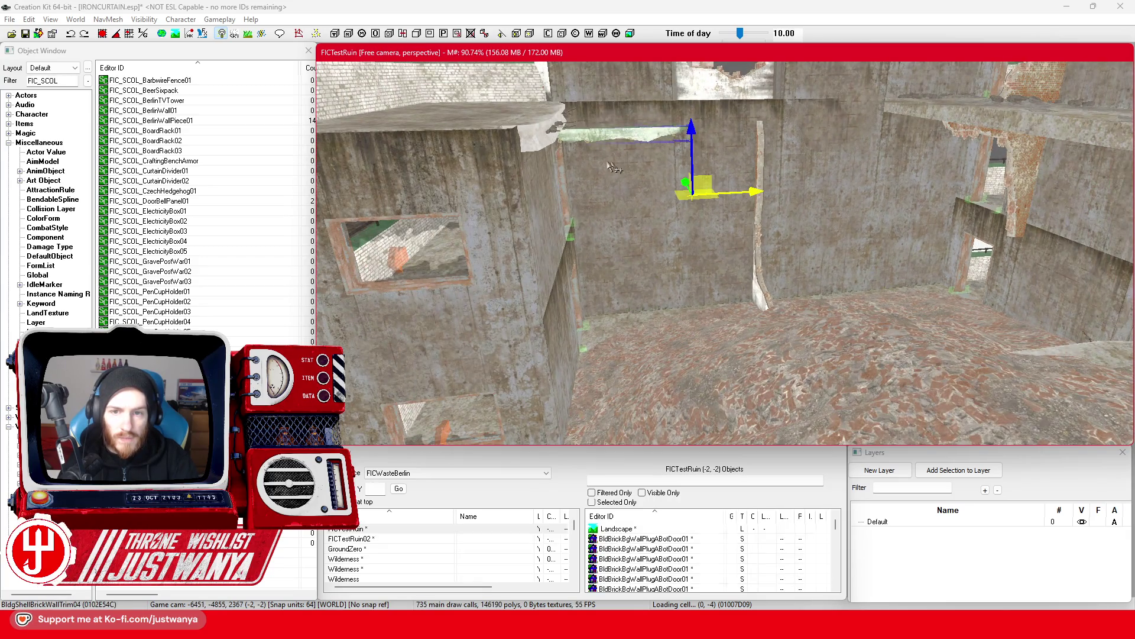
pyautogui.scroll(-5, 723, 330)
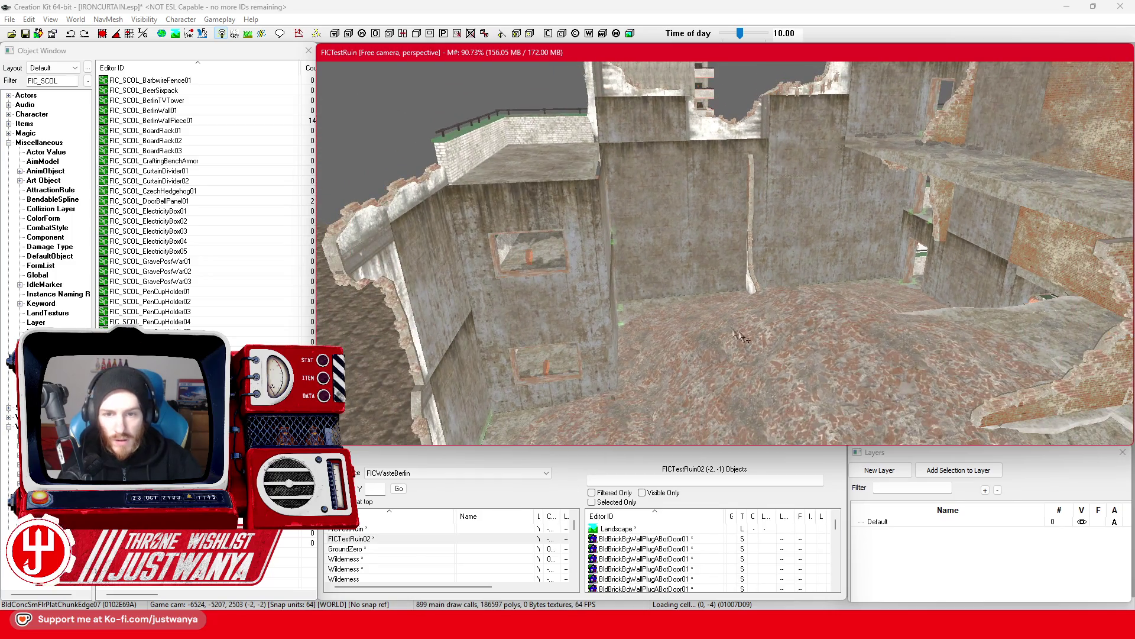
pyautogui.scroll(5, 722, 330)
pyautogui.moveTo(798, 323)
pyautogui.mouseDown()
pyautogui.moveTo(879, 362)
pyautogui.moveTo(814, 340)
pyautogui.moveTo(829, 367)
pyautogui.moveTo(807, 371)
pyautogui.mouseUp()
pyautogui.scroll(5, 814, 340)
pyautogui.scroll(2, 834, 361)
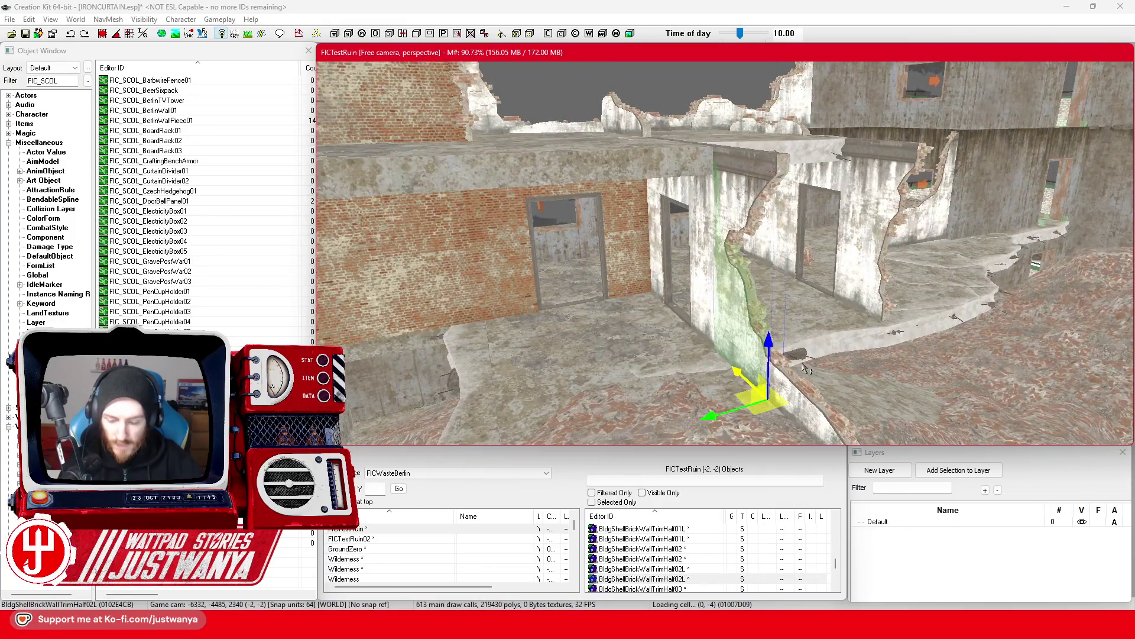
pyautogui.press('Delete')
# Delete the half wall trim with the door and two nearby wall pieces.
pyautogui.click(702, 220)
pyautogui.press('Delete')
pyautogui.click(808, 225)
pyautogui.press('Delete')
pyautogui.click(724, 127)
pyautogui.press('Delete')
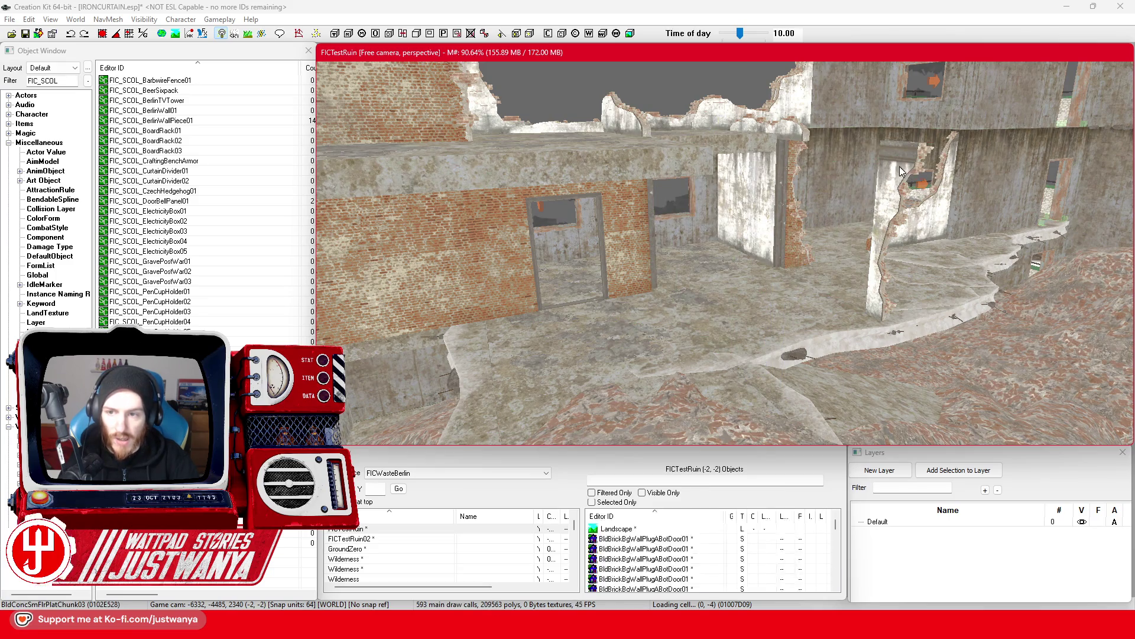
pyautogui.scroll(-5, 612, 361)
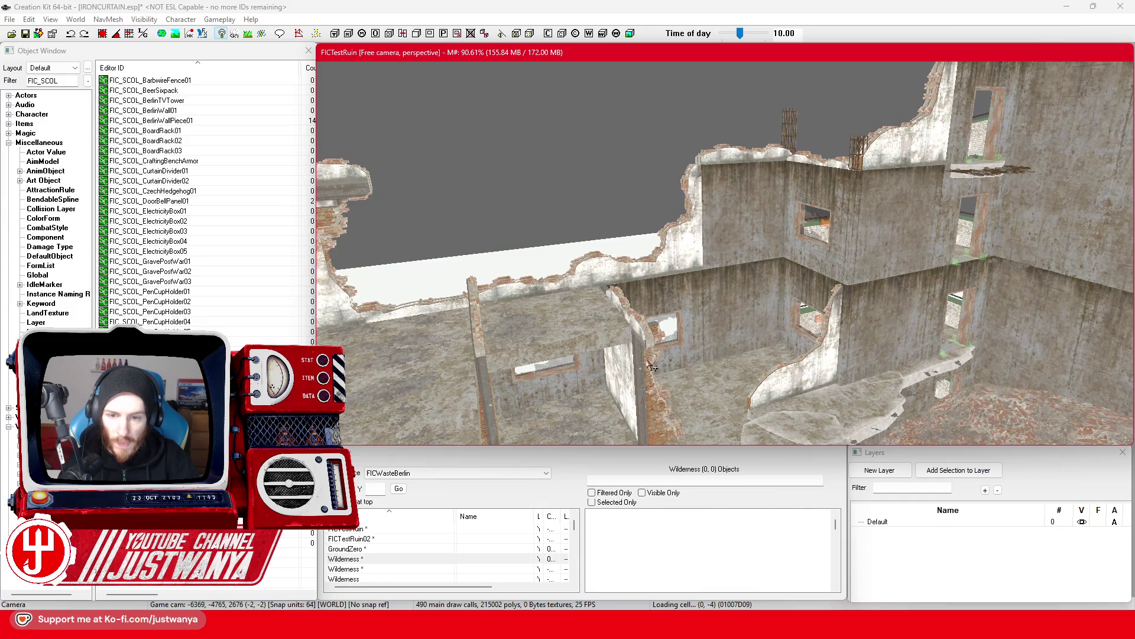
# Delete another wall piece and the wall trim BldgShellBrickWallTrim03.
pyautogui.click(650, 349)
pyautogui.press('Delete')
pyautogui.click(796, 383)
pyautogui.press('Delete')
pyautogui.scroll(3, 710, 296)
# Group-select the concrete floor plates and delete the floor plate over the pit.
pyautogui.click(591, 160)
pyautogui.scroll(3, 628, 271)
pyautogui.keyDown('ctrl'); pyautogui.click(601, 211); pyautogui.keyUp('ctrl')
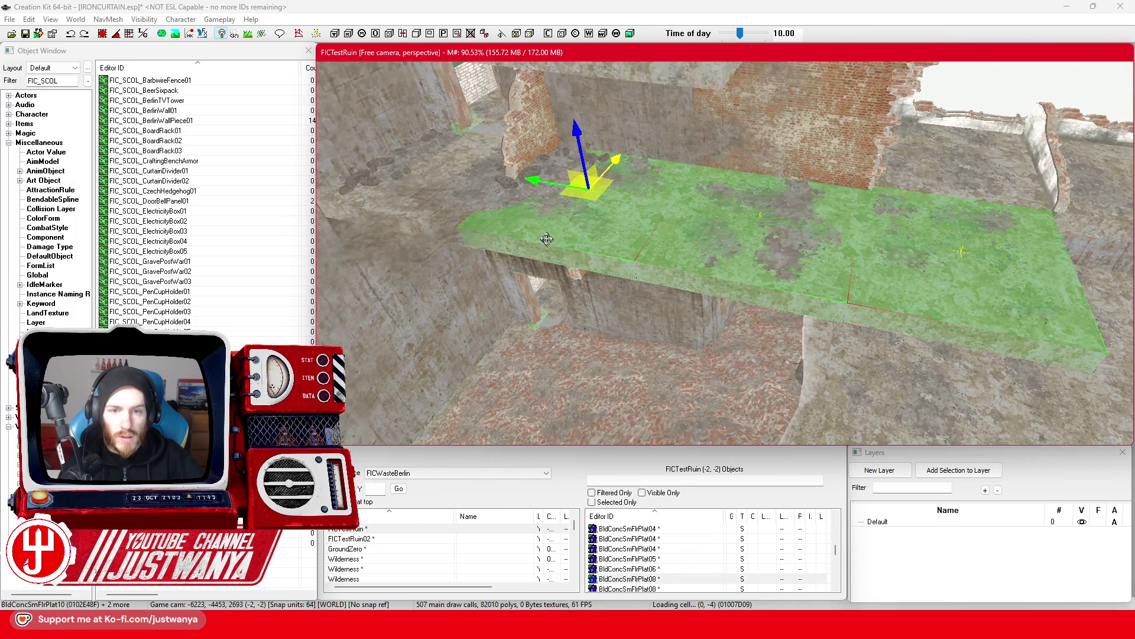
pyautogui.click(584, 179)
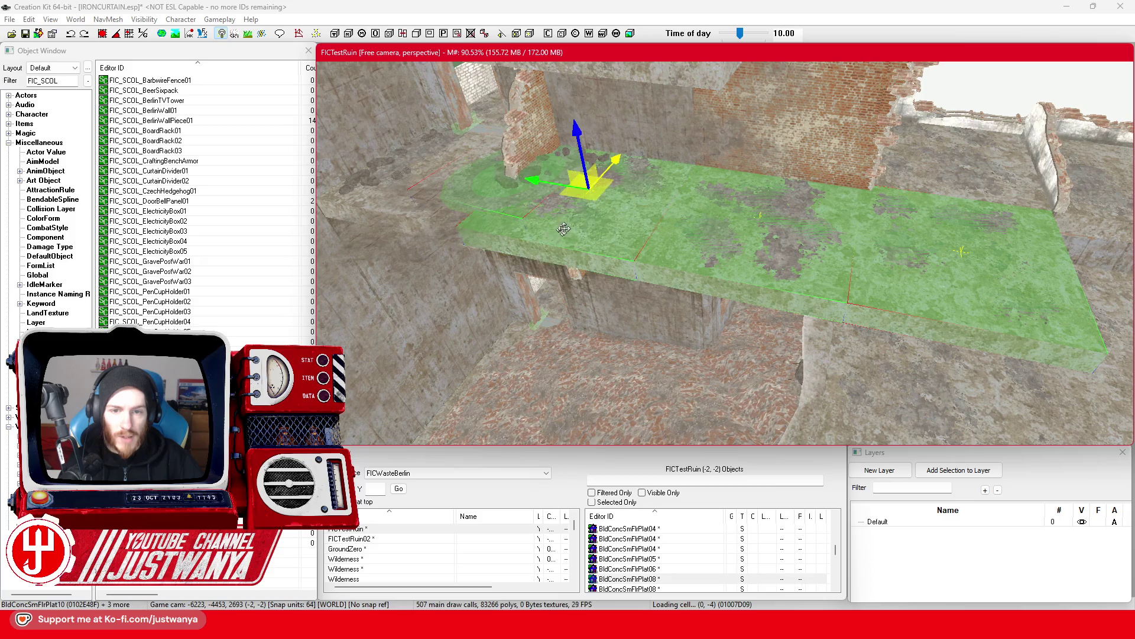
pyautogui.scroll(3, 591, 237)
pyautogui.scroll(5, 612, 251)
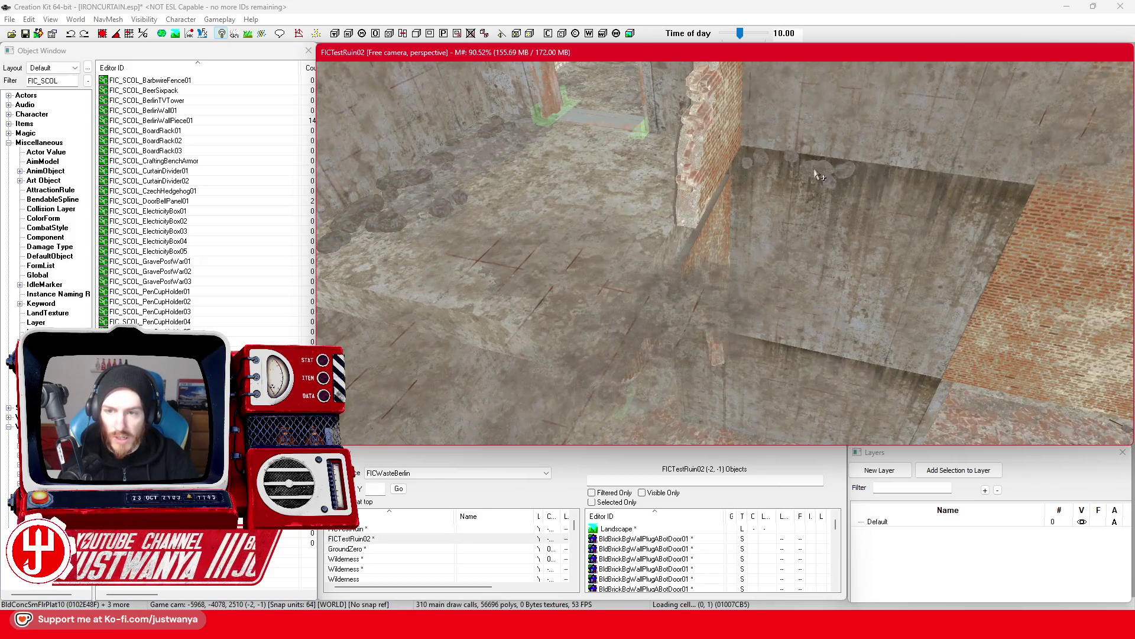
pyautogui.click(476, 323)
pyautogui.press('Delete')
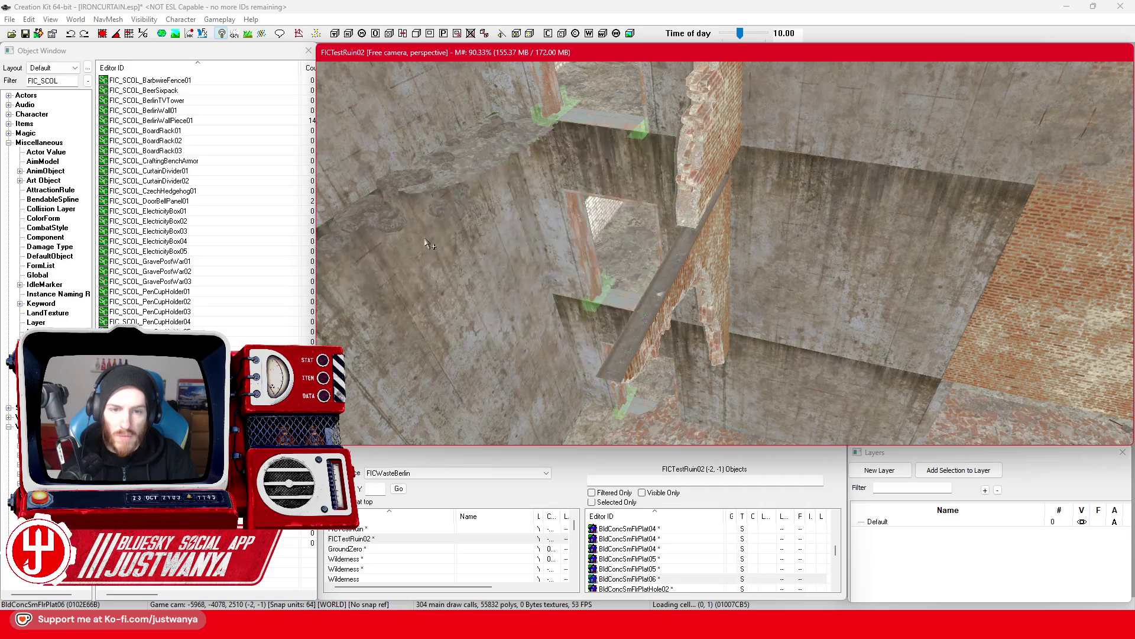
# Delete the rubble chunk, the diagonal beam and the brick column.
pyautogui.click(502, 148)
pyautogui.press('Delete')
pyautogui.click(656, 294)
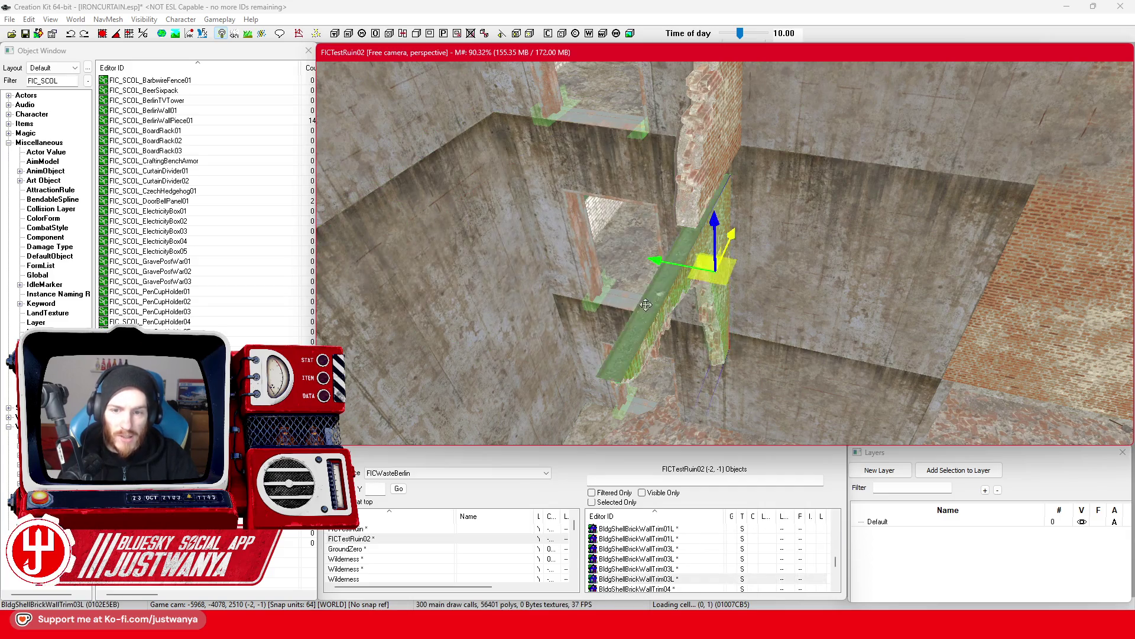
pyautogui.press('Delete')
pyautogui.click(701, 185)
pyautogui.press('Delete')
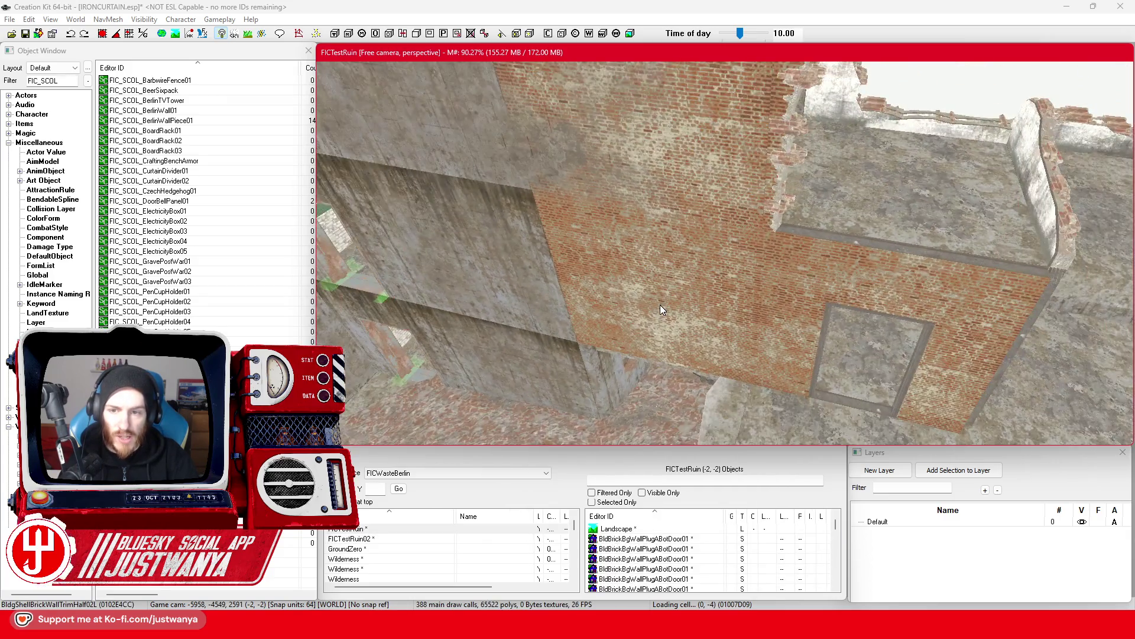
# Delete floor plate BldConcSmFlrPlat04 together with its brick box.
pyautogui.click(825, 207)
pyautogui.press('shift')
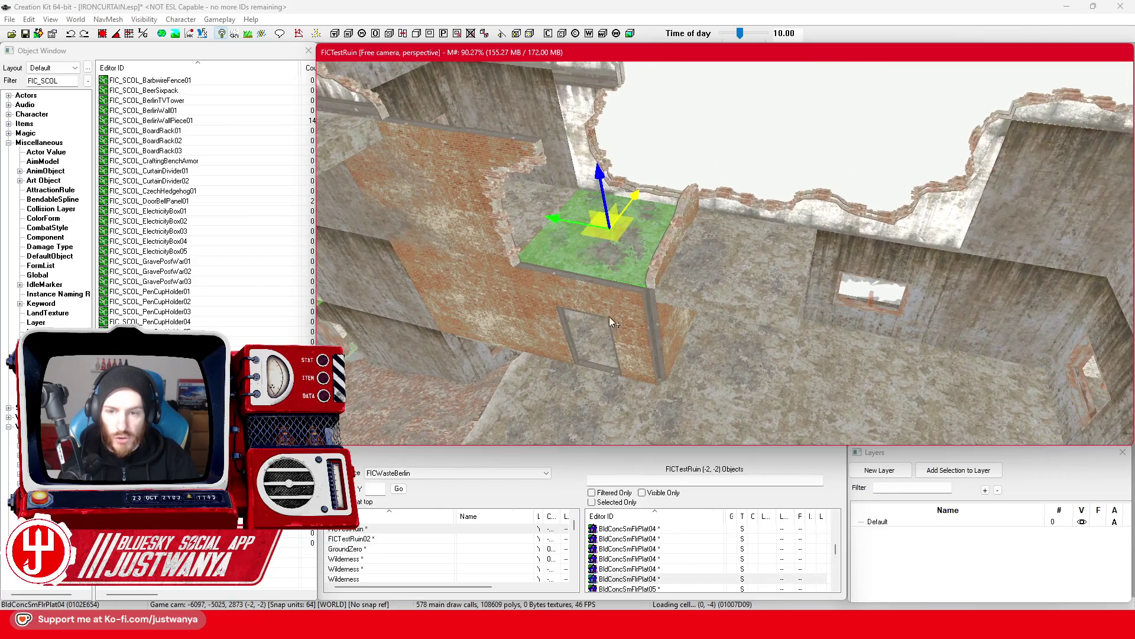
pyautogui.scroll(3, 687, 236)
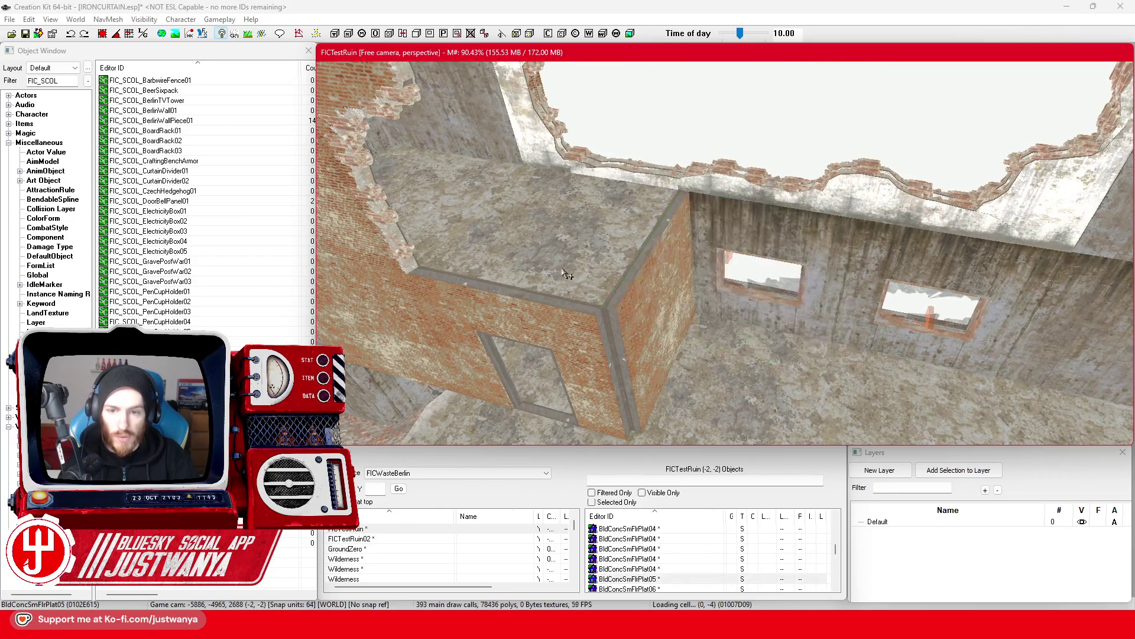
pyautogui.press('Delete')
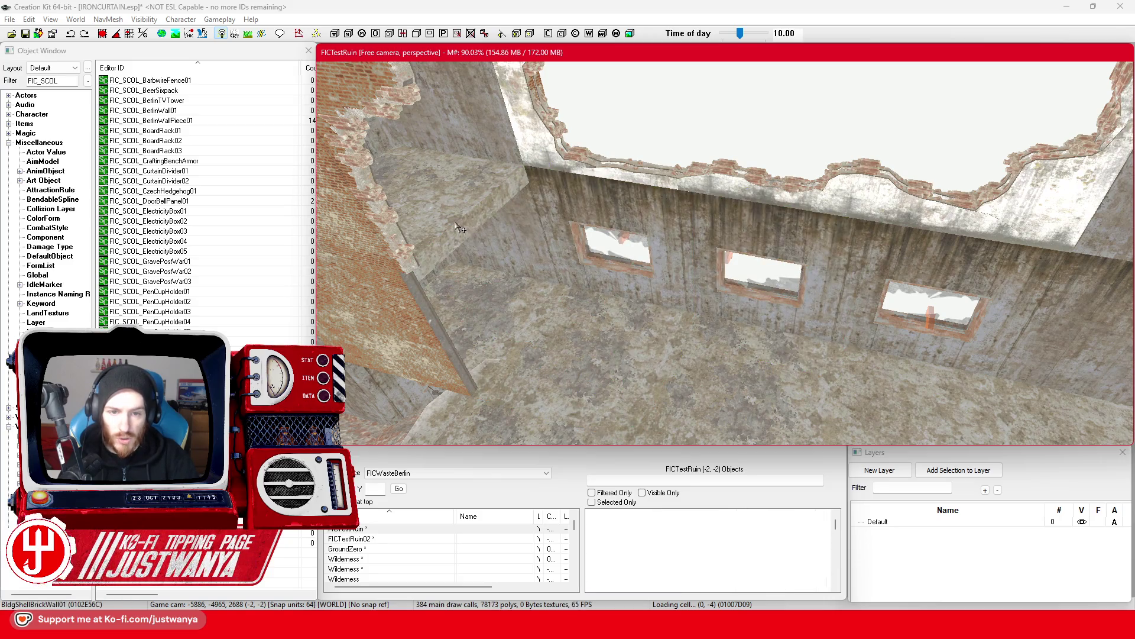
# Turn toward the ruin walls and remove the brick wall panel.
pyautogui.press('shift')
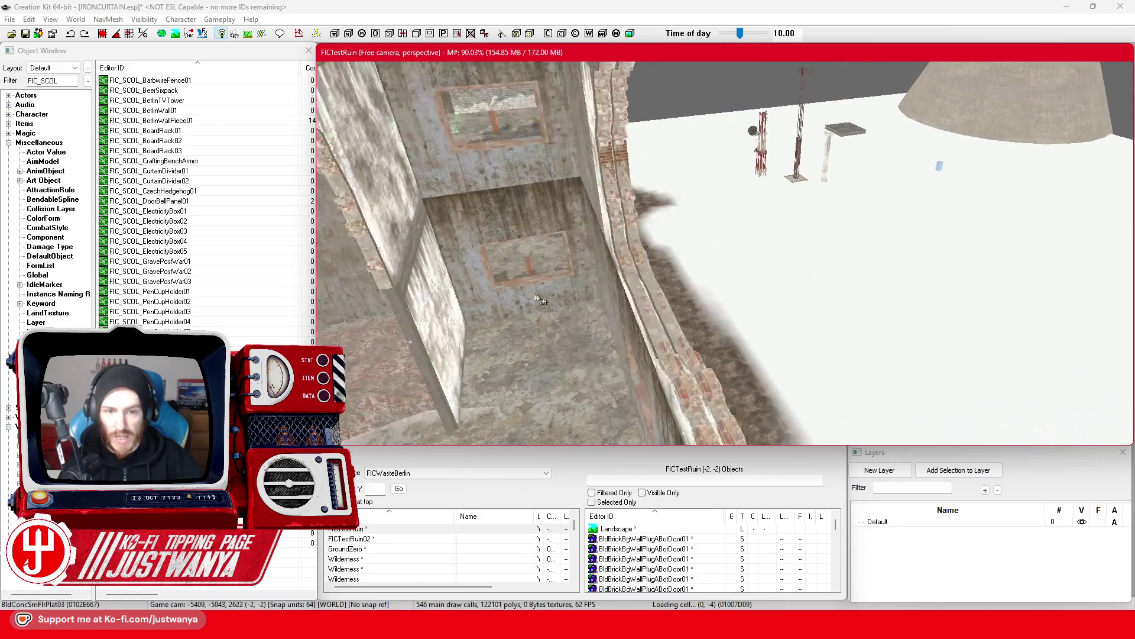
pyautogui.press('shift')
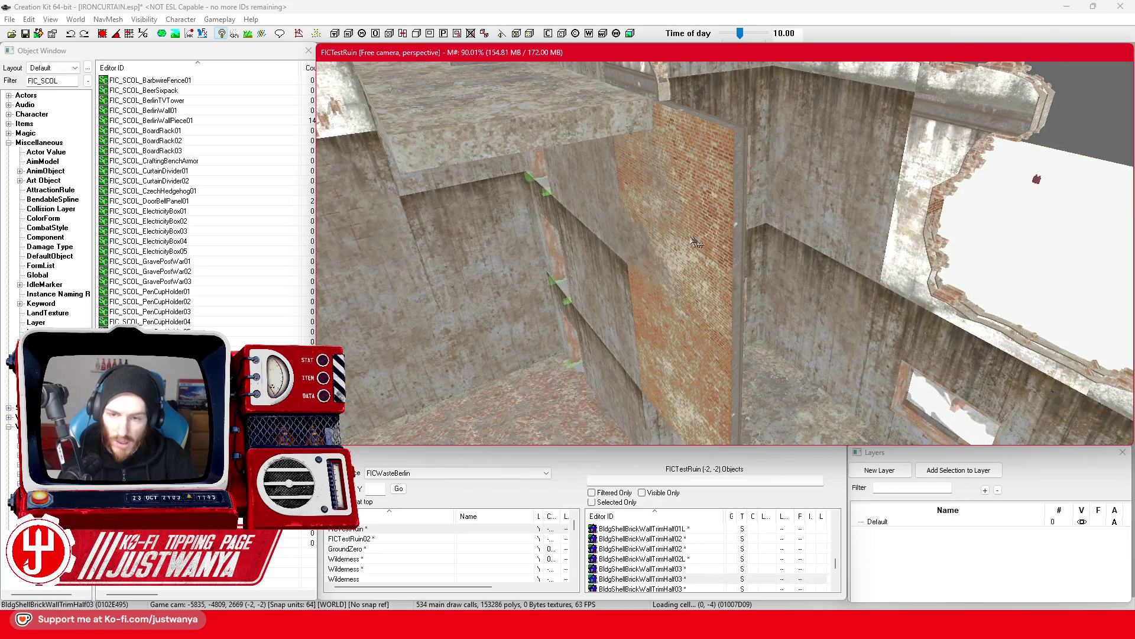
pyautogui.moveTo(703, 377); pyautogui.dragTo(703, 249)
pyautogui.press('shift')
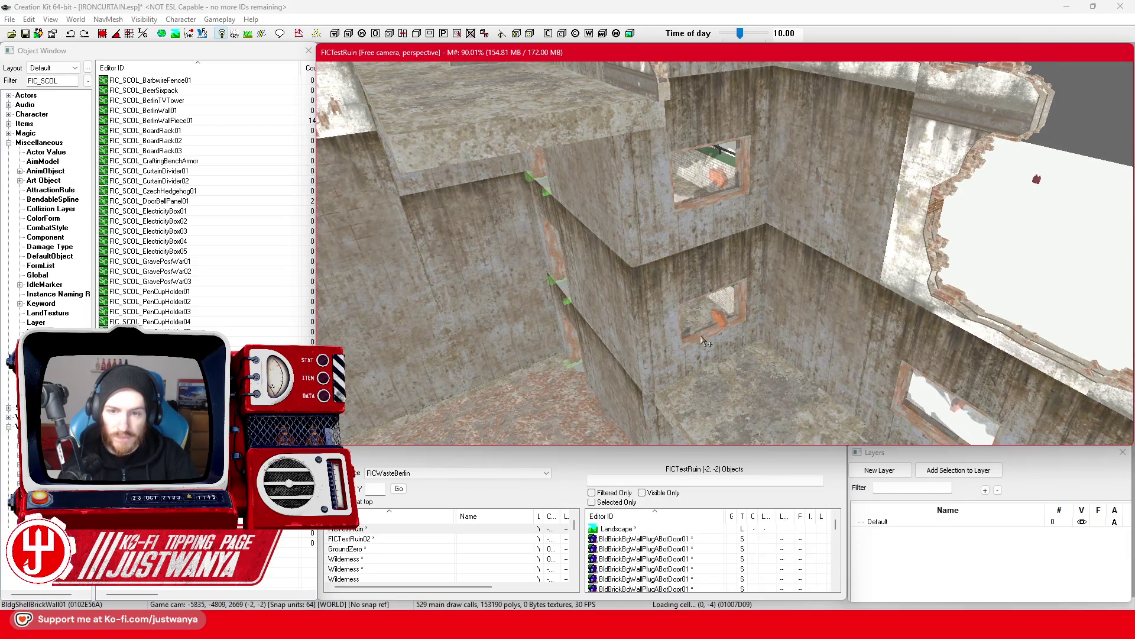
pyautogui.press('shift')
# Fly past floor plate BldConcSmFlrPlat03 and the walls to select ceiling piece BldConcSmDmgCeilBg01.
pyautogui.click(704, 177)
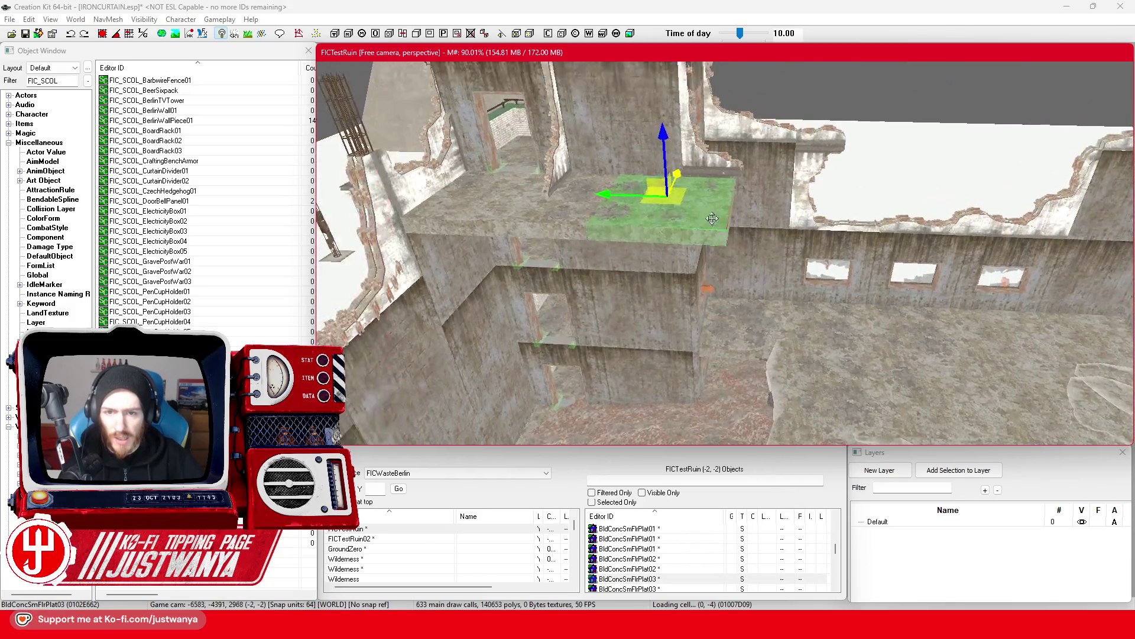
pyautogui.press('shift')
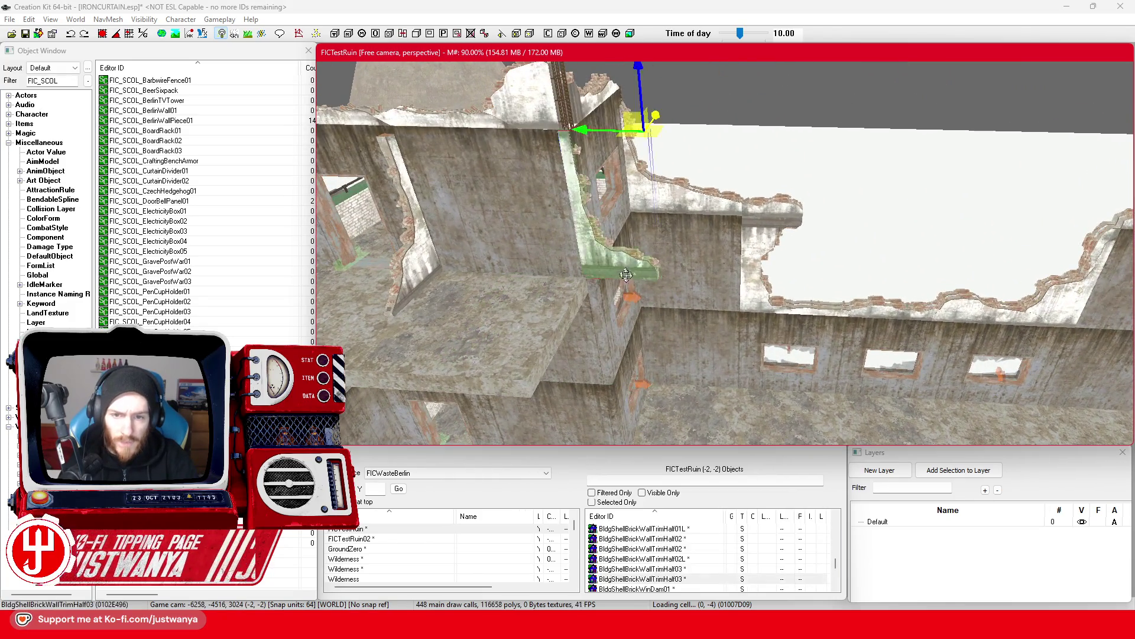
pyautogui.press('shift')
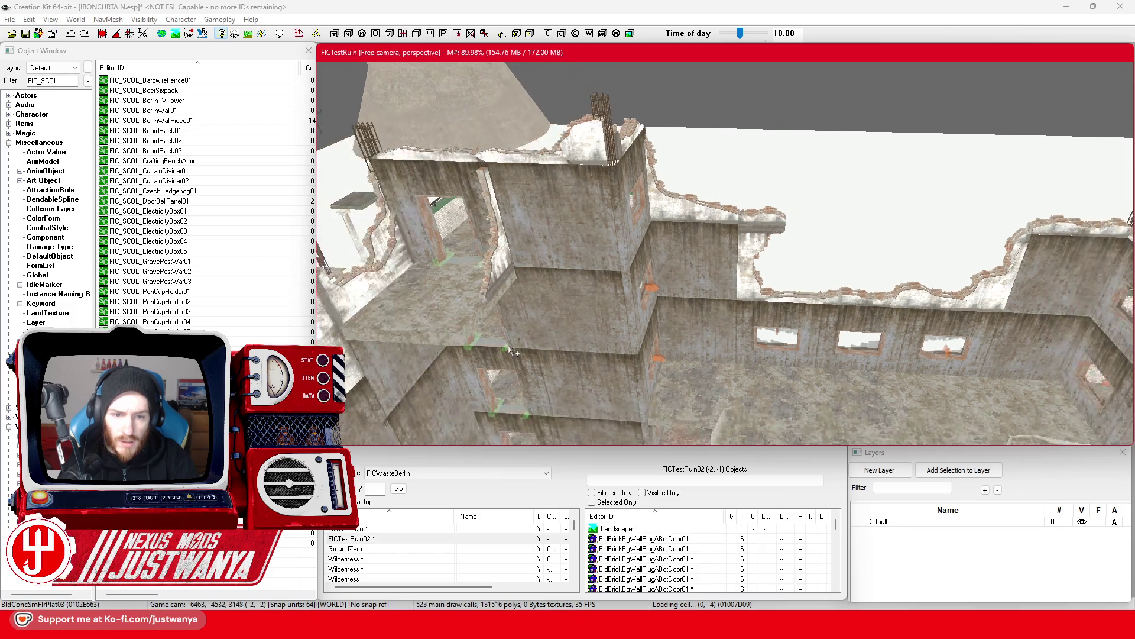
pyautogui.press('shift')
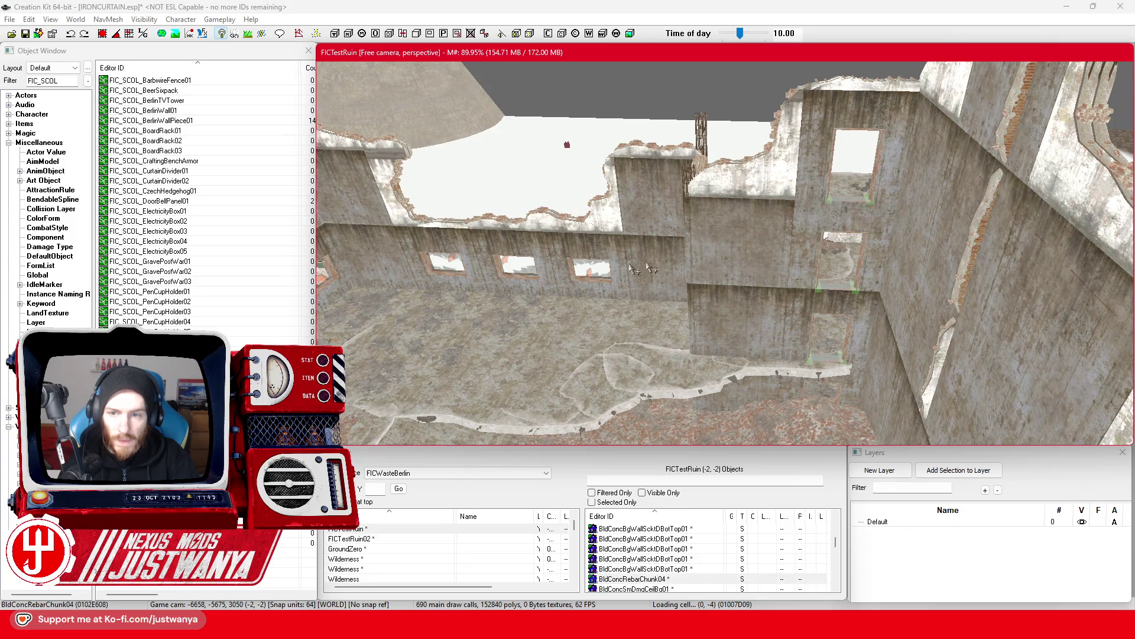
pyautogui.click(728, 213)
# Orbit around the damaged ceiling piece to look into the rubble-filled room.
pyautogui.press('shift')
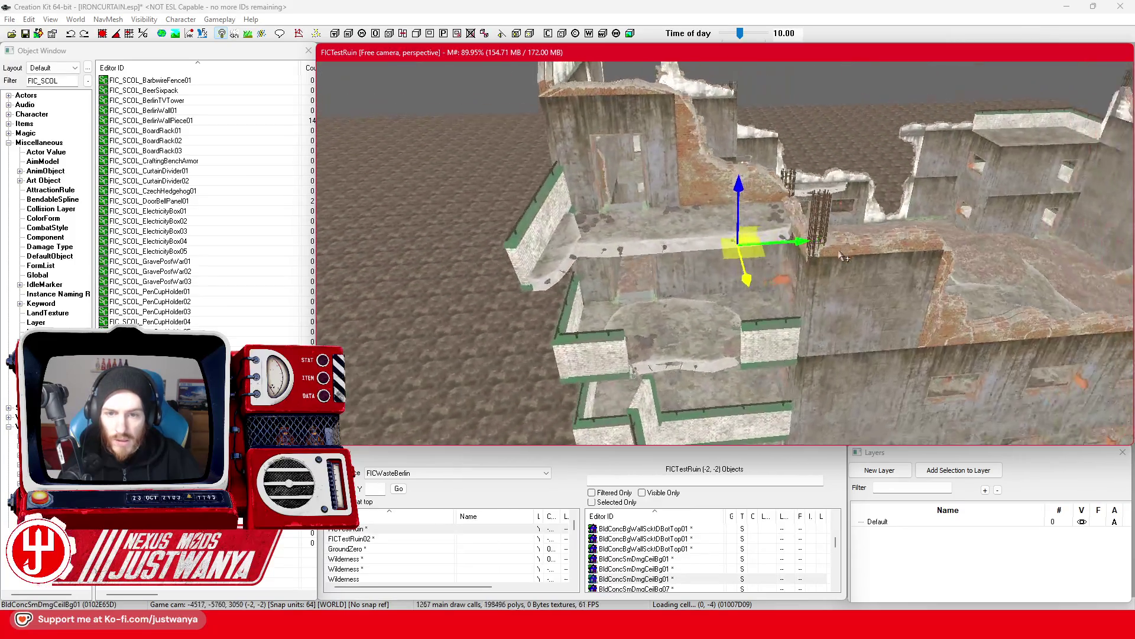
pyautogui.press('shift')
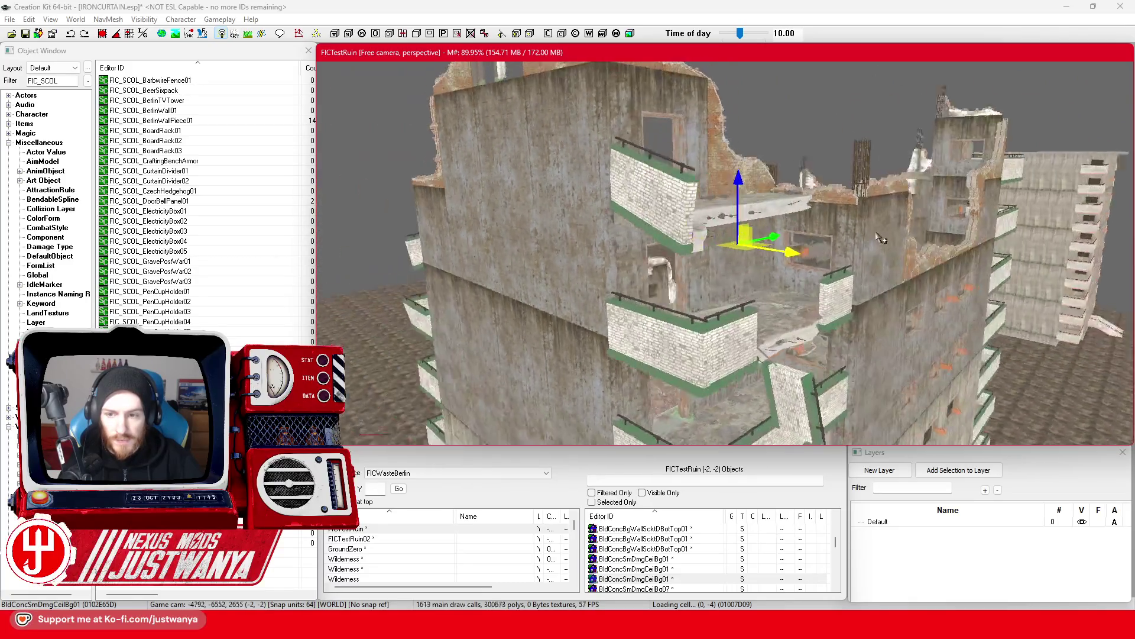
pyautogui.press('shift')
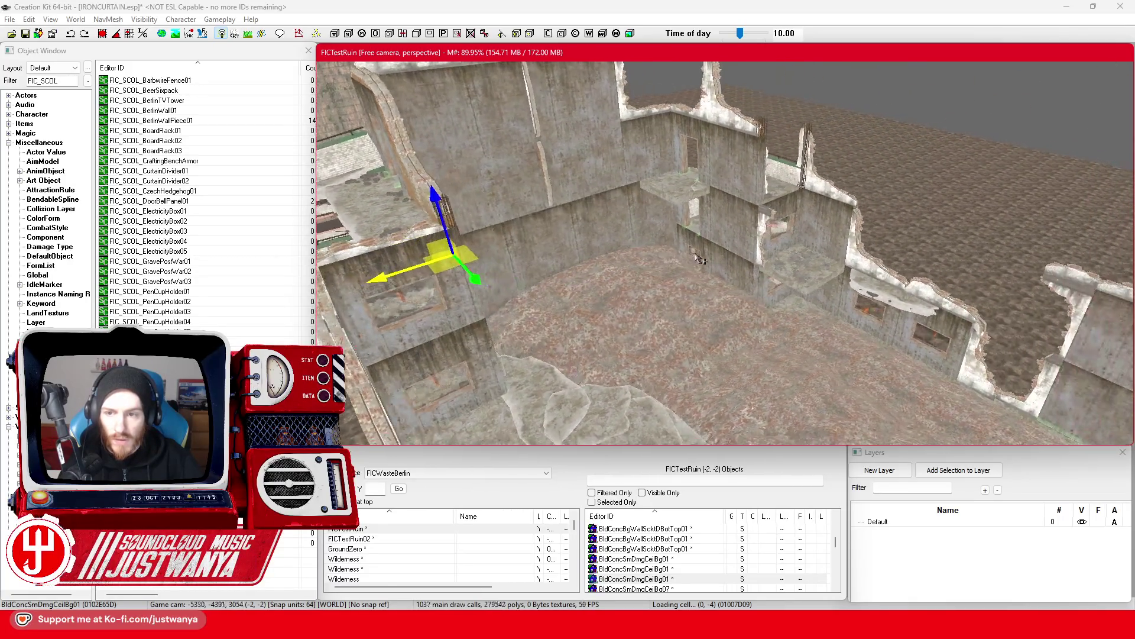
pyautogui.press('shift')
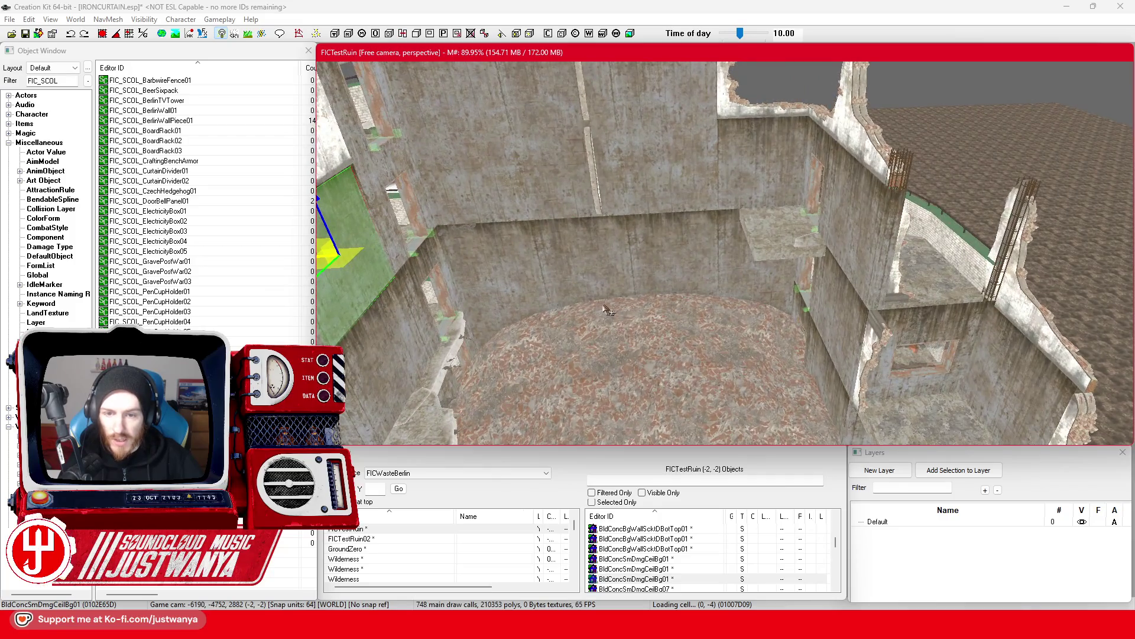
pyautogui.press('shift')
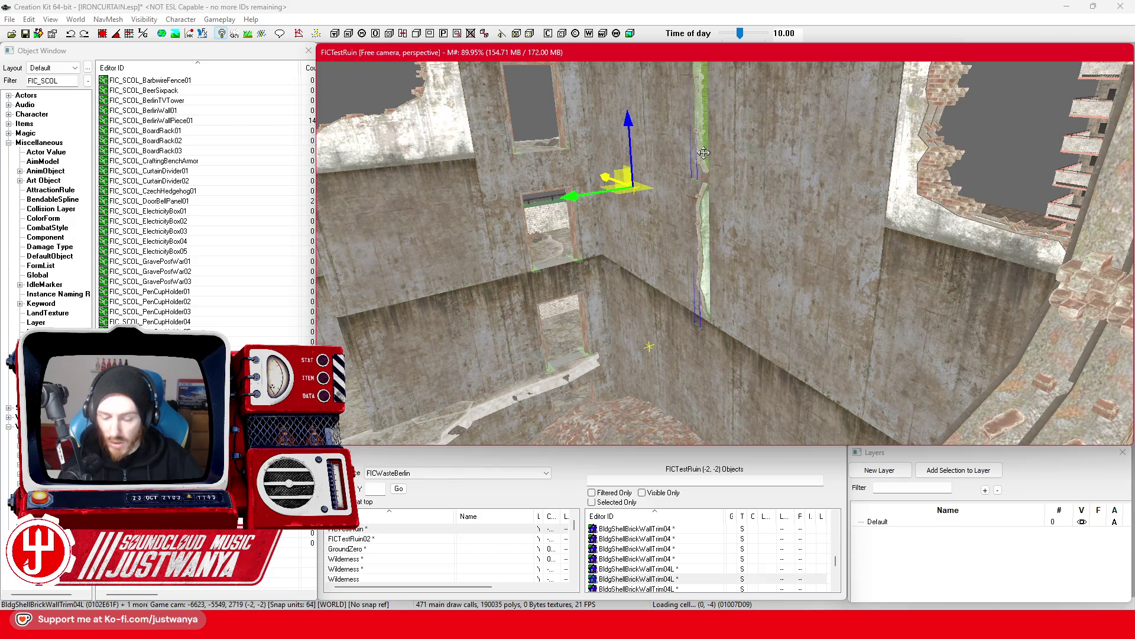
# Centre on and orbit the floor chunk BldConcSmFlrPlatChunk01, then clear the selection.
pyautogui.click(594, 296)
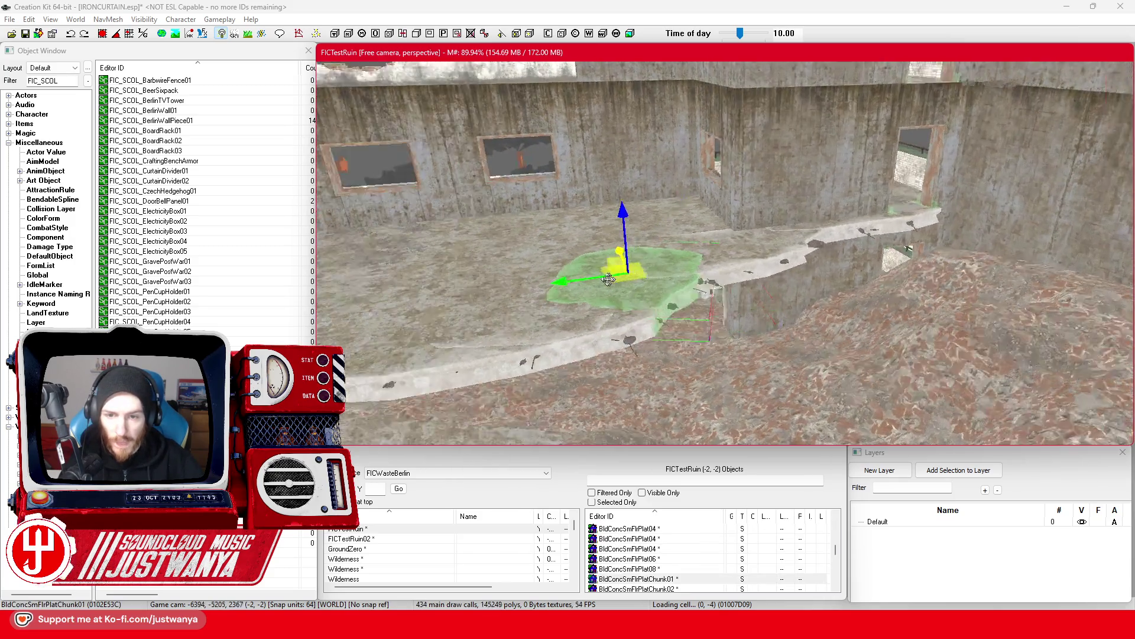
pyautogui.press('shift')
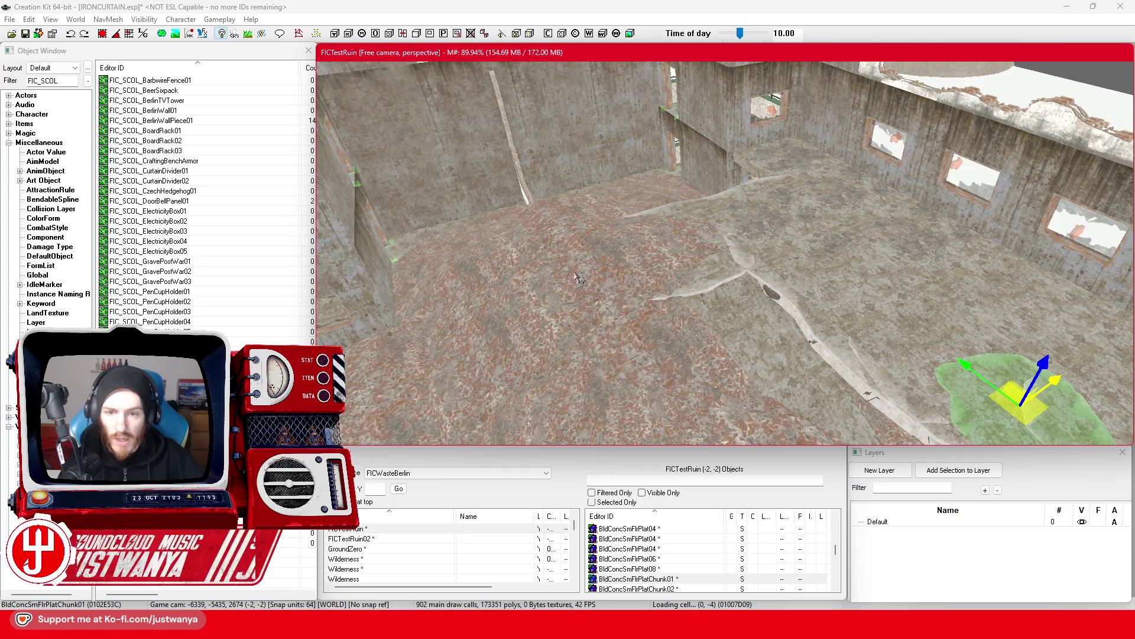
pyautogui.press('f')
pyautogui.press('shift')
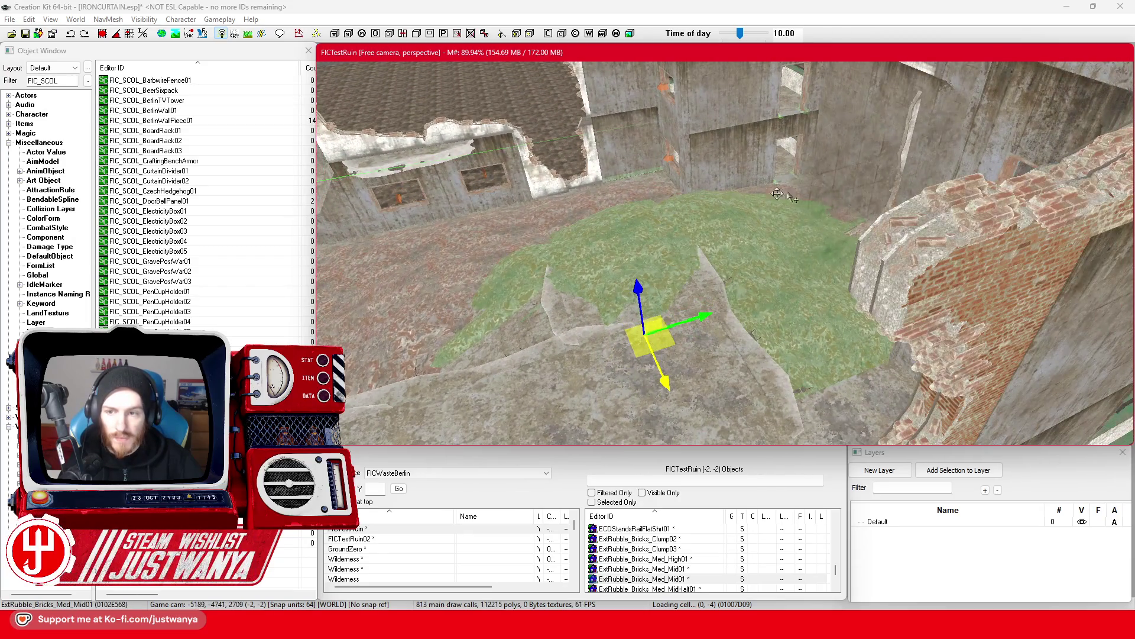
pyautogui.press('shift')
pyautogui.click(613, 262)
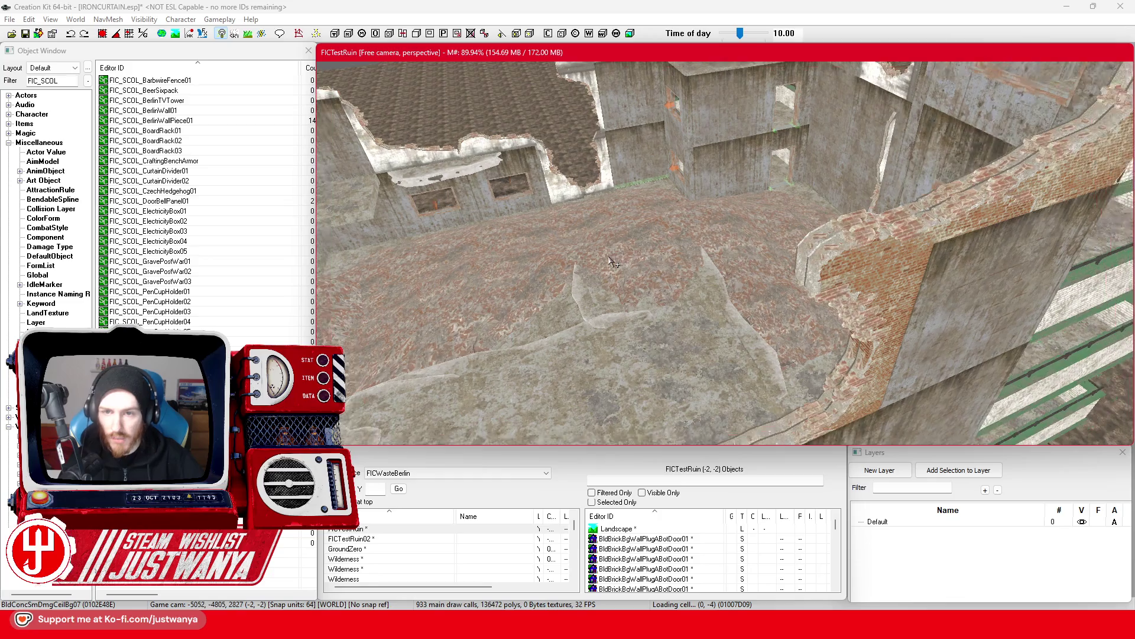
# Inspect the rebar, brick wall trim and damaged ceiling pieces, then save the plugin.
pyautogui.press('shift')
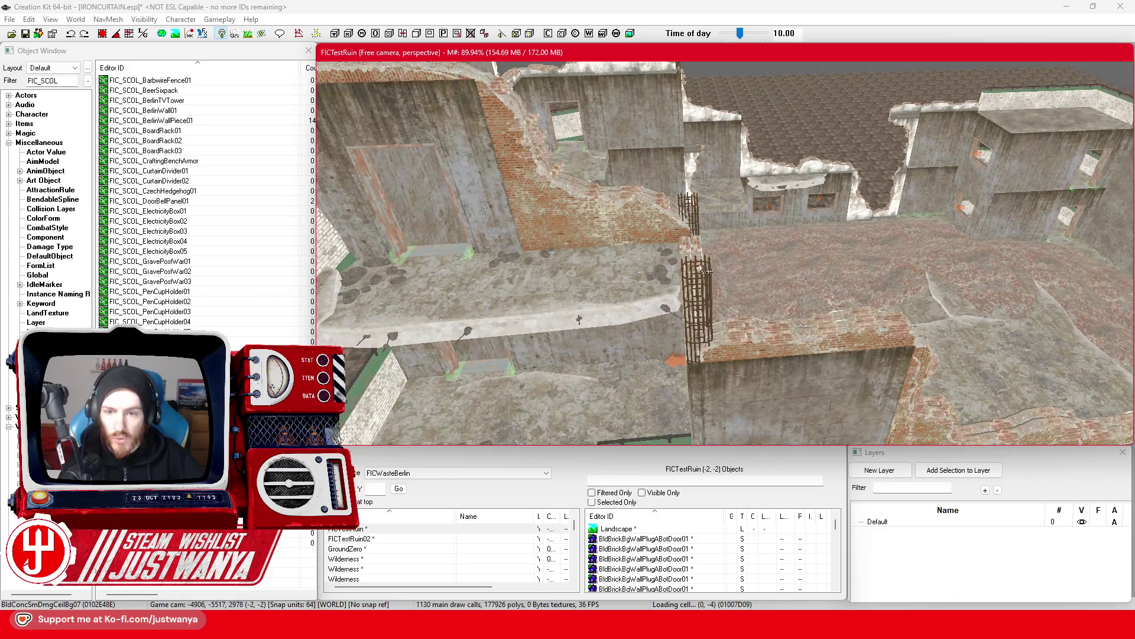
pyautogui.click(703, 269)
pyautogui.press('shift')
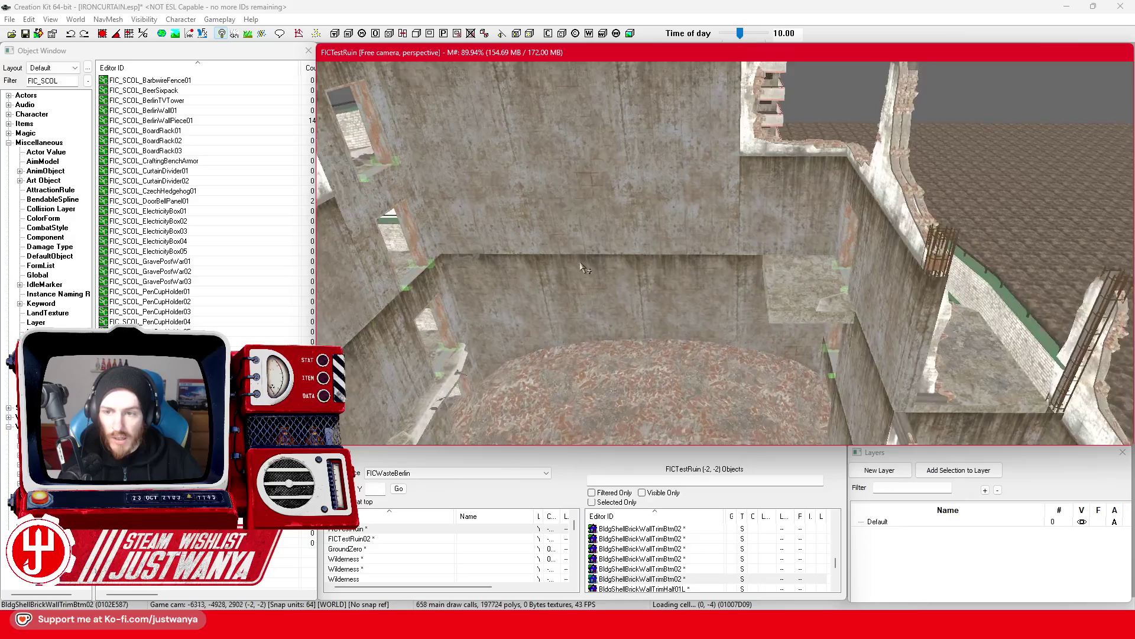
pyautogui.click(892, 228)
pyautogui.press('shift')
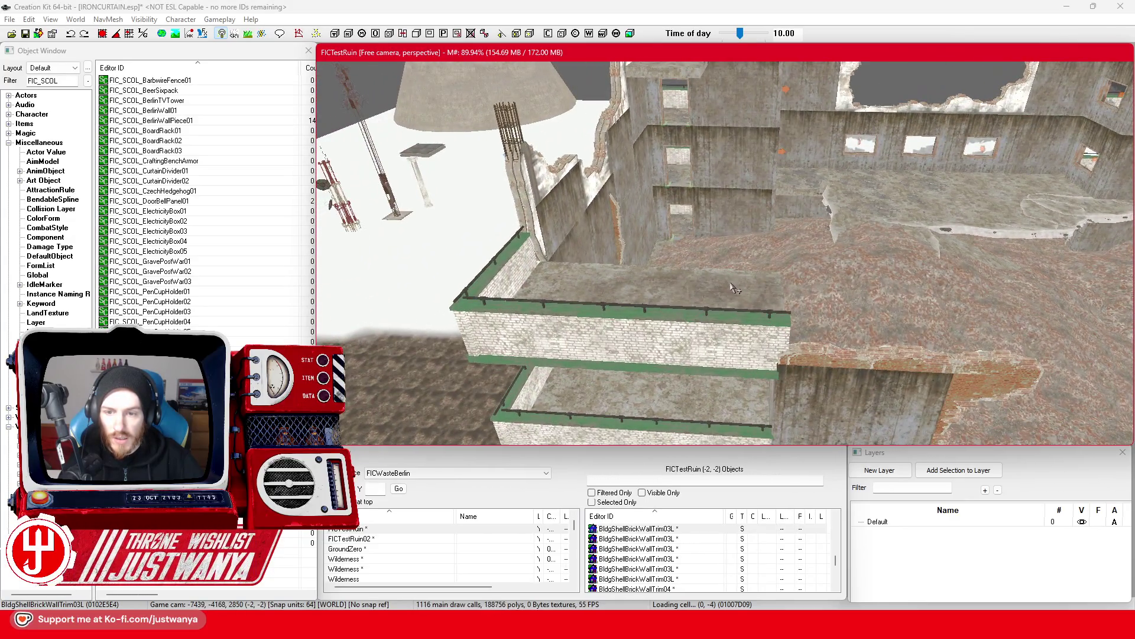
pyautogui.click(728, 281)
pyautogui.press('shift')
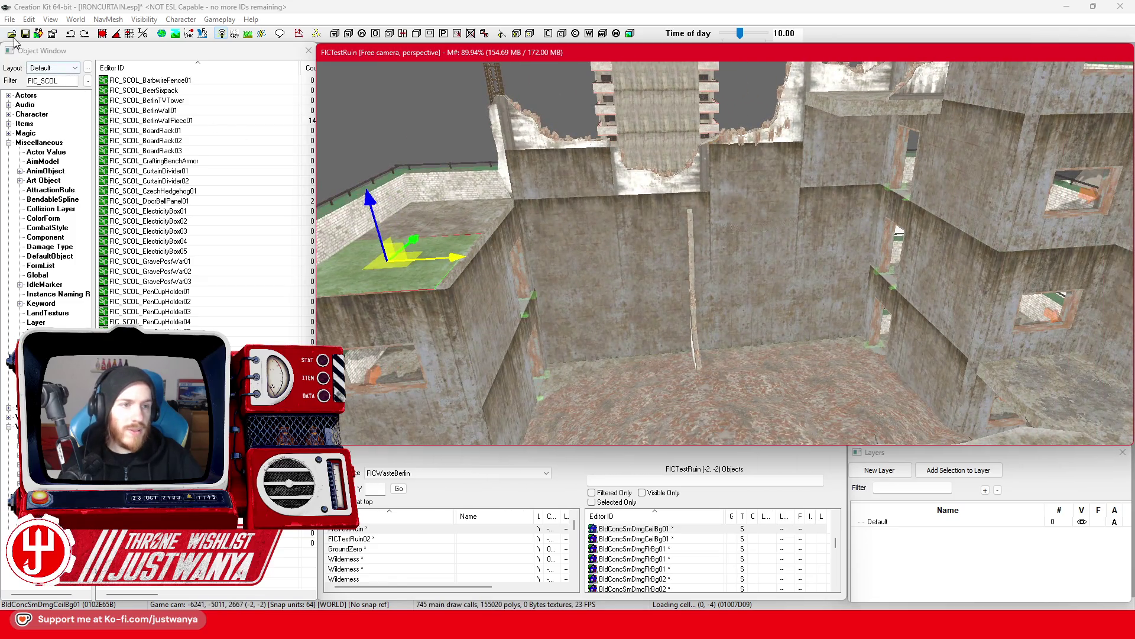
pyautogui.click(26, 33)
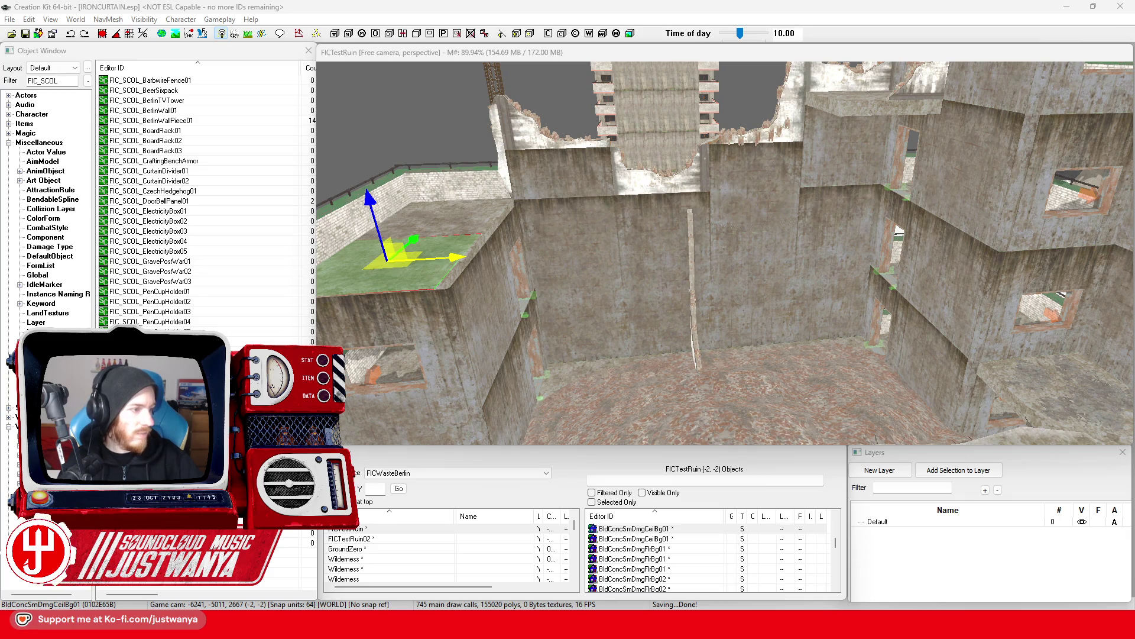
# Switch to the web browser and start the Formulout 1 race replay video.
pyautogui.hotkey('alt', 'Tab')
pyautogui.click(533, 286)
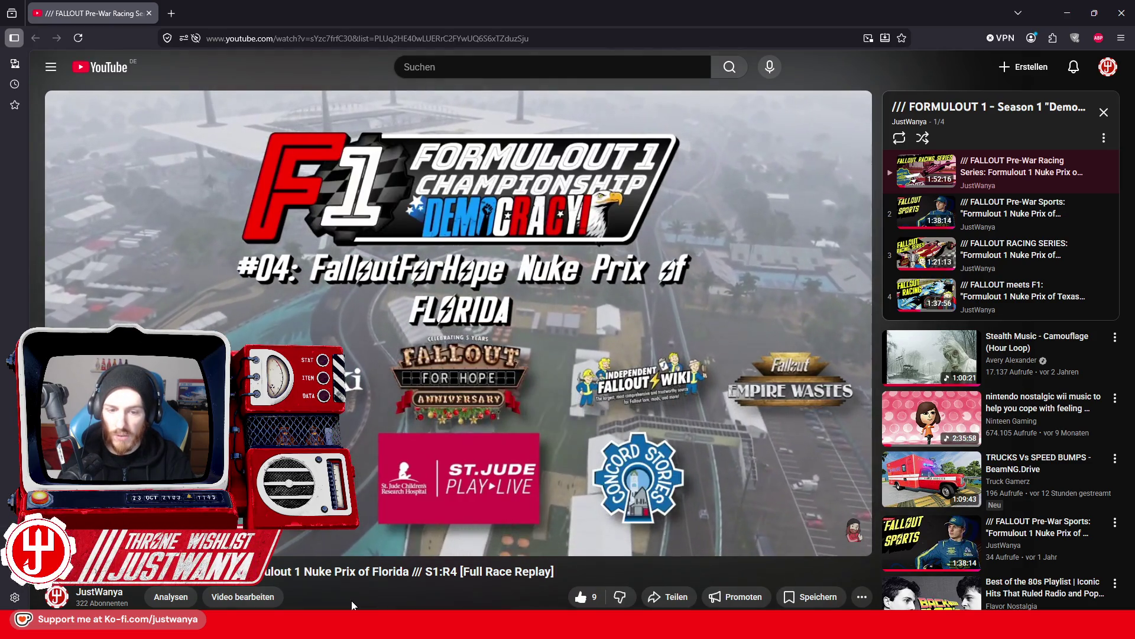
# Switch the YouTube player to theater mode so it spans the page.
pyautogui.click(826, 550)
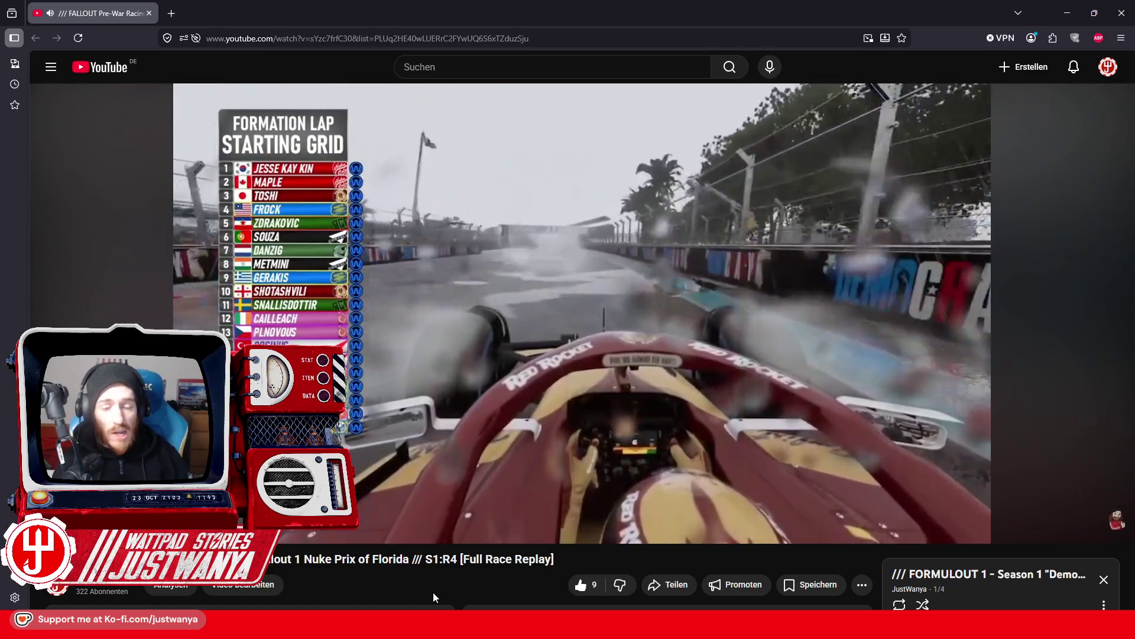
pyautogui.moveTo(780, 345)
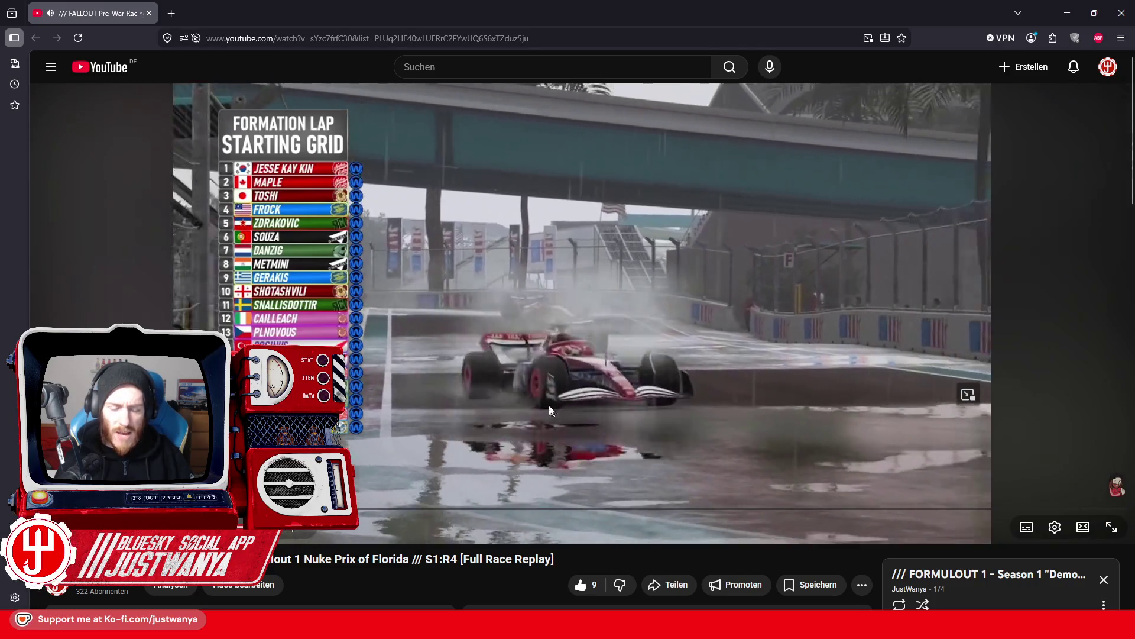
pyautogui.scroll(-4, 346, 534)
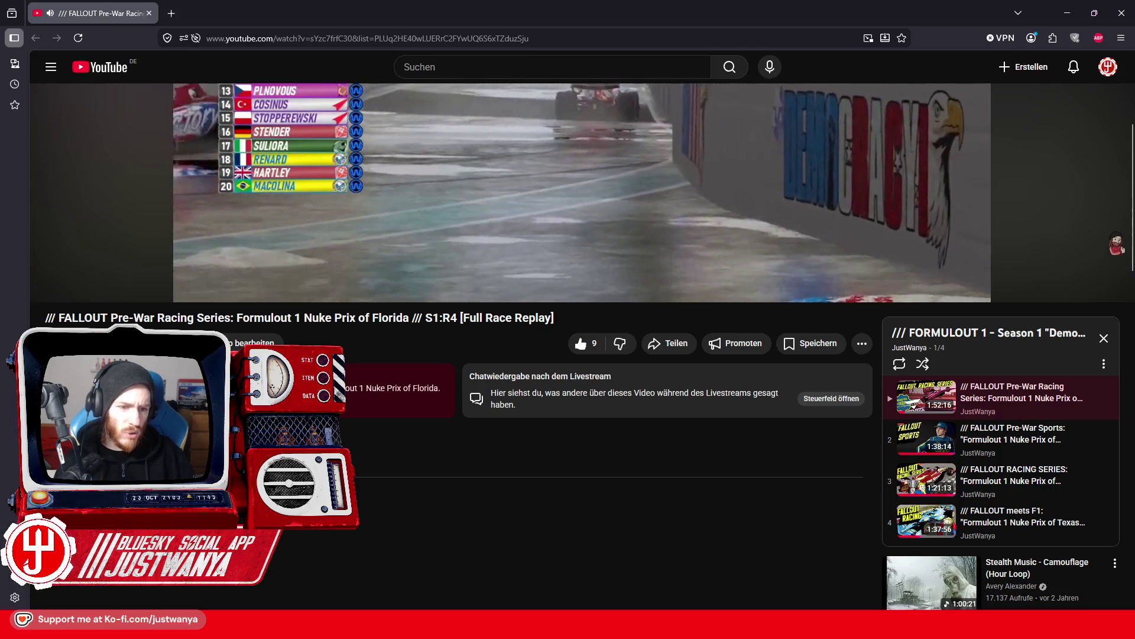
pyautogui.scroll(4, 408, 586)
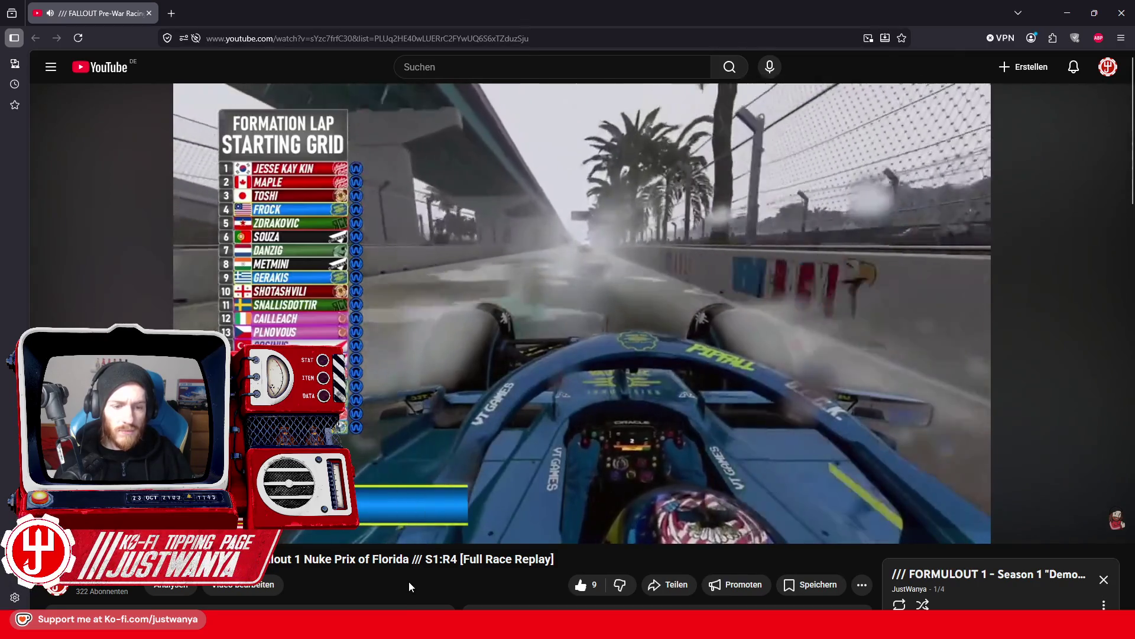
pyautogui.click(148, 13)
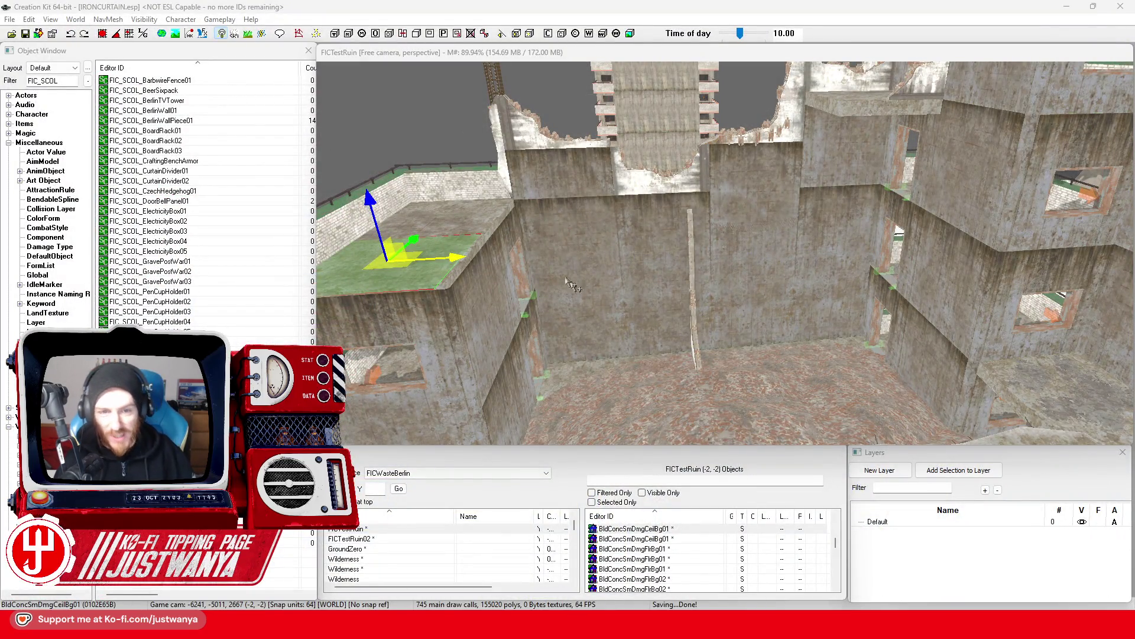
# Pull back to the rooftop and move the green floor slab across it.
pyautogui.press('shift')
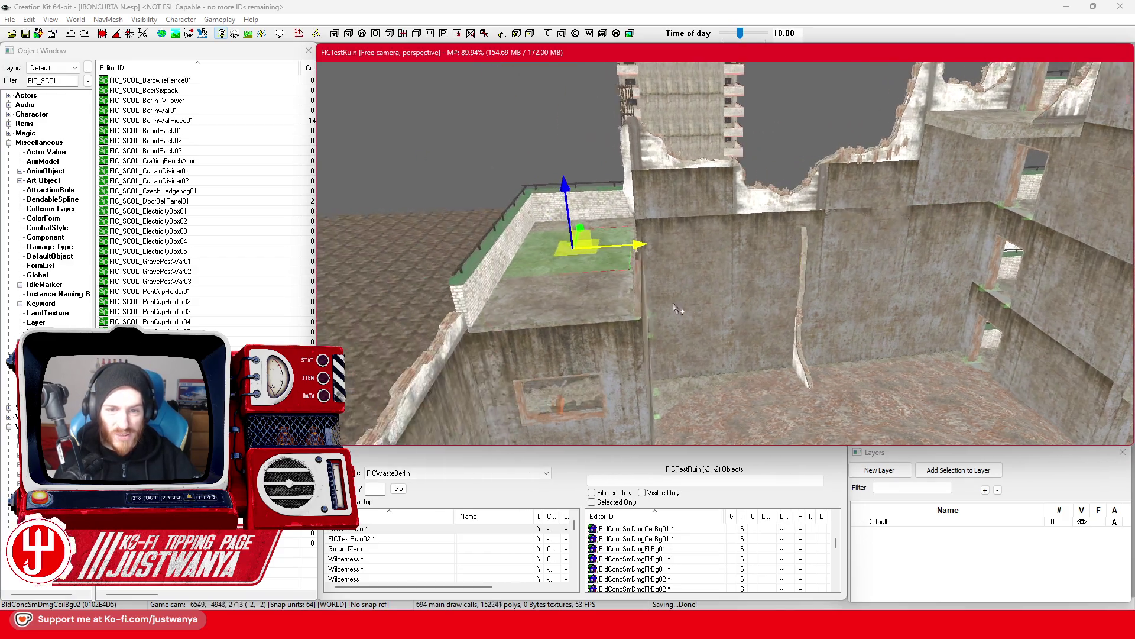
pyautogui.scroll(2, 678, 308)
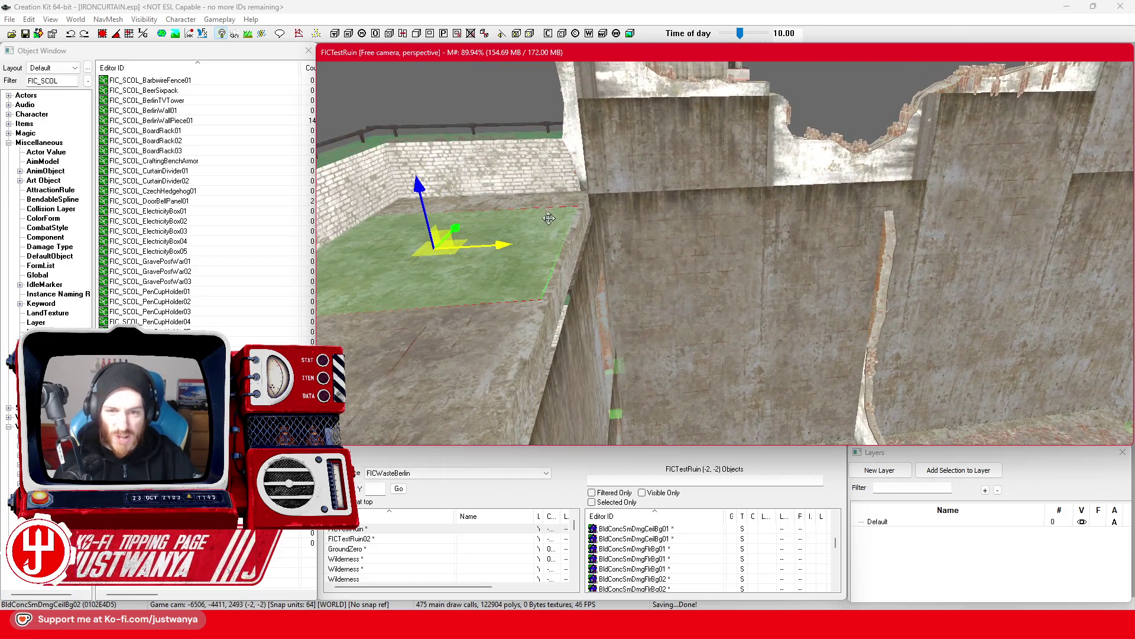
pyautogui.scroll(-10, 691, 317)
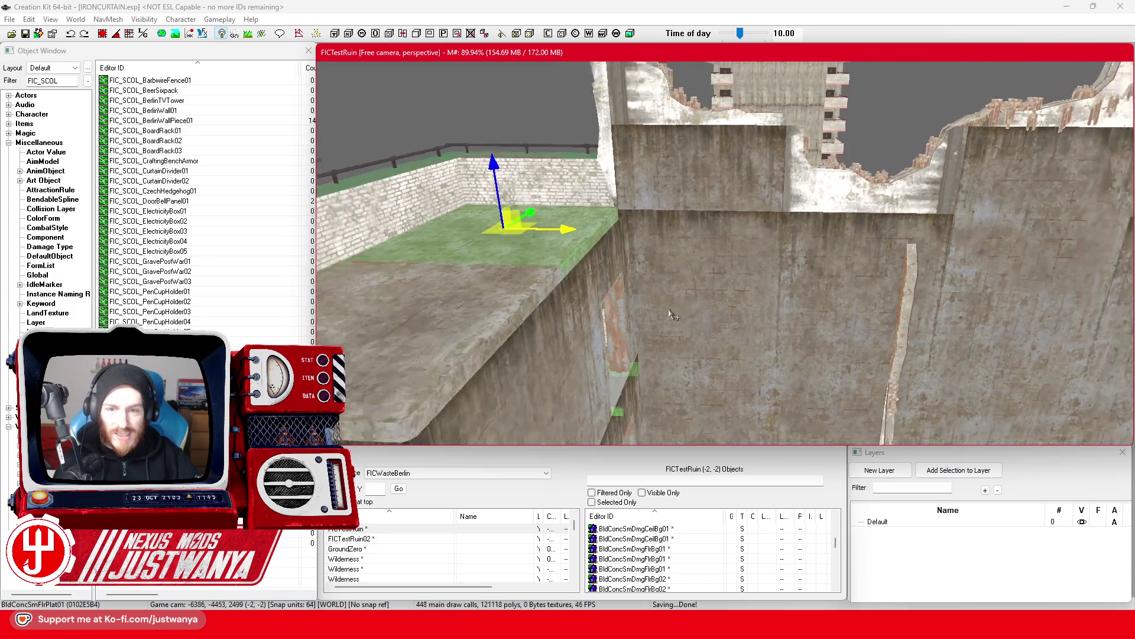
pyautogui.scroll(3, 648, 320)
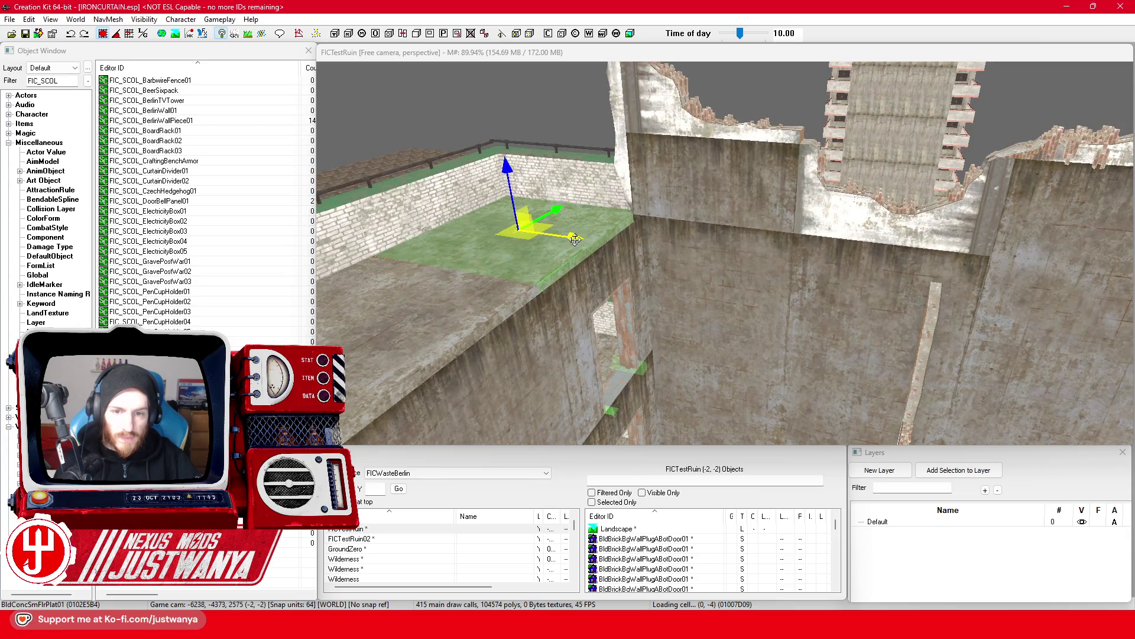
pyautogui.click(575, 239)
pyautogui.moveTo(572, 248); pyautogui.dragTo(737, 269)
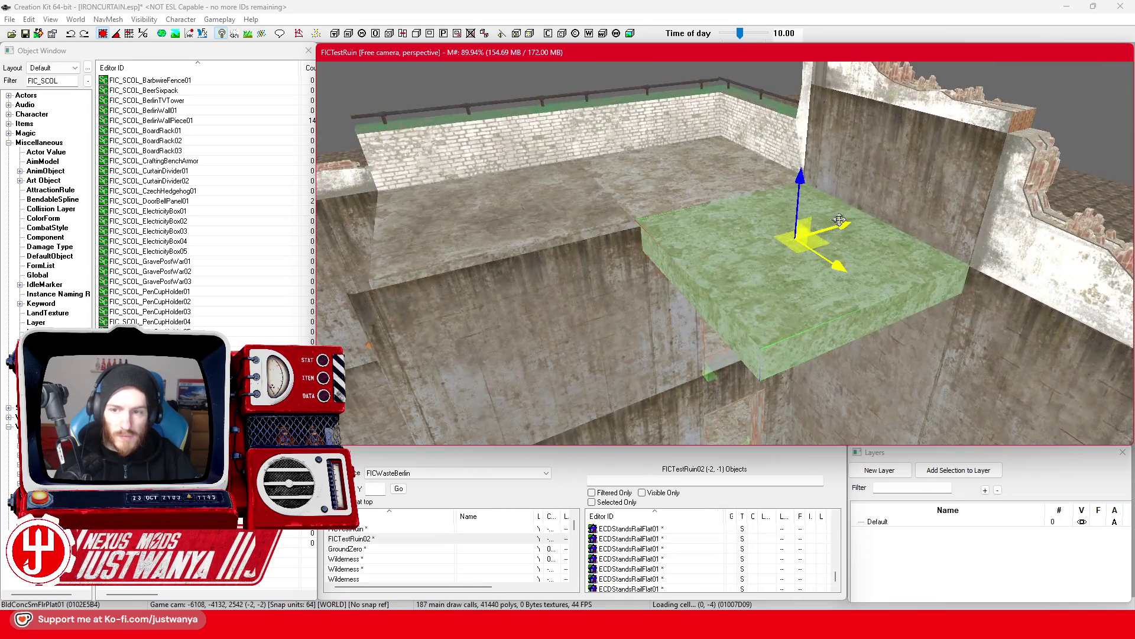
pyautogui.scroll(2, 661, 279)
pyautogui.moveTo(626, 295)
pyautogui.mouseDown()
pyautogui.moveTo(690, 350)
pyautogui.moveTo(629, 327)
pyautogui.mouseUp()
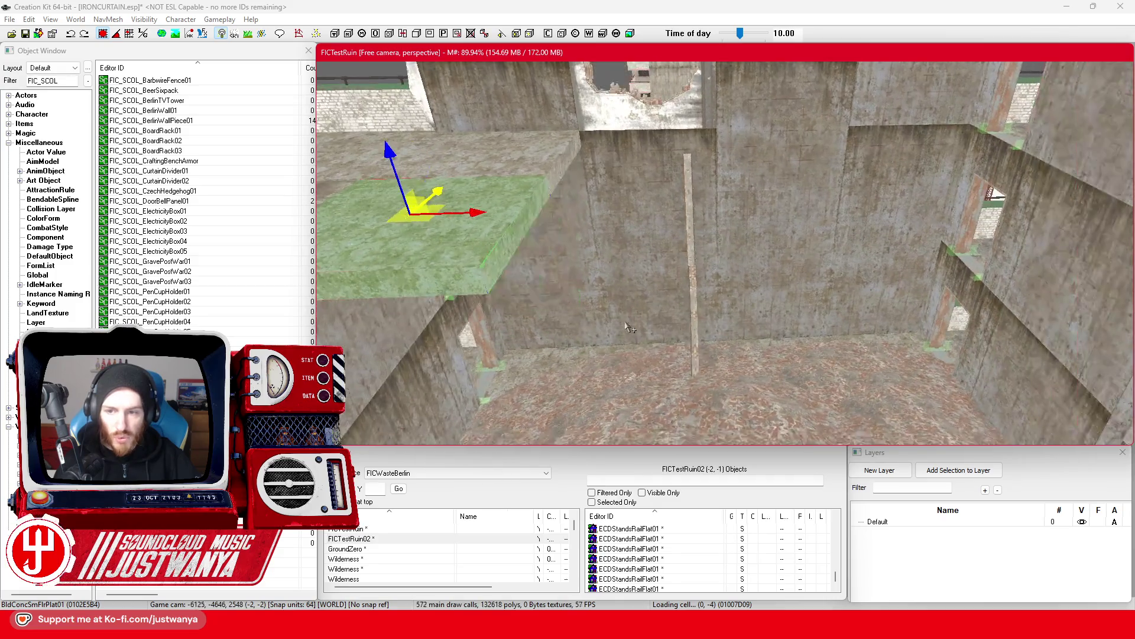
# Reselect the floor slab, slide it left across the roof, and deselect it.
pyautogui.click(694, 269)
pyautogui.click(576, 269)
pyautogui.moveTo(659, 284); pyautogui.dragTo(727, 183)
pyautogui.moveTo(803, 134)
pyautogui.mouseDown()
pyautogui.moveTo(694, 142)
pyautogui.moveTo(650, 119)
pyautogui.moveTo(694, 142)
pyautogui.mouseUp()
pyautogui.moveTo(776, 229); pyautogui.dragTo(723, 210)
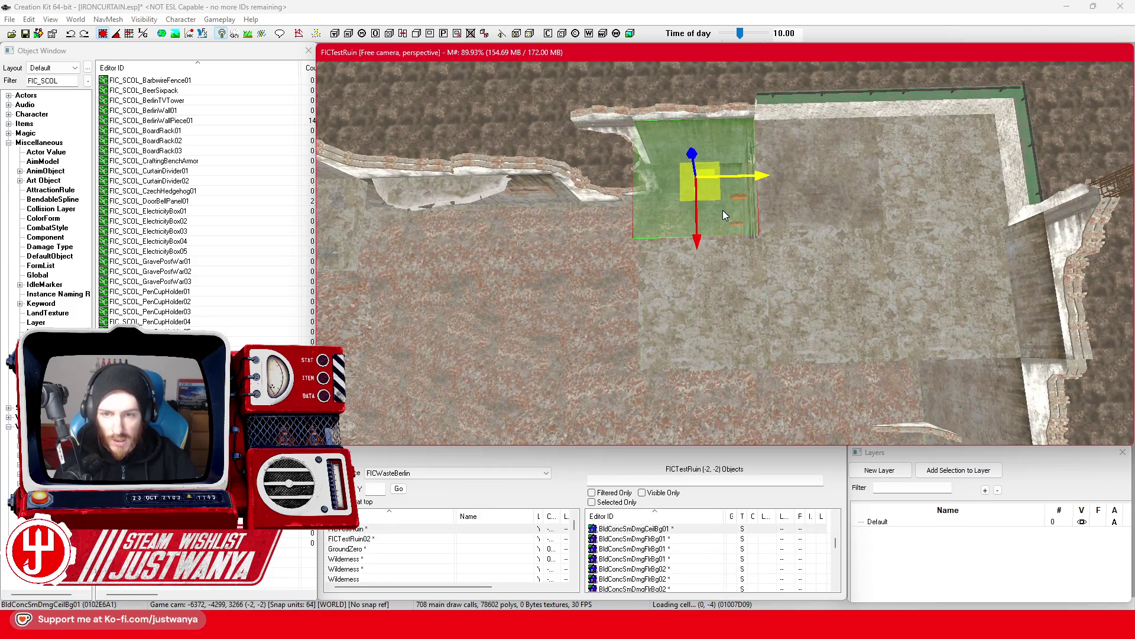
pyautogui.click(723, 214)
pyautogui.scroll(-5, 720, 329)
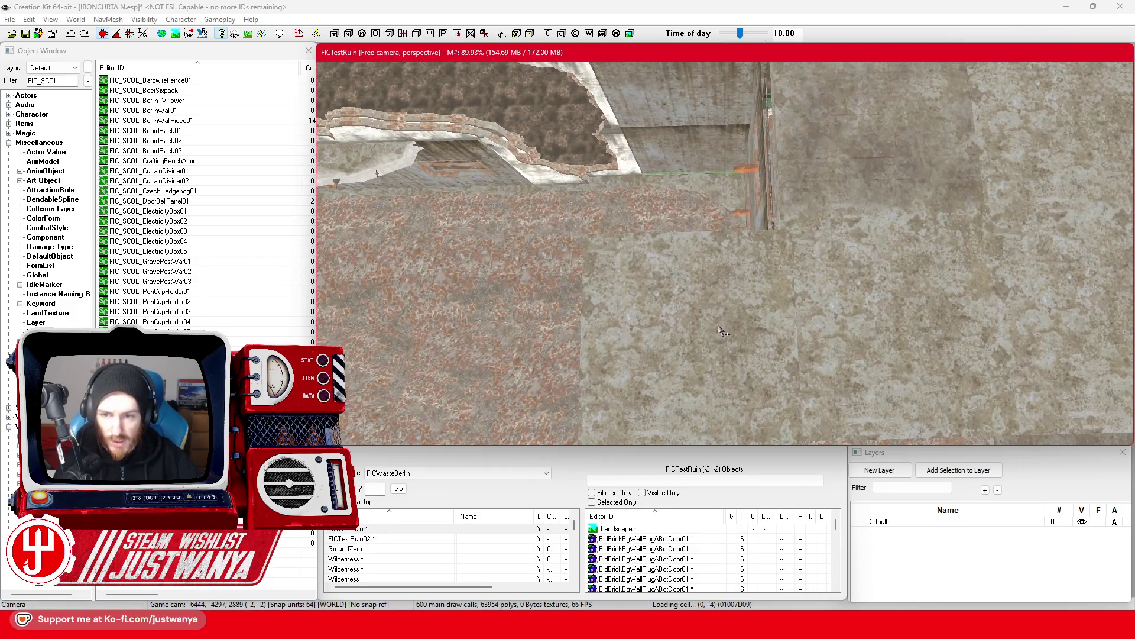
pyautogui.scroll(5, 720, 328)
# Select rooftop slabs in turn, from BldConcSmFlrPlat01 to BldConcSmFlrPlat04.
pyautogui.click(710, 278)
pyautogui.scroll(-2, 732, 278)
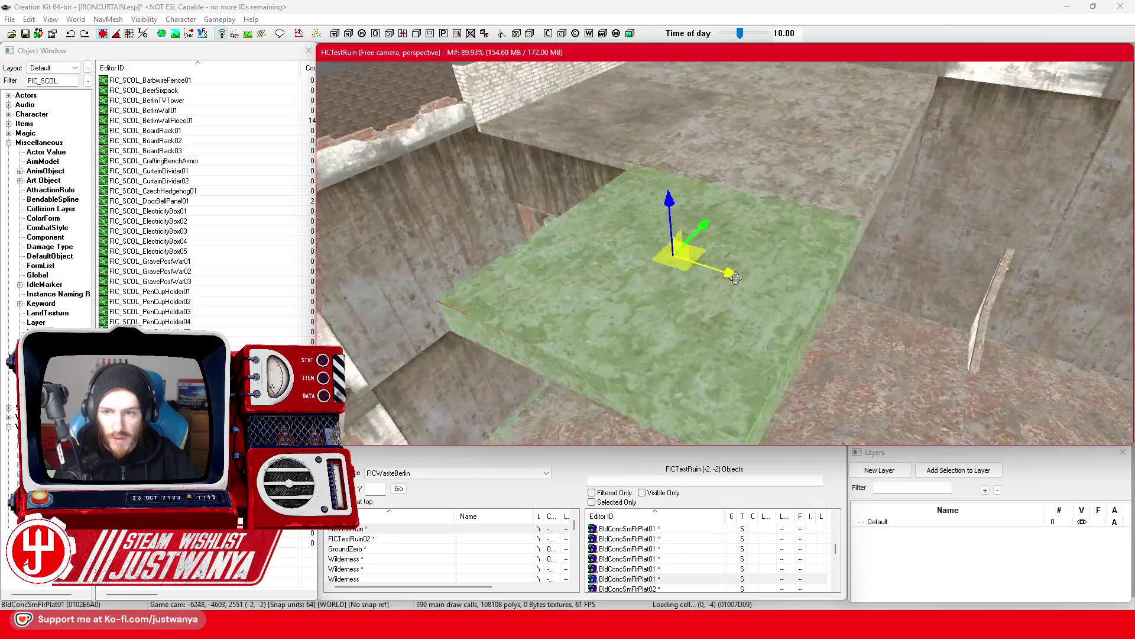
pyautogui.moveTo(773, 253); pyautogui.dragTo(431, 253)
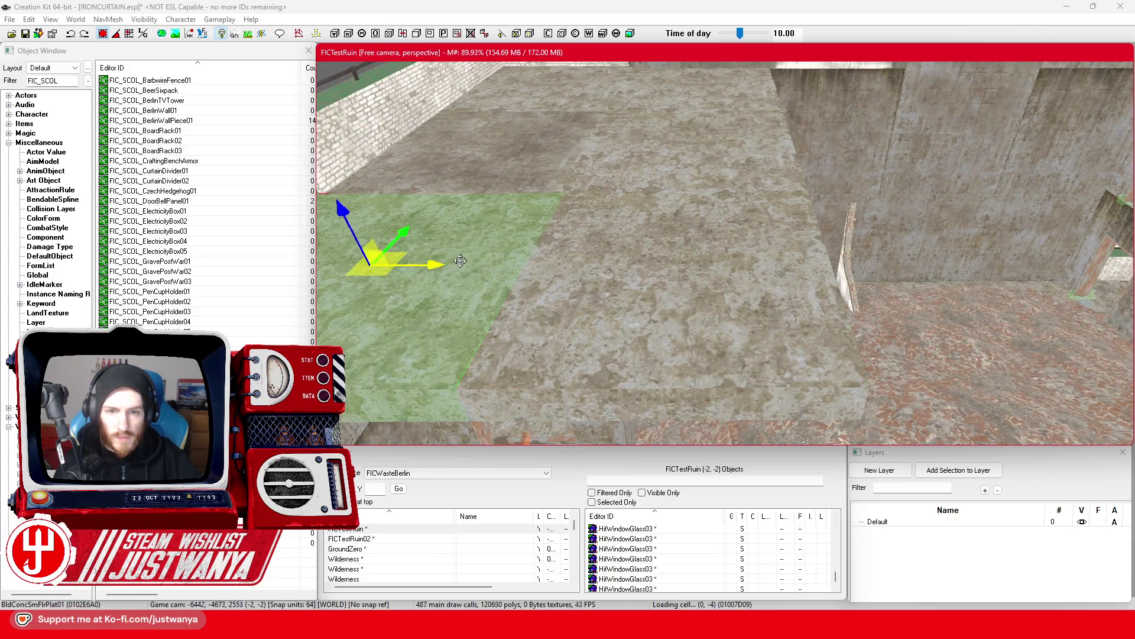
pyautogui.scroll(3, 459, 260)
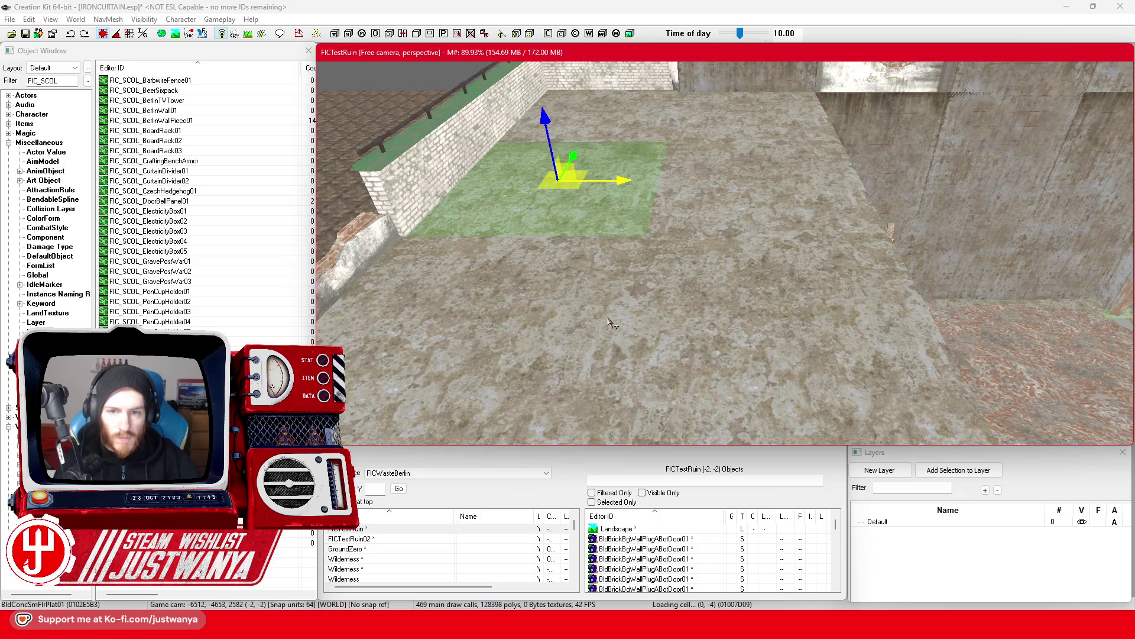
pyautogui.click(628, 129)
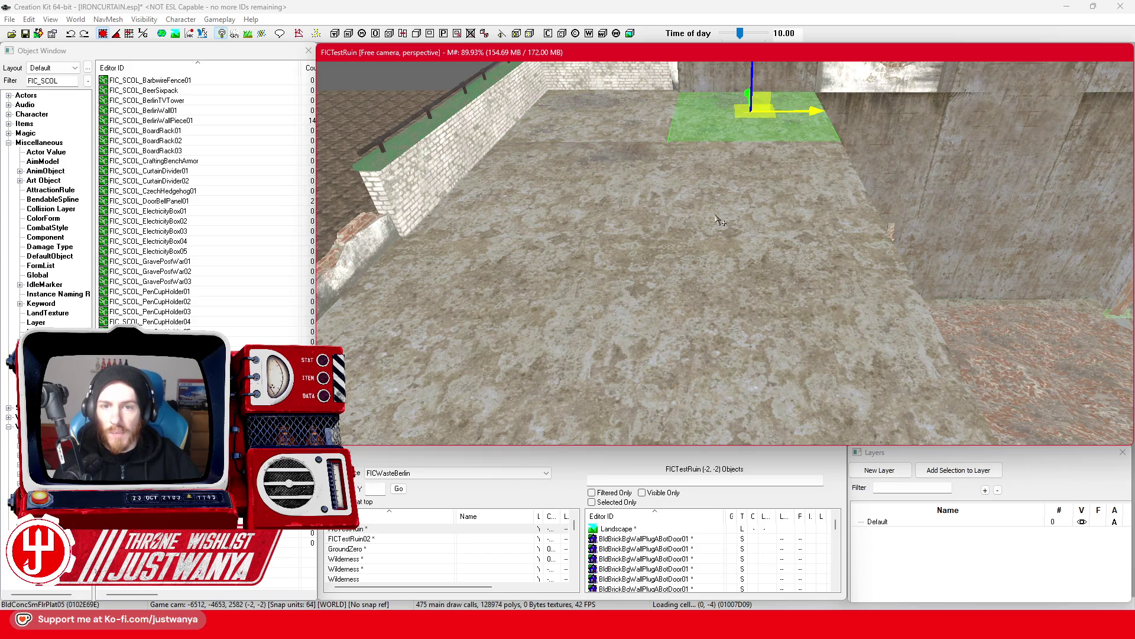
pyautogui.click(512, 334)
pyautogui.click(731, 339)
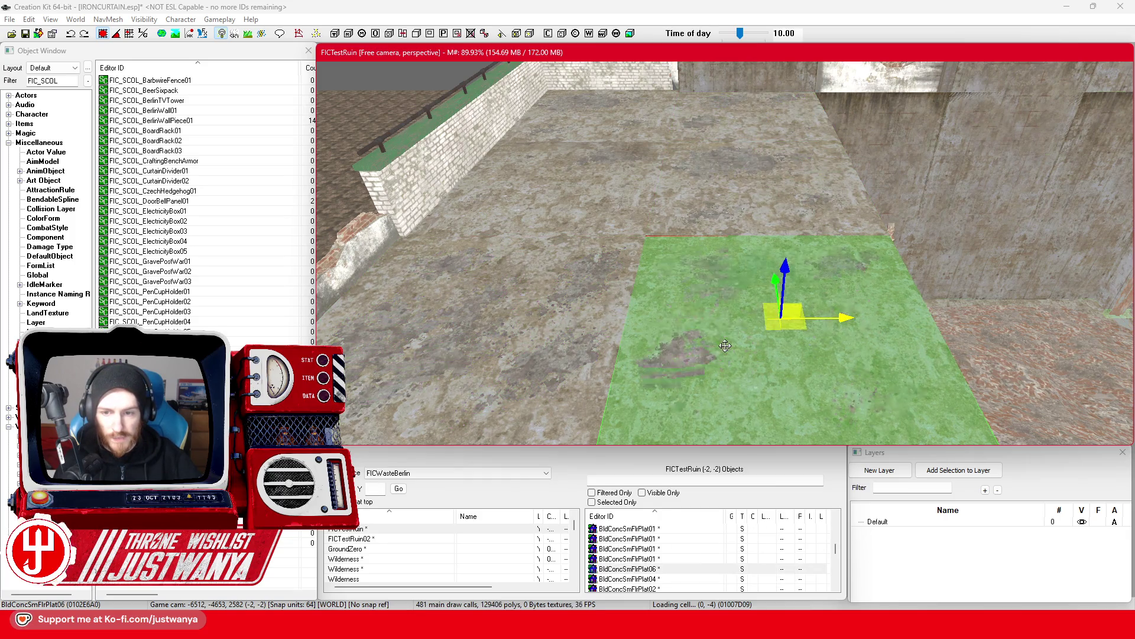
pyautogui.click(725, 346)
# Orbit around slab BldConcSmFlrPlat04 and pull back to show the whole ruin.
pyautogui.scroll(-3, 578, 337)
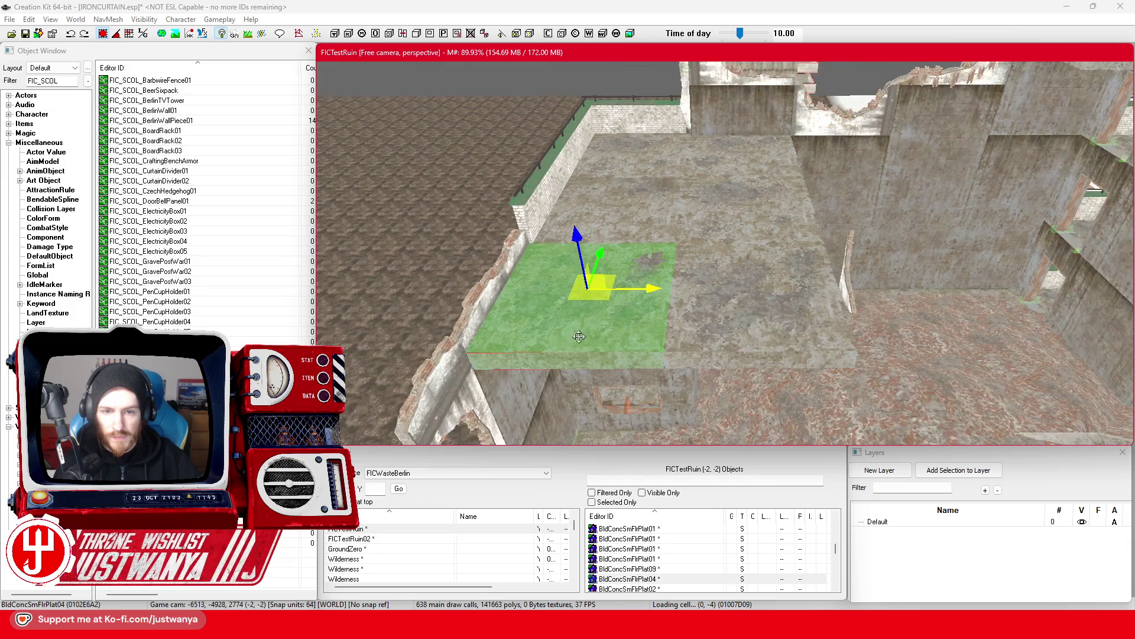
pyautogui.press('shift')
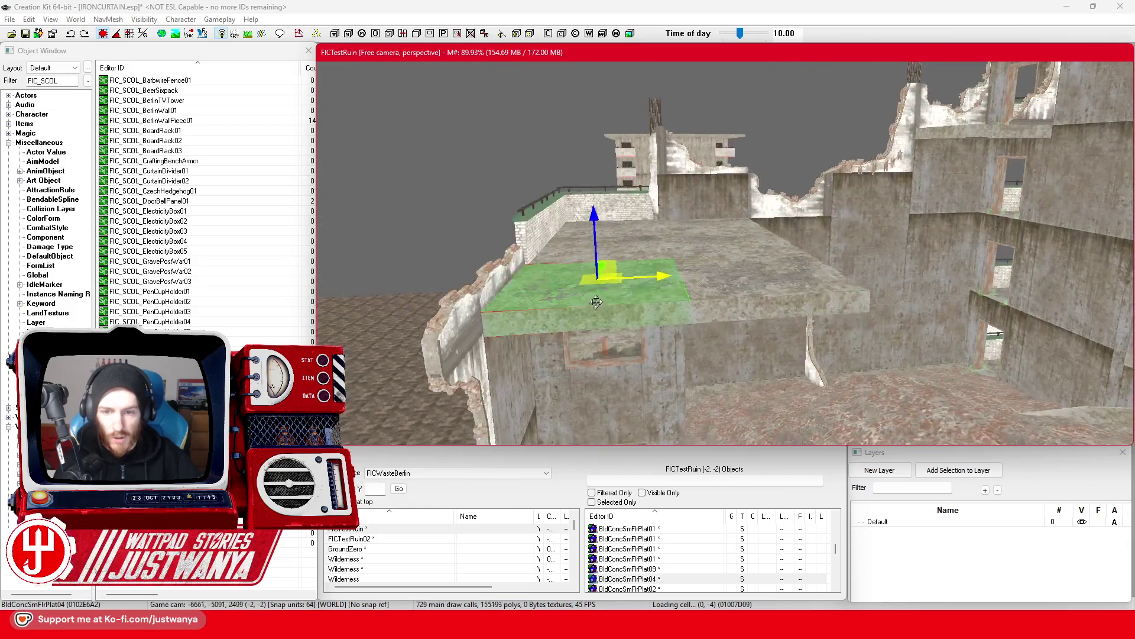
pyautogui.press('shift')
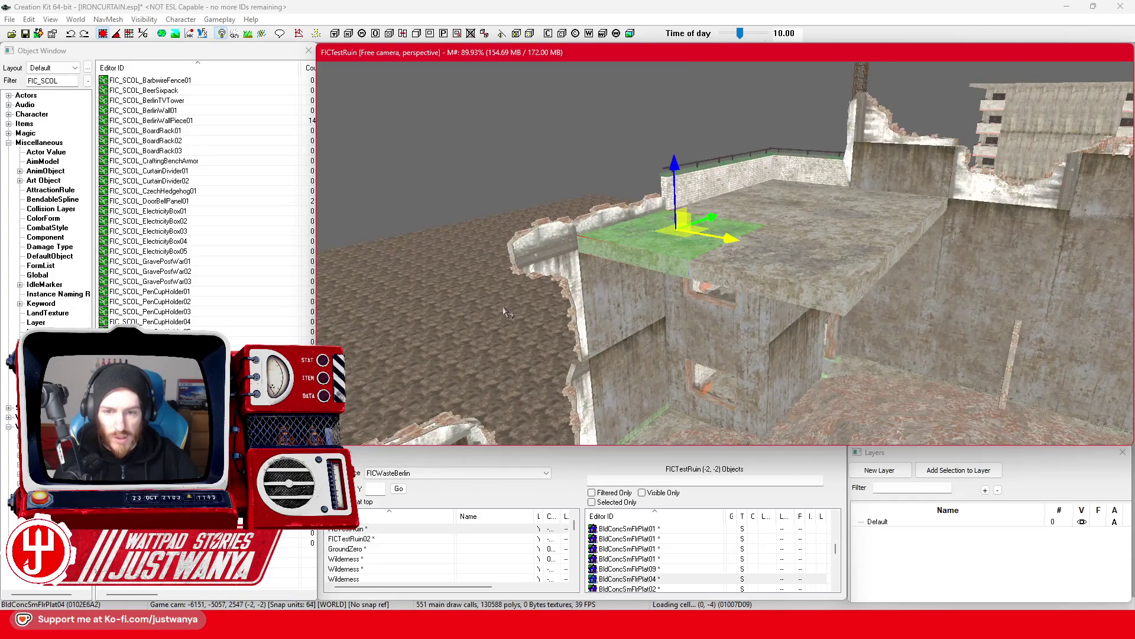
pyautogui.press('shift')
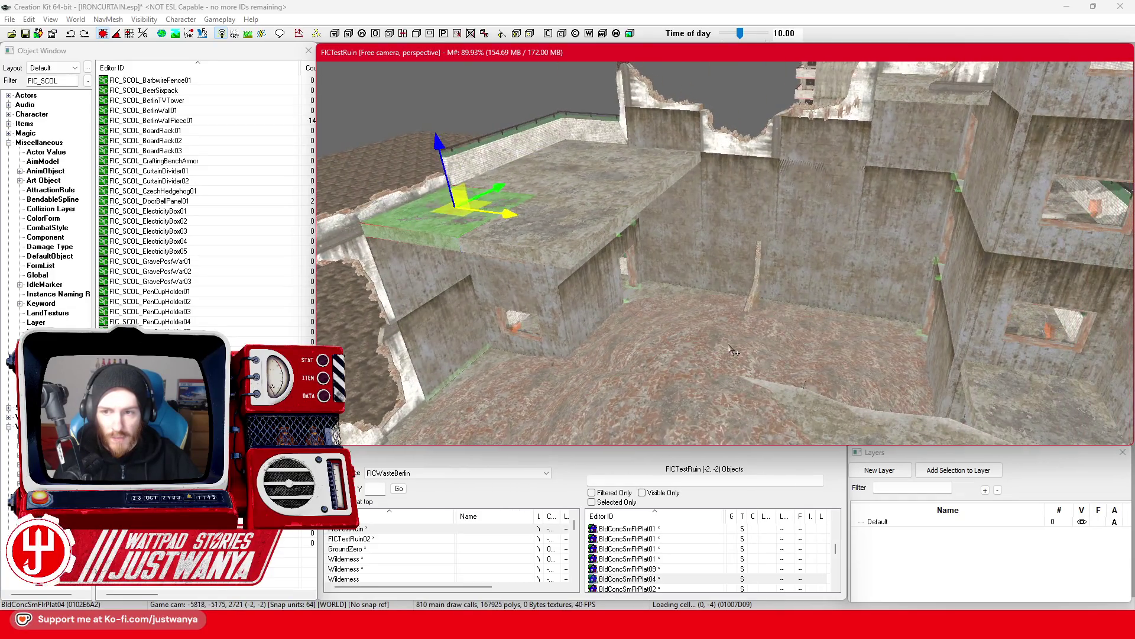
pyautogui.press('shift')
pyautogui.scroll(-5, 729, 342)
pyautogui.press('shift')
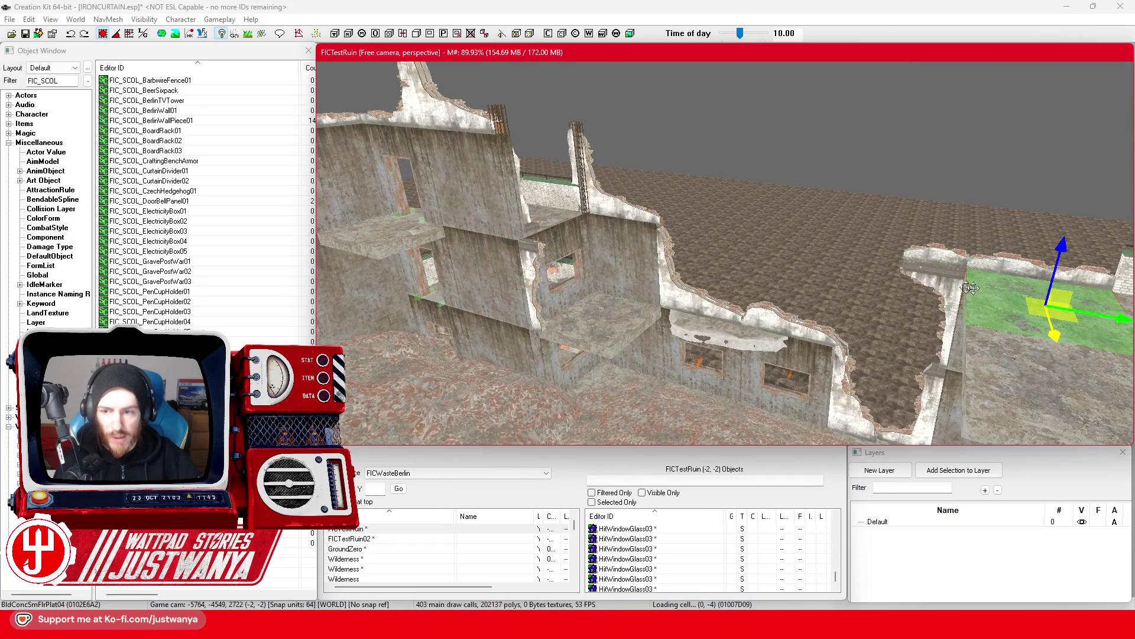
# Rotate the broken floor edge chunk to a new angle and slide it right.
pyautogui.press('shift')
pyautogui.click(633, 287)
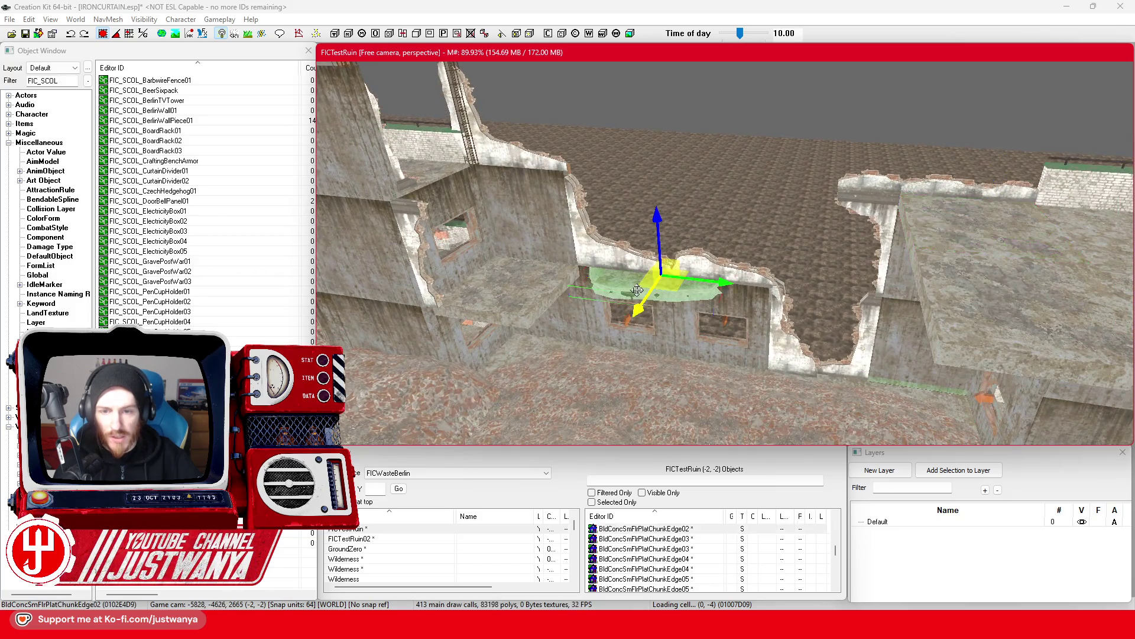
pyautogui.press('shift')
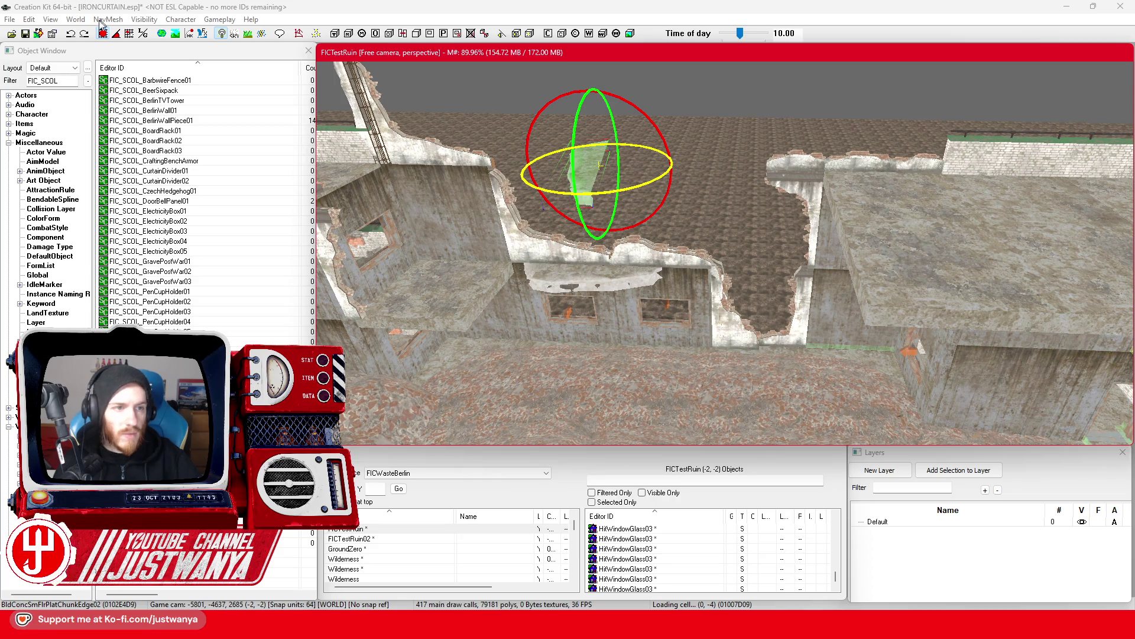
pyautogui.click(71, 34)
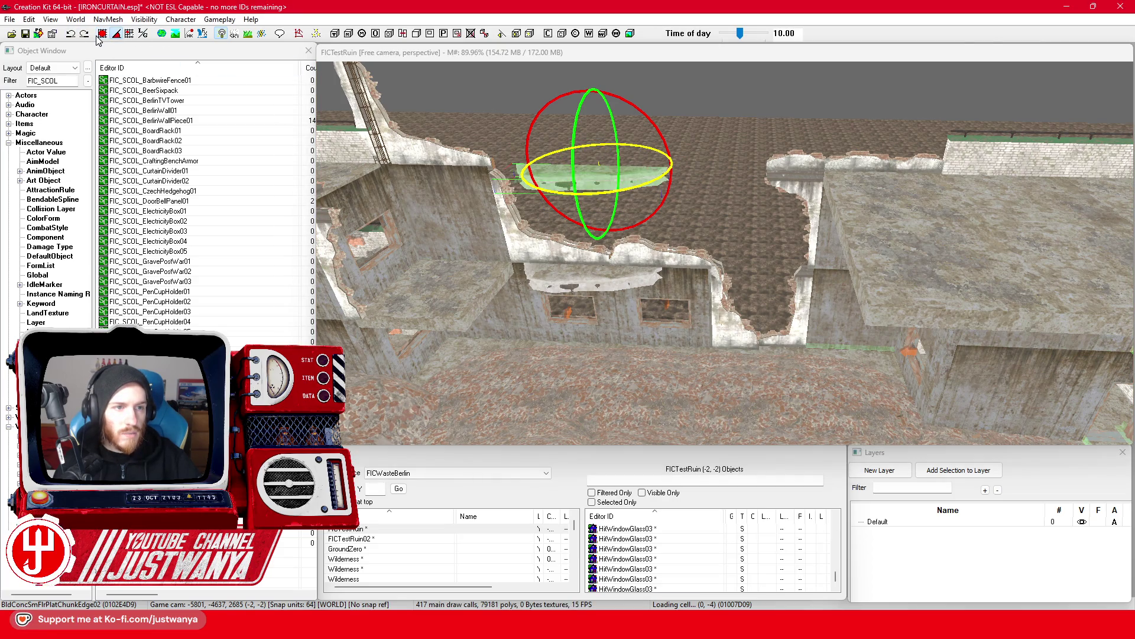
pyautogui.moveTo(565, 197); pyautogui.dragTo(568, 178)
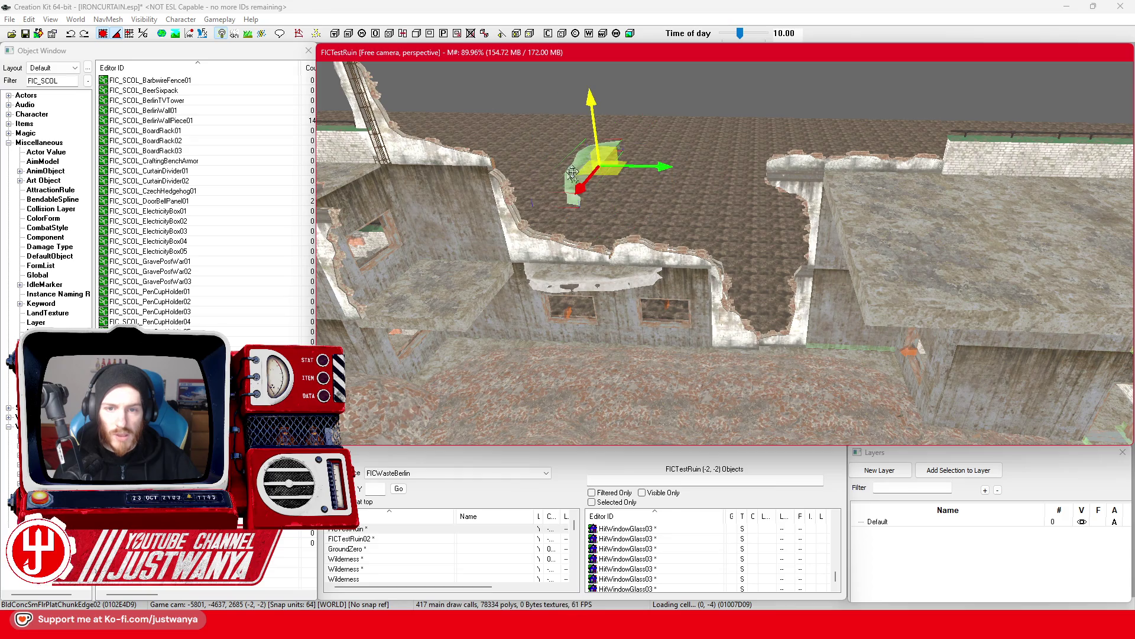
pyautogui.moveTo(680, 172)
pyautogui.mouseDown()
pyautogui.moveTo(801, 172)
pyautogui.moveTo(674, 189)
pyautogui.moveTo(665, 176)
pyautogui.mouseUp()
pyautogui.scroll(3, 665, 177)
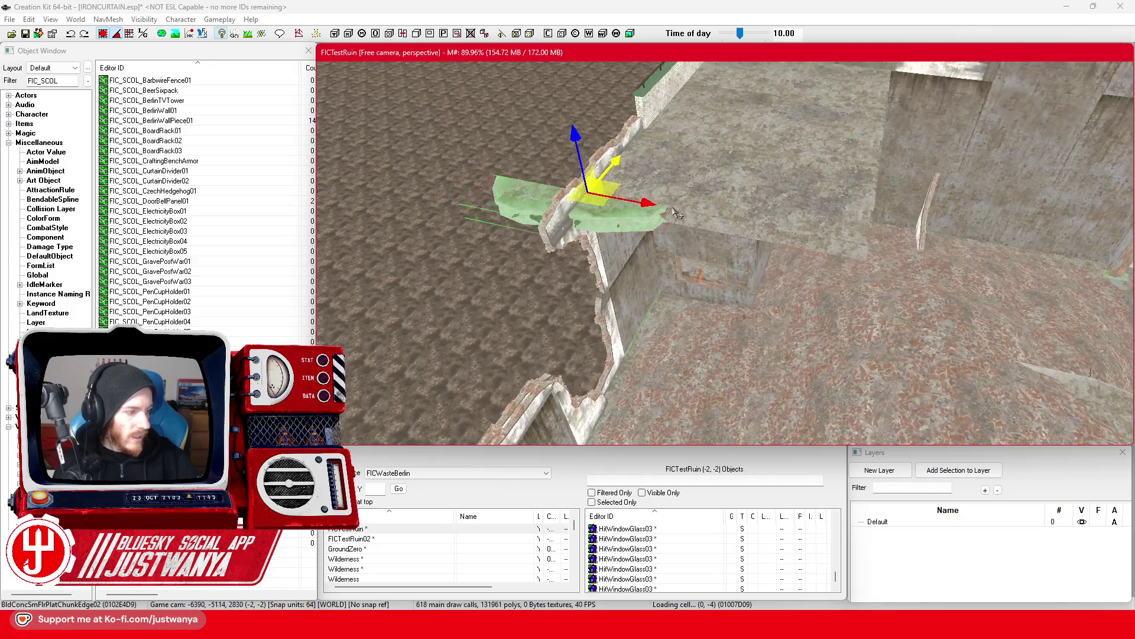
# Swap a second edge chunk's mesh to ChunkEdge05, then to ChunkEdge06.
pyautogui.click(671, 237)
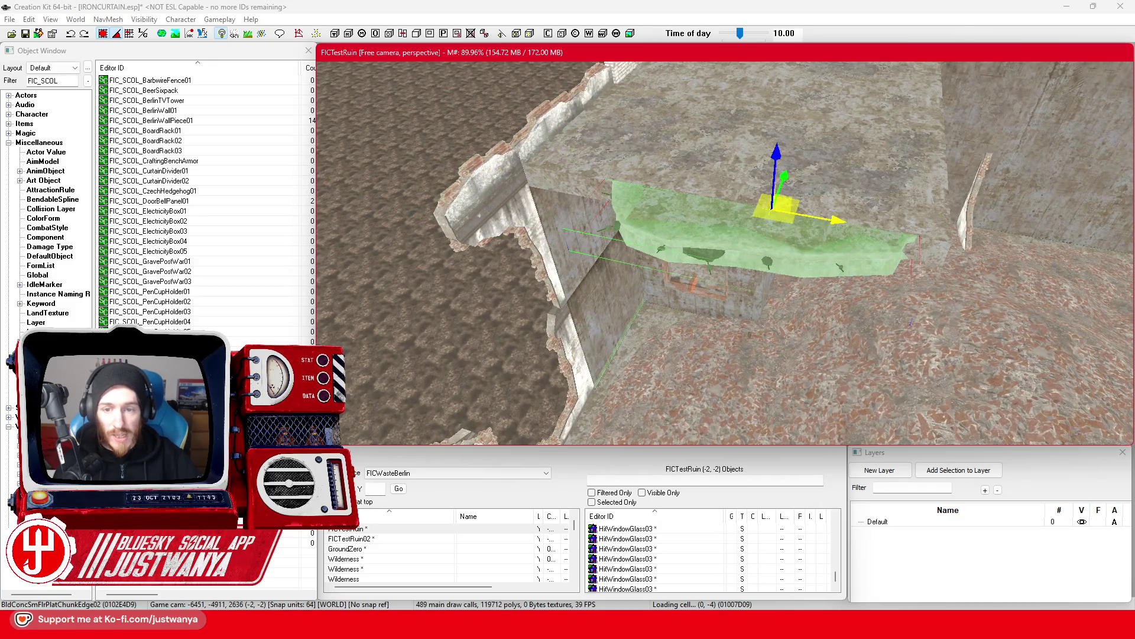
pyautogui.hotkey('ctrl', 'f')
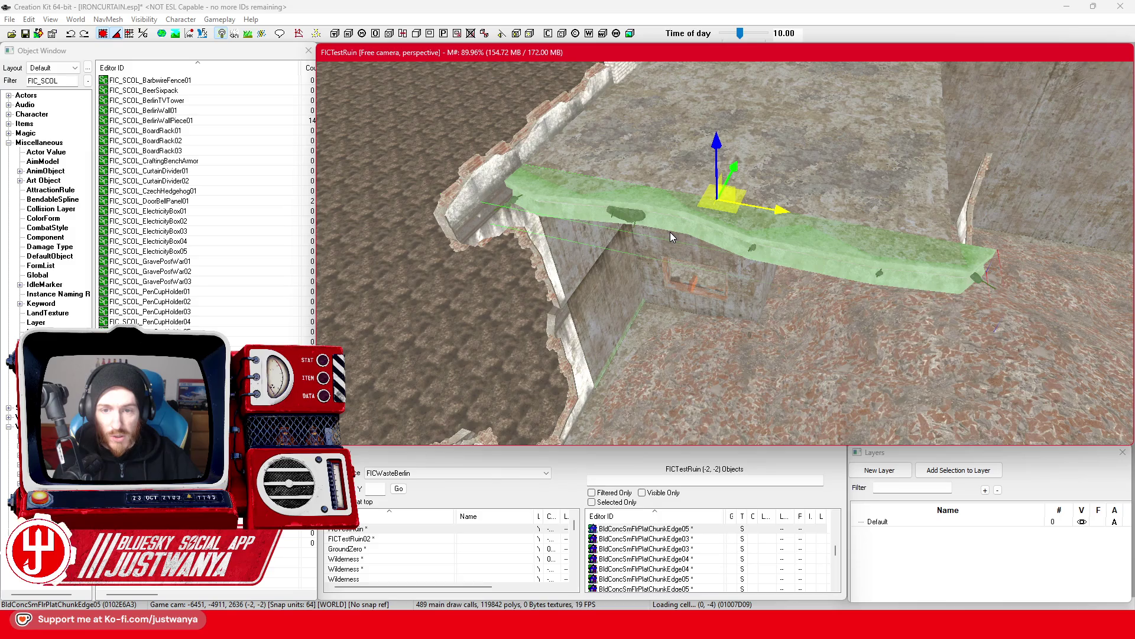
pyautogui.moveTo(669, 232)
pyautogui.mouseDown()
pyautogui.moveTo(707, 211)
pyautogui.moveTo(632, 216)
pyautogui.mouseUp()
pyautogui.hotkey('ctrl', 'f')
pyautogui.hotkey('ctrl', 'f')
pyautogui.click(103, 35)
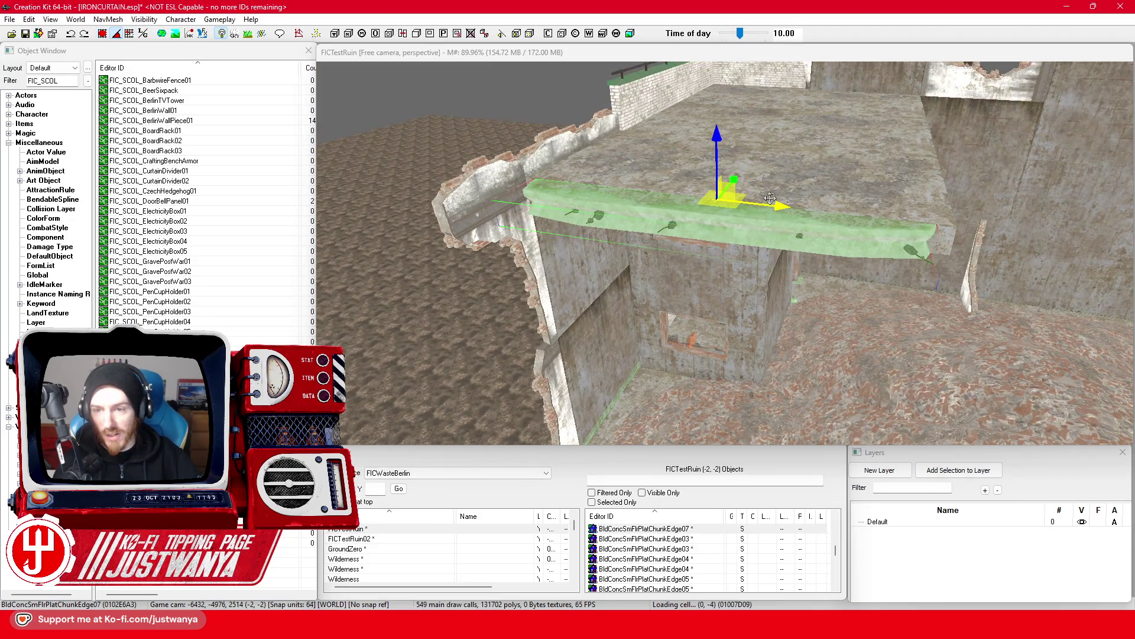
# Try ChunkEdge04, revert to ChunkEdge02, and move the chunk onto the rooftop edge.
pyautogui.moveTo(772, 204); pyautogui.dragTo(780, 206)
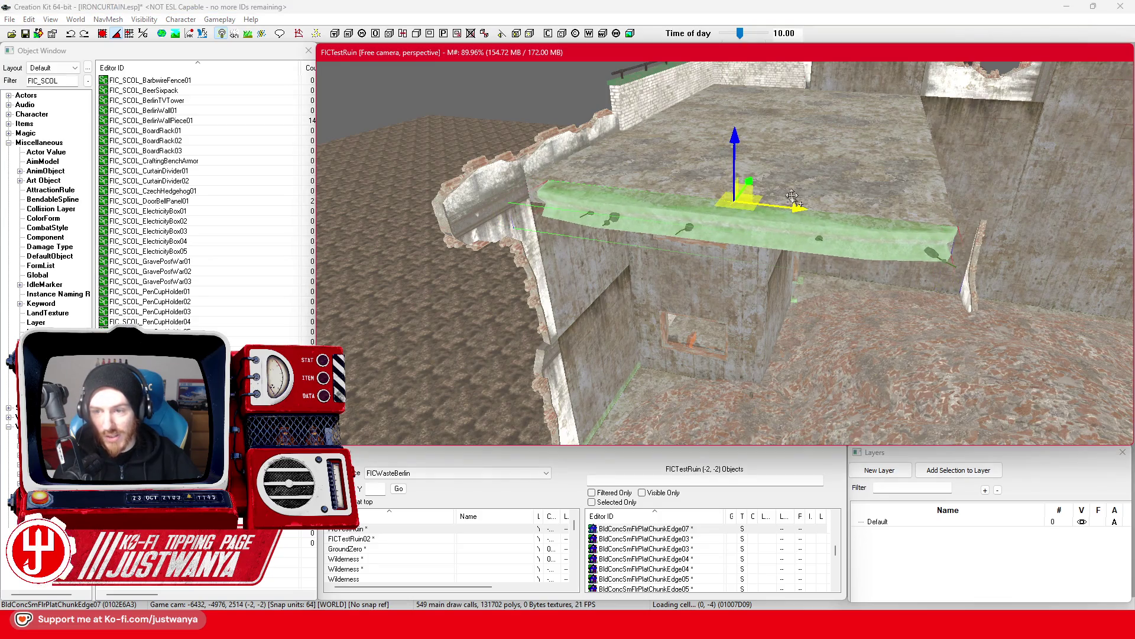
pyautogui.moveTo(798, 205)
pyautogui.mouseDown()
pyautogui.moveTo(777, 194)
pyautogui.moveTo(532, 195)
pyautogui.moveTo(568, 190)
pyautogui.moveTo(615, 207)
pyautogui.mouseUp()
pyautogui.hotkey('ctrl', 'z')
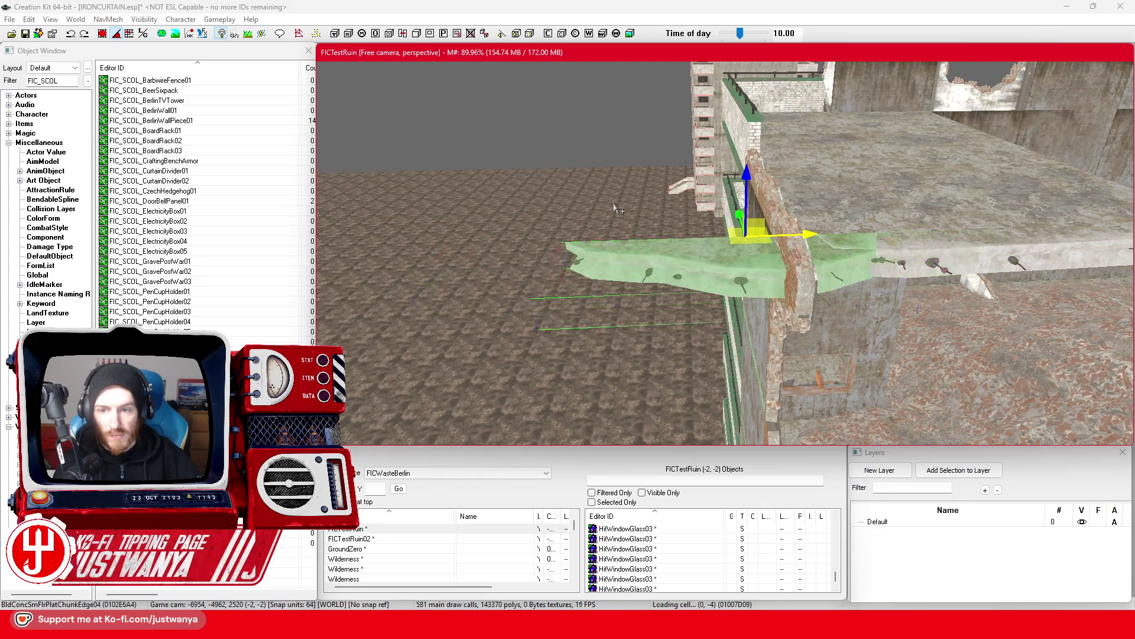
pyautogui.press('[')
pyautogui.press('[')
pyautogui.moveTo(790, 238)
pyautogui.mouseDown()
pyautogui.moveTo(827, 227)
pyautogui.moveTo(987, 230)
pyautogui.moveTo(868, 243)
pyautogui.mouseUp()
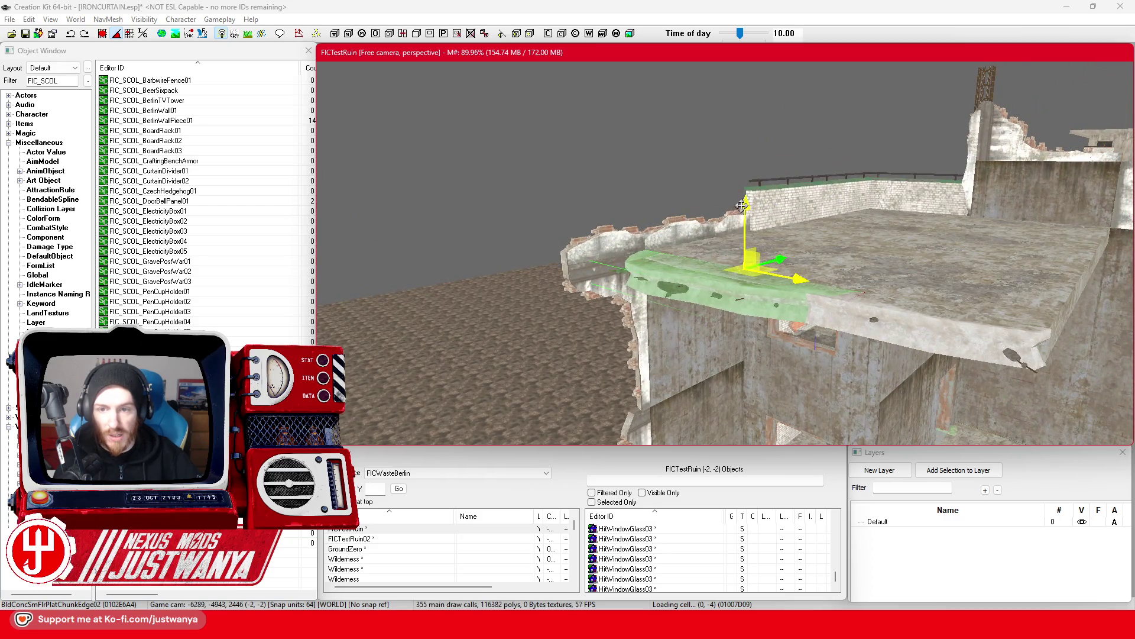
pyautogui.click(613, 250)
# Check the wall trim, concrete wall corner and brick rubble pile from several angles.
pyautogui.press('f')
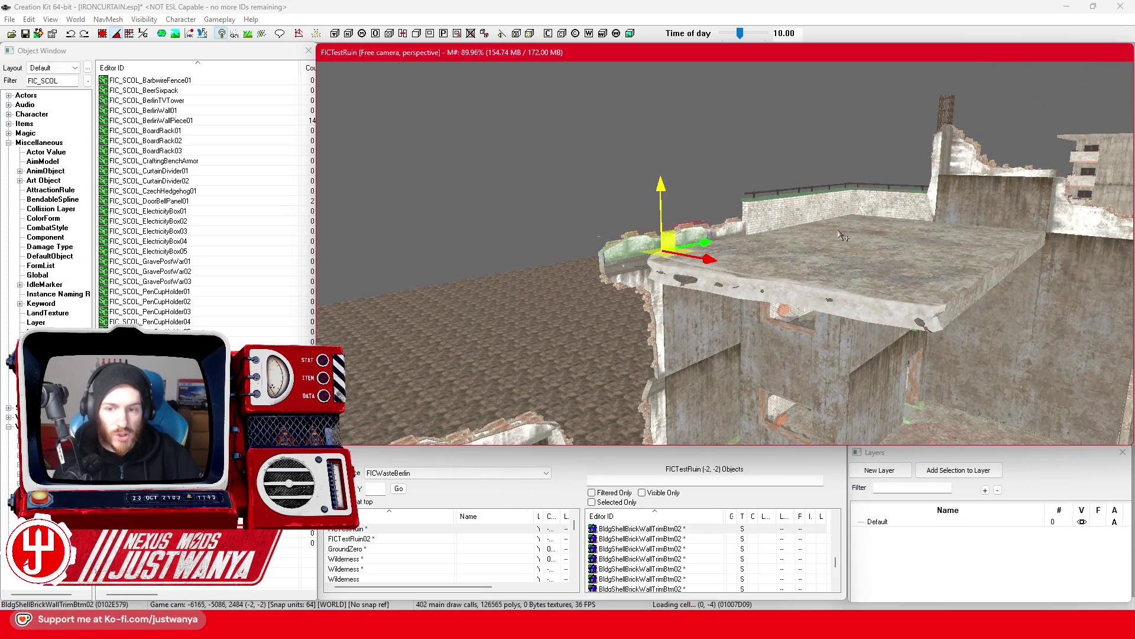
pyautogui.moveTo(776, 275); pyautogui.dragTo(733, 235)
pyautogui.click(731, 230)
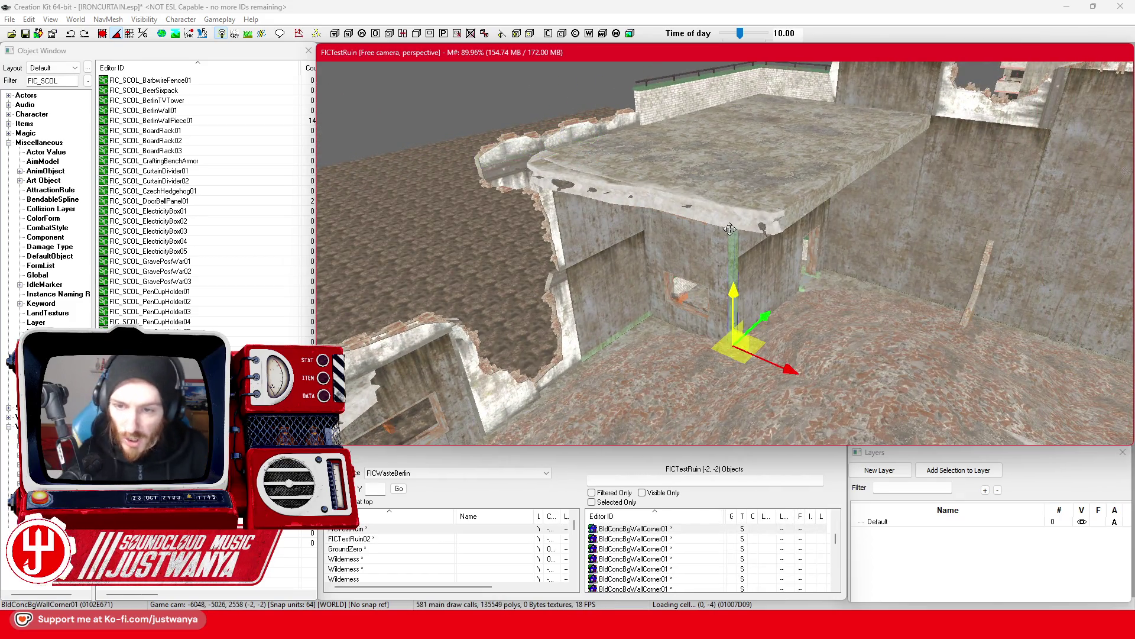
pyautogui.click(885, 351)
pyautogui.moveTo(886, 351)
pyautogui.mouseDown()
pyautogui.moveTo(826, 353)
pyautogui.moveTo(827, 376)
pyautogui.mouseUp()
pyautogui.moveTo(811, 262)
pyautogui.mouseDown()
pyautogui.moveTo(824, 272)
pyautogui.moveTo(771, 281)
pyautogui.mouseUp()
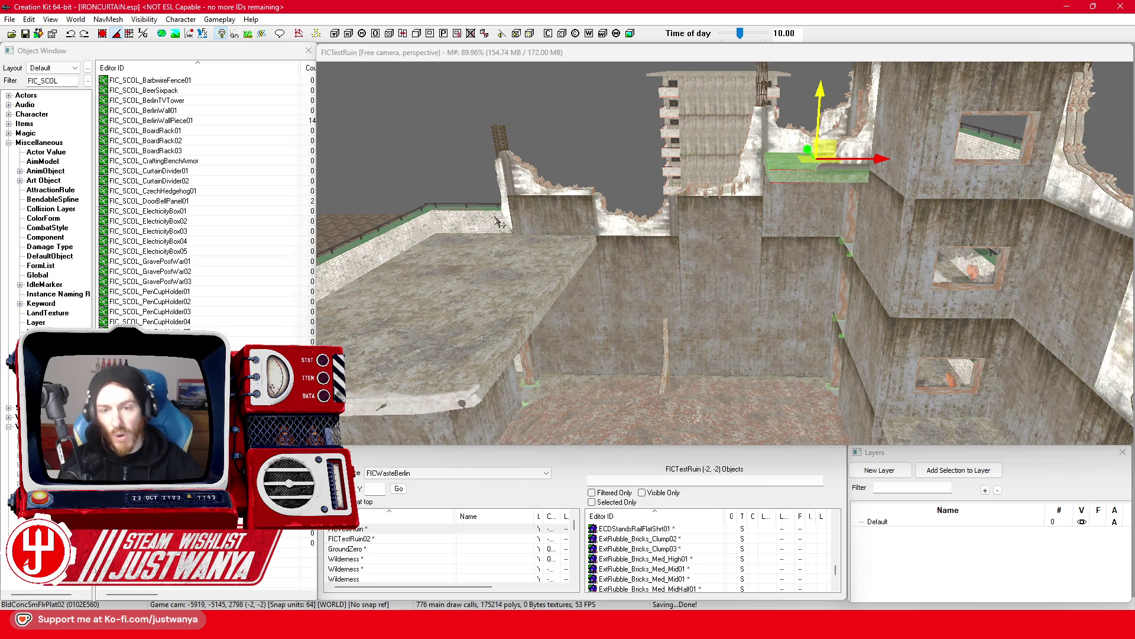
pyautogui.scroll(4, 512, 254)
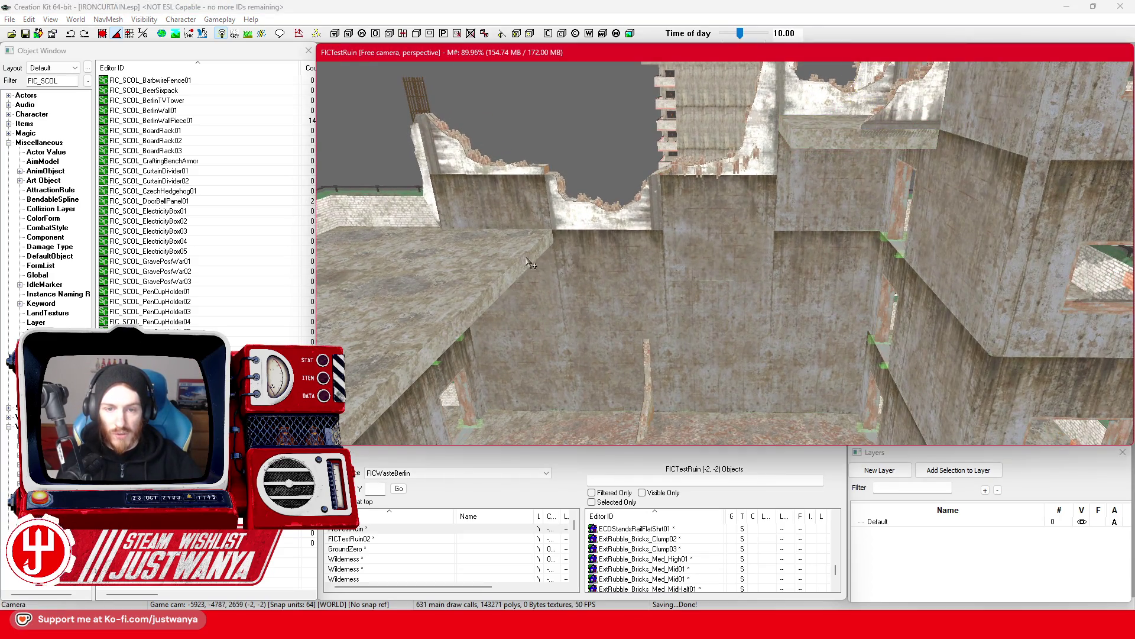
# Inspect floor slabs BldConcSmFlrPlat06 and BldConcSmFlrPlat04 and undo the last slab move.
pyautogui.click(533, 266)
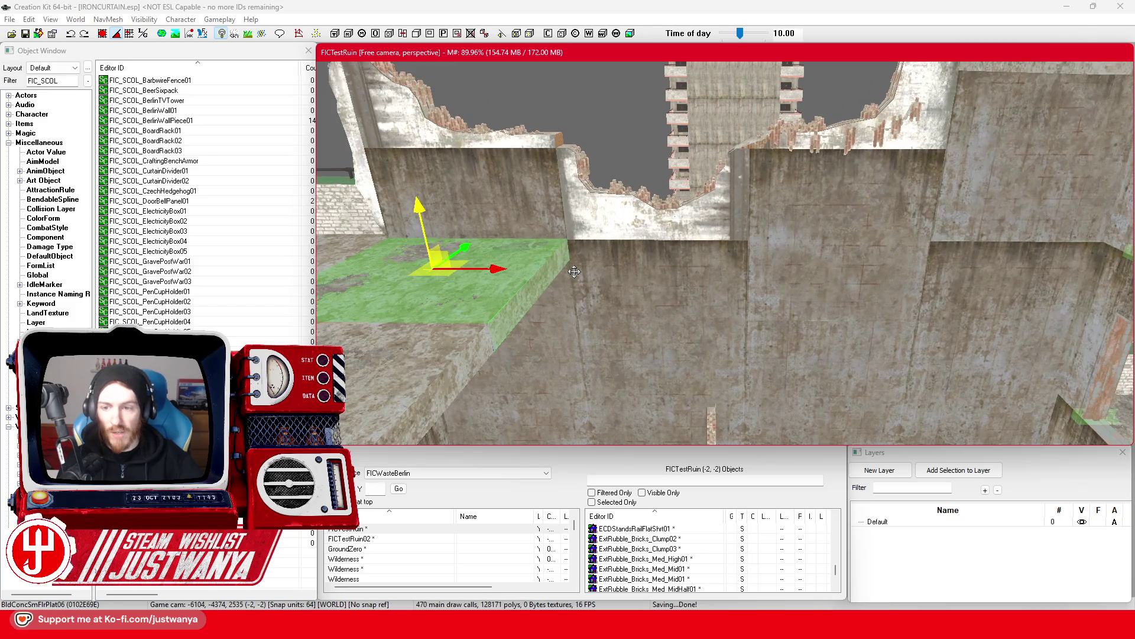
pyautogui.scroll(-5, 541, 286)
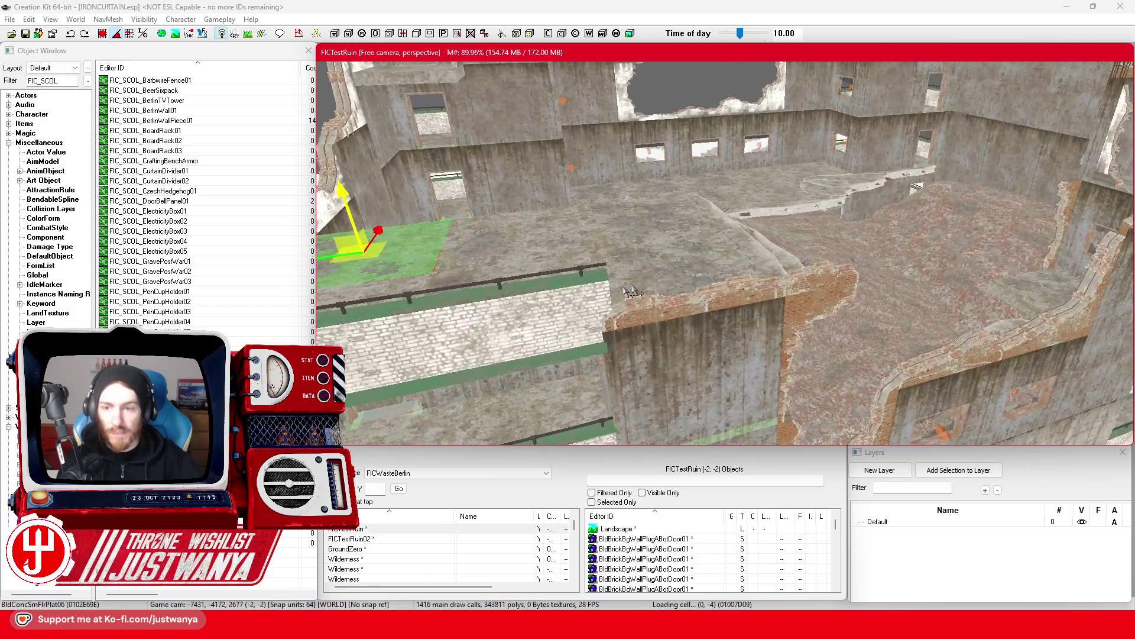
pyautogui.click(661, 269)
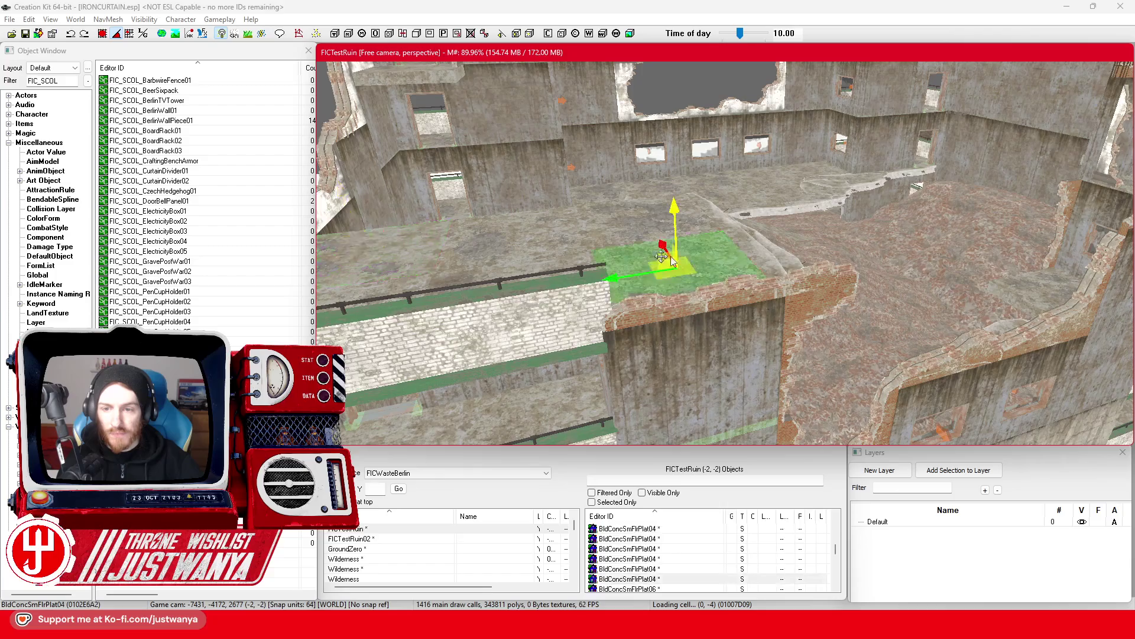
pyautogui.scroll(3, 735, 254)
pyautogui.moveTo(735, 253); pyautogui.dragTo(823, 242)
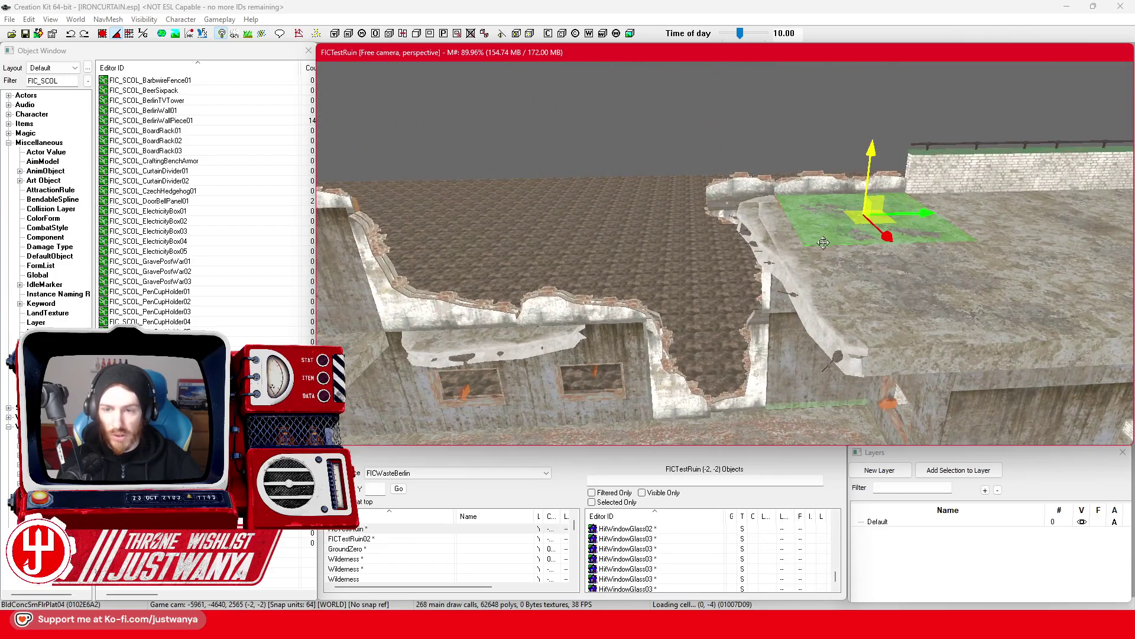
pyautogui.click(770, 245)
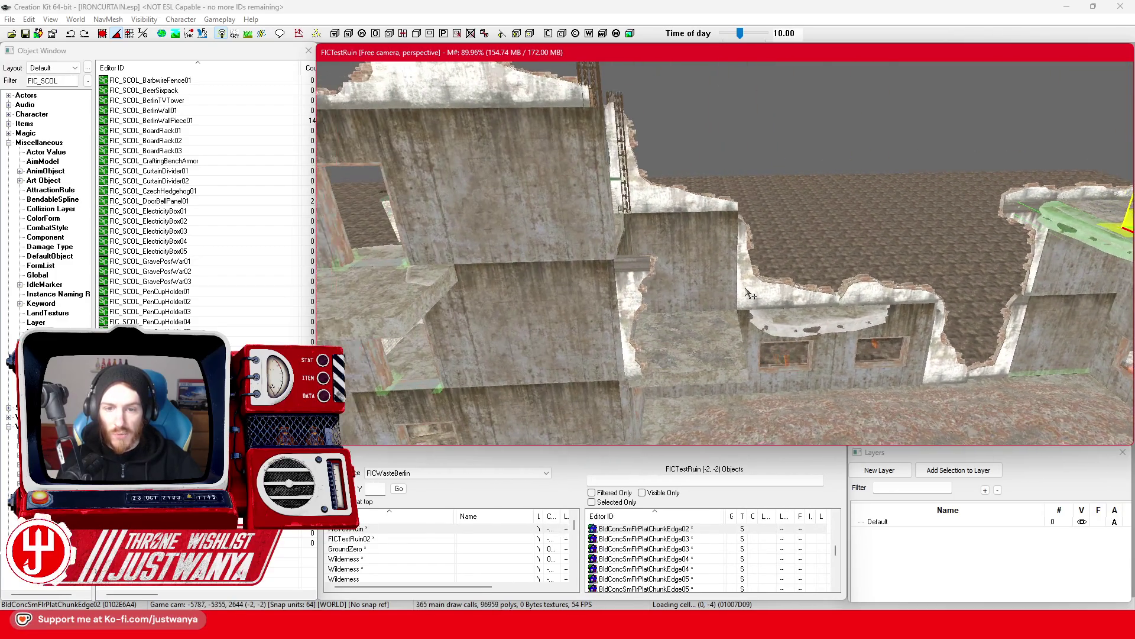
pyautogui.click(631, 273)
pyautogui.scroll(3, 631, 274)
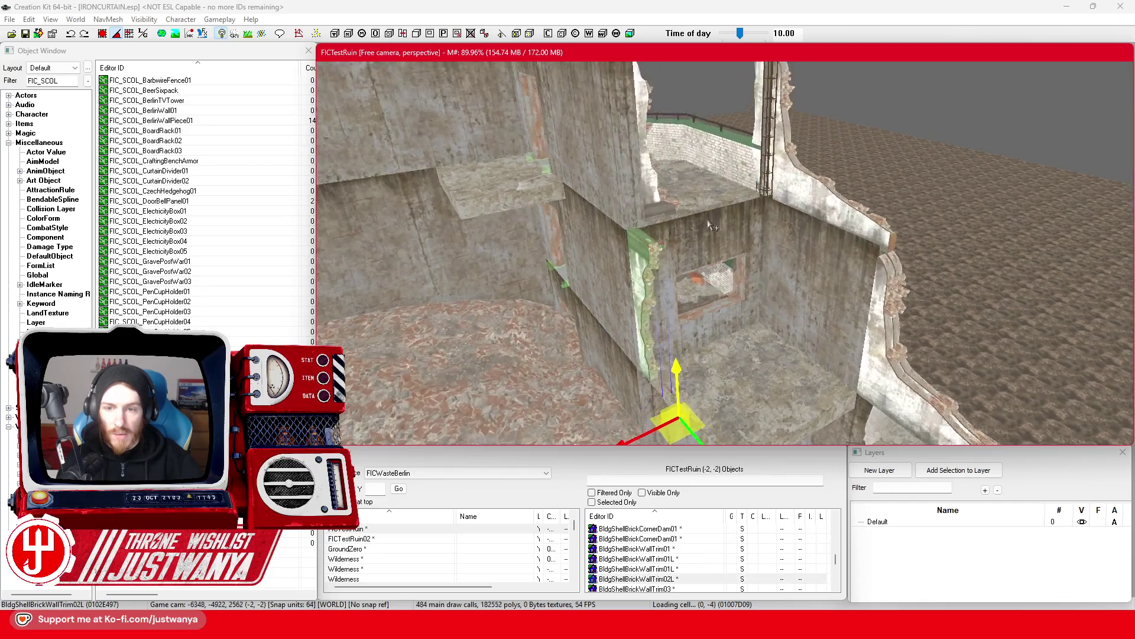
pyautogui.click(711, 193)
pyautogui.hotkey('ctrl', 'z')
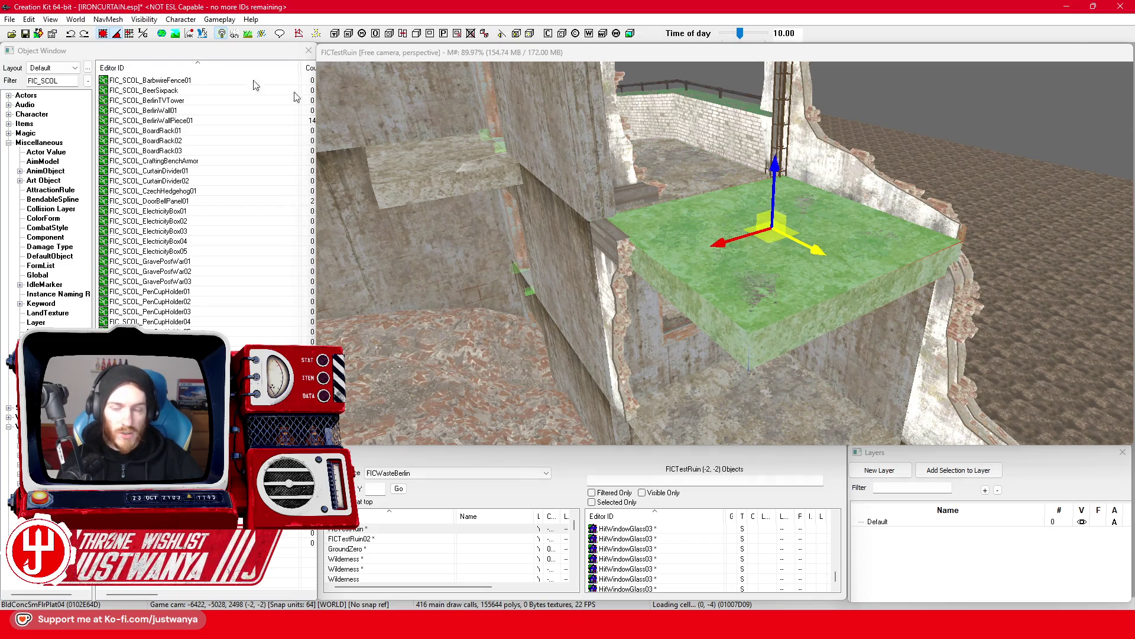
# Select the concrete floor slab and view it from several angles.
pyautogui.press('shift')
pyautogui.press('shift')
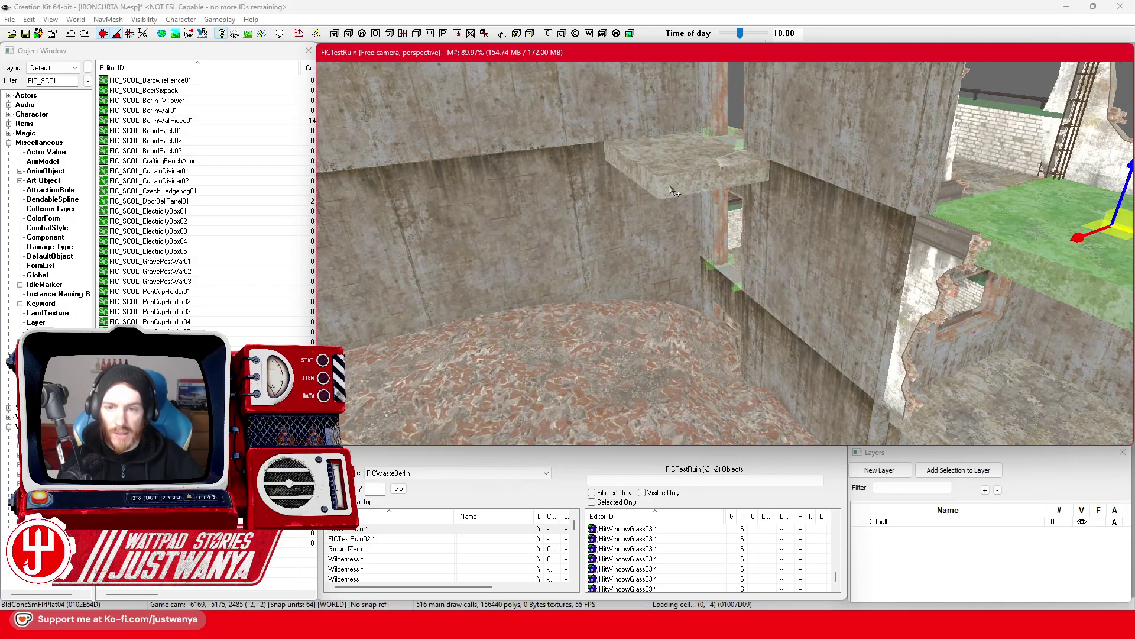
pyautogui.click(671, 190)
pyautogui.press('shift')
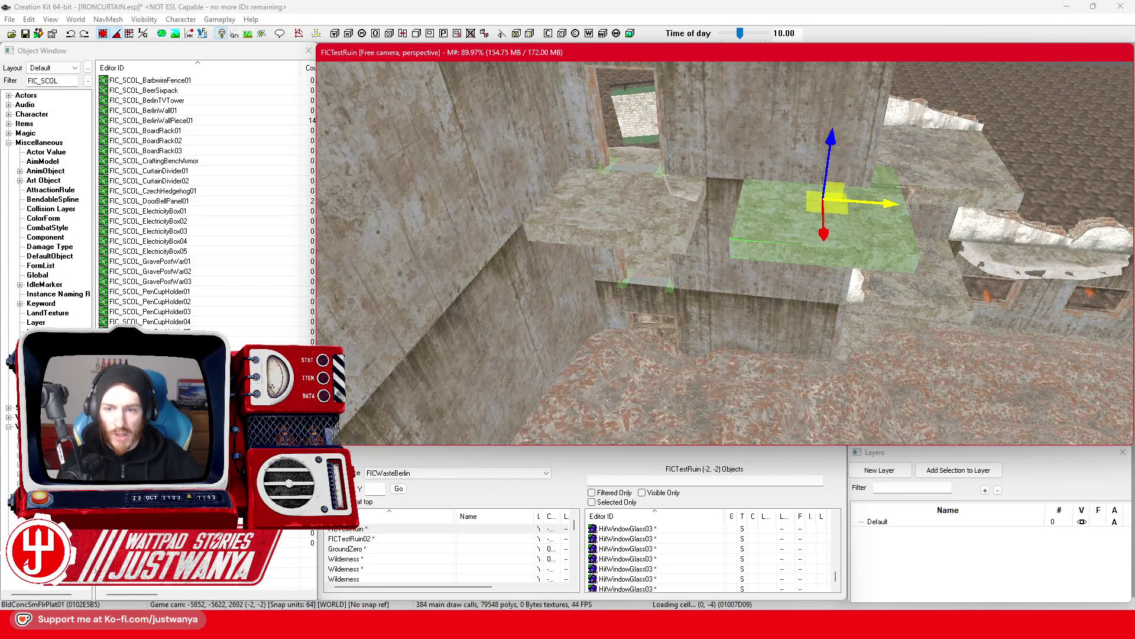
pyautogui.press('shift')
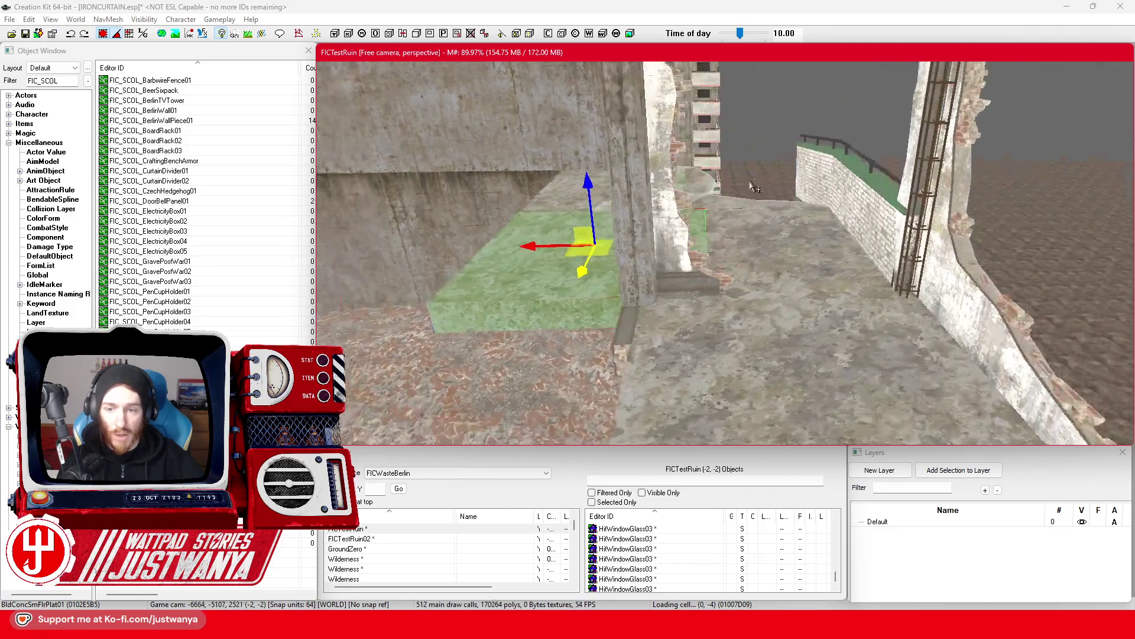
pyautogui.press('shift')
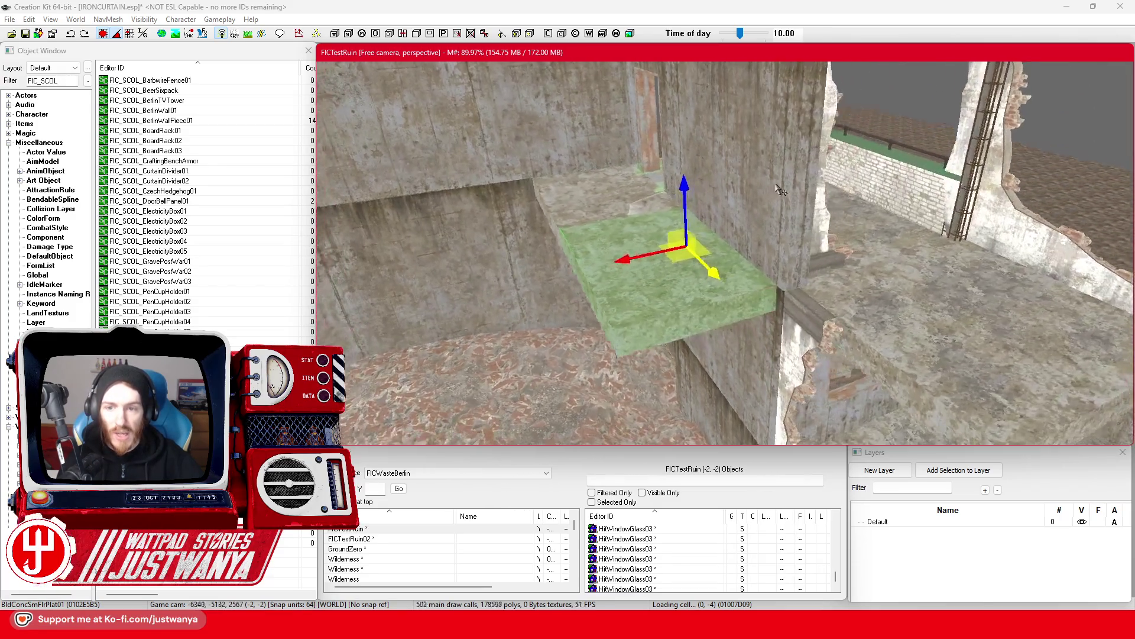
# Slide the higher floor slab left into the corner and move a slab out of the doorway.
pyautogui.click(604, 201)
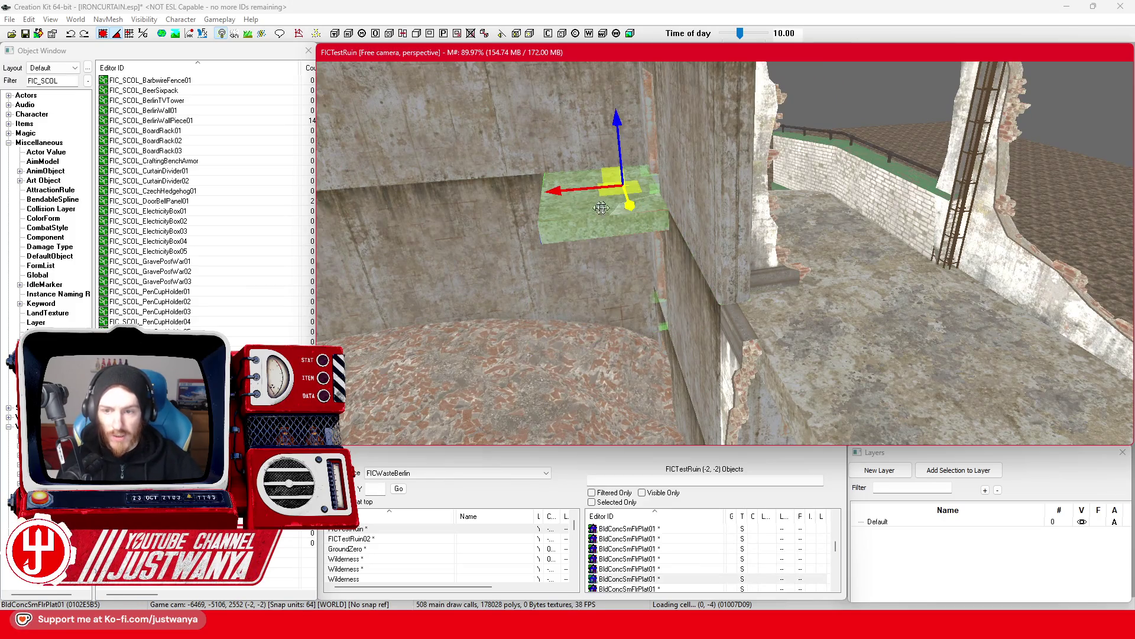
pyautogui.press('shift')
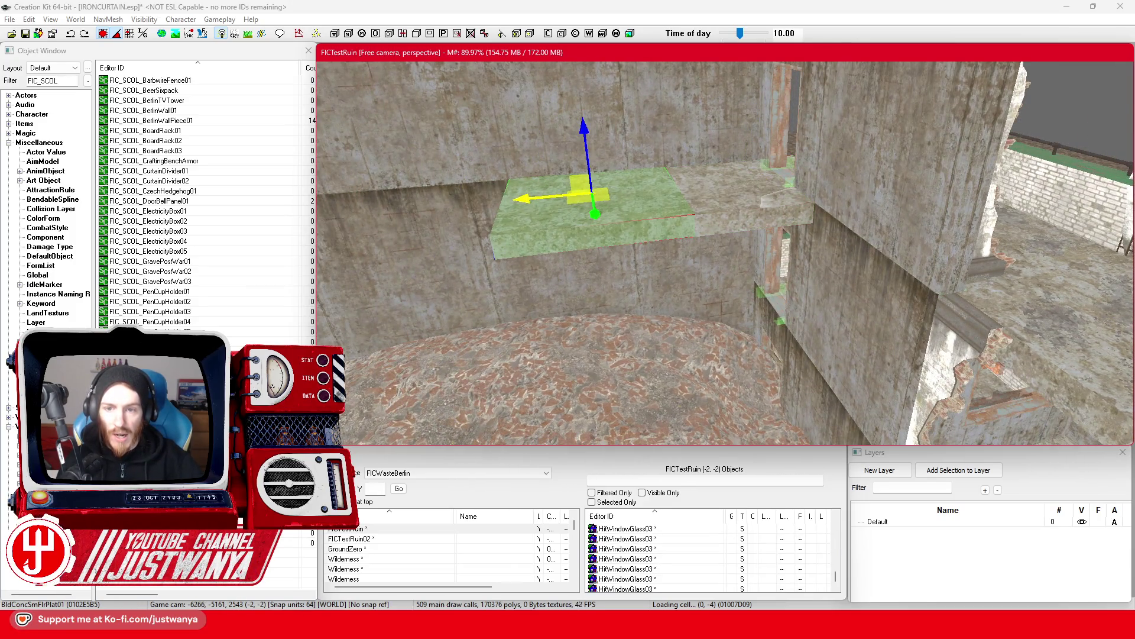
pyautogui.moveTo(757, 201); pyautogui.dragTo(447, 184)
pyautogui.press('shift')
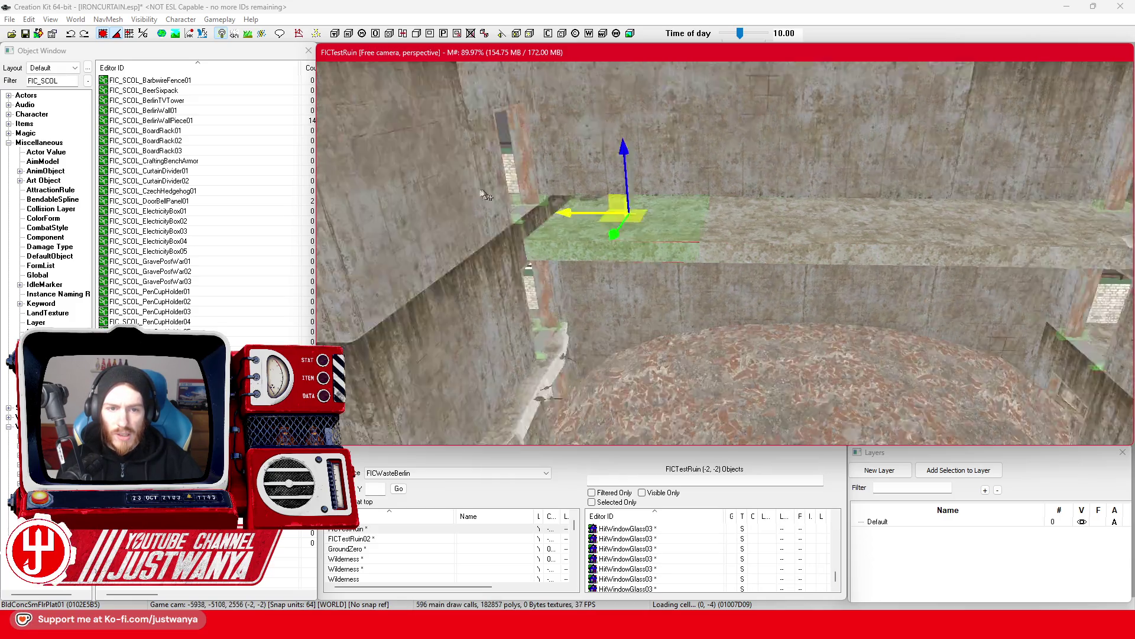
pyautogui.press('shift')
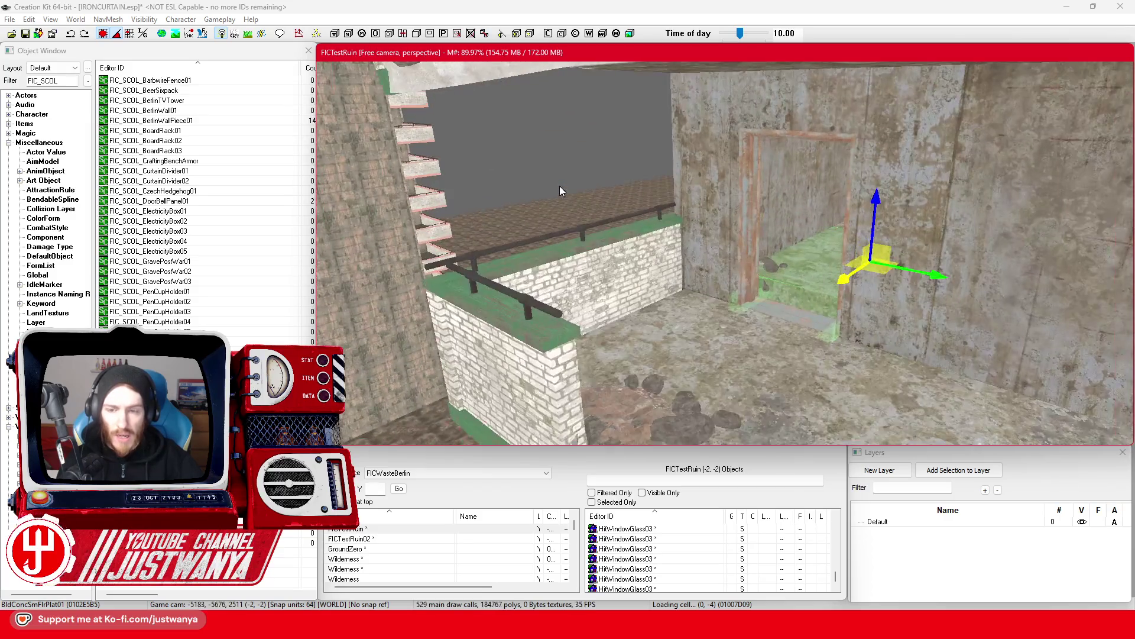
pyautogui.moveTo(854, 288)
pyautogui.mouseDown()
pyautogui.moveTo(697, 408)
pyautogui.moveTo(687, 362)
pyautogui.mouseUp()
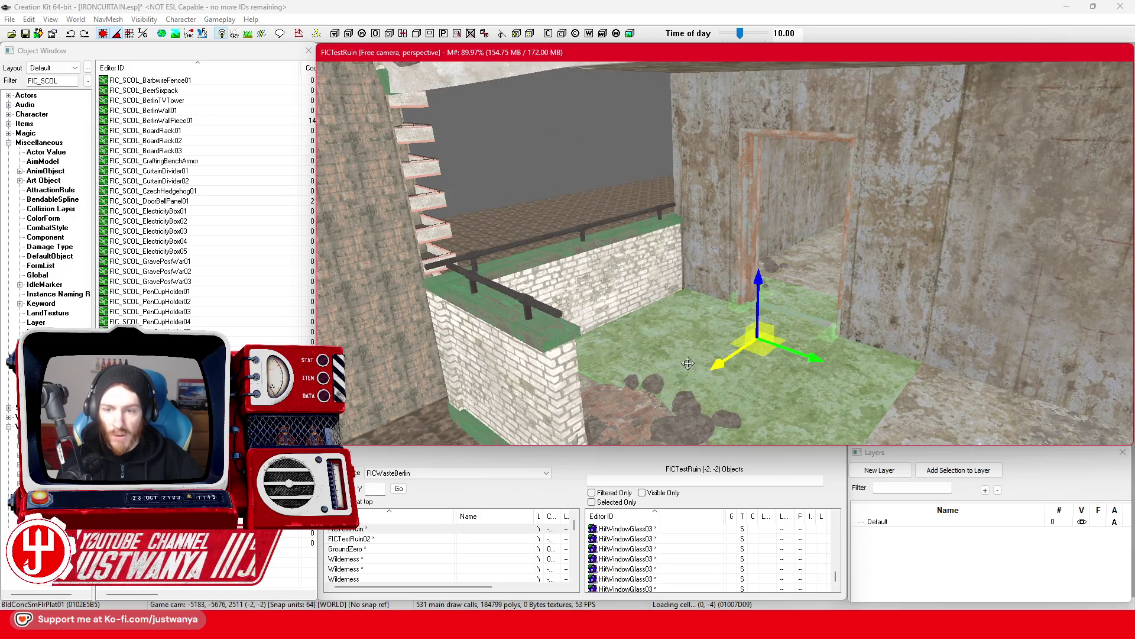
pyautogui.press('shift')
pyautogui.press('shift')
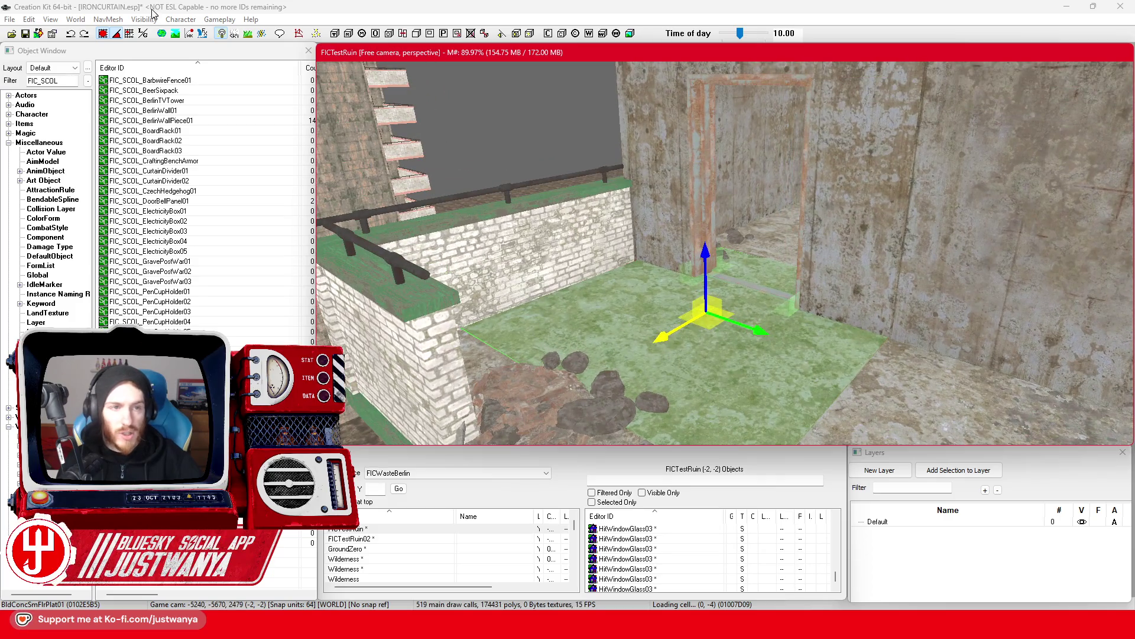
# Toggle the toolbar snap setting and zoom in on the moved floor slab.
pyautogui.click(102, 33)
pyautogui.click(699, 253)
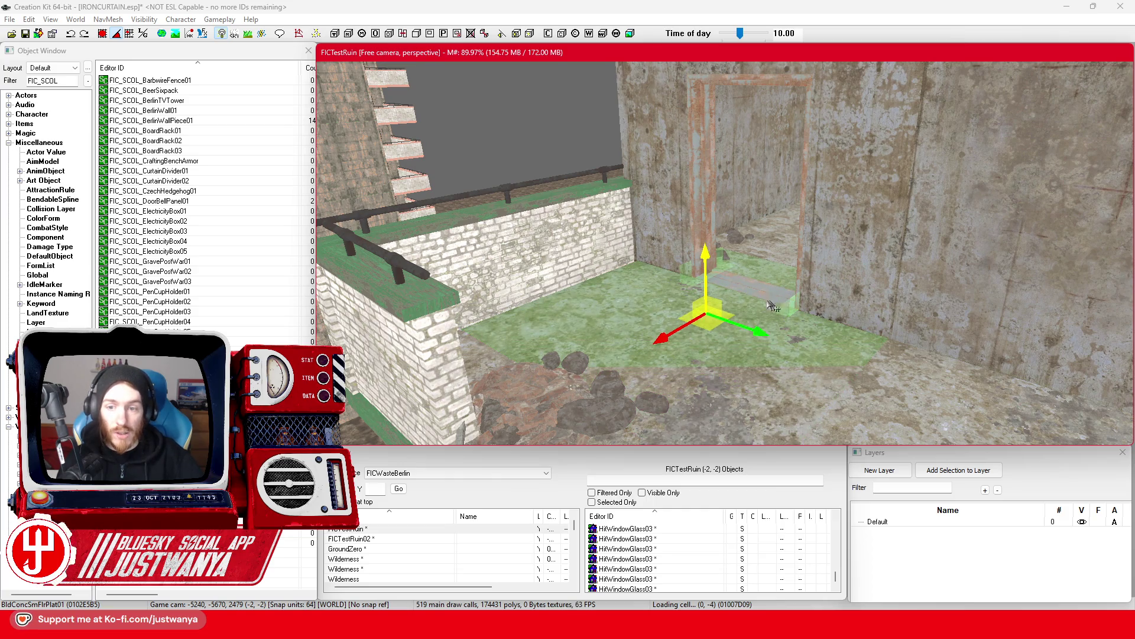
pyautogui.press('f')
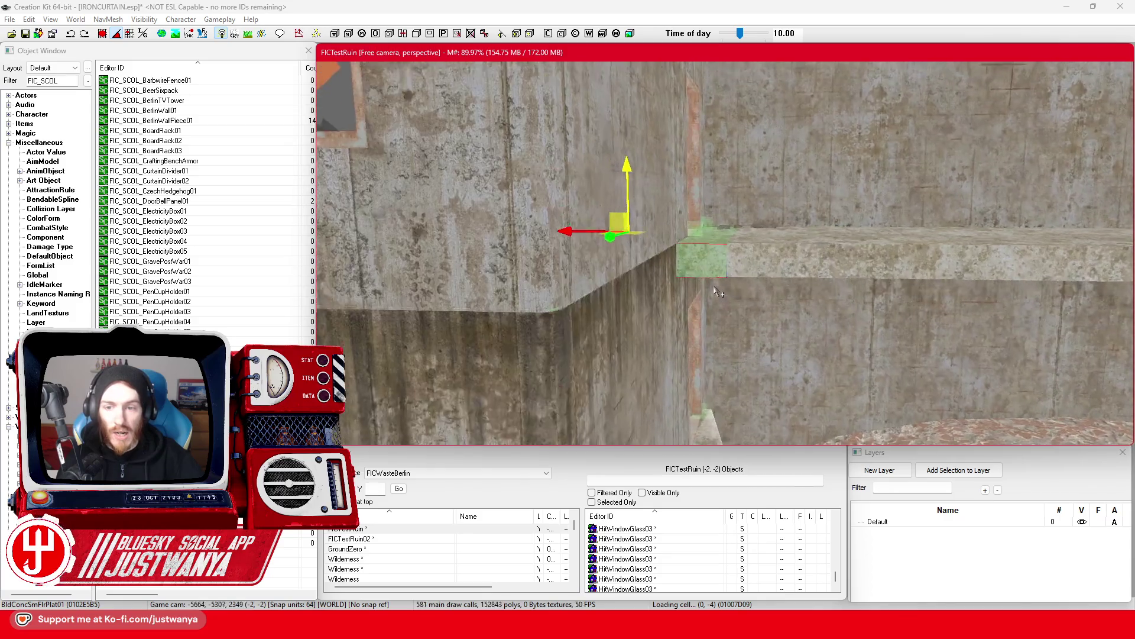
pyautogui.scroll(3, 717, 291)
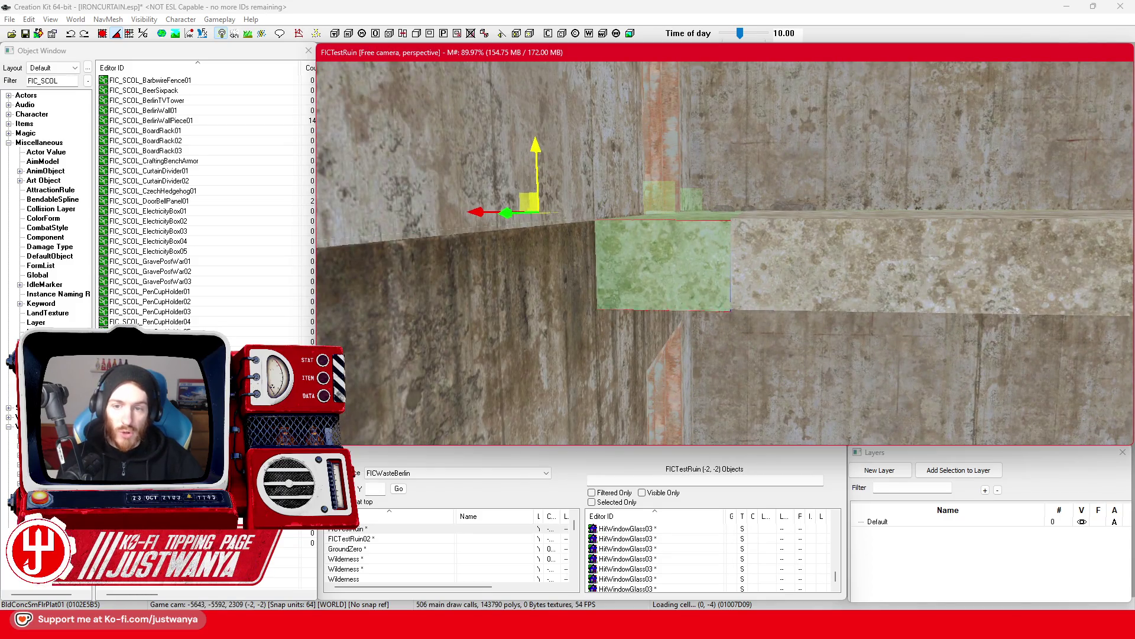
pyautogui.scroll(-10, 538, 137)
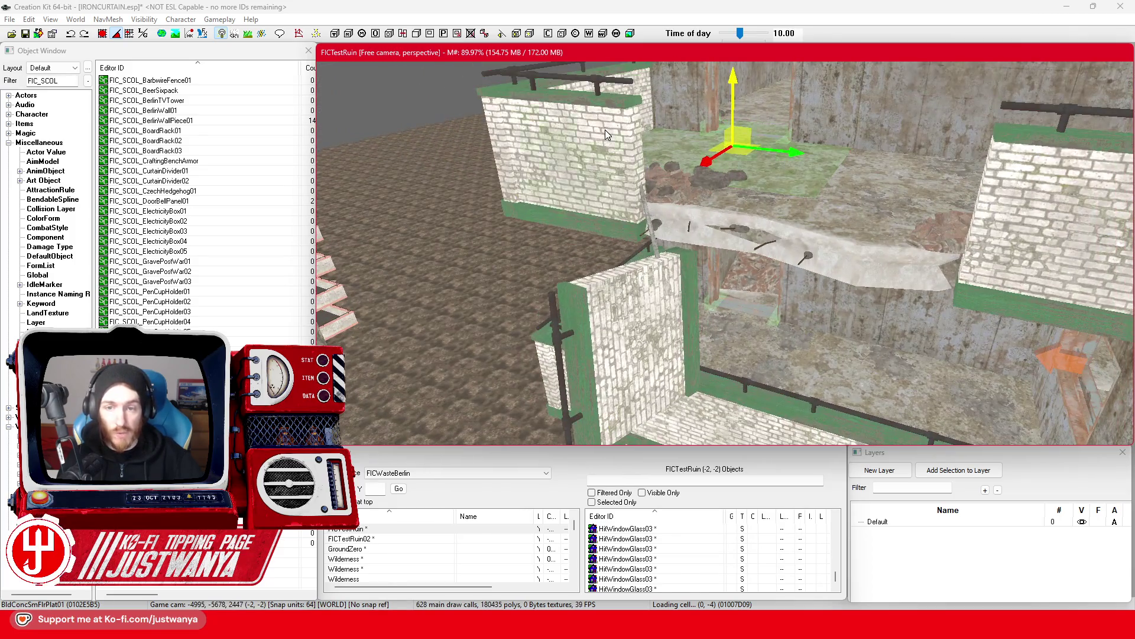
# Select floor plate BldConcSmFlrPlat01 past the railing stand and toggle the toolbar snap button.
pyautogui.click(605, 129)
pyautogui.scroll(5, 730, 216)
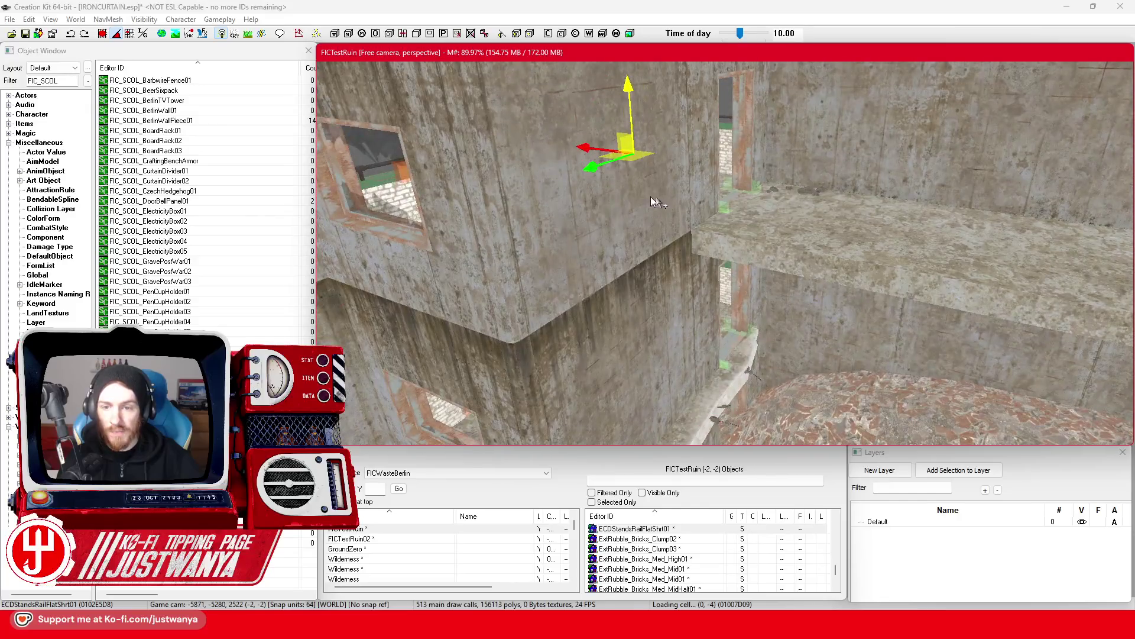
pyautogui.click(756, 229)
pyautogui.scroll(-3, 756, 229)
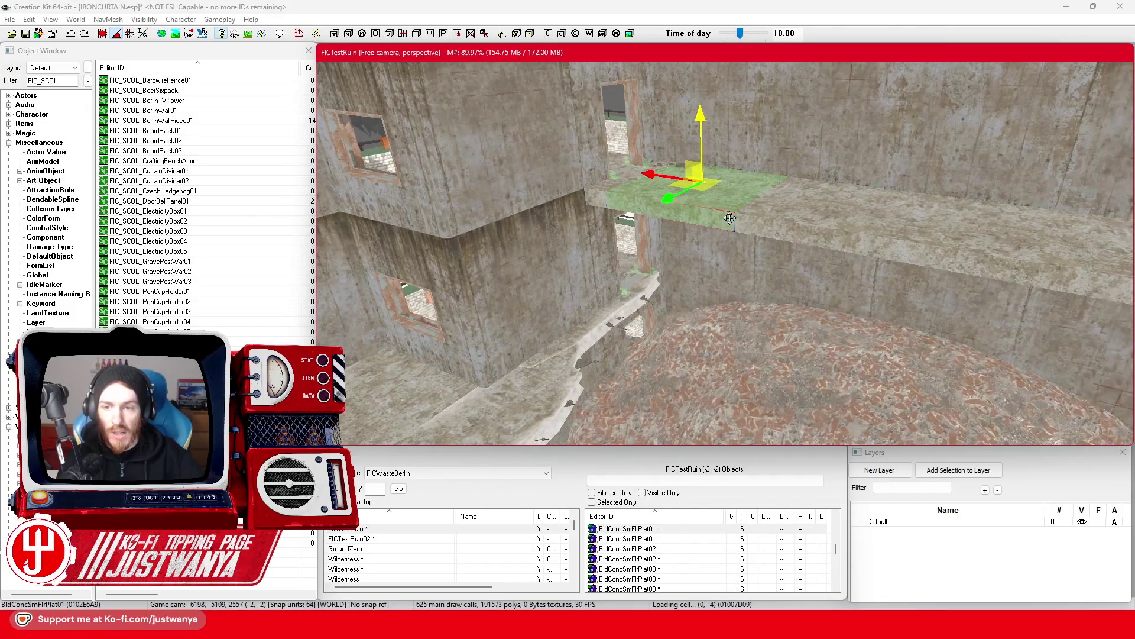
pyautogui.scroll(2, 606, 205)
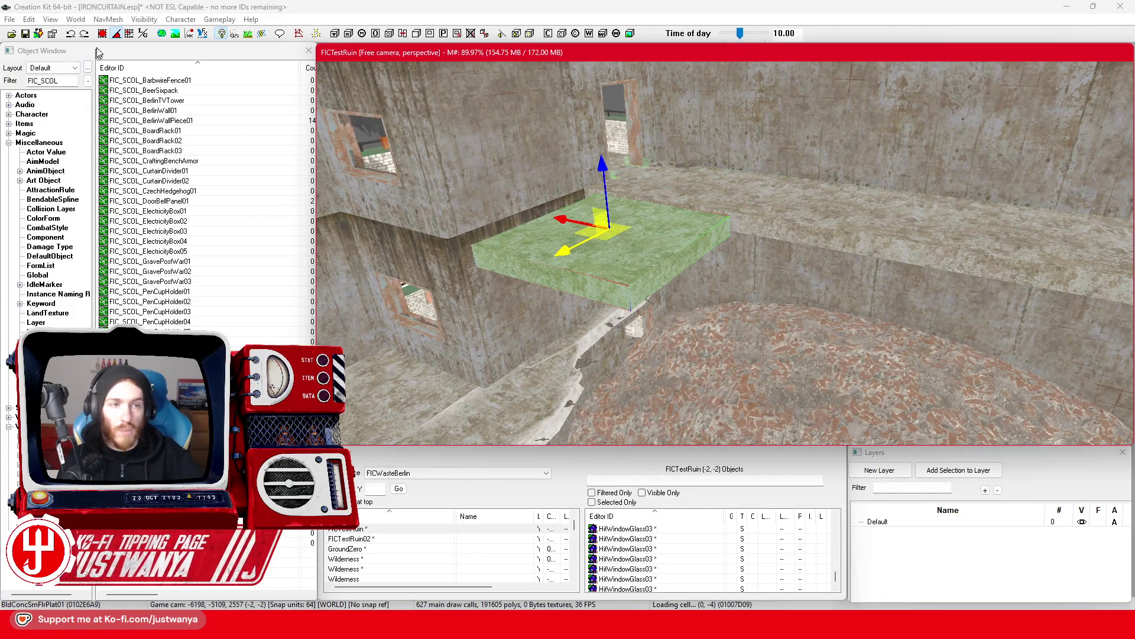
pyautogui.click(104, 34)
pyautogui.click(575, 257)
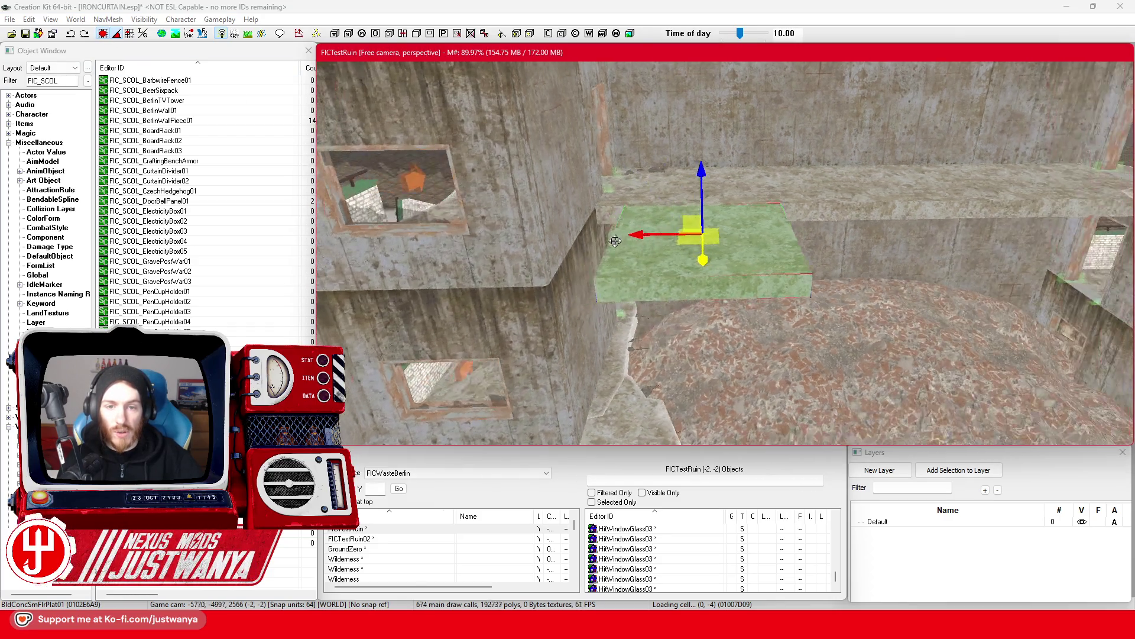
# Orbit around the ruin and select the floor plate on the wall, then the brick trim.
pyautogui.scroll(-5, 600, 225)
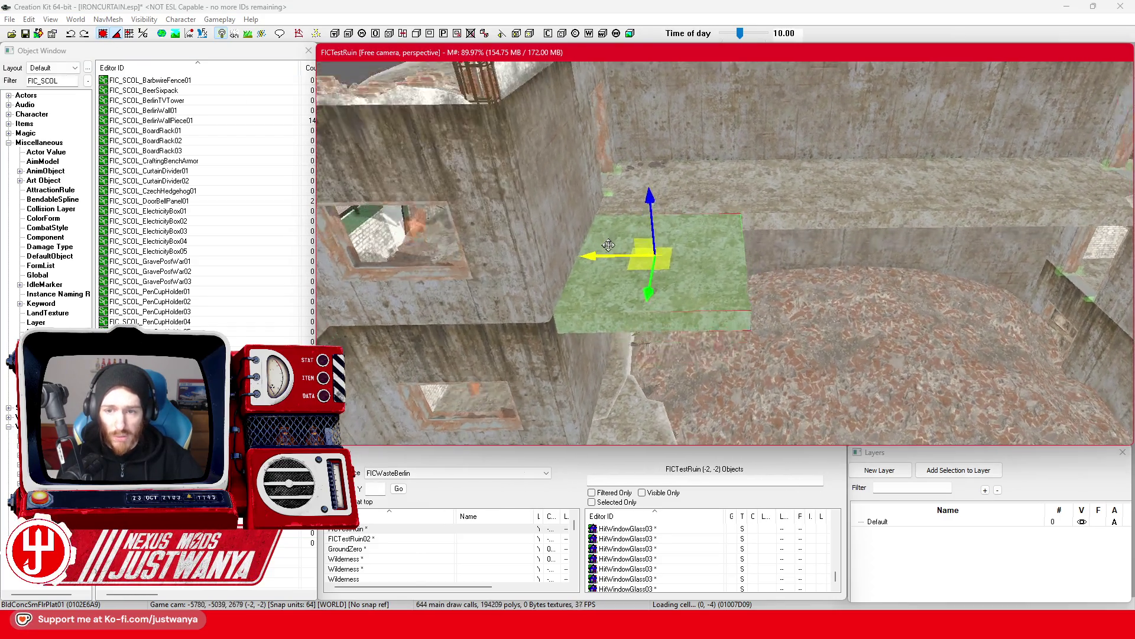
pyautogui.scroll(-5, 616, 222)
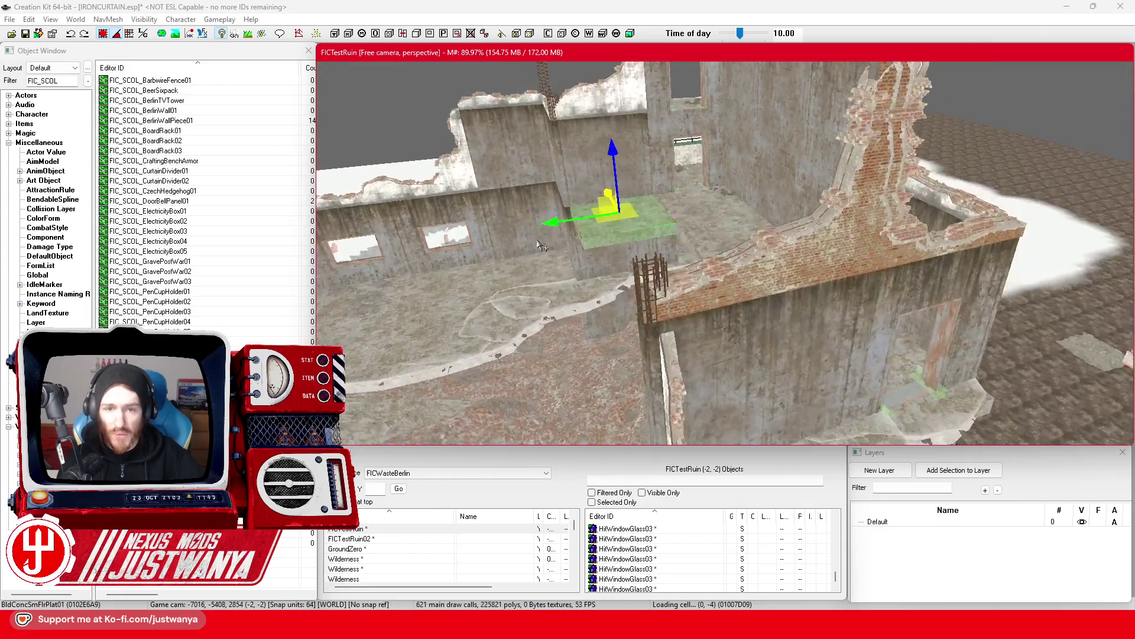
pyautogui.scroll(-3, 643, 238)
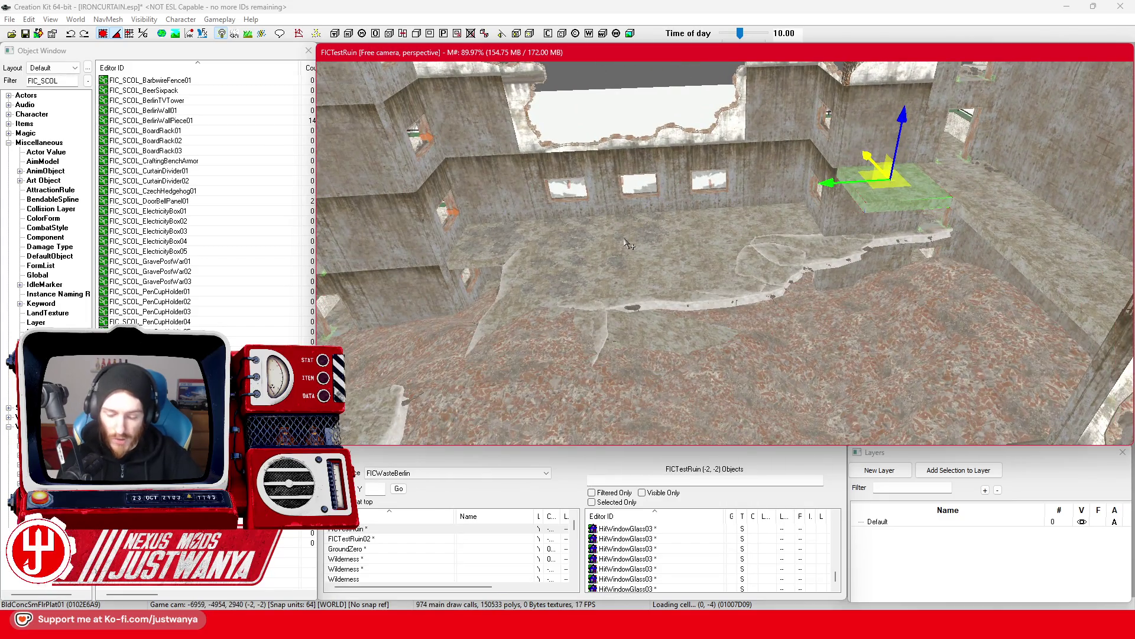
pyautogui.moveTo(615, 230); pyautogui.dragTo(646, 192)
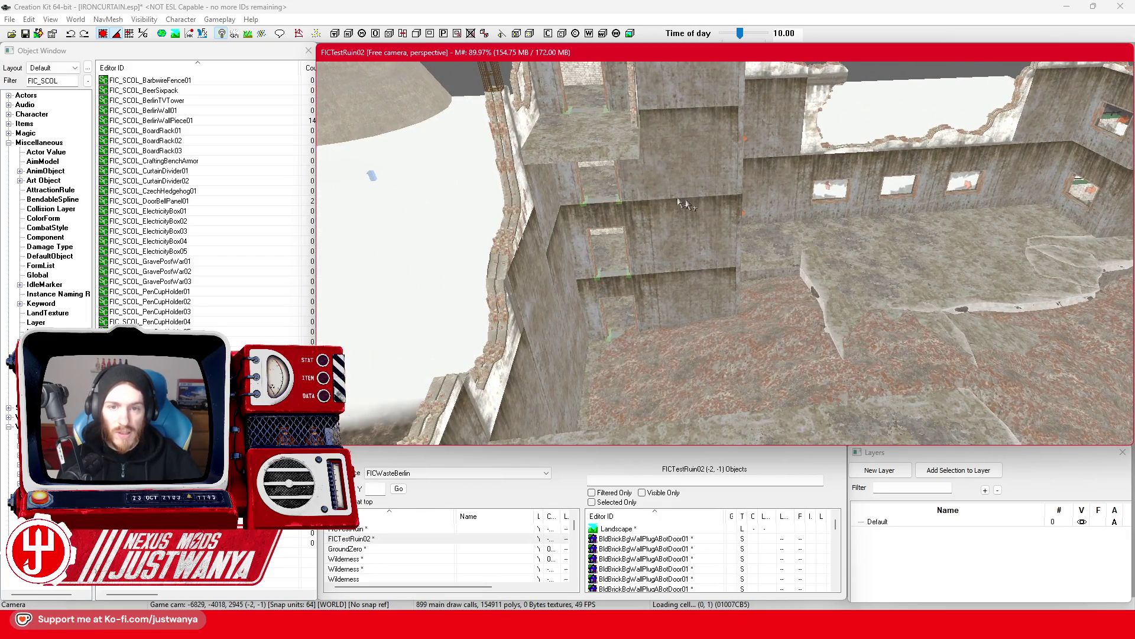
pyautogui.moveTo(586, 154); pyautogui.dragTo(72, 162)
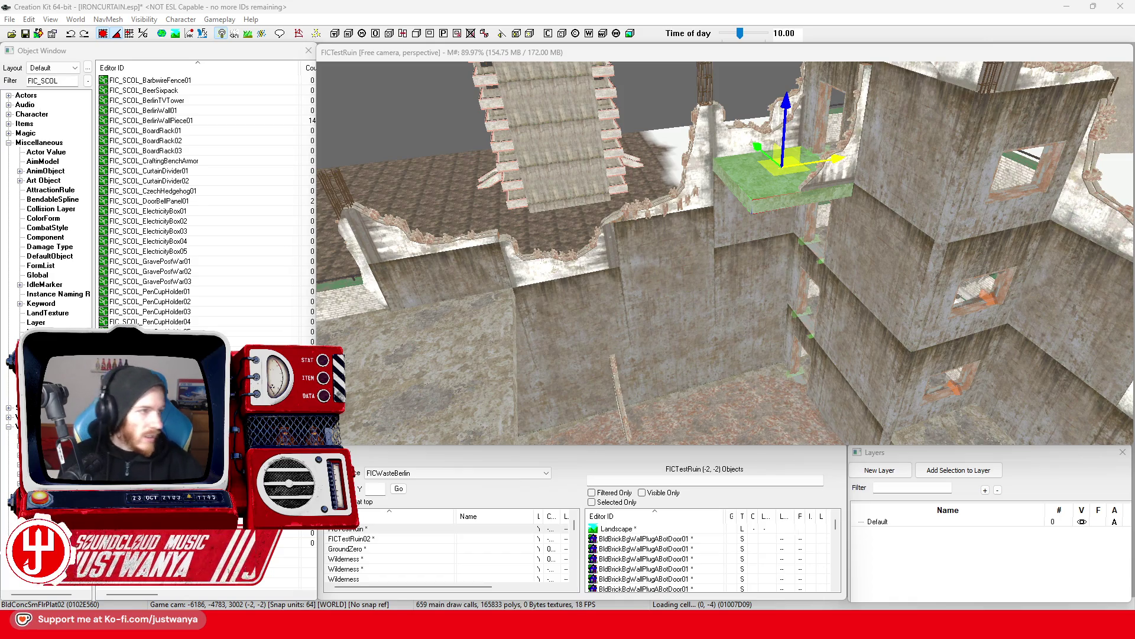
pyautogui.scroll(-3, 841, 153)
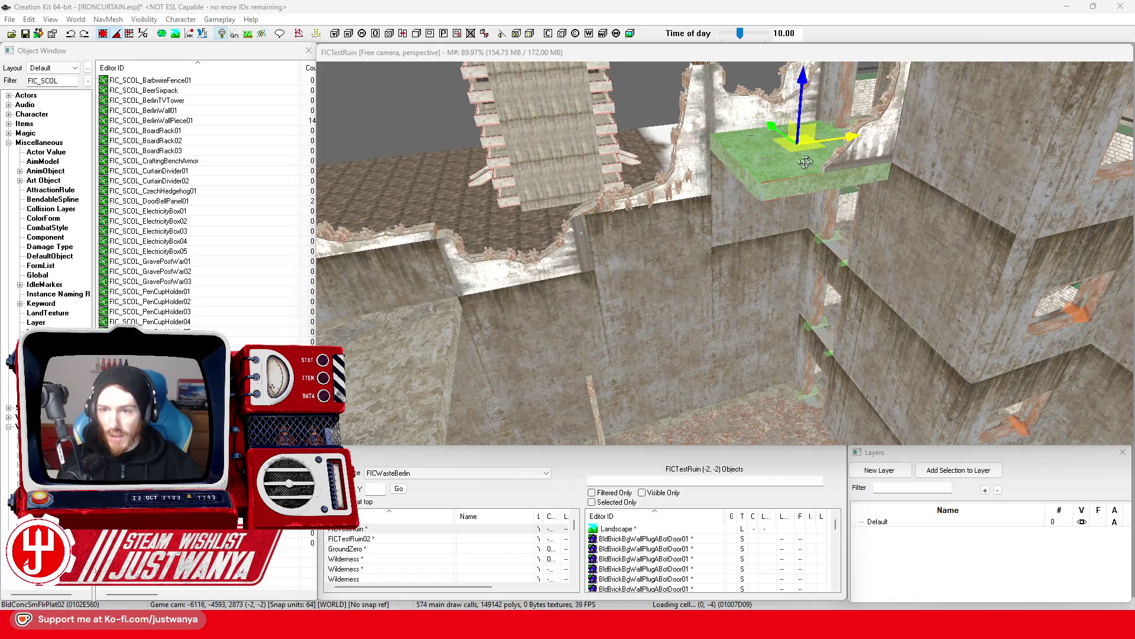
pyautogui.moveTo(825, 159)
pyautogui.mouseDown()
pyautogui.moveTo(639, 223)
pyautogui.moveTo(664, 157)
pyautogui.mouseUp()
pyautogui.moveTo(441, 248)
pyautogui.mouseDown()
pyautogui.moveTo(575, 261)
pyautogui.moveTo(669, 196)
pyautogui.moveTo(679, 167)
pyautogui.moveTo(650, 187)
pyautogui.moveTo(490, 210)
pyautogui.mouseUp()
pyautogui.click(578, 228)
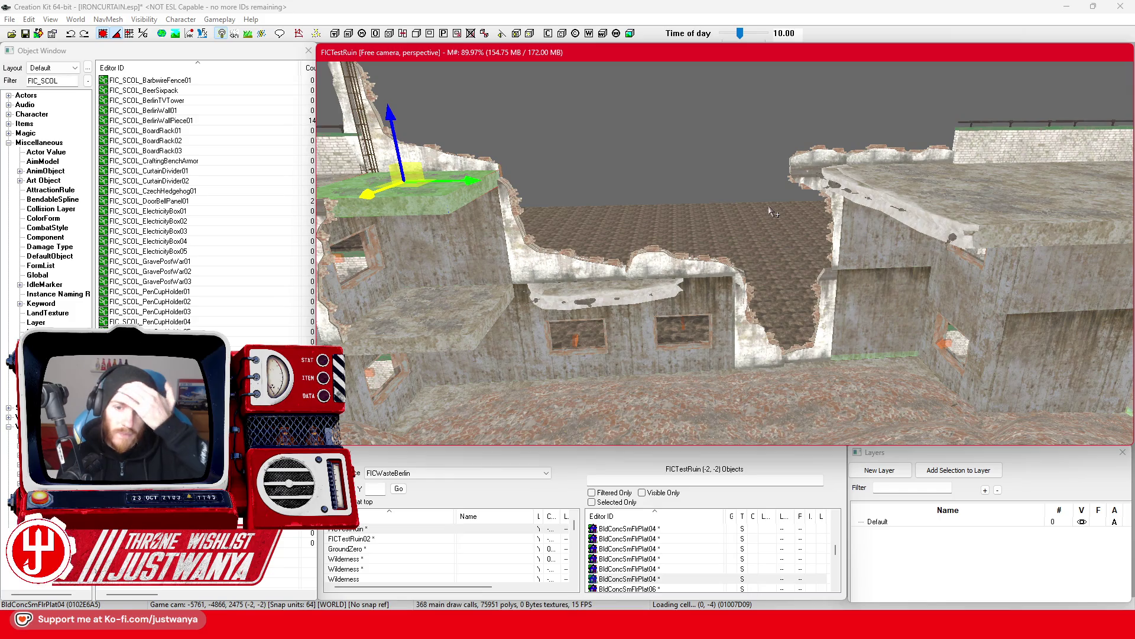
pyautogui.click(599, 277)
# Select brick wall trim BldgShellBrickWallTrim03L and its neighbouring trim piece.
pyautogui.moveTo(598, 278); pyautogui.dragTo(711, 299)
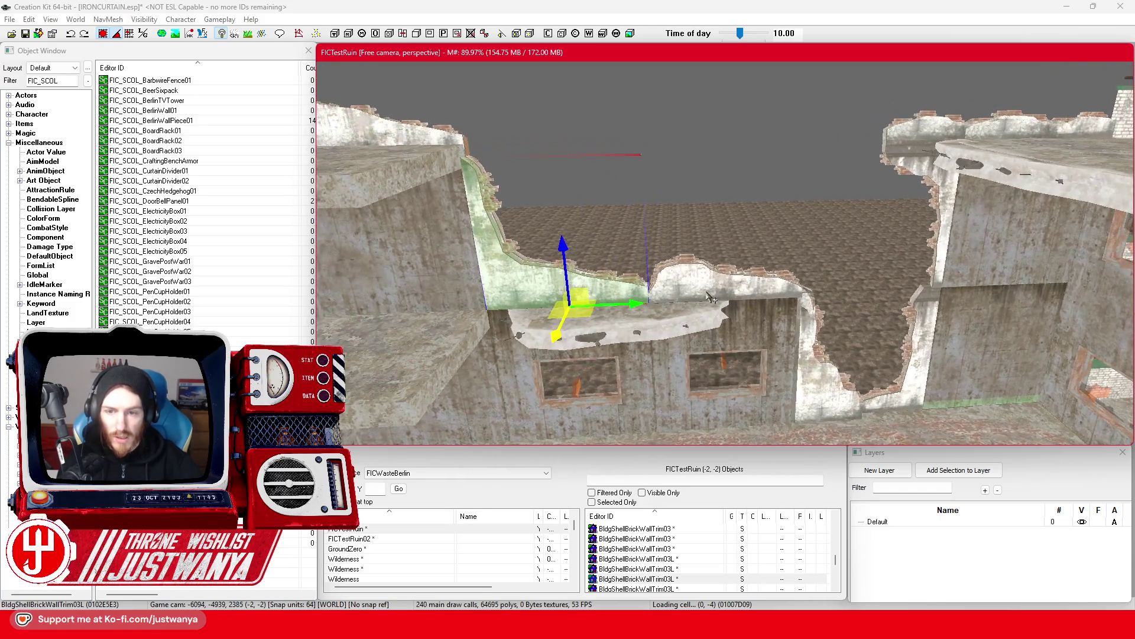
pyautogui.click(544, 304)
pyautogui.moveTo(545, 305)
pyautogui.mouseDown()
pyautogui.moveTo(564, 335)
pyautogui.moveTo(793, 327)
pyautogui.mouseUp()
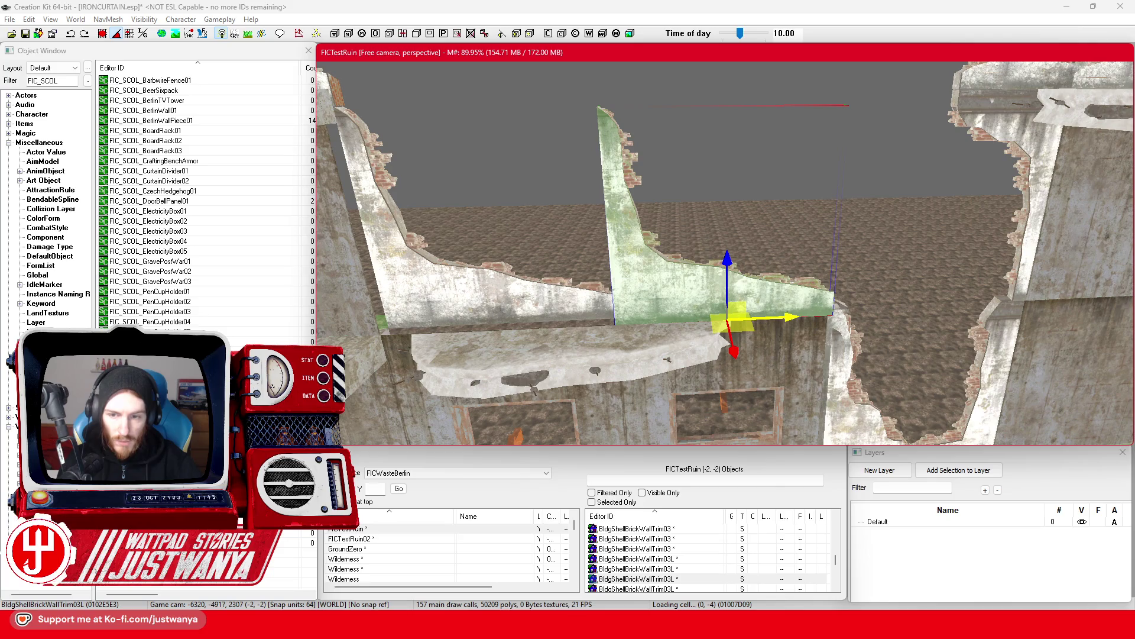
pyautogui.scroll(5, 815, 300)
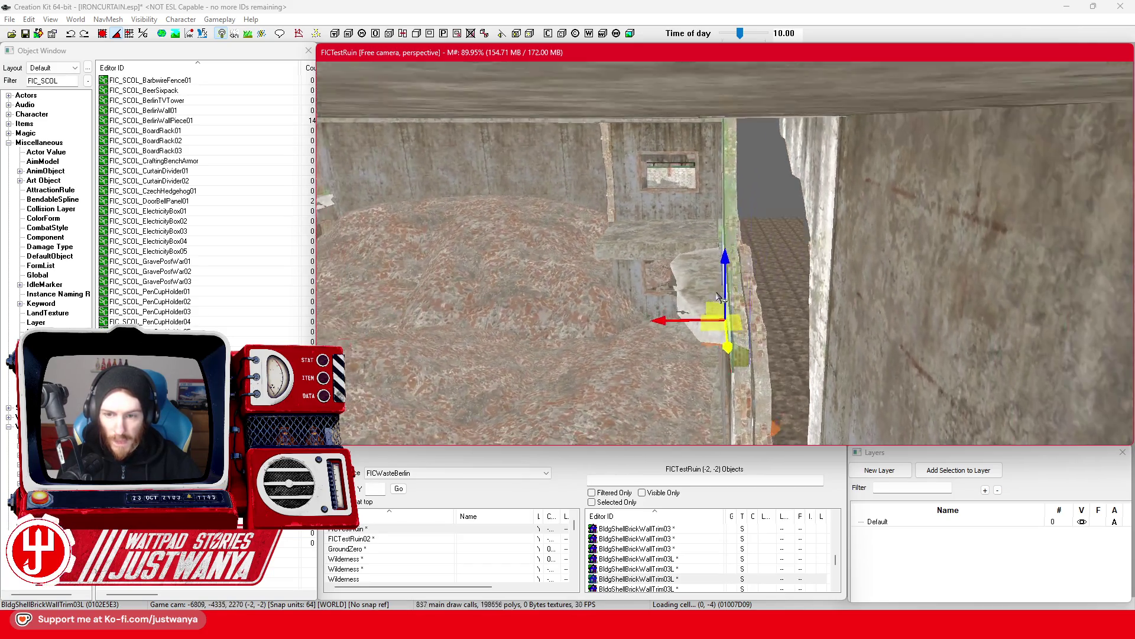
pyautogui.scroll(-5, 793, 297)
pyautogui.scroll(-2, 793, 298)
pyautogui.click(661, 288)
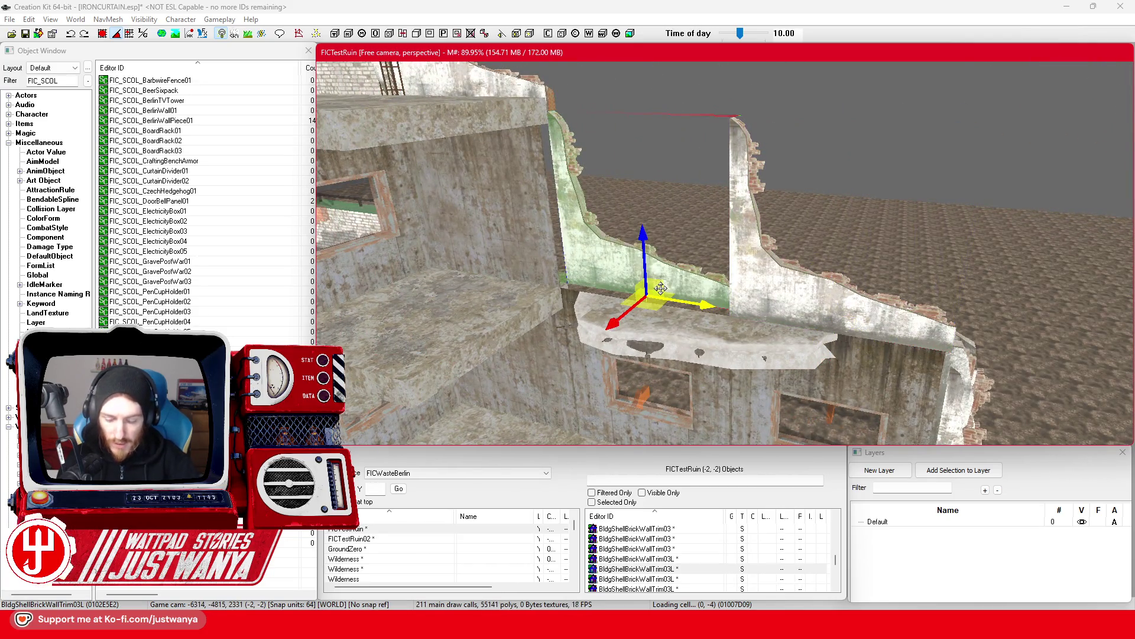
# Select walls BldConcSmWall06 and BldConcBgWall01, then the socket wall panels on the facade.
pyautogui.click(444, 201)
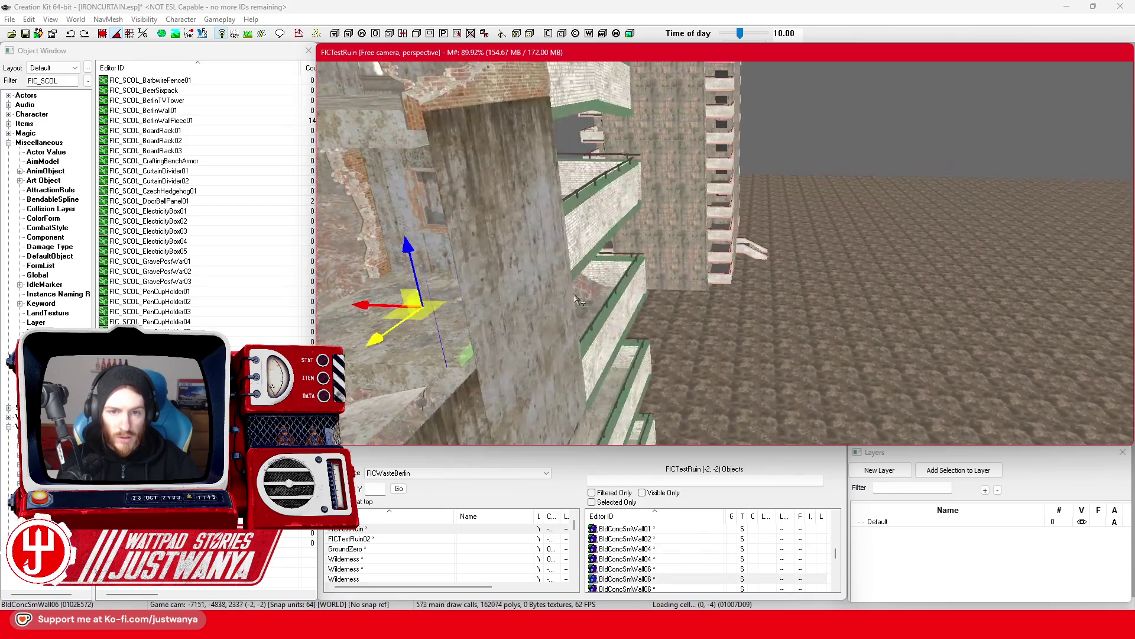
pyautogui.click(576, 299)
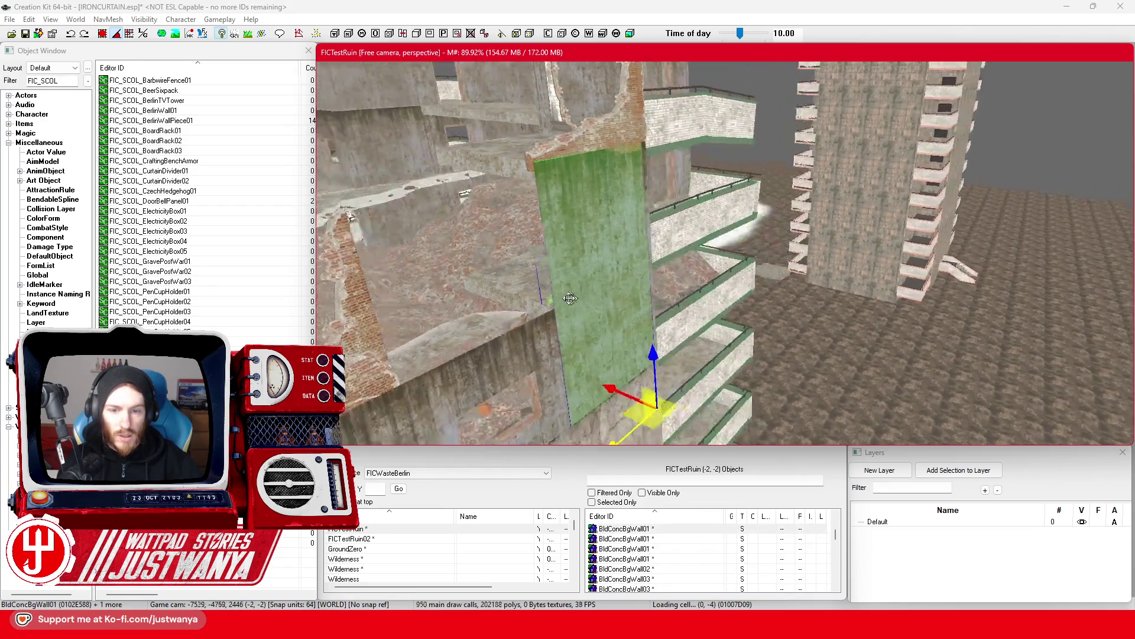
pyautogui.click(701, 285)
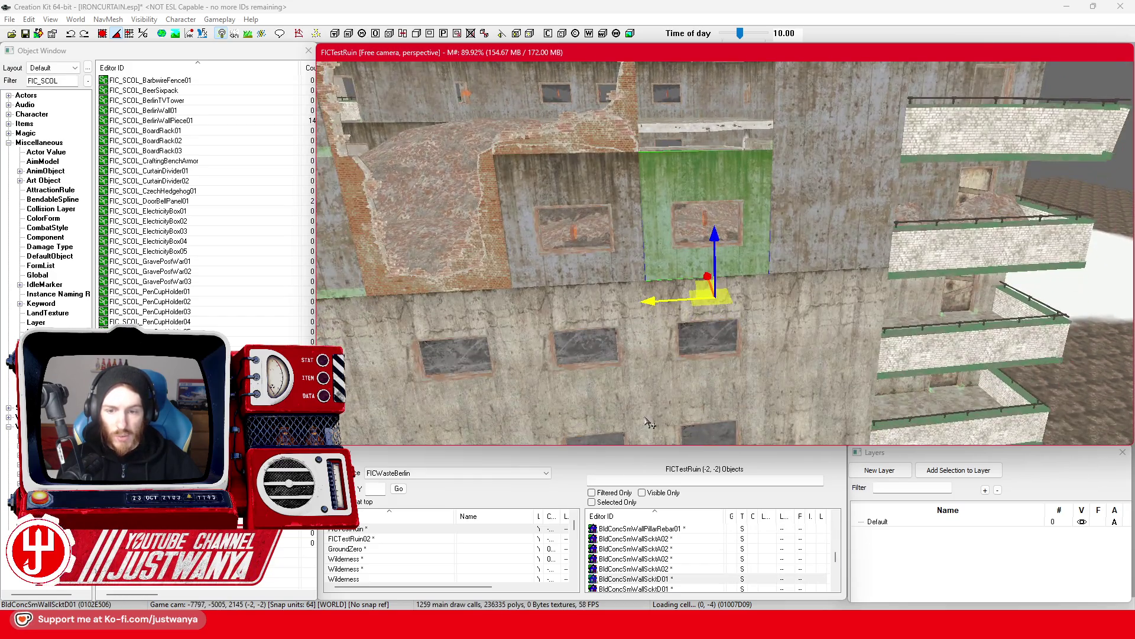
pyautogui.click(669, 390)
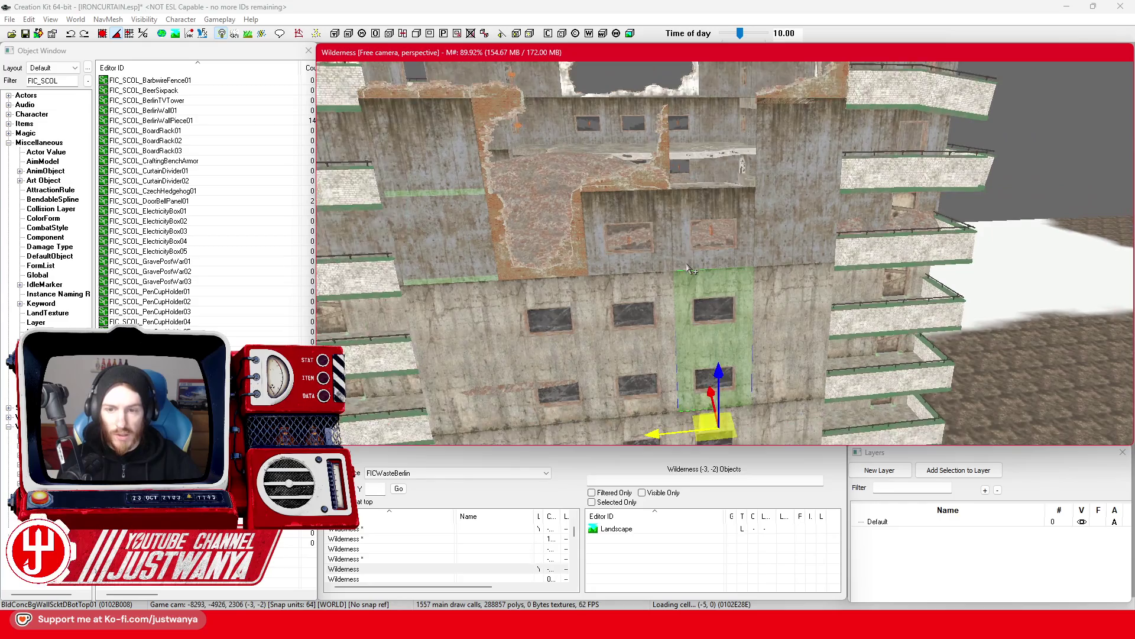
pyautogui.click(692, 272)
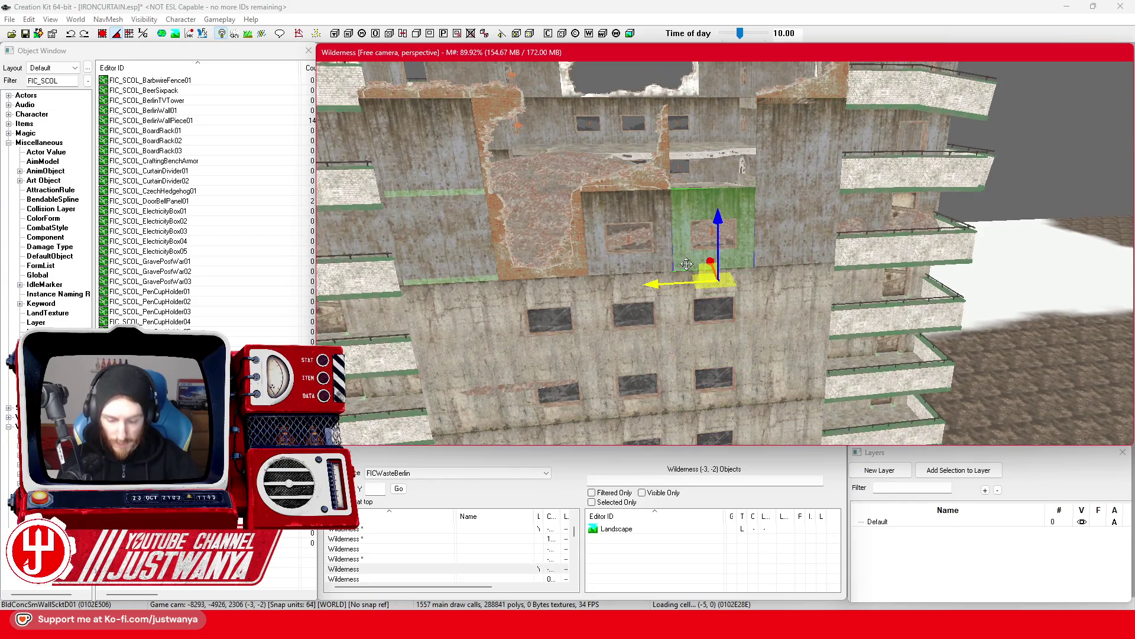
# Raise the lower windowed wall panel about two floors and return the view to FICTestRuin.
pyautogui.doubleClick(681, 336)
pyautogui.press('Escape')
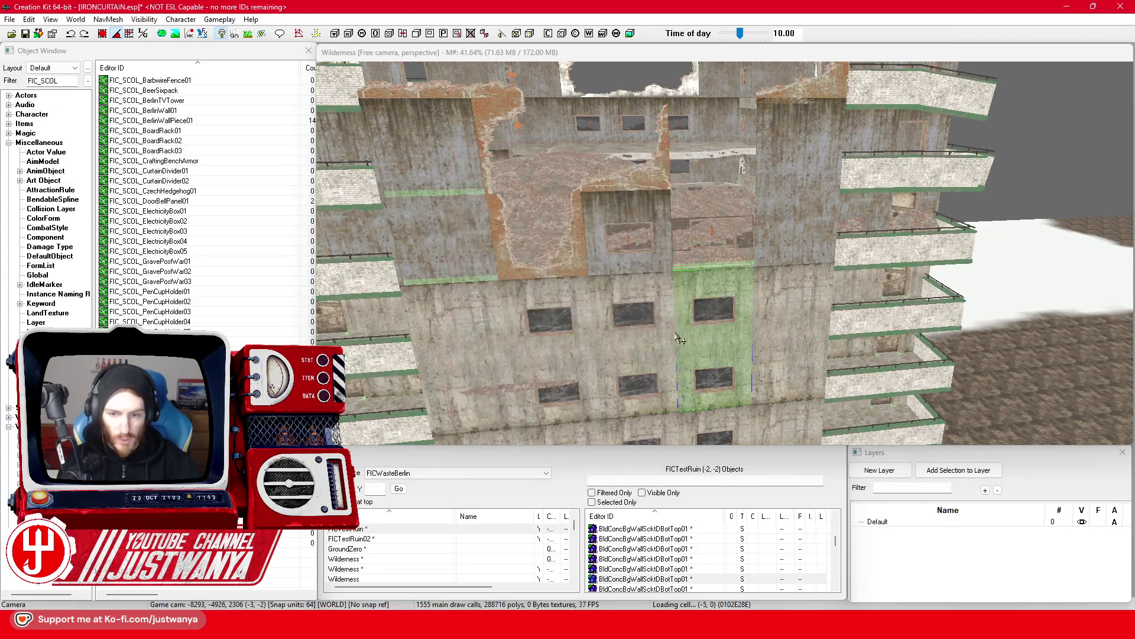
pyautogui.click(689, 342)
pyautogui.moveTo(718, 393); pyautogui.dragTo(711, 203)
pyautogui.click(103, 35)
pyautogui.press('shift')
pyautogui.scroll(2, 864, 221)
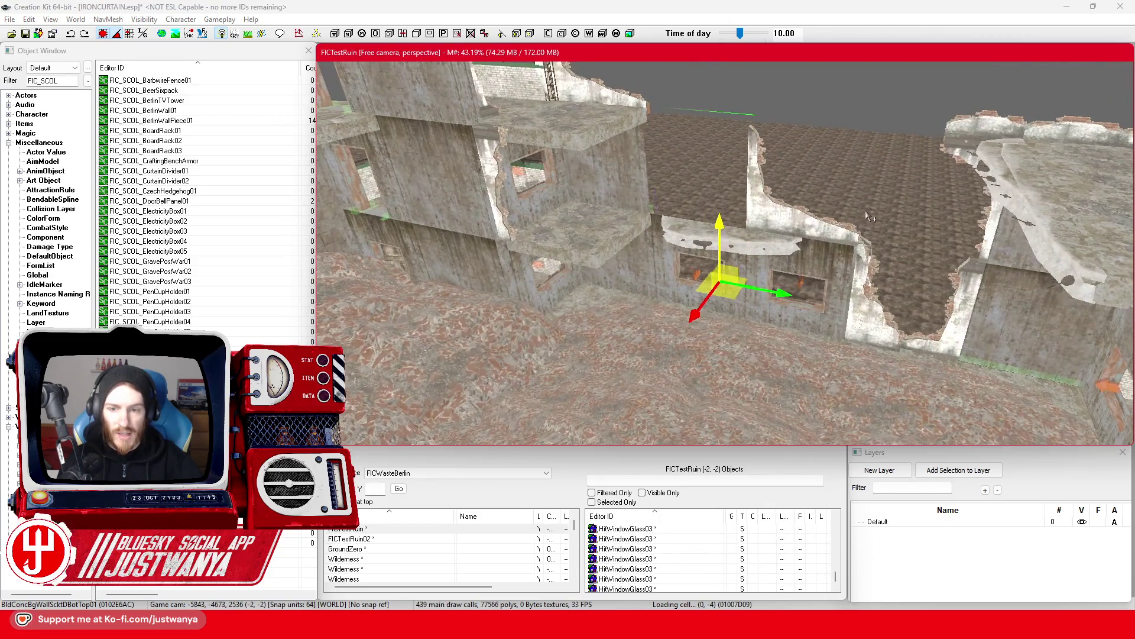
# Rotate the socket wall panel in the gap and shift it left and down.
pyautogui.click(667, 269)
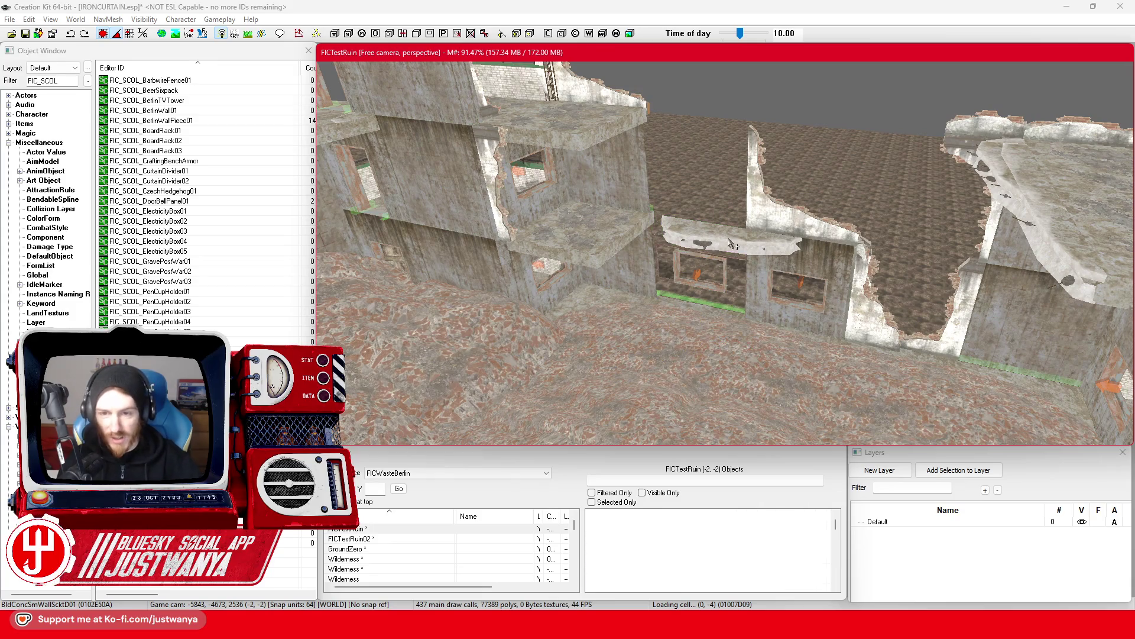
pyautogui.click(680, 260)
pyautogui.press('f')
pyautogui.click(803, 239)
pyautogui.press('e')
pyautogui.moveTo(763, 376); pyautogui.dragTo(783, 331)
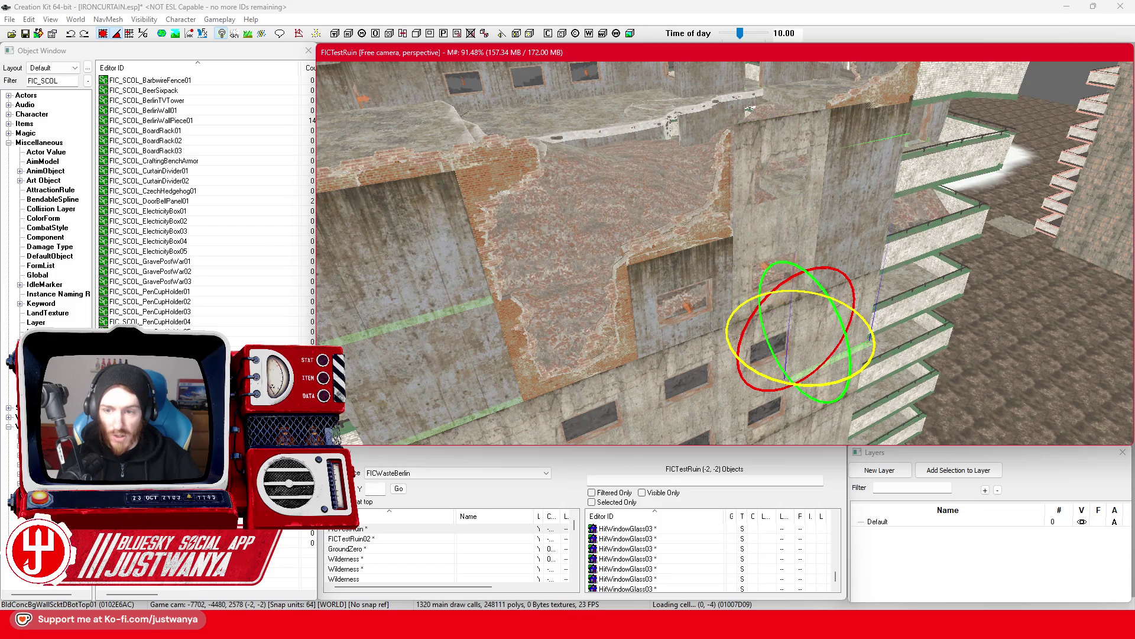
pyautogui.moveTo(759, 371); pyautogui.dragTo(846, 378)
pyautogui.moveTo(769, 369); pyautogui.dragTo(715, 432)
# Select the wall panel's window frame and its upper and lower window glass.
pyautogui.moveTo(728, 206); pyautogui.dragTo(696, 220)
pyautogui.scroll(2, 695, 221)
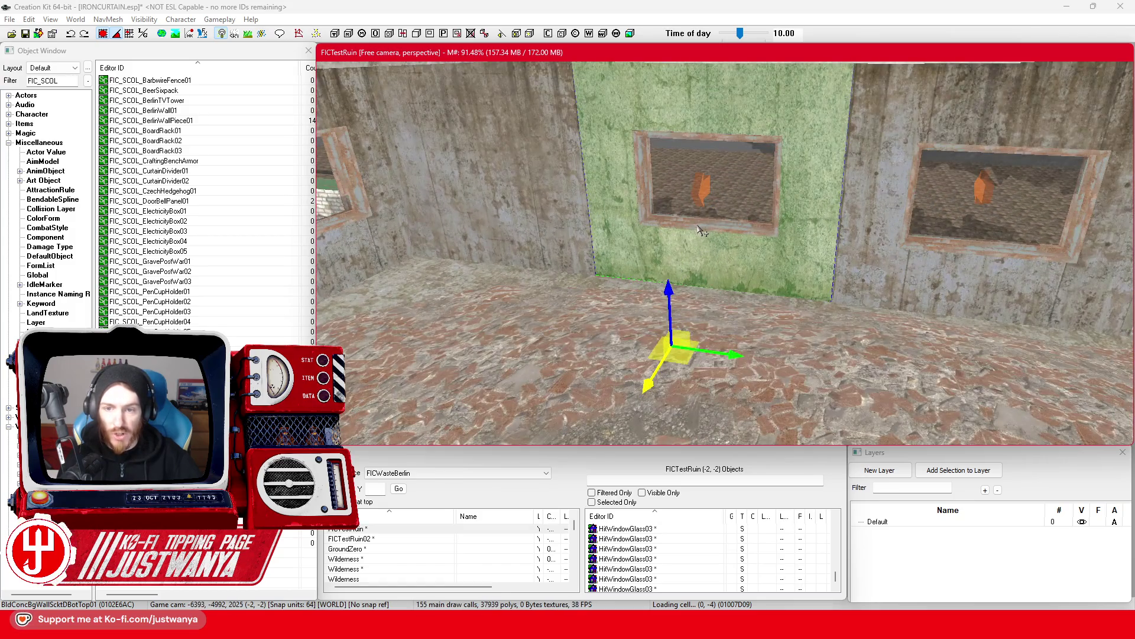
pyautogui.doubleClick(699, 232)
pyautogui.press('Escape')
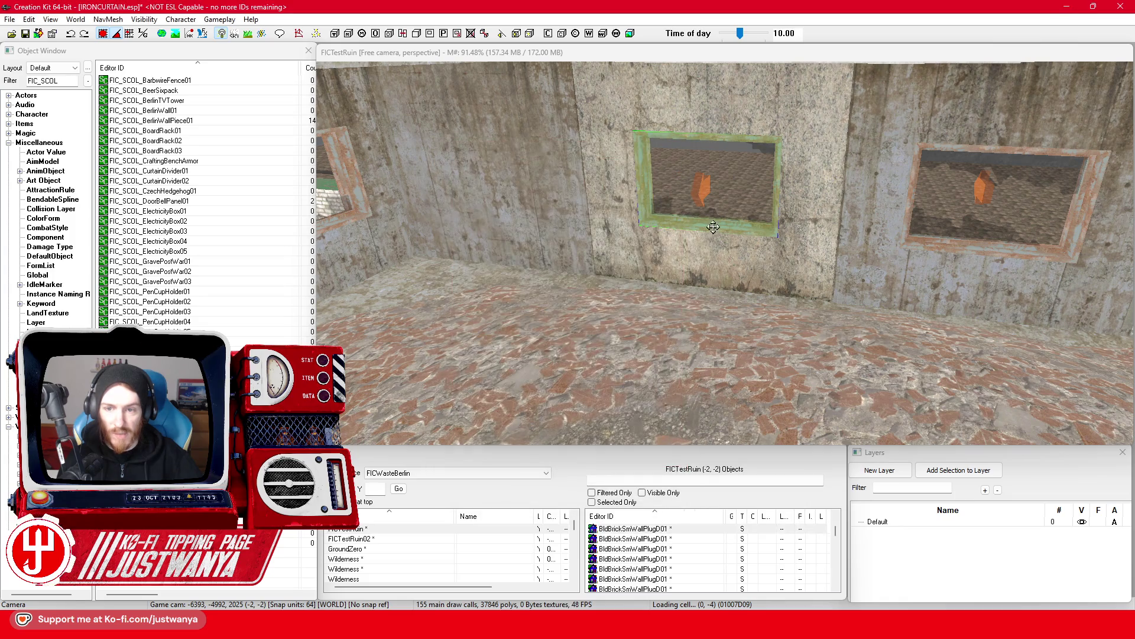
pyautogui.scroll(-3, 712, 225)
pyautogui.click(716, 249)
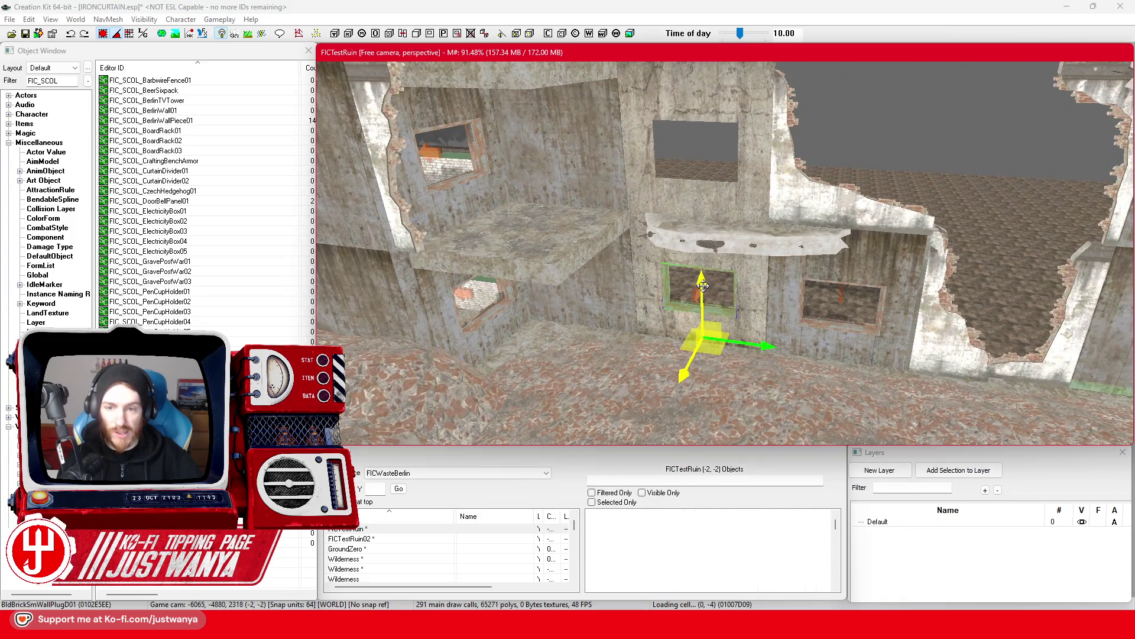
pyautogui.click(703, 305)
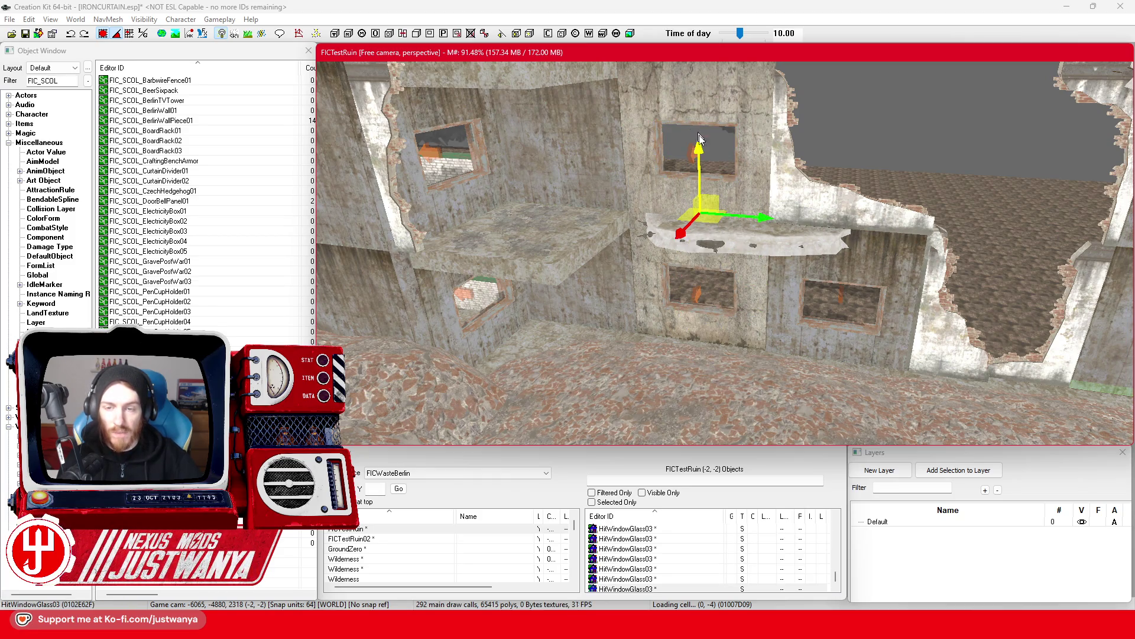
# Switch back to move mode and select the brick wall trim pieces along the ledge.
pyautogui.press('2')
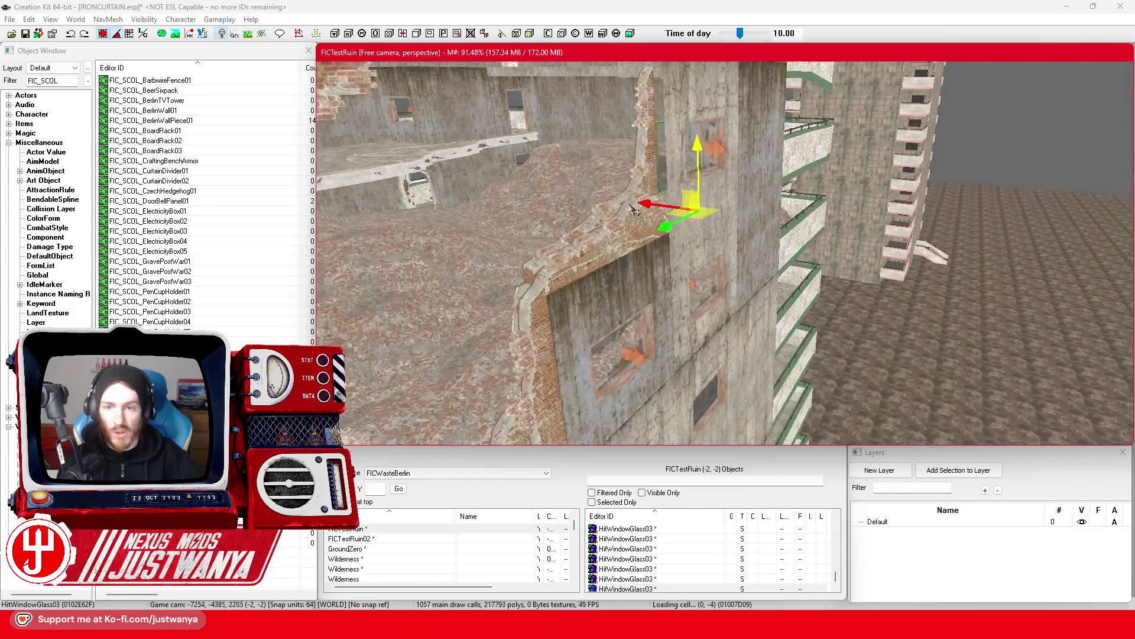
pyautogui.click(627, 201)
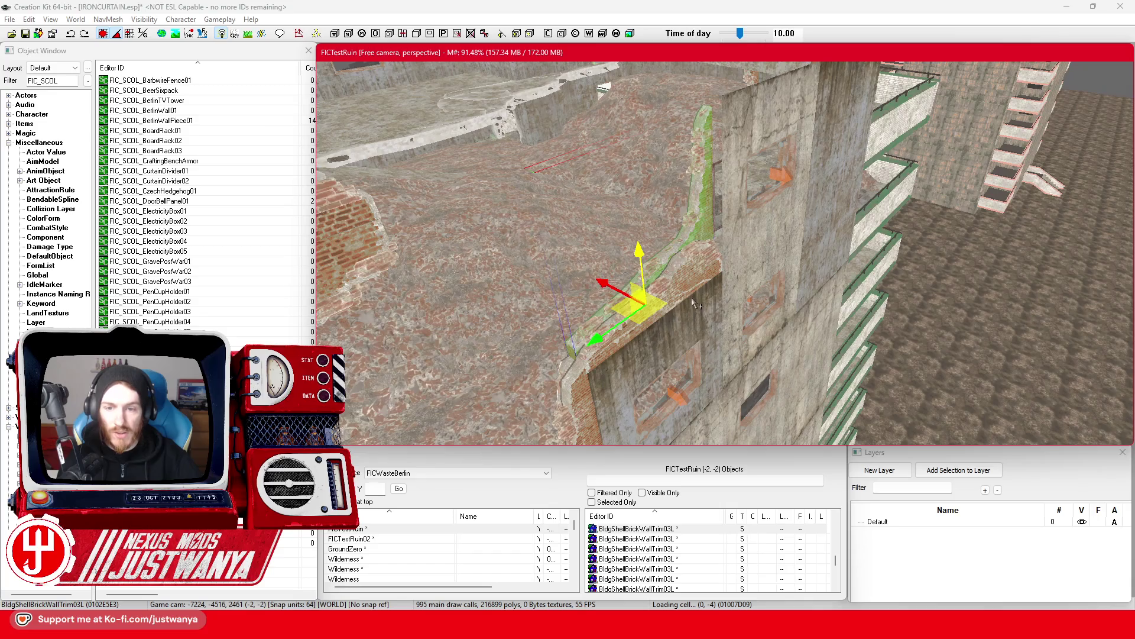
pyautogui.click(696, 279)
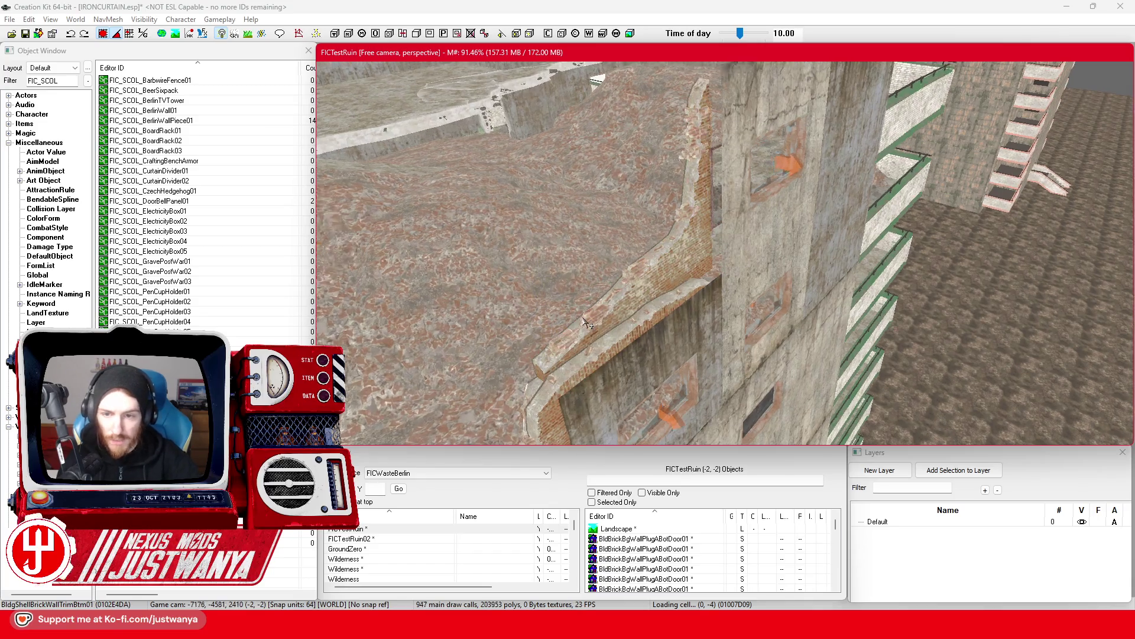
pyautogui.click(656, 242)
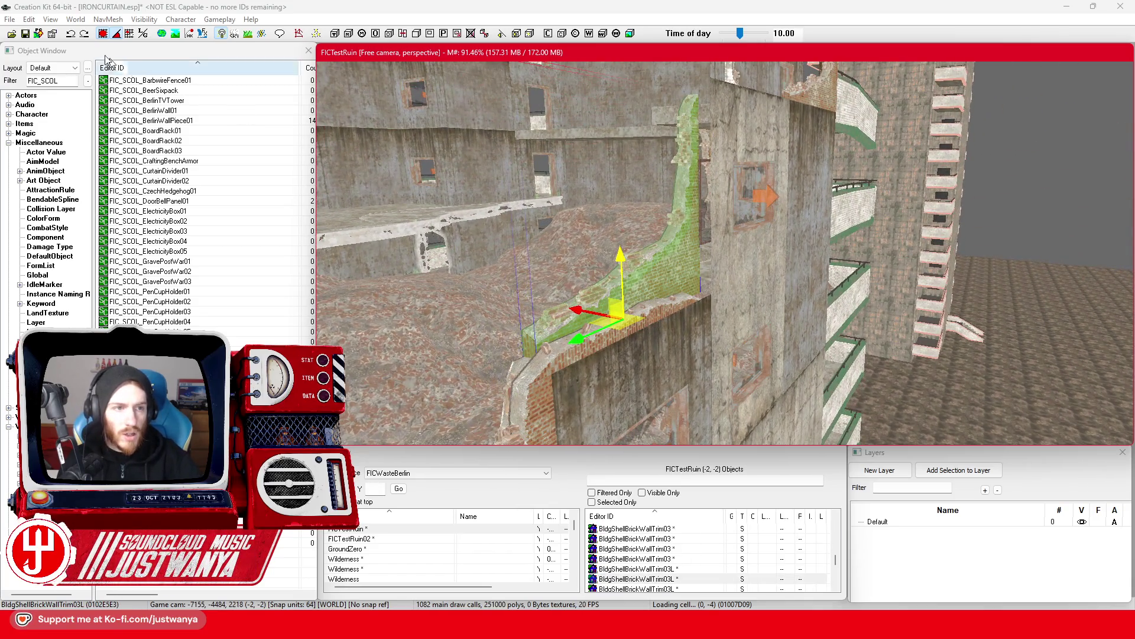
pyautogui.click(71, 38)
pyautogui.click(568, 361)
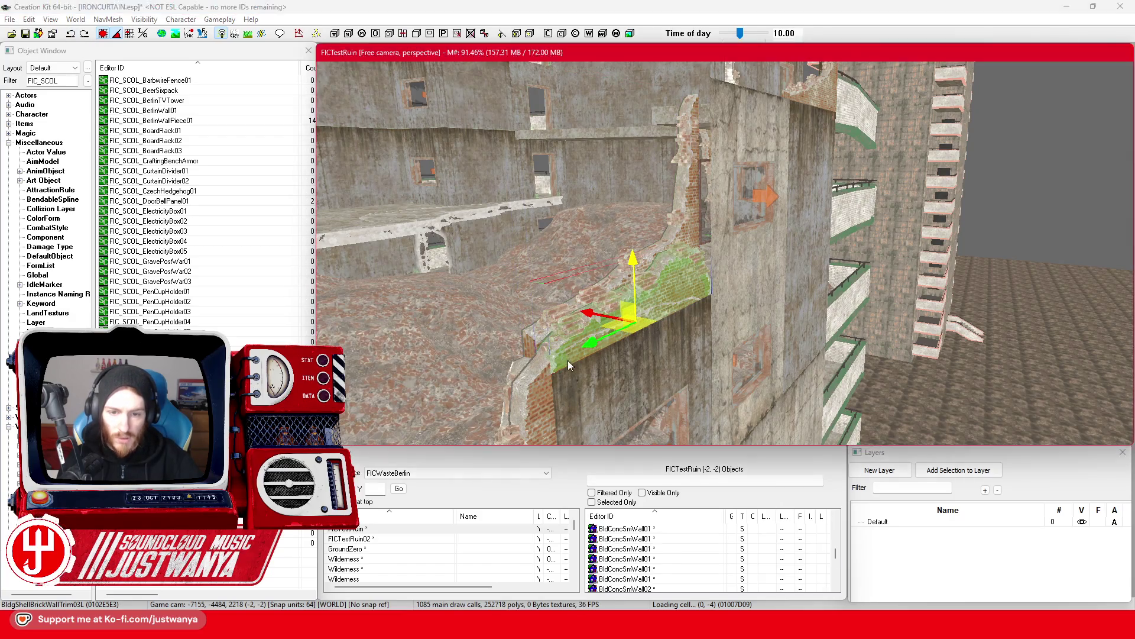
pyautogui.click(679, 302)
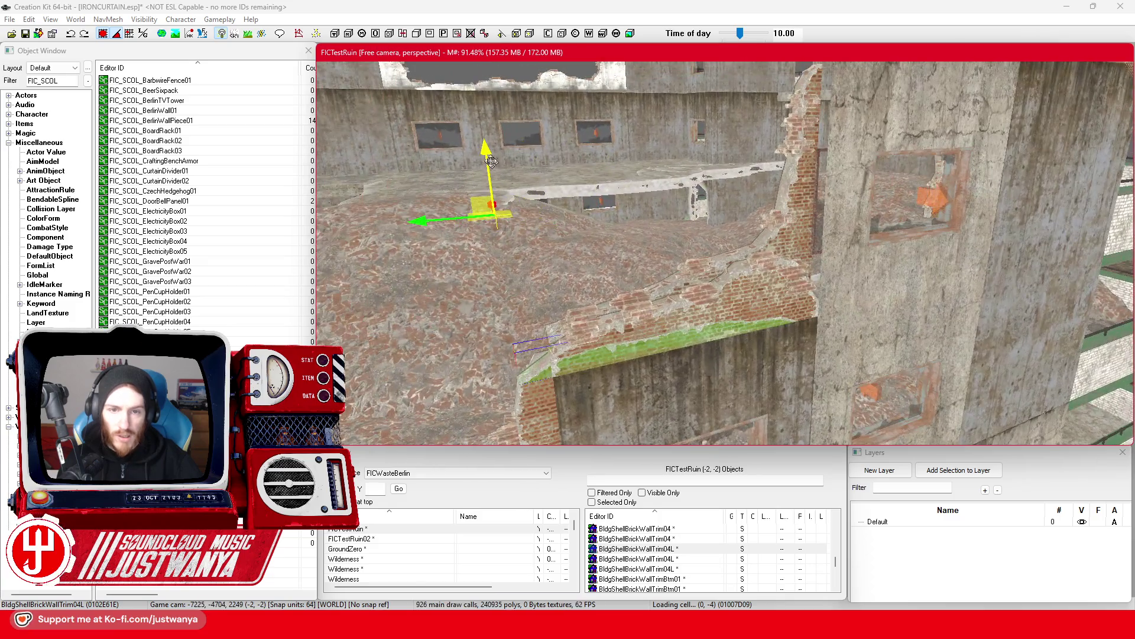
# Move the brick trim higher up the wall and slide it along the ledge into place.
pyautogui.moveTo(492, 161); pyautogui.dragTo(514, 74)
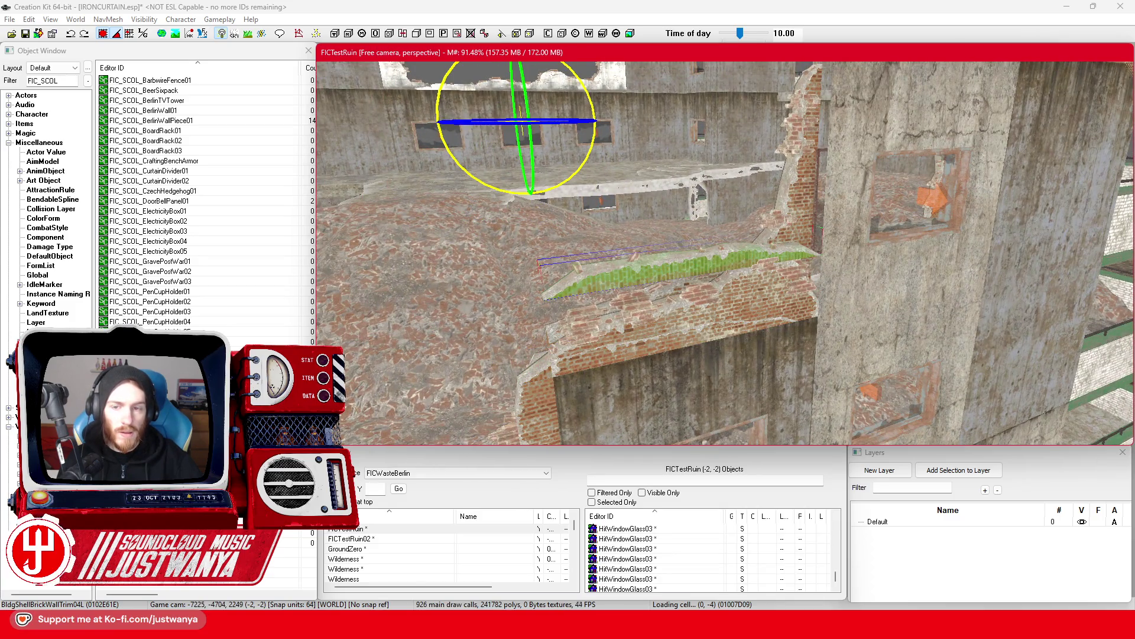
pyautogui.moveTo(511, 185)
pyautogui.mouseDown()
pyautogui.moveTo(704, 195)
pyautogui.moveTo(683, 124)
pyautogui.moveTo(701, 247)
pyautogui.moveTo(863, 275)
pyautogui.mouseUp()
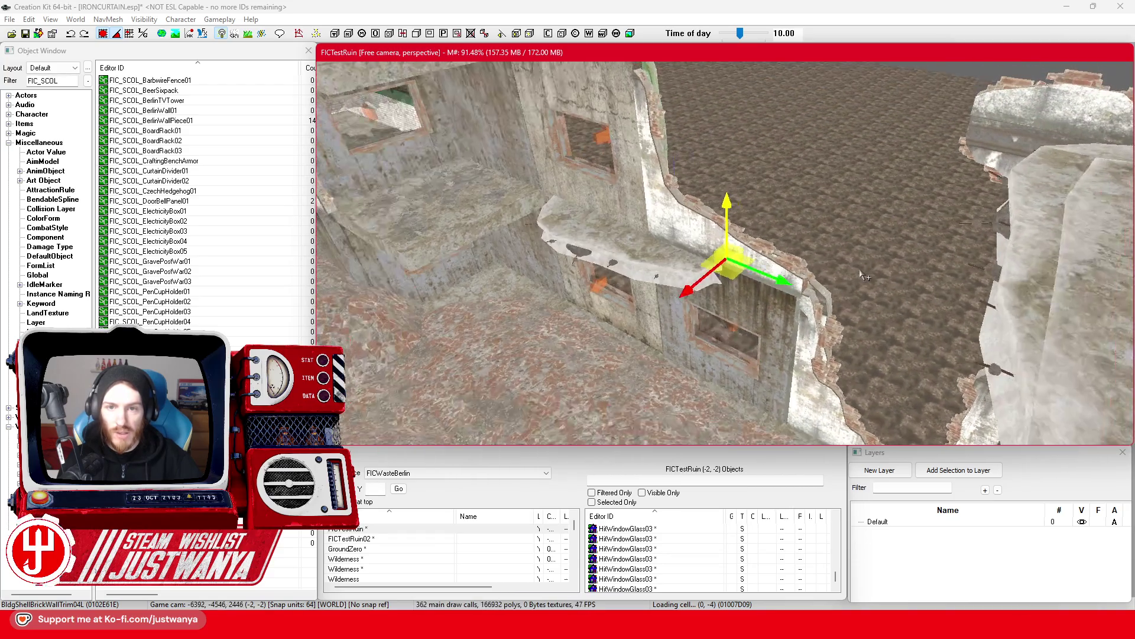
pyautogui.moveTo(692, 295); pyautogui.dragTo(659, 318)
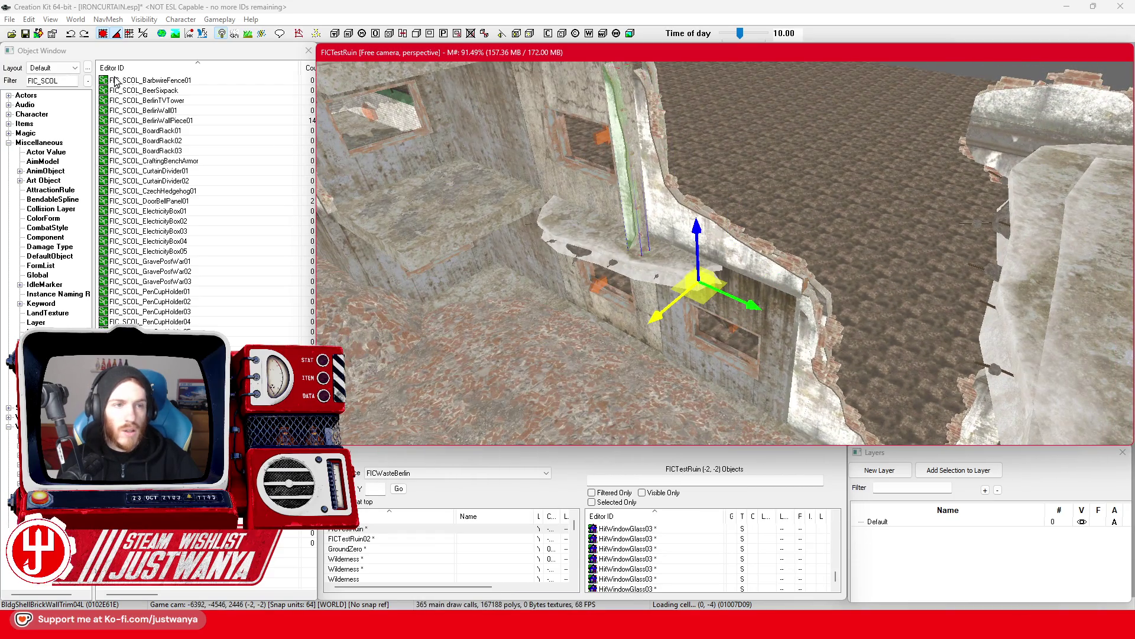
pyautogui.moveTo(697, 278); pyautogui.dragTo(719, 266)
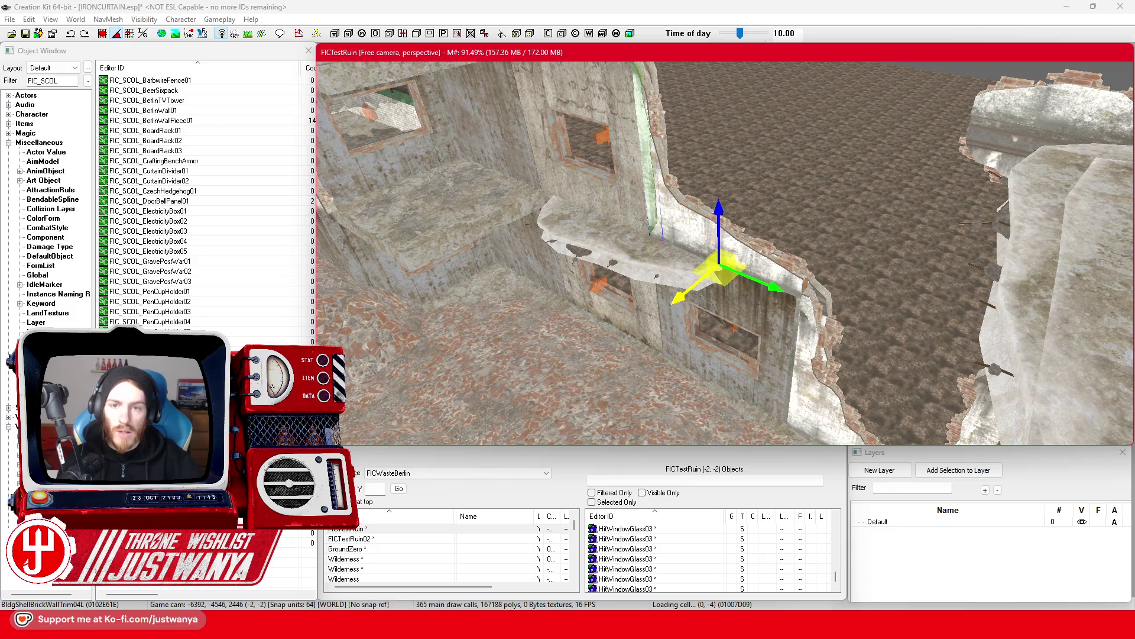
pyautogui.scroll(-3, 669, 301)
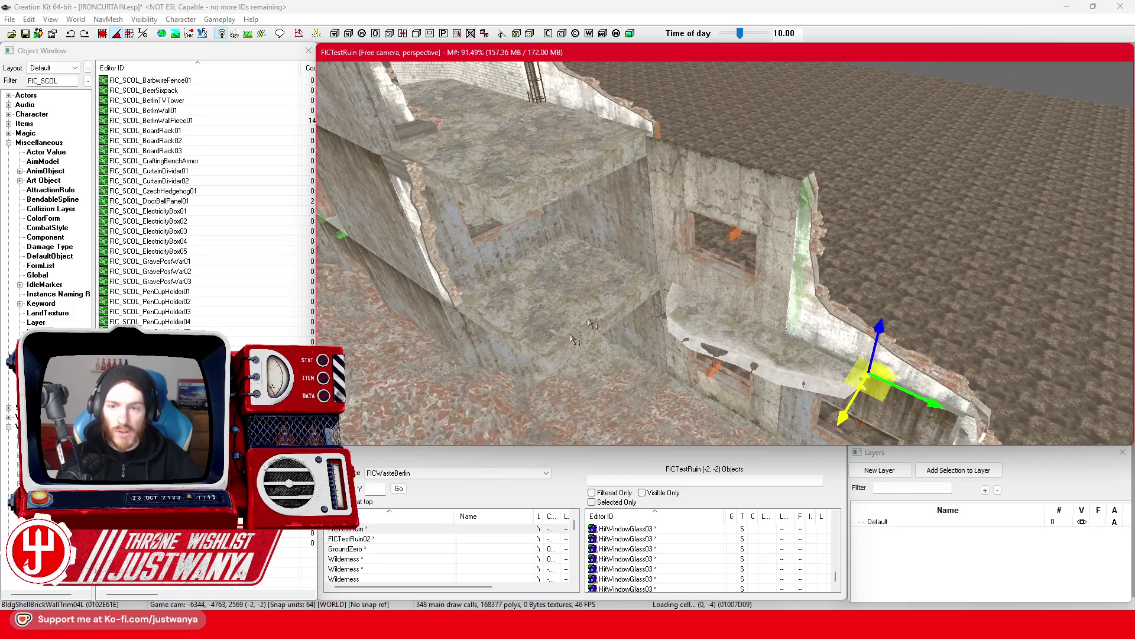
pyautogui.click(714, 198)
# Shift floor slab BldConcSmFlrPlat04 to the right with snapping enabled.
pyautogui.press('f')
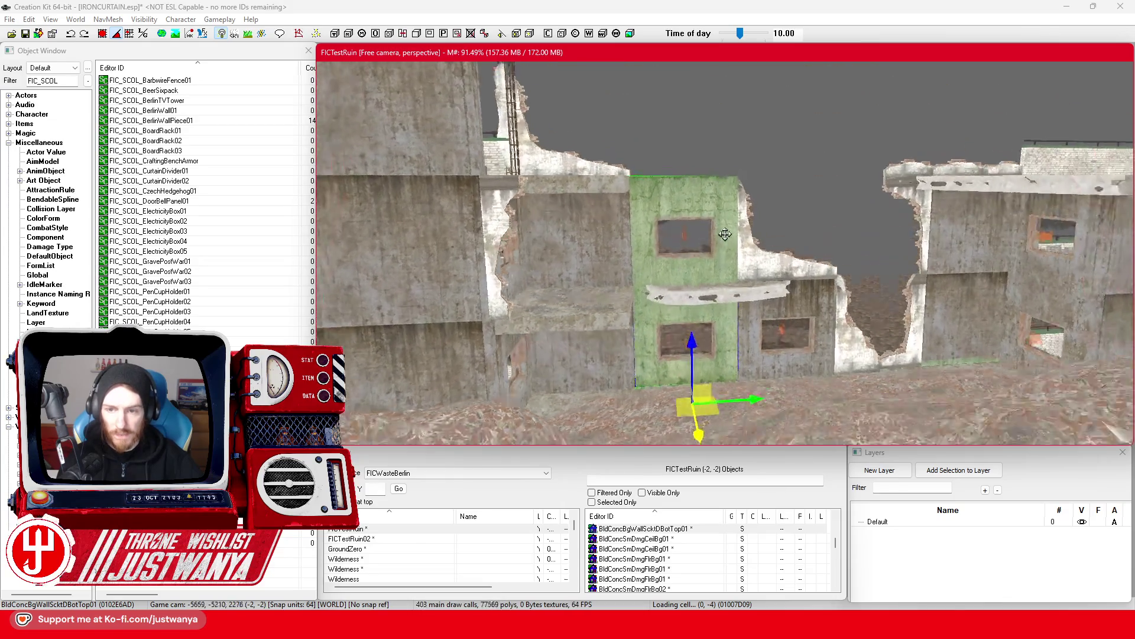
pyautogui.click(545, 197)
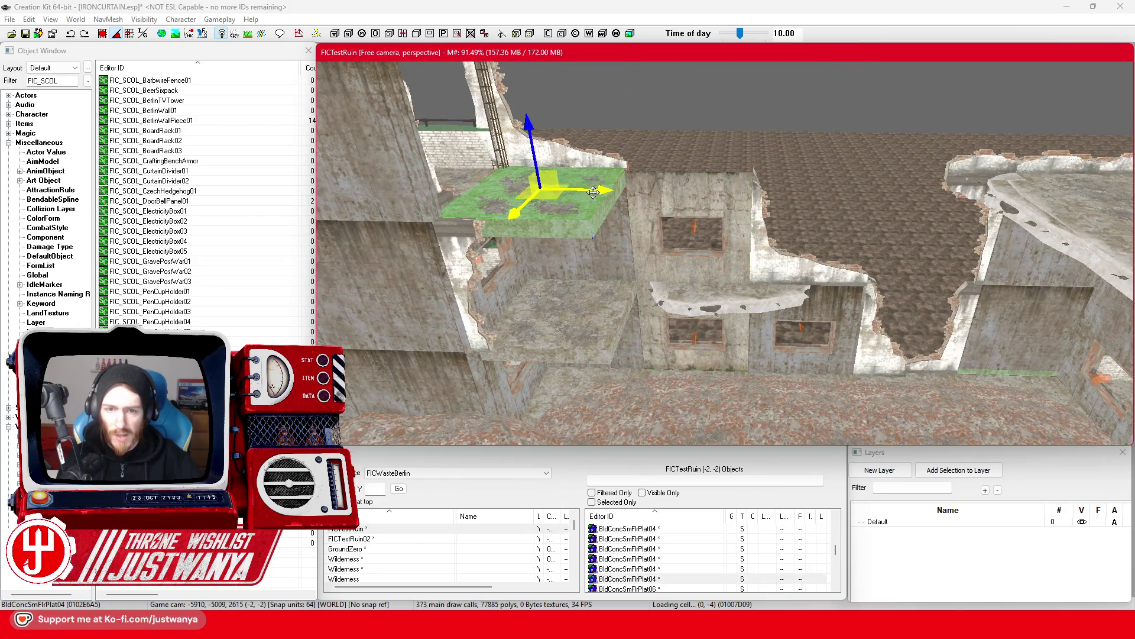
pyautogui.click(102, 34)
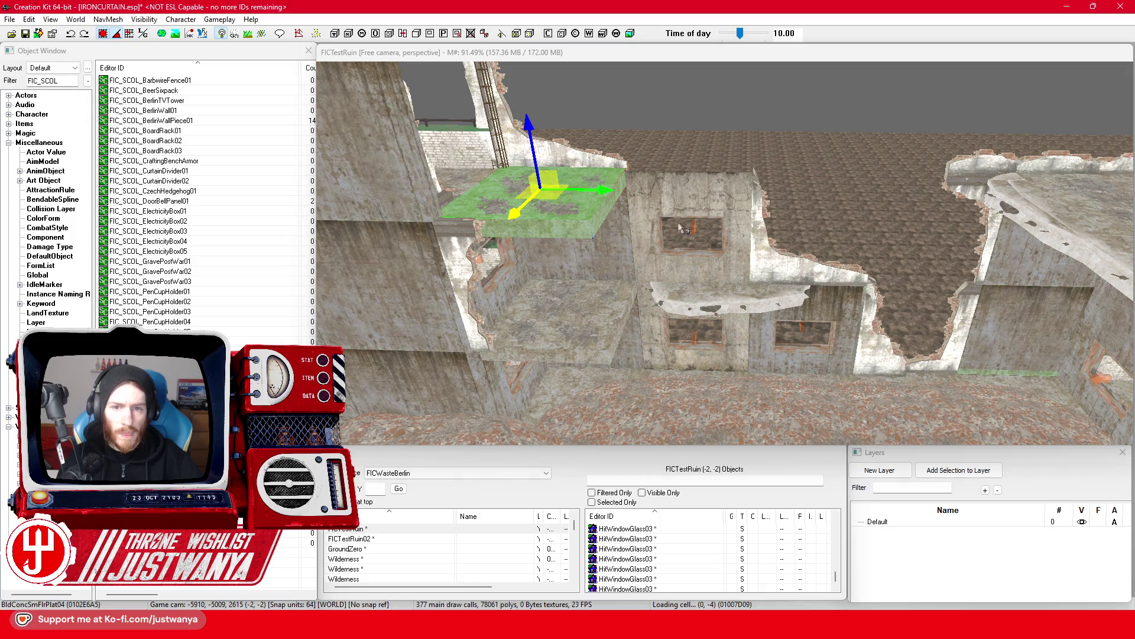
pyautogui.moveTo(588, 190); pyautogui.dragTo(731, 191)
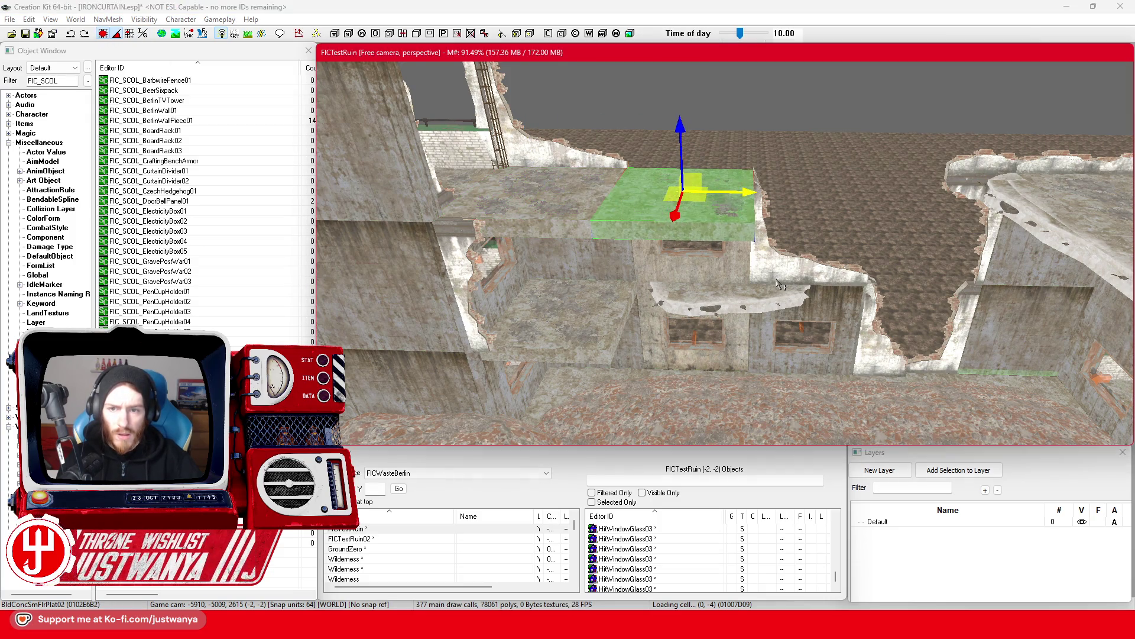
pyautogui.click(1012, 200)
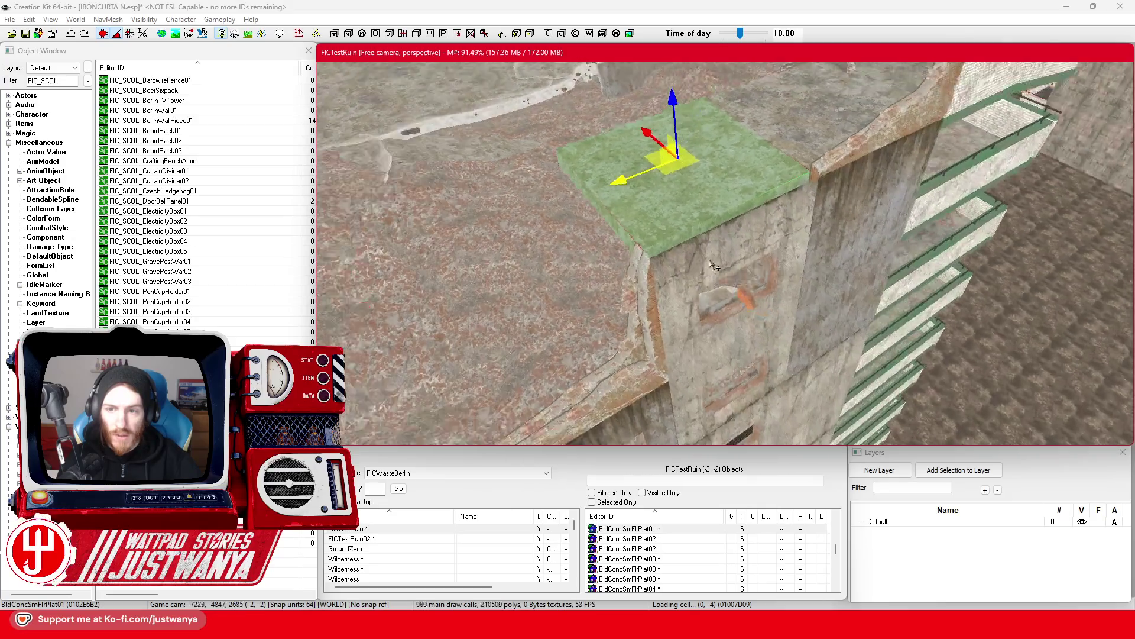
# Place the BldgShellBrickWallTrimBtm01 brick trim along the wall's top edge.
pyautogui.press('d')
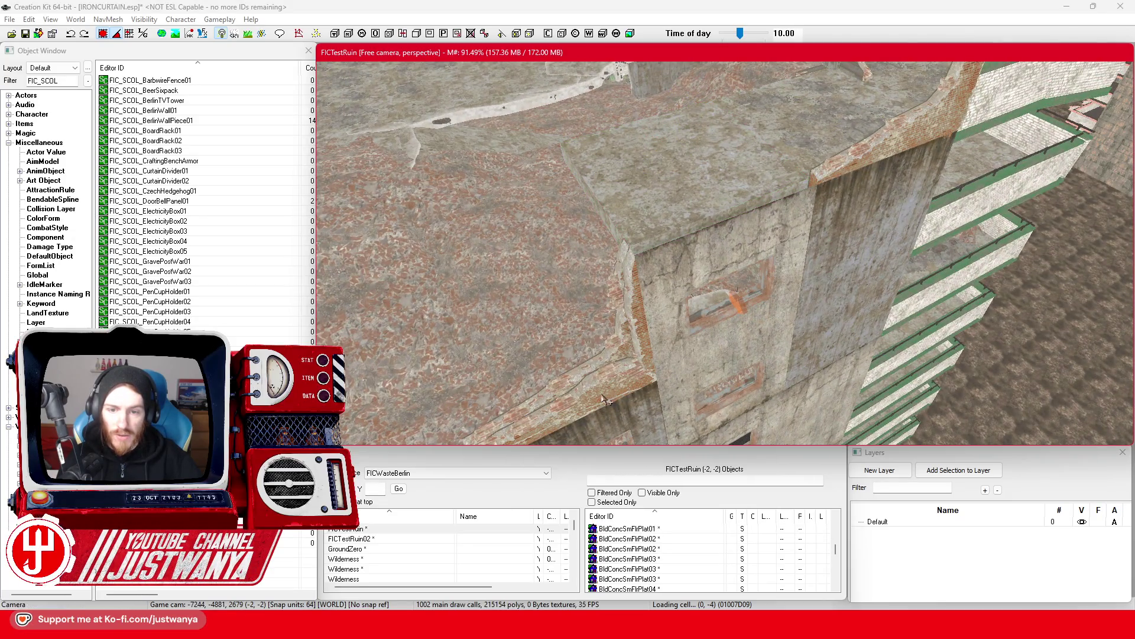
pyautogui.click(586, 389)
pyautogui.moveTo(552, 381); pyautogui.dragTo(497, 254)
pyautogui.moveTo(446, 294)
pyautogui.mouseDown()
pyautogui.moveTo(668, 211)
pyautogui.moveTo(659, 226)
pyautogui.moveTo(809, 188)
pyautogui.mouseUp()
pyautogui.scroll(-5, 808, 188)
# Raise a floor edge chunk onto the wall top, slide it into position and turn it to fit.
pyautogui.click(828, 230)
pyautogui.scroll(3, 828, 237)
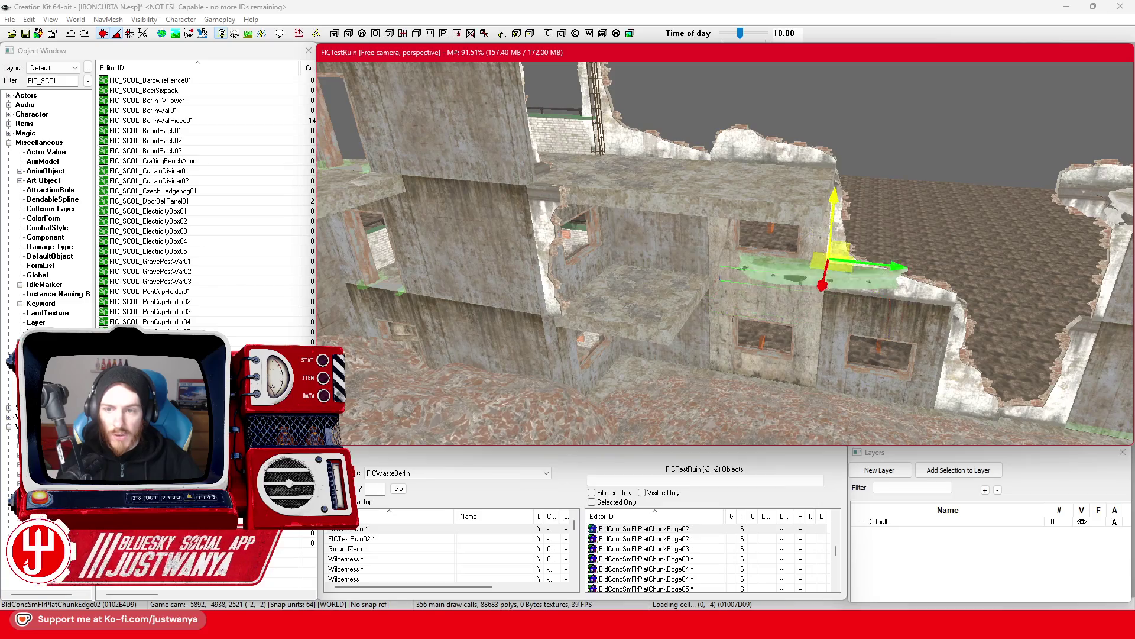
pyautogui.moveTo(872, 278); pyautogui.dragTo(881, 186)
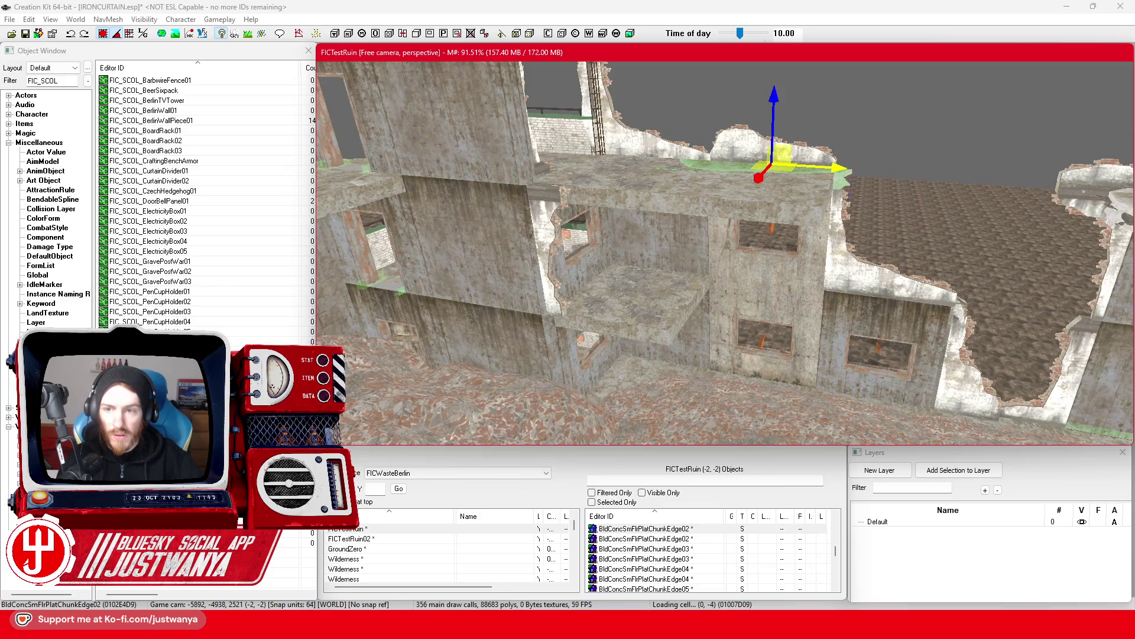
pyautogui.moveTo(723, 177); pyautogui.dragTo(698, 204)
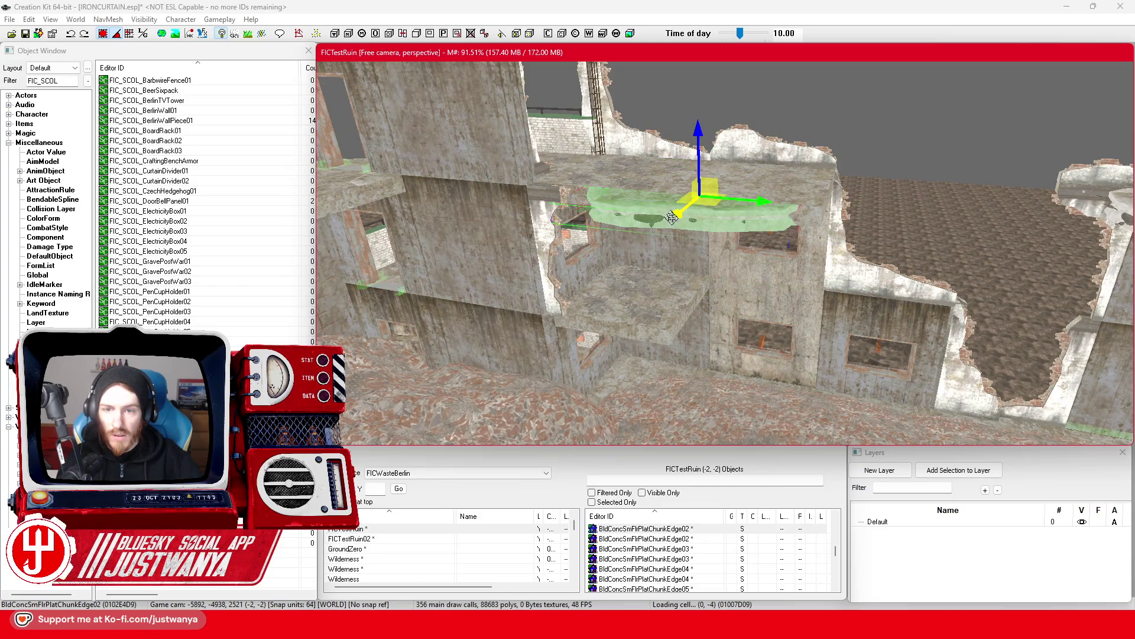
pyautogui.scroll(3, 744, 230)
pyautogui.scroll(2, 744, 230)
pyautogui.moveTo(869, 227)
pyautogui.mouseDown()
pyautogui.moveTo(705, 227)
pyautogui.moveTo(650, 244)
pyautogui.moveTo(661, 238)
pyautogui.mouseUp()
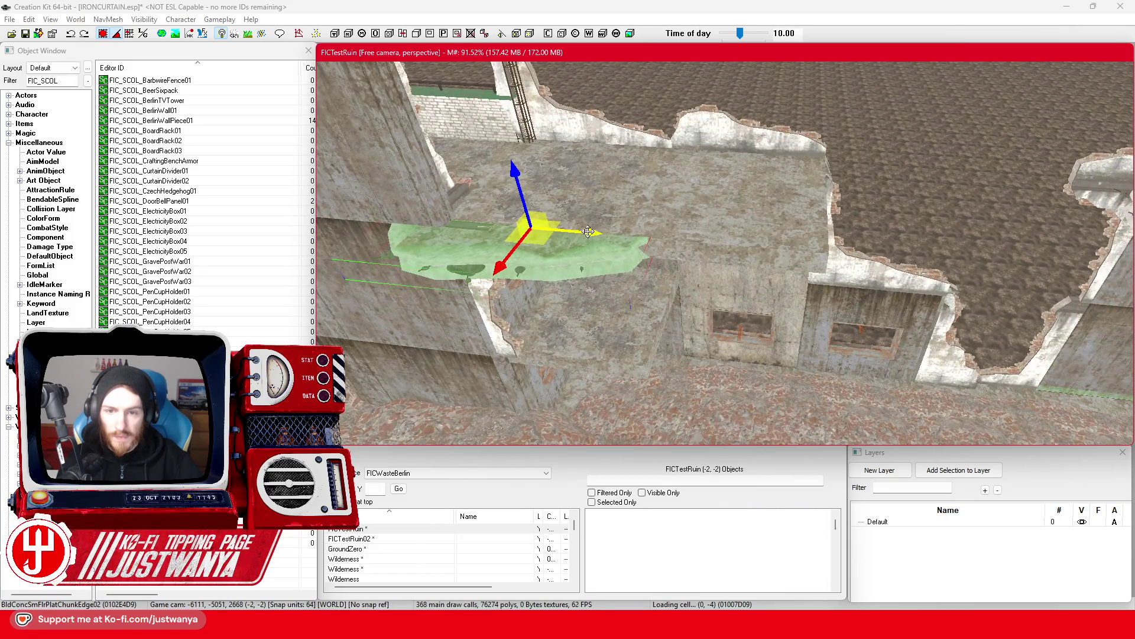
pyautogui.moveTo(588, 231); pyautogui.dragTo(733, 244)
pyautogui.moveTo(586, 239); pyautogui.dragTo(585, 240)
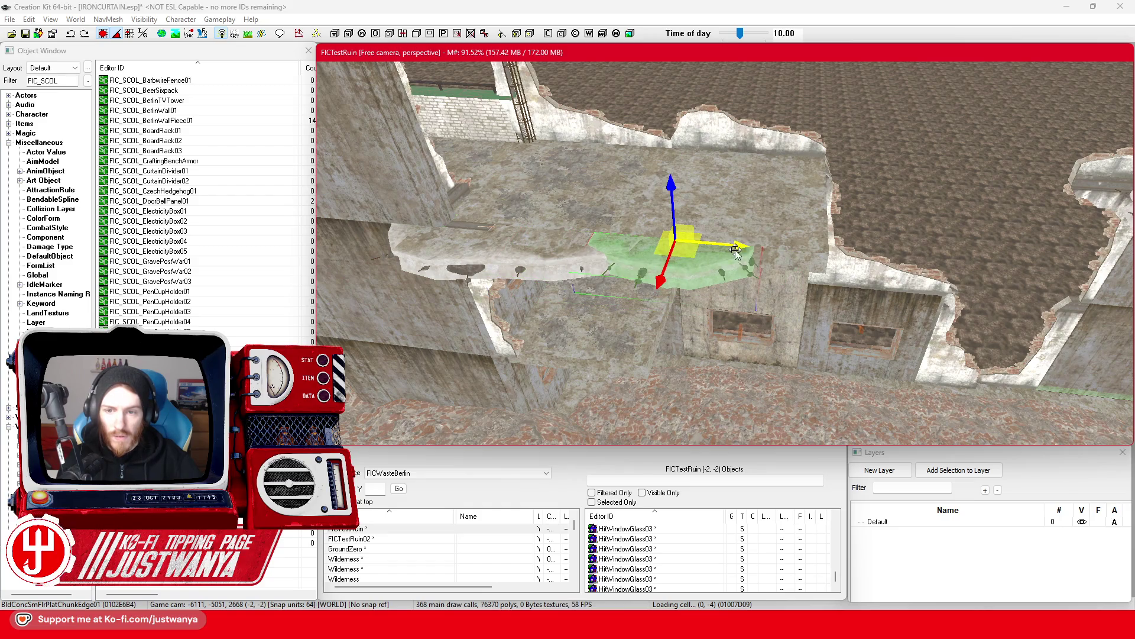
pyautogui.moveTo(735, 249); pyautogui.dragTo(787, 251)
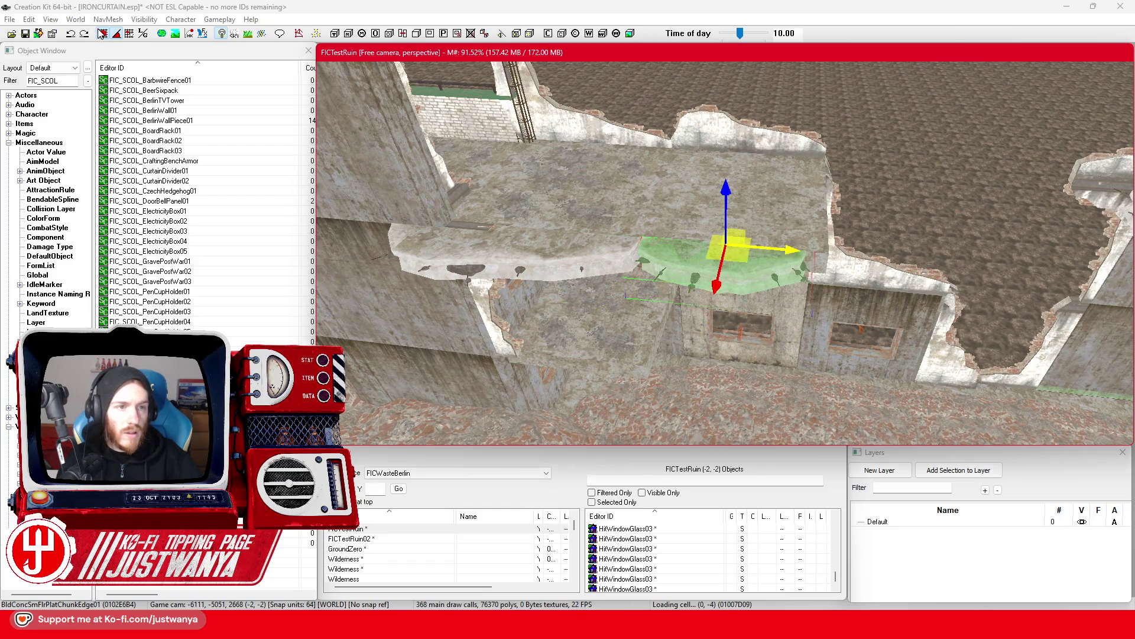
# Rotate another edge chunk along the wall and push the narrower chunk onto the slab corner.
pyautogui.keyDown('ctrl'); pyautogui.click(567, 258); pyautogui.keyUp('ctrl')
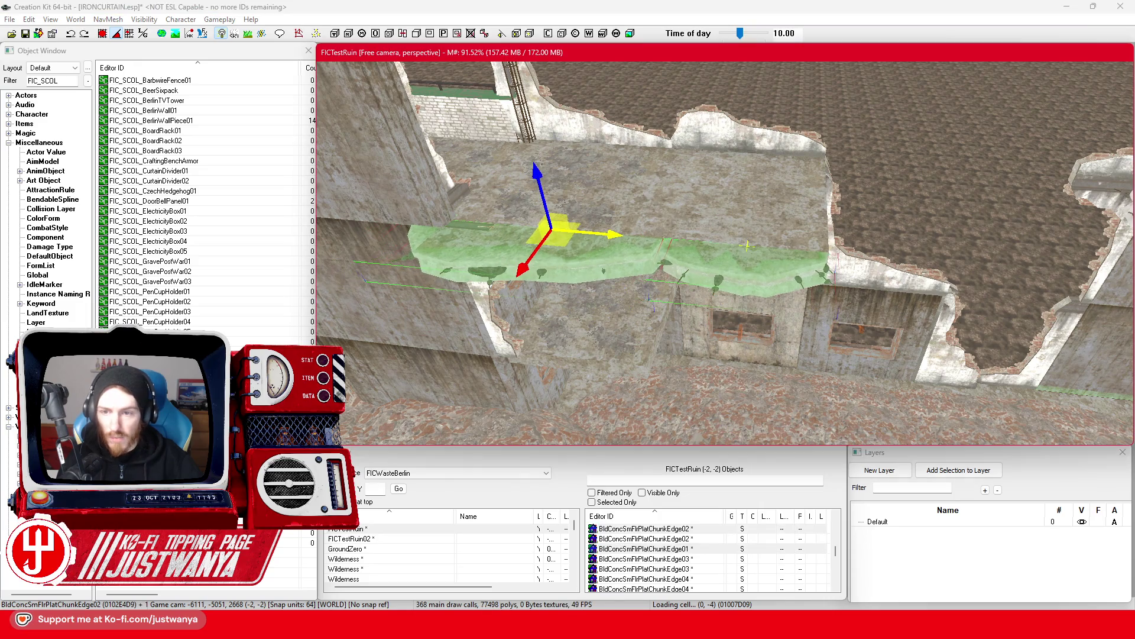
pyautogui.click(740, 277)
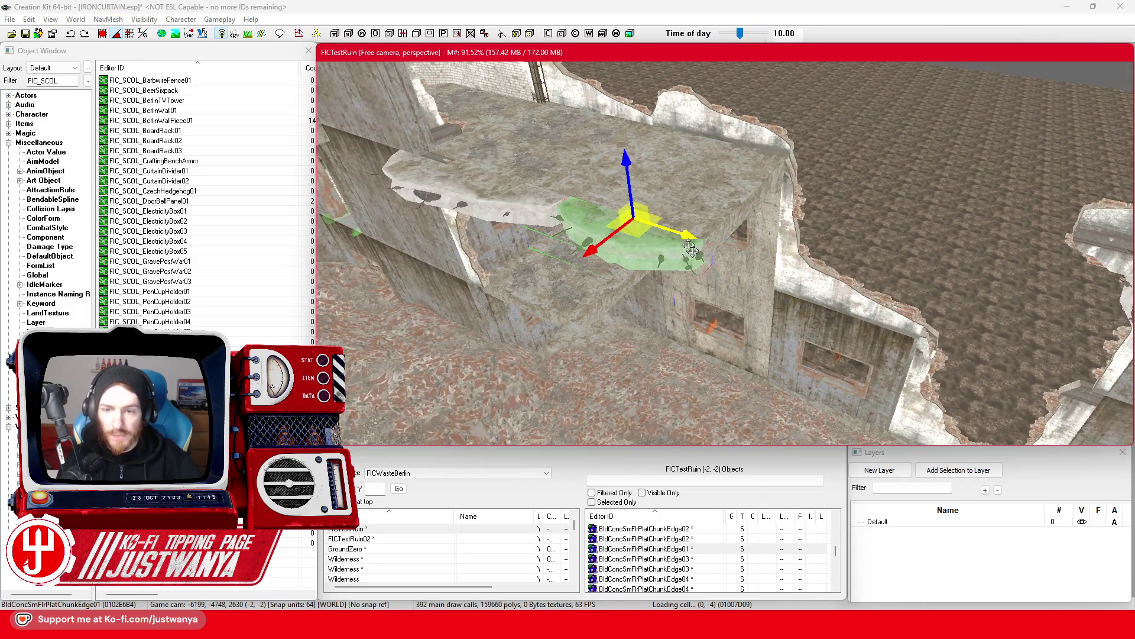
pyautogui.moveTo(741, 295); pyautogui.dragTo(736, 296)
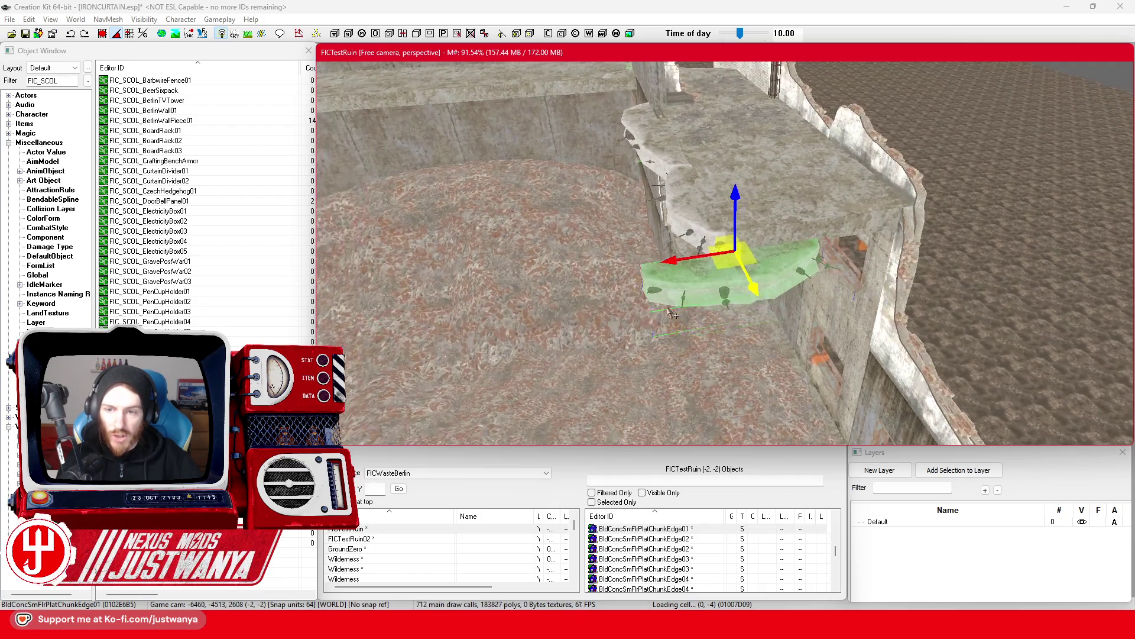
pyautogui.click(559, 297)
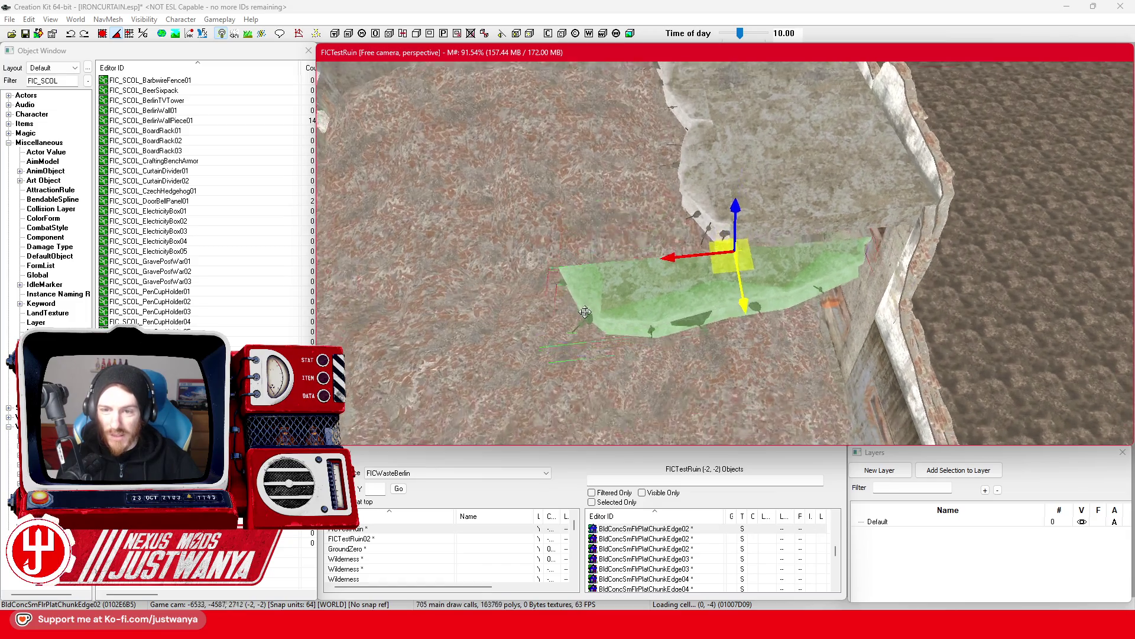
pyautogui.click(586, 312)
pyautogui.moveTo(737, 307)
pyautogui.mouseDown()
pyautogui.moveTo(734, 272)
pyautogui.moveTo(807, 271)
pyautogui.mouseUp()
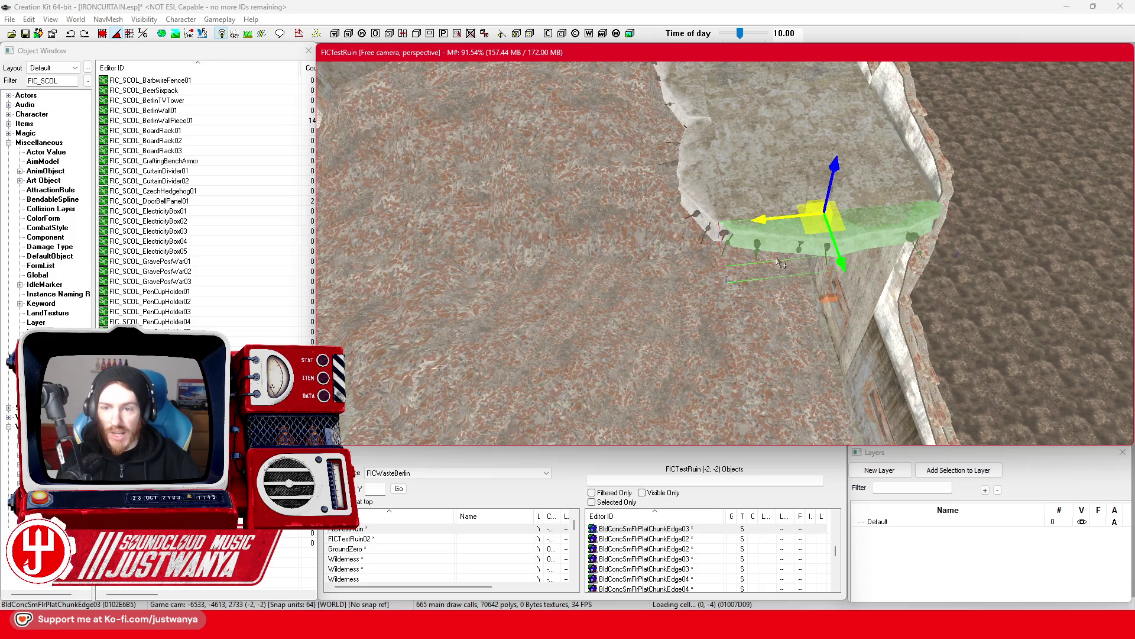
pyautogui.press('shift')
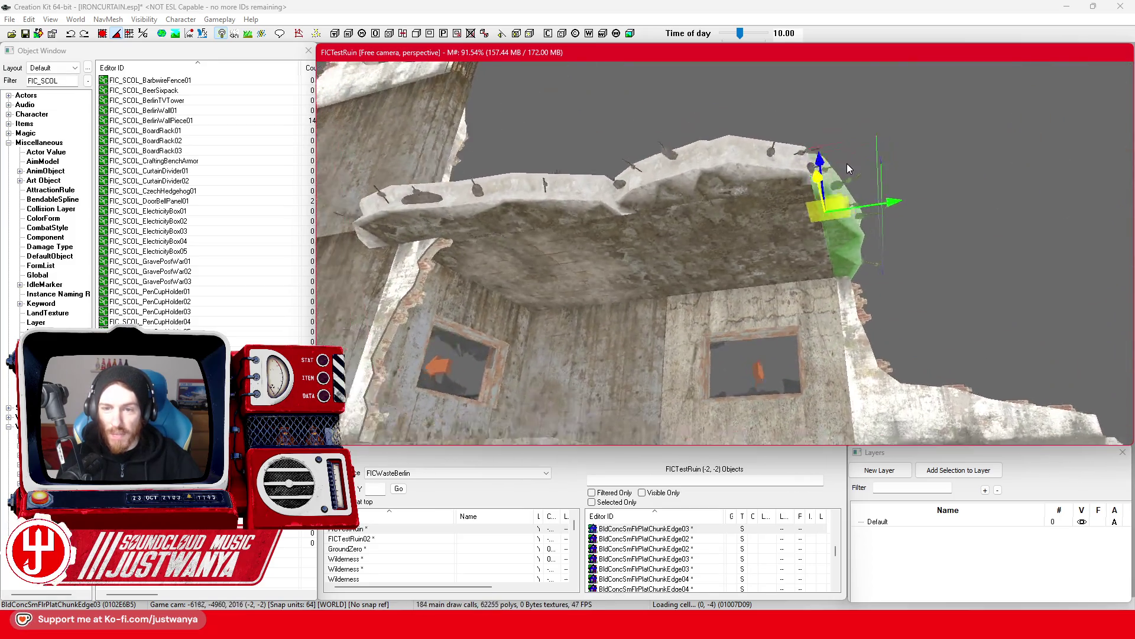
# Orbit around the green floor chunk to inspect how it fits.
pyautogui.press('shift')
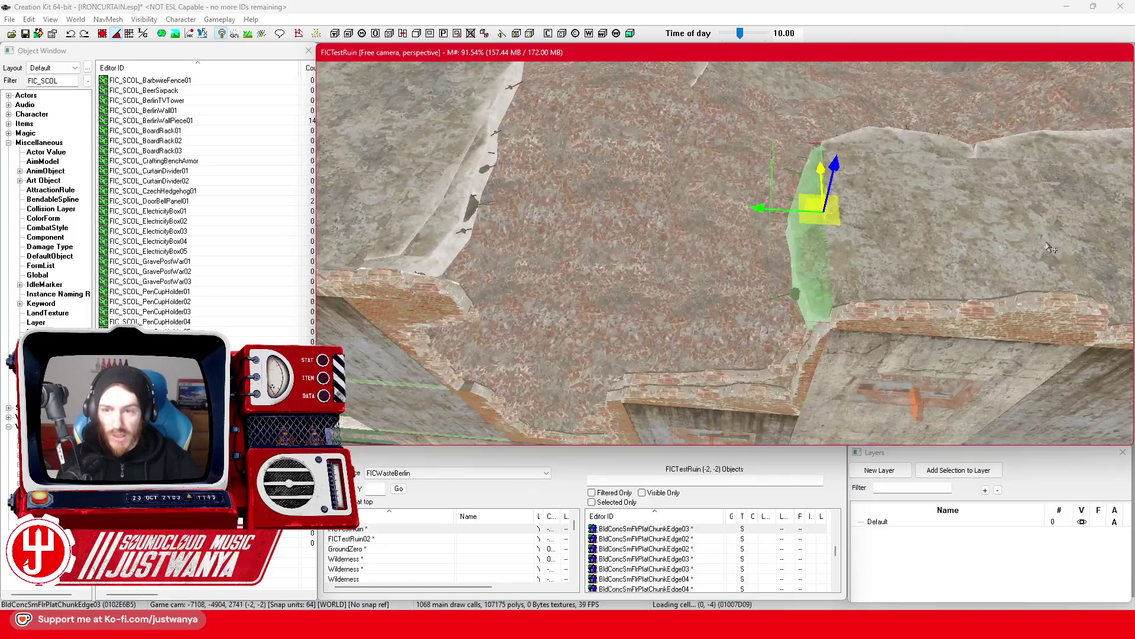
pyautogui.scroll(2, 812, 245)
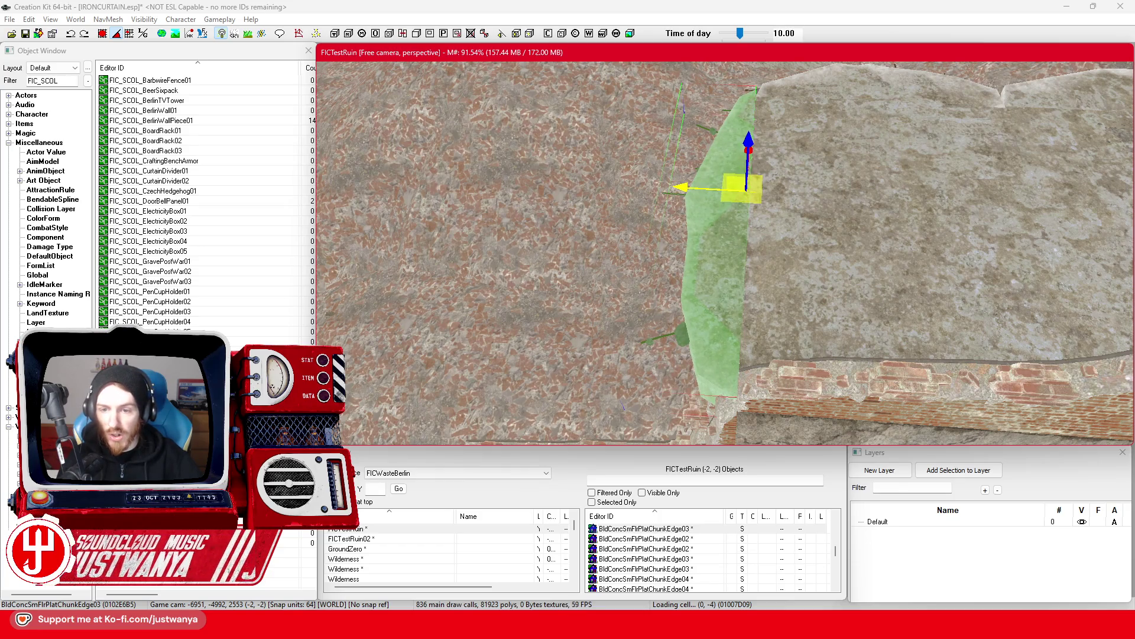
pyautogui.press('shift')
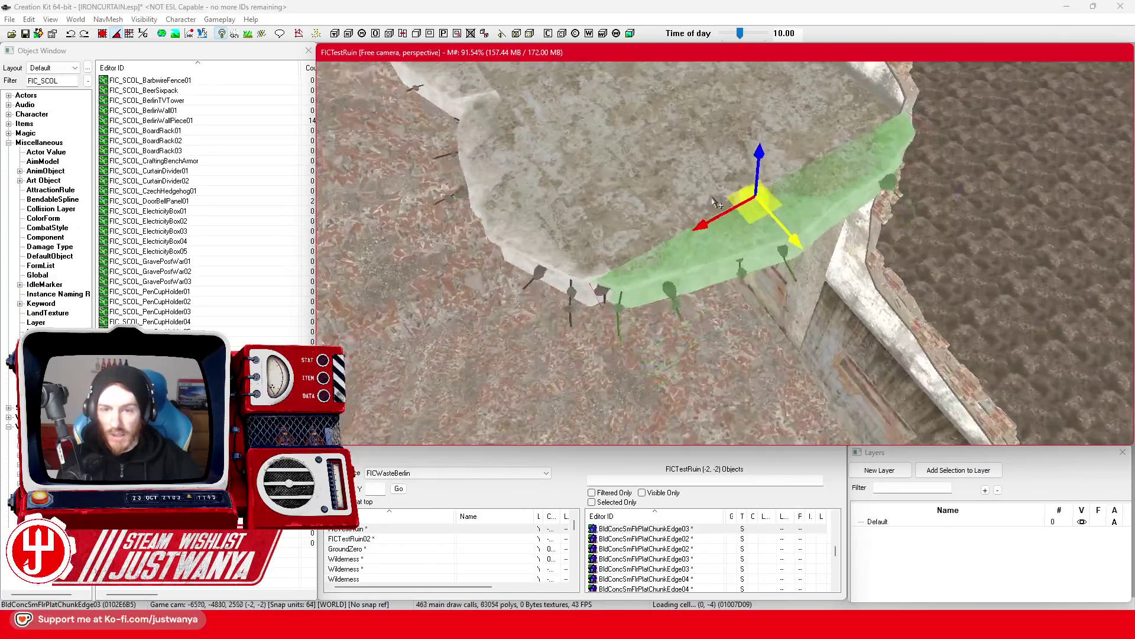
pyautogui.press('shift')
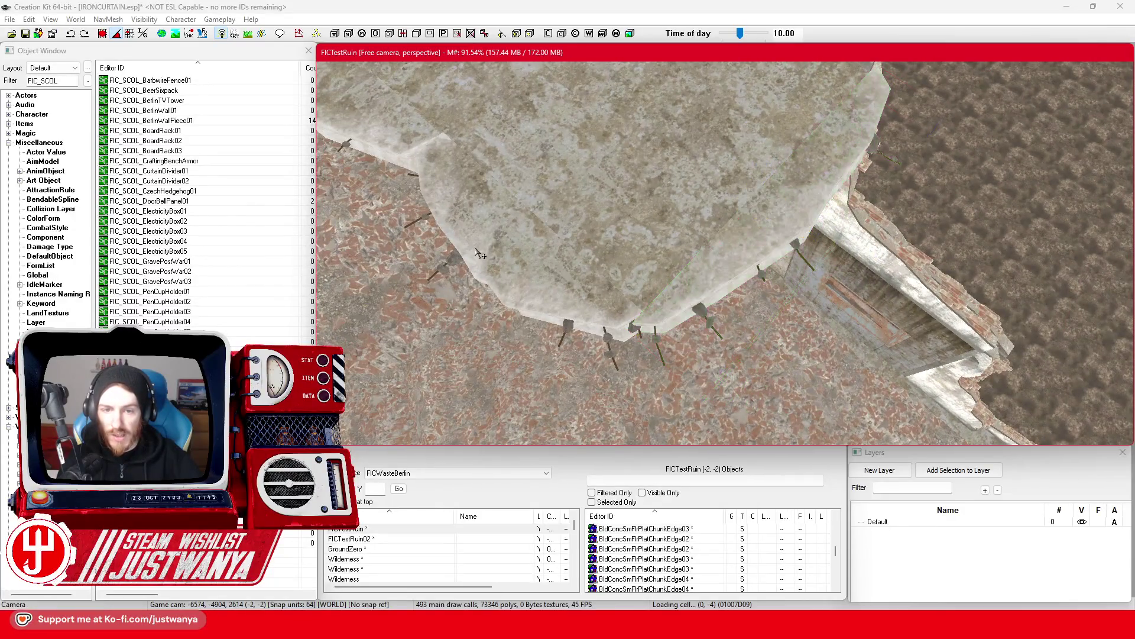
pyautogui.press('shift')
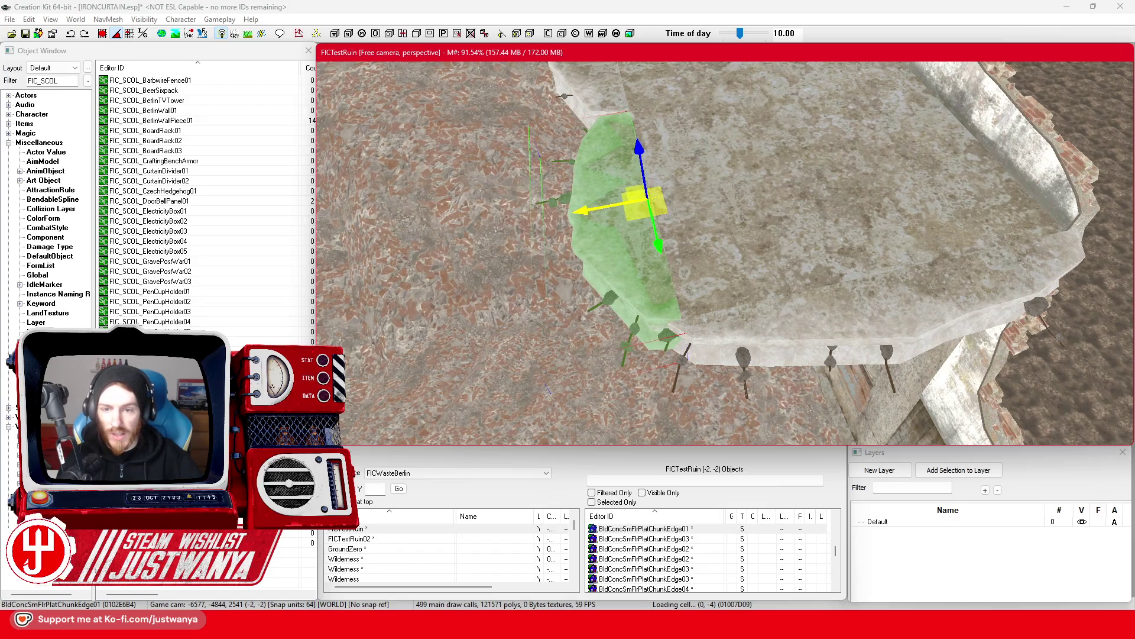
# Select the next platform edge chunk and inspect it from several angles.
pyautogui.click(865, 315)
pyautogui.press('shift')
pyautogui.press('shift')
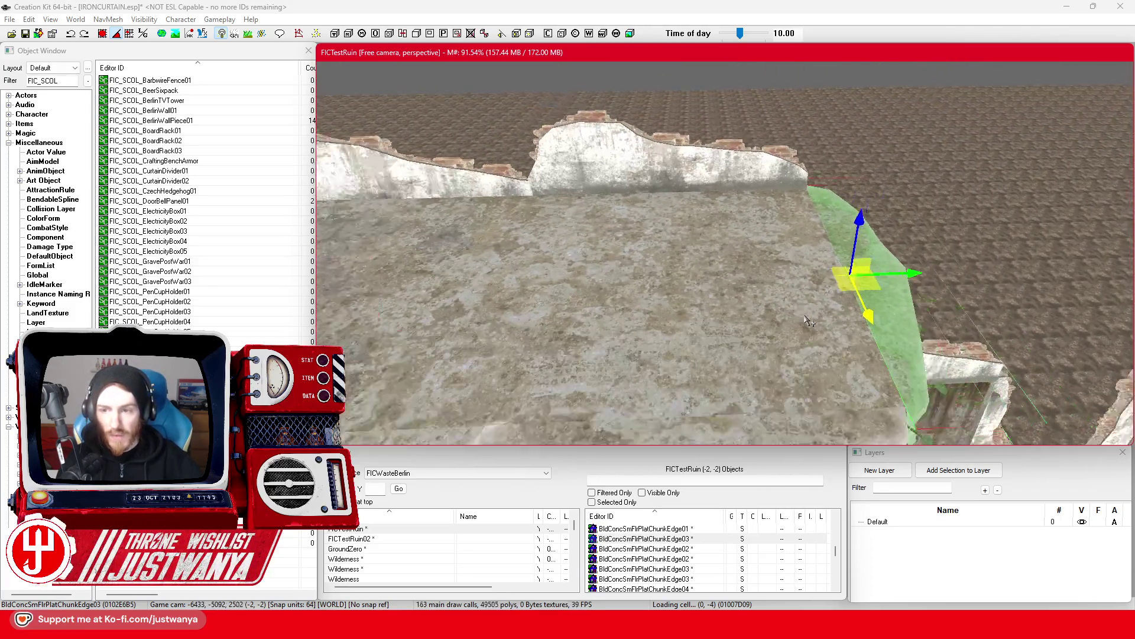
pyautogui.press('shift')
pyautogui.press('shift')
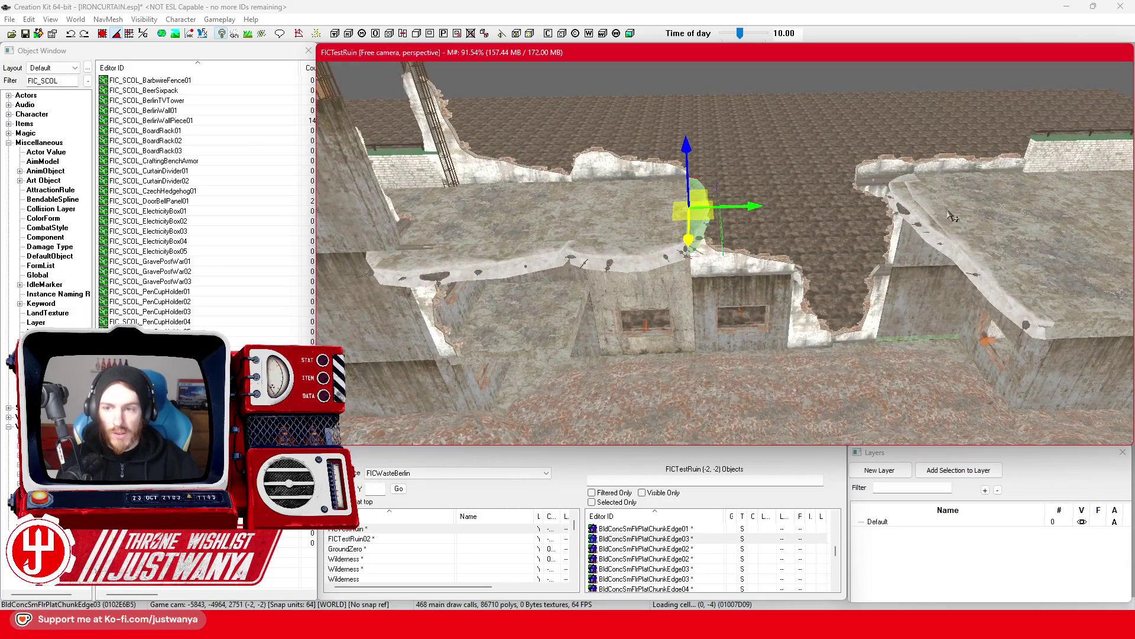
pyautogui.press('shift')
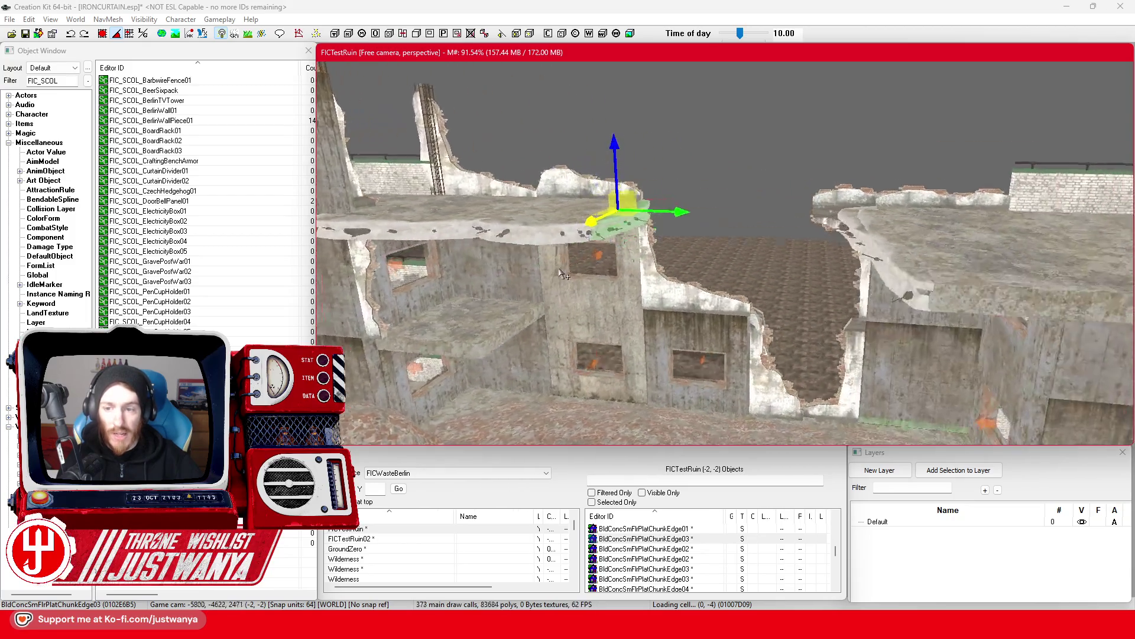
pyautogui.press('shift')
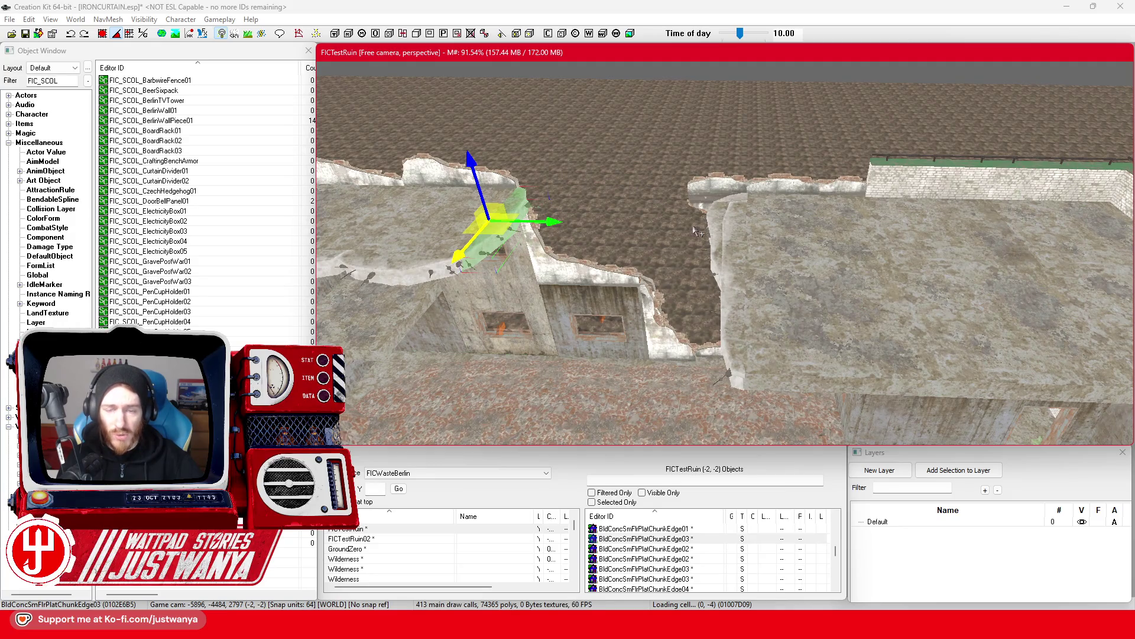
pyautogui.press('shift')
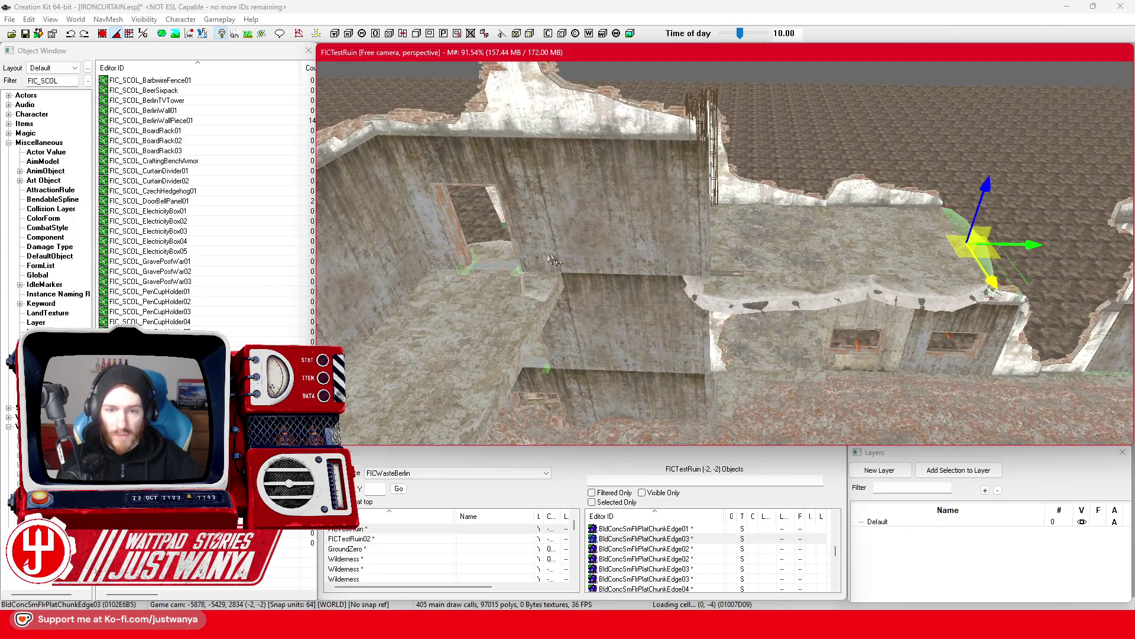
pyautogui.press('shift')
pyautogui.press('w')
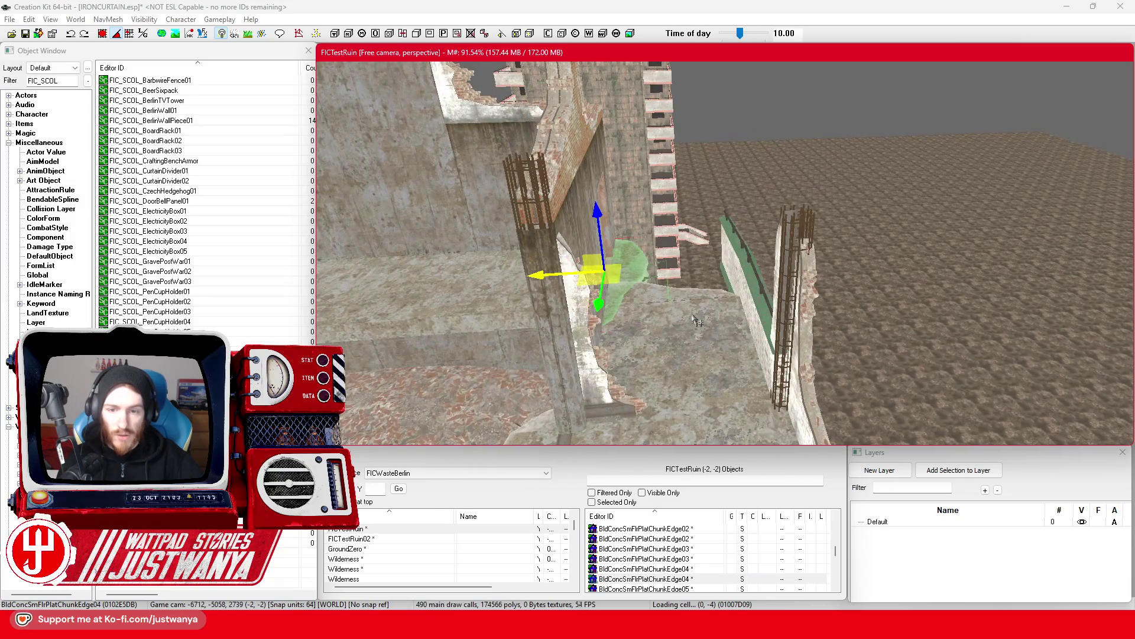
pyautogui.press('shift')
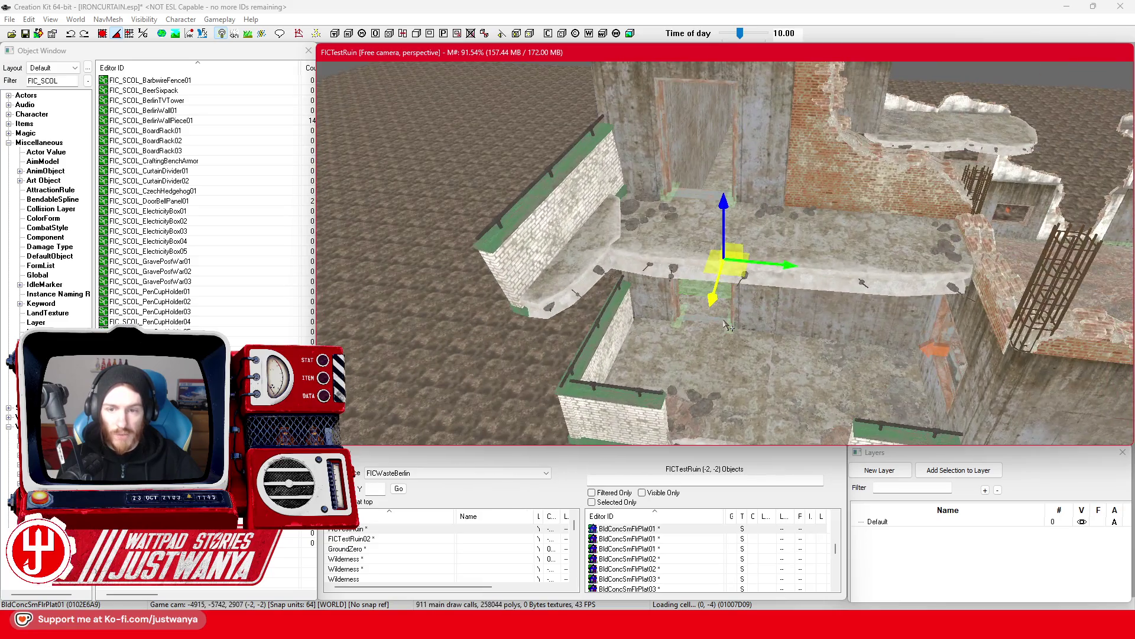
pyautogui.press('shift')
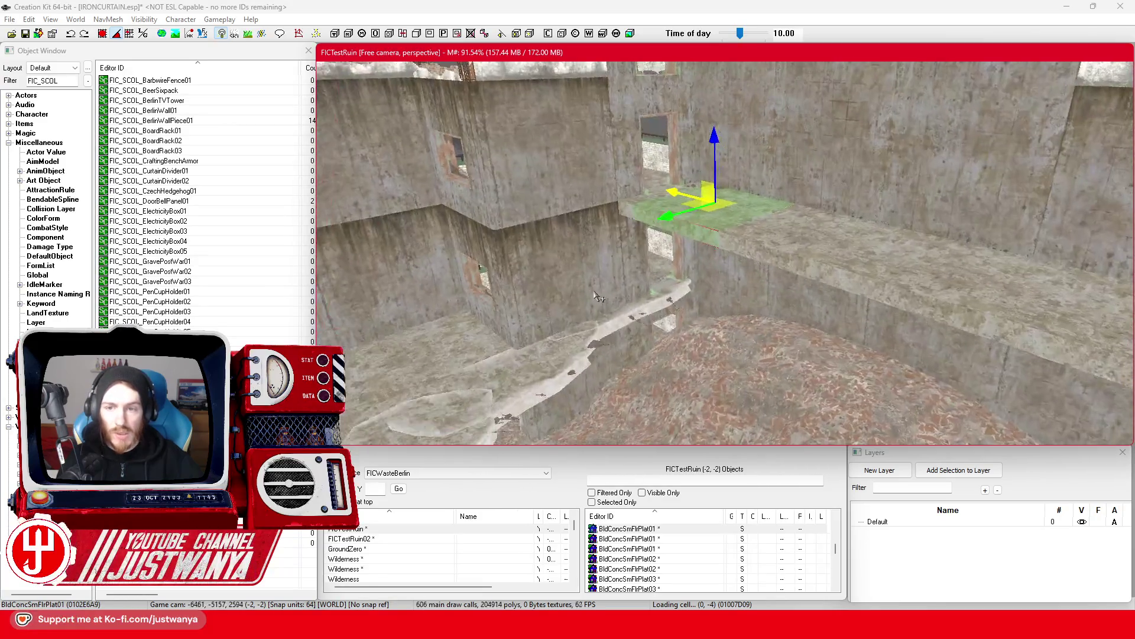
pyautogui.press('shift')
pyautogui.press('shift')
# Move the floor plate down off the upper ledge toward the room centre.
pyautogui.moveTo(846, 224); pyautogui.dragTo(816, 316)
pyautogui.click(105, 34)
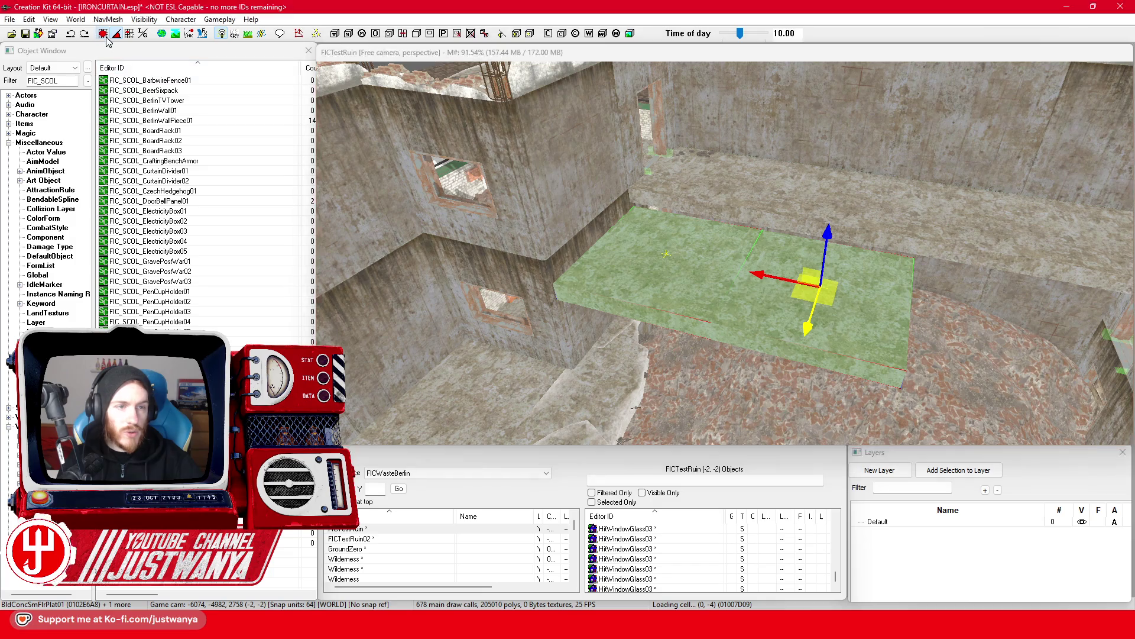
pyautogui.moveTo(774, 284); pyautogui.dragTo(731, 274)
pyautogui.moveTo(761, 327); pyautogui.dragTo(769, 337)
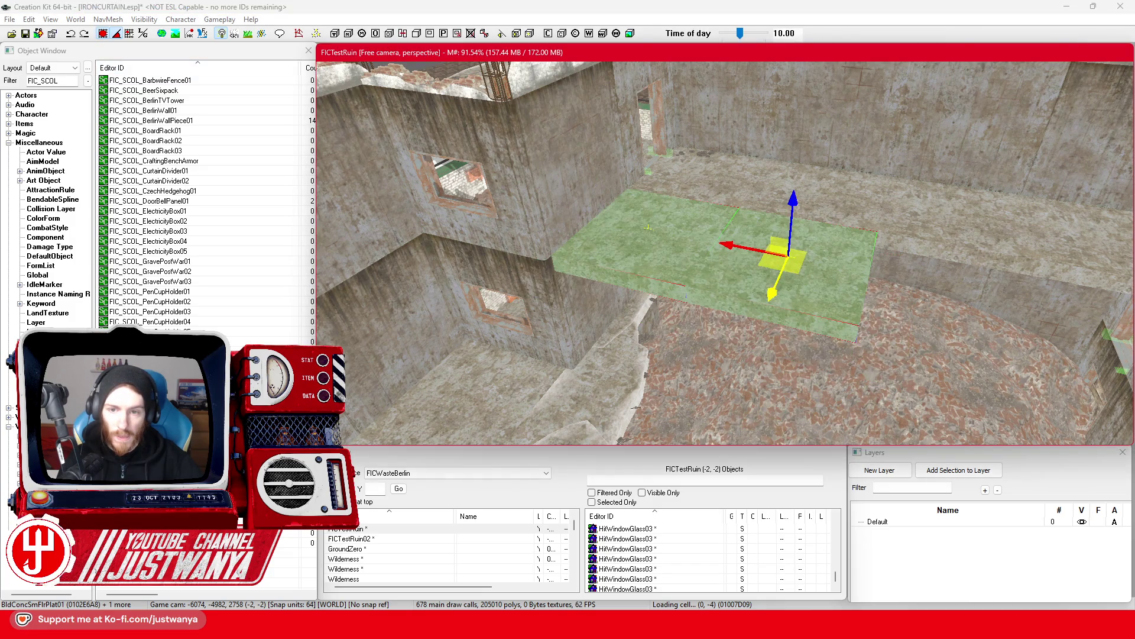
pyautogui.scroll(5, 748, 306)
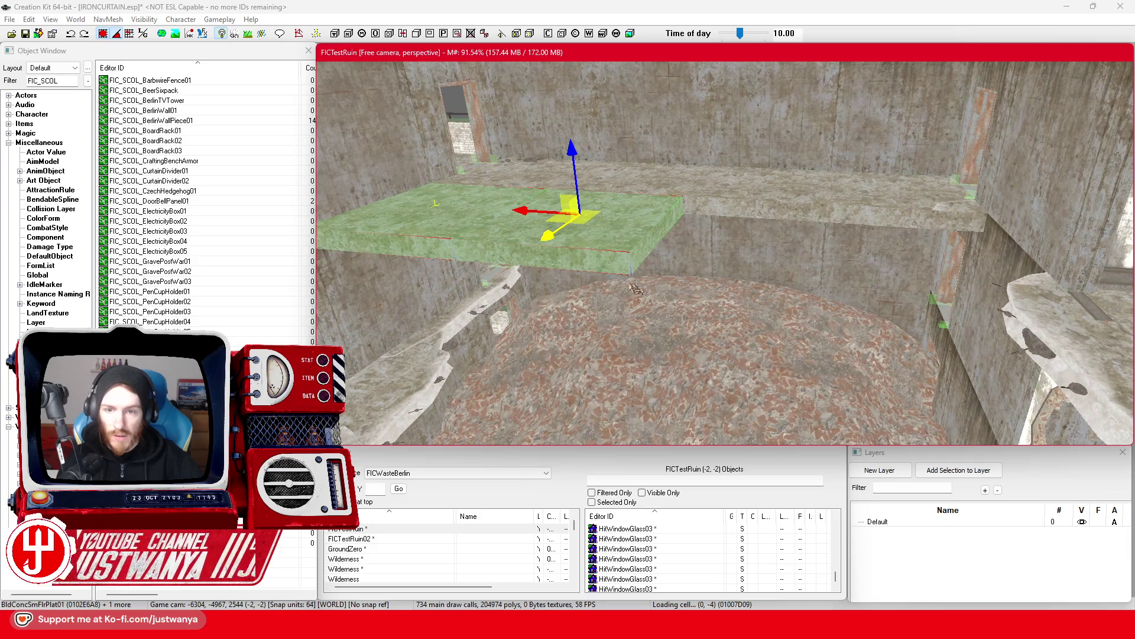
pyautogui.click(605, 261)
pyautogui.scroll(2, 692, 298)
pyautogui.scroll(-4, 692, 298)
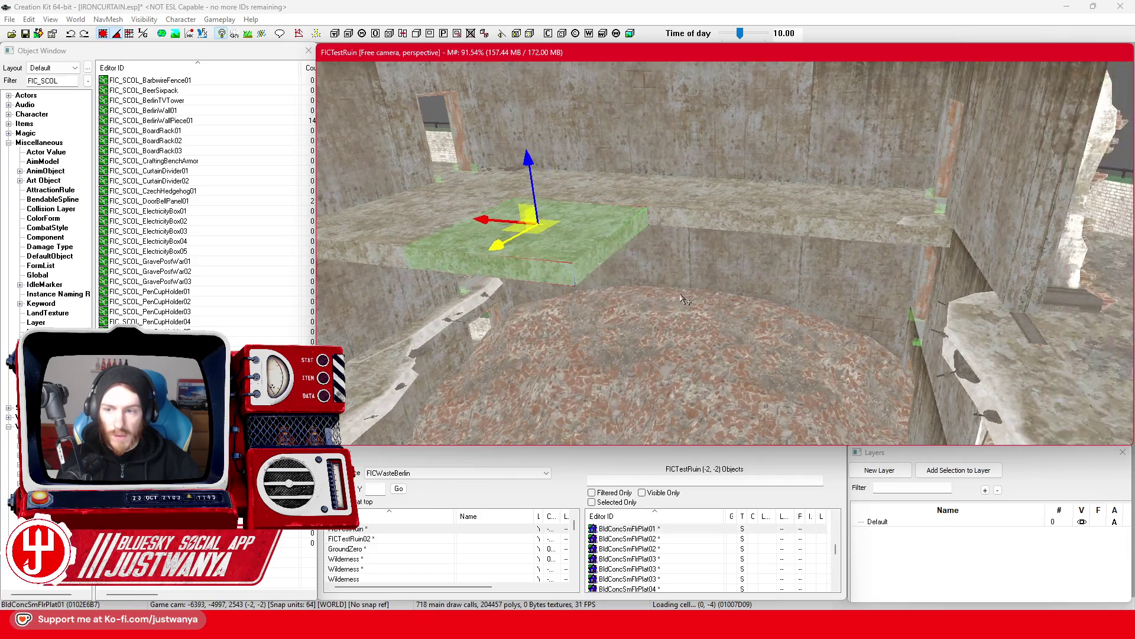
pyautogui.moveTo(892, 323); pyautogui.dragTo(675, 292)
# Select floor plate BldConcSmFlrPlatChunk03 among the overlapping pieces and switch to move mode.
pyautogui.scroll(2, 568, 375)
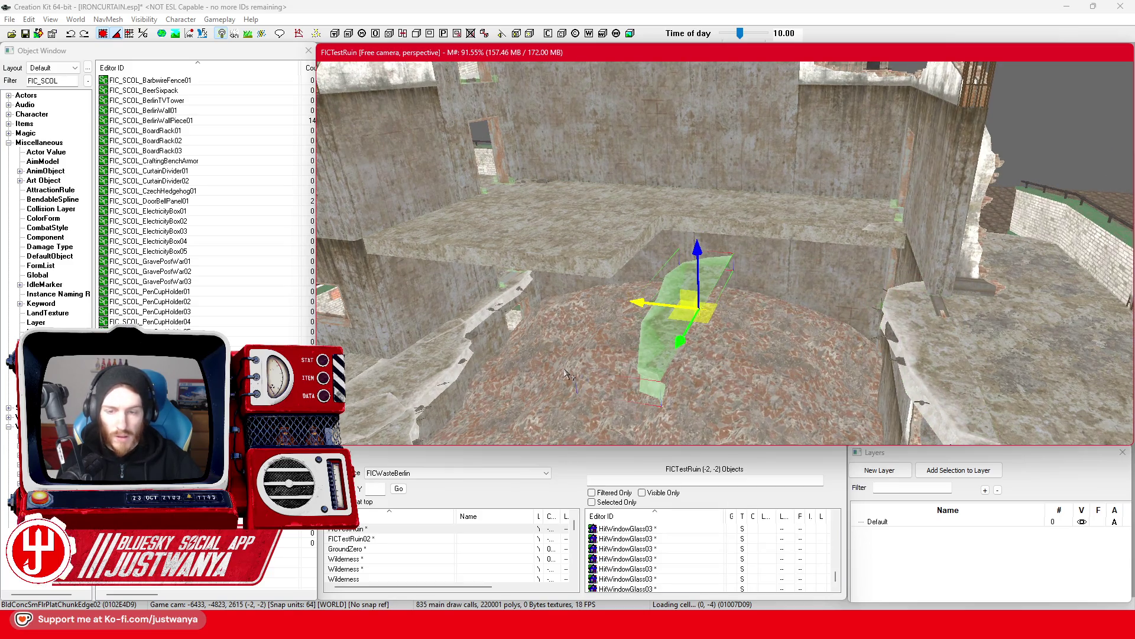
pyautogui.click(567, 376)
pyautogui.click(568, 375)
pyautogui.click(567, 375)
pyautogui.click(568, 376)
pyautogui.click(568, 376)
pyautogui.click(567, 375)
pyautogui.click(567, 376)
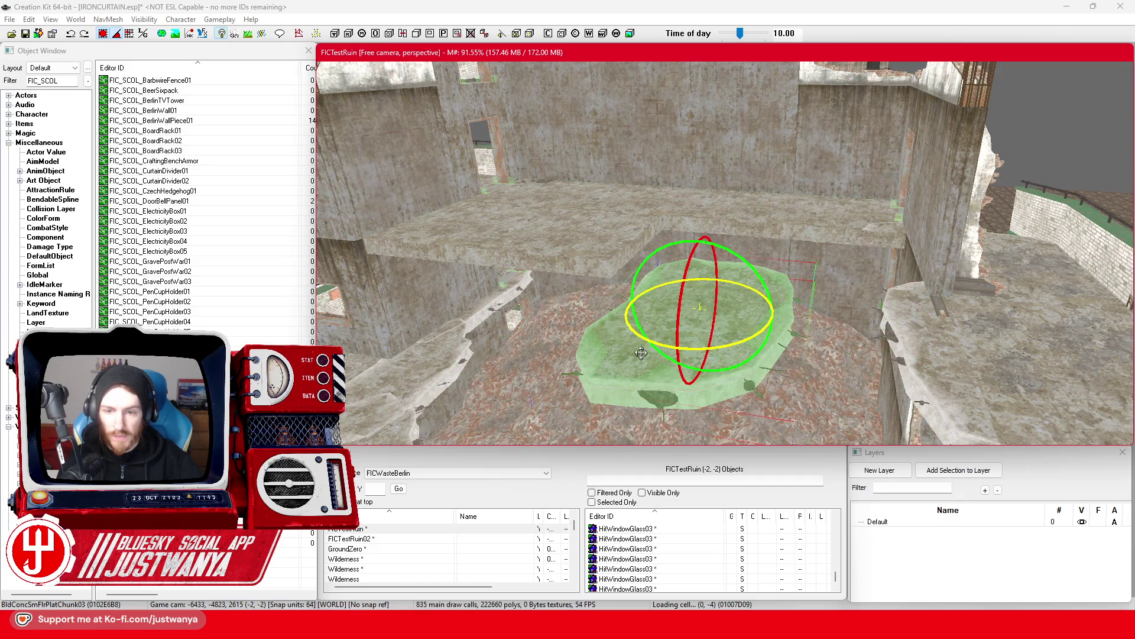
pyautogui.press('2')
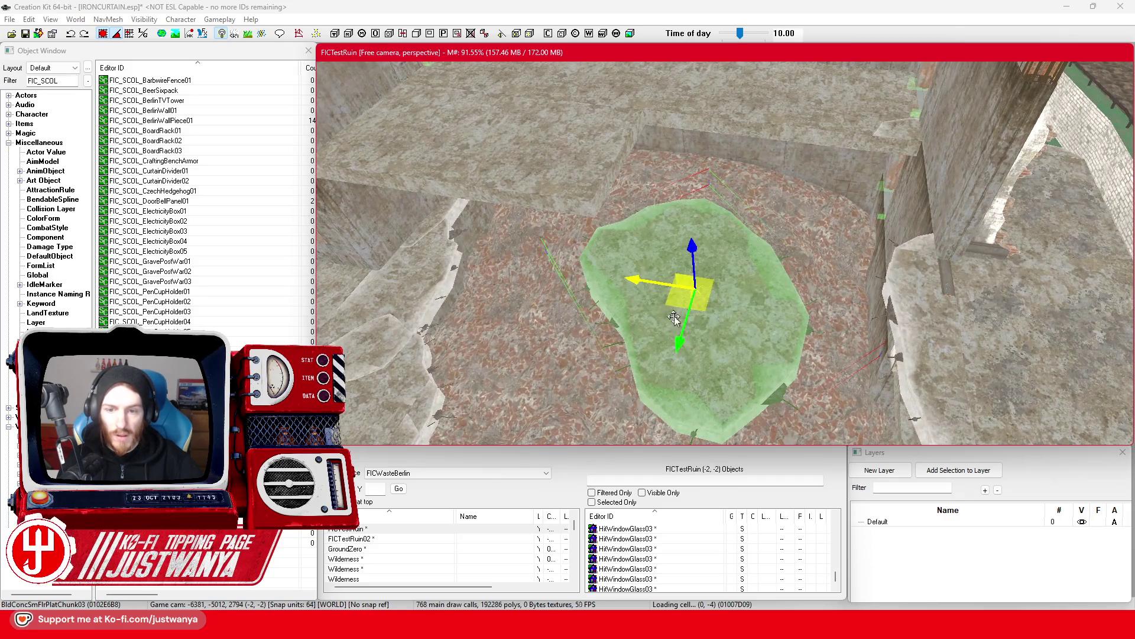
# Slide the BldConcSmFlrPlatChunk03 floor plate right across the rubble floor.
pyautogui.moveTo(732, 290)
pyautogui.mouseDown()
pyautogui.moveTo(649, 289)
pyautogui.moveTo(812, 311)
pyautogui.moveTo(785, 329)
pyautogui.mouseUp()
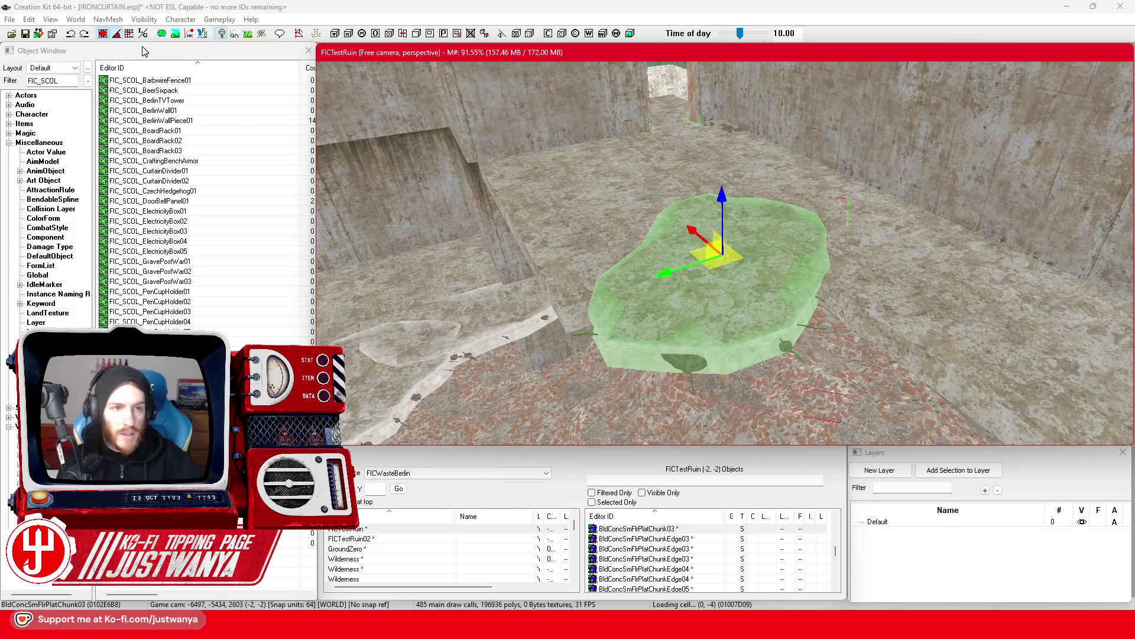
pyautogui.click(98, 37)
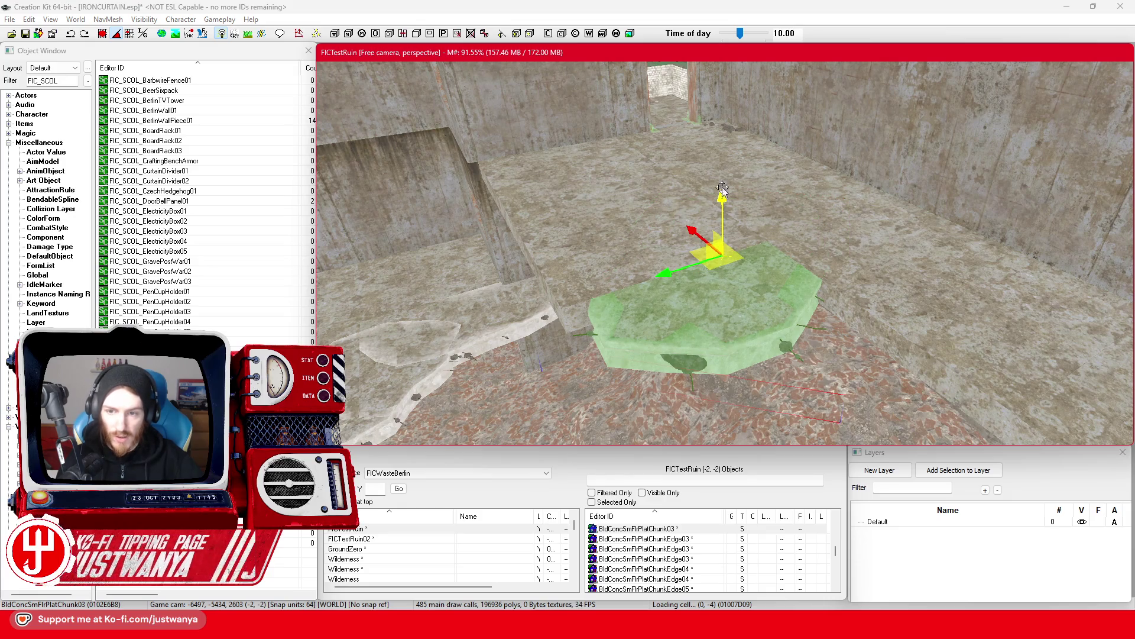
pyautogui.moveTo(743, 331); pyautogui.dragTo(773, 330)
pyautogui.moveTo(539, 228)
pyautogui.mouseDown()
pyautogui.moveTo(762, 247)
pyautogui.moveTo(683, 293)
pyautogui.mouseUp()
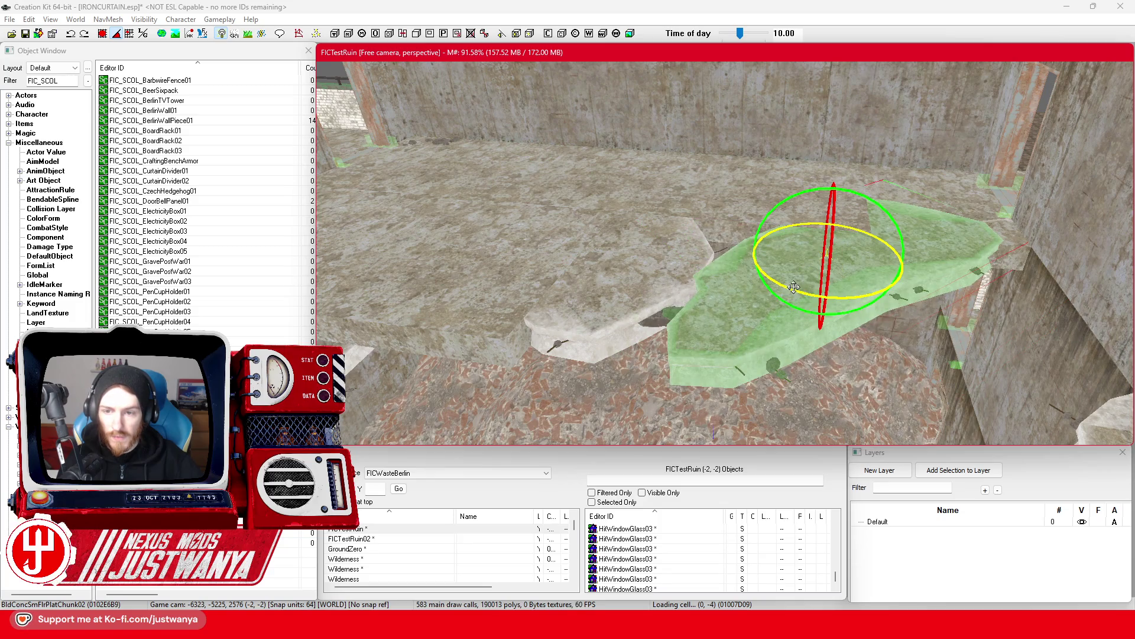
# Slide the green floor plate along the Y and X axes into position.
pyautogui.press('w')
pyautogui.moveTo(816, 313); pyautogui.dragTo(824, 210)
pyautogui.moveTo(775, 161); pyautogui.dragTo(797, 160)
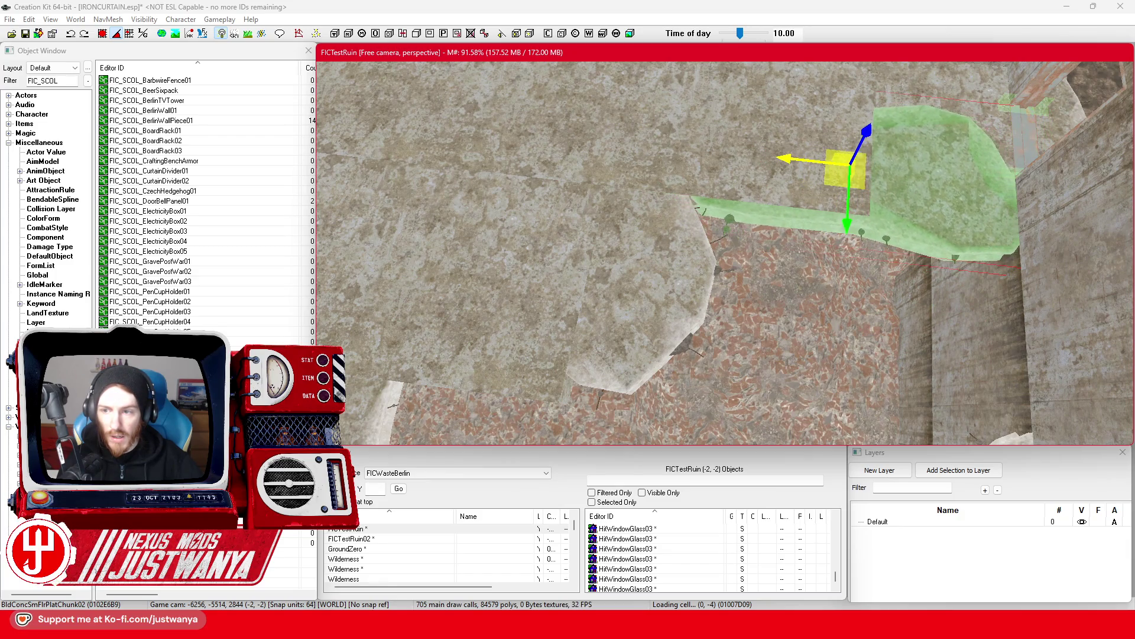
# Orbit around the plate and the surrounding brick walls to check its placement.
pyautogui.press('shift')
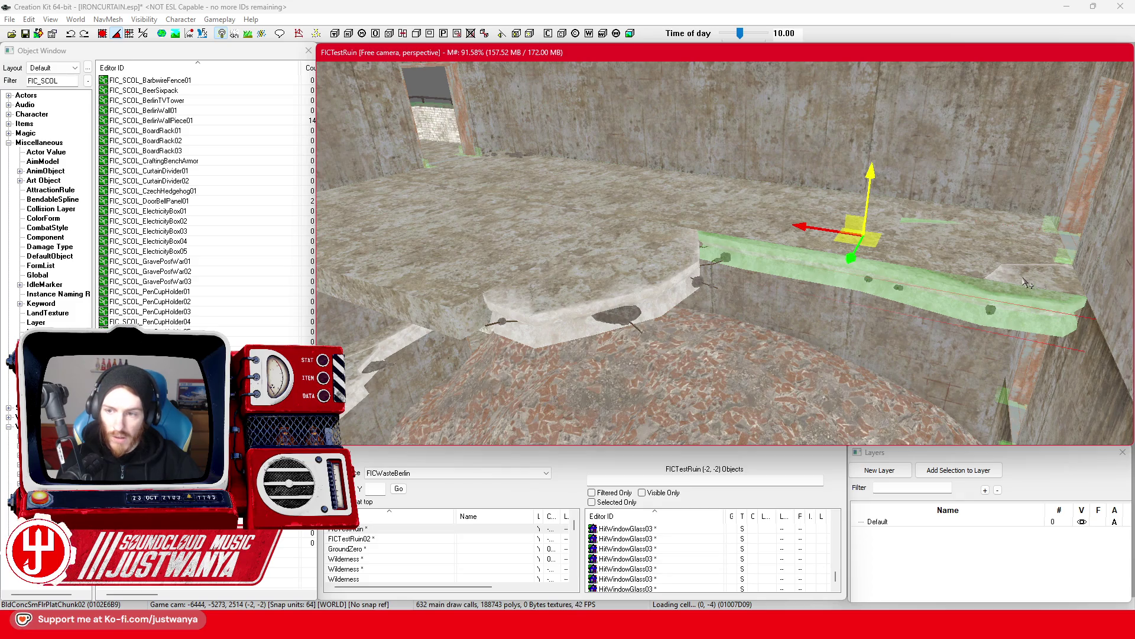
pyautogui.press('shift')
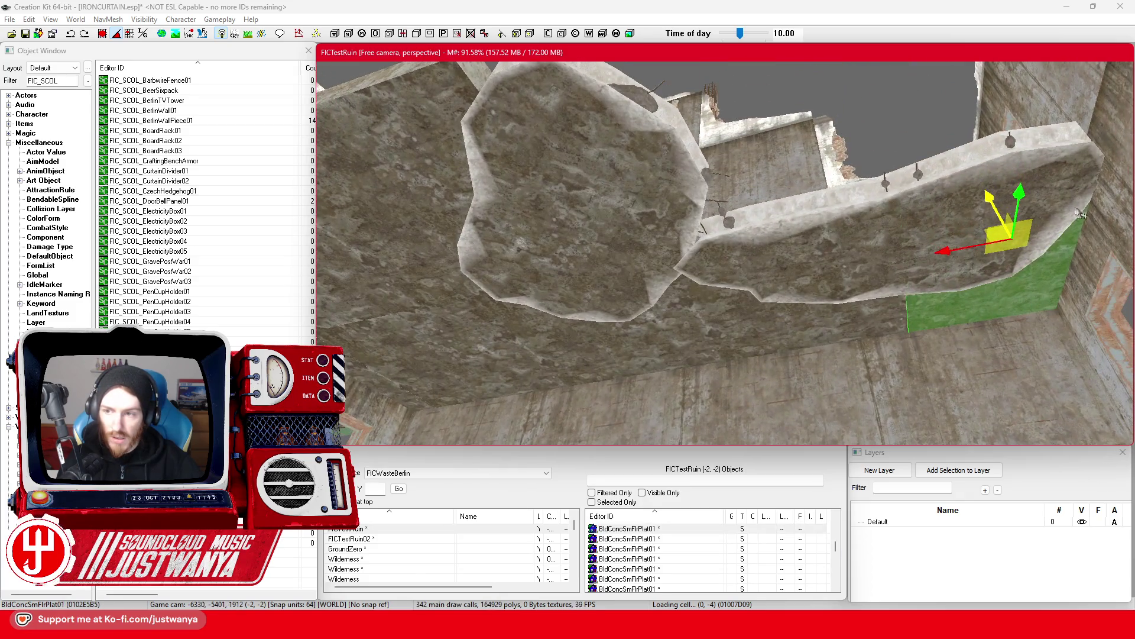
pyautogui.press('shift')
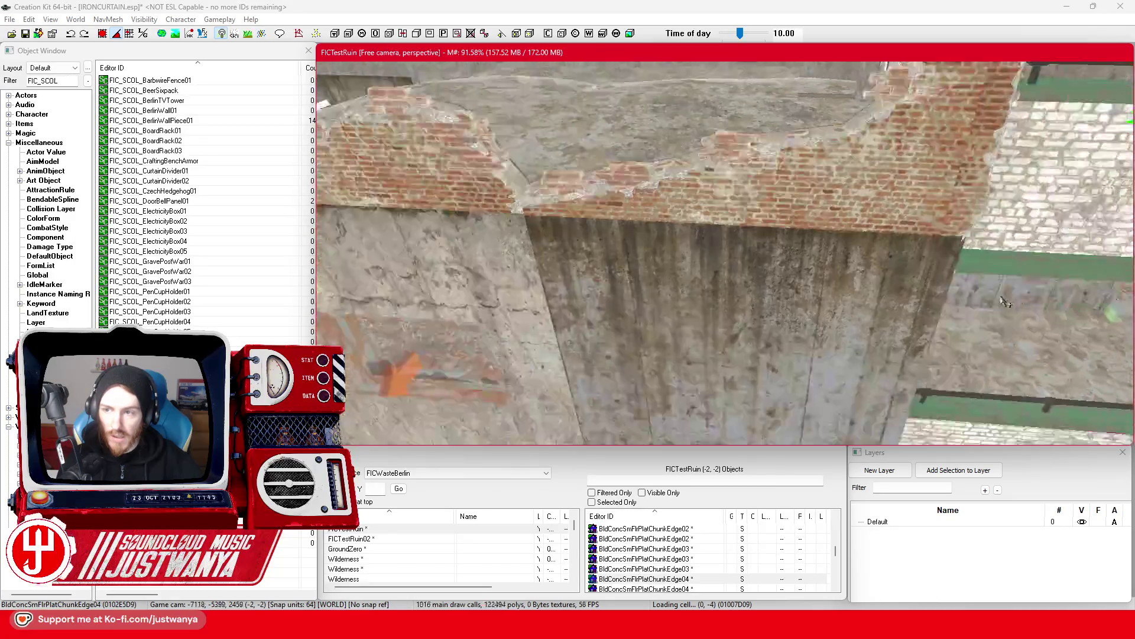
pyautogui.press('shift')
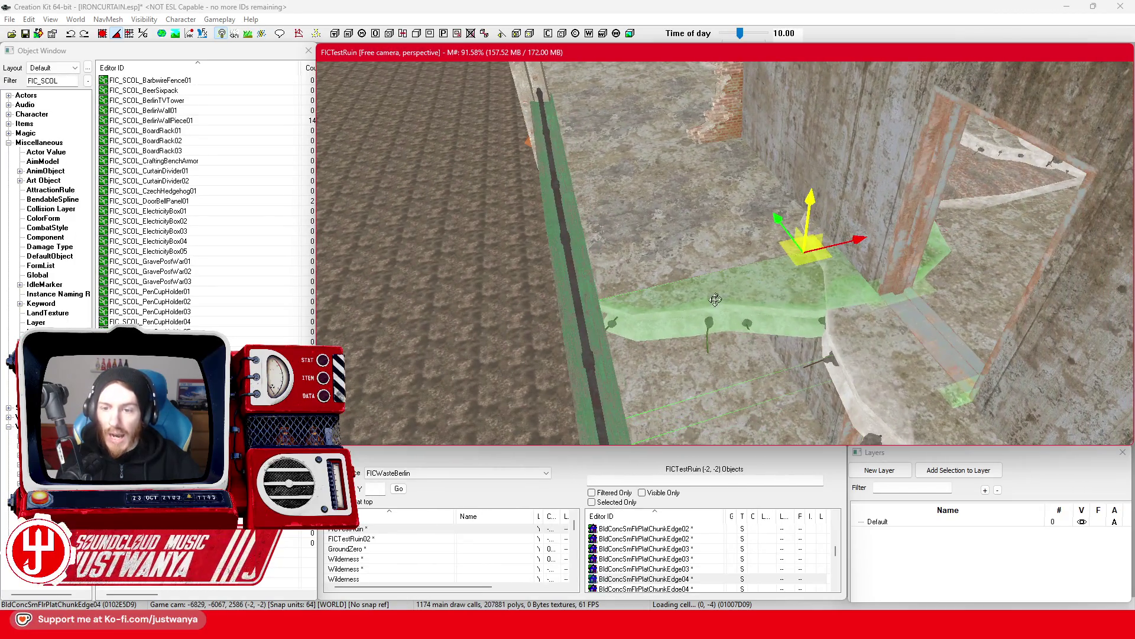
pyautogui.press('shift')
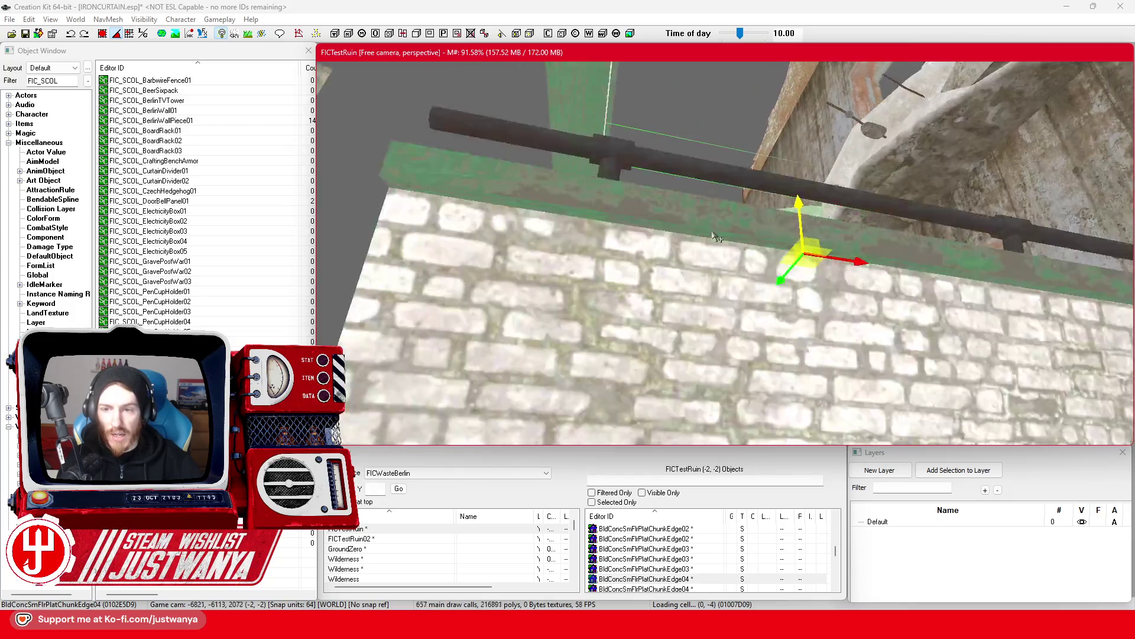
pyautogui.press('shift')
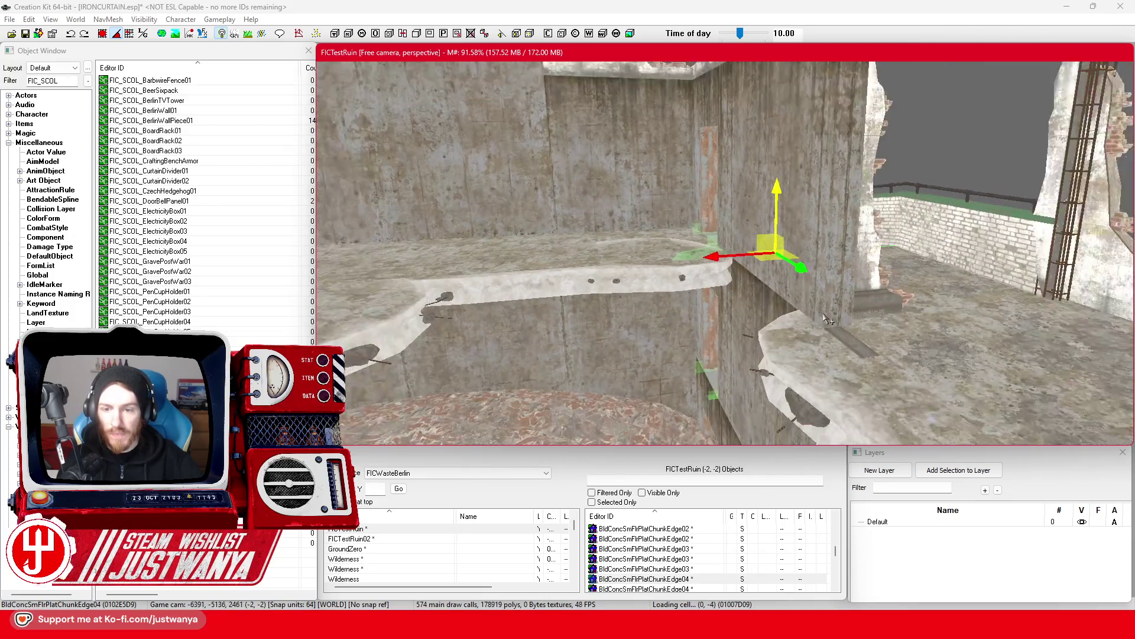
pyautogui.press('shift')
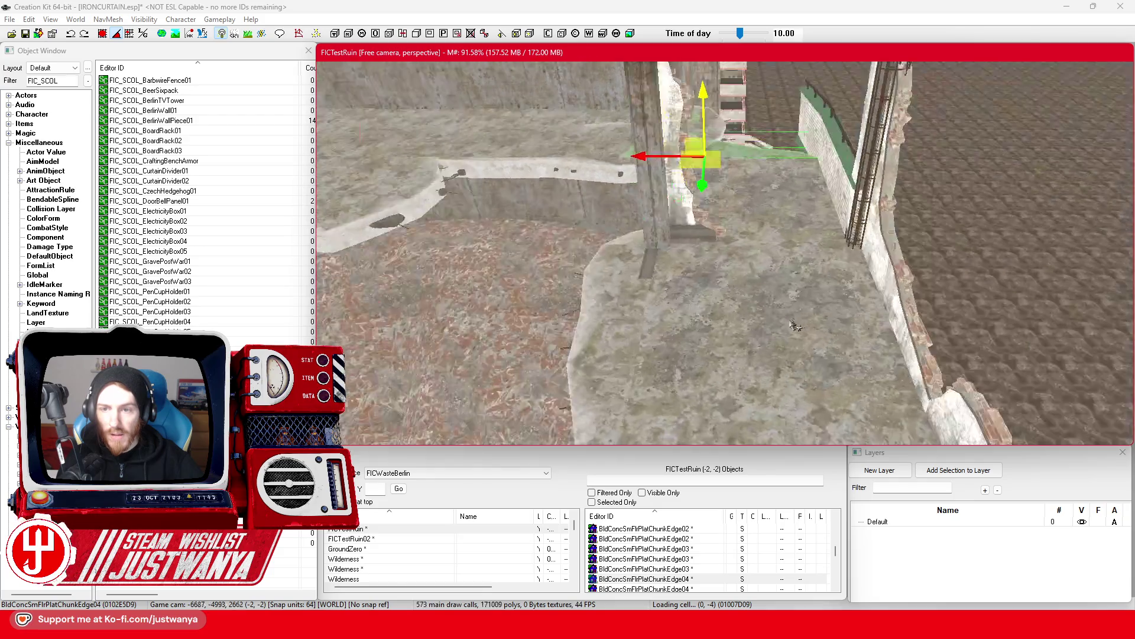
pyautogui.press('shift')
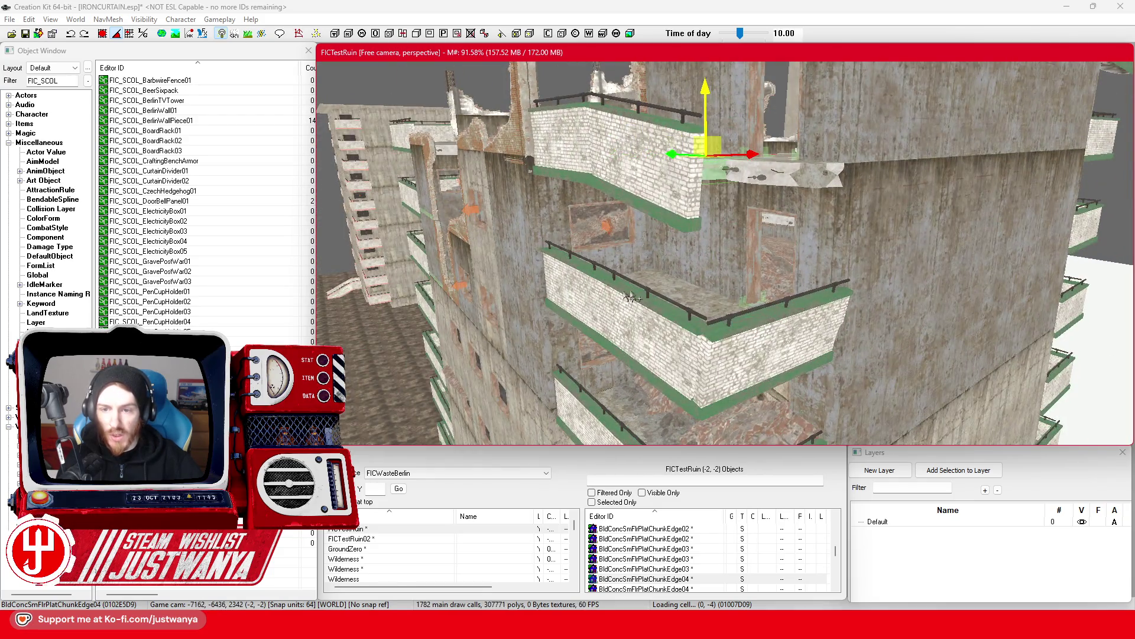
pyautogui.press('shift')
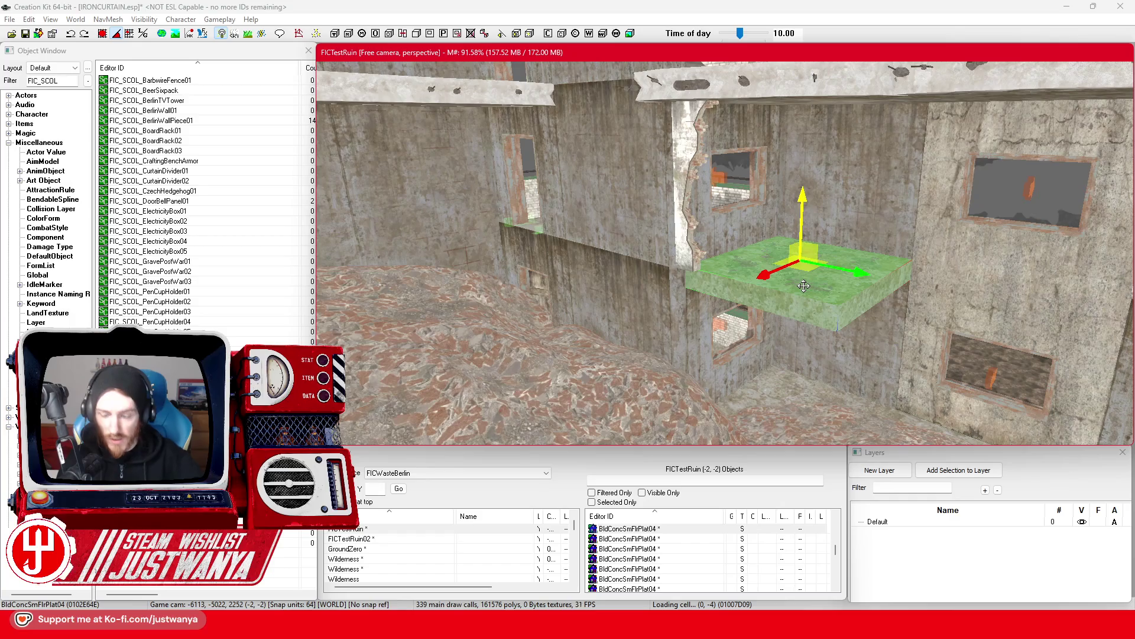
# Drop the BldgShellBrickWallTrim piece onto the rubble floor with F and check it.
pyautogui.click(700, 258)
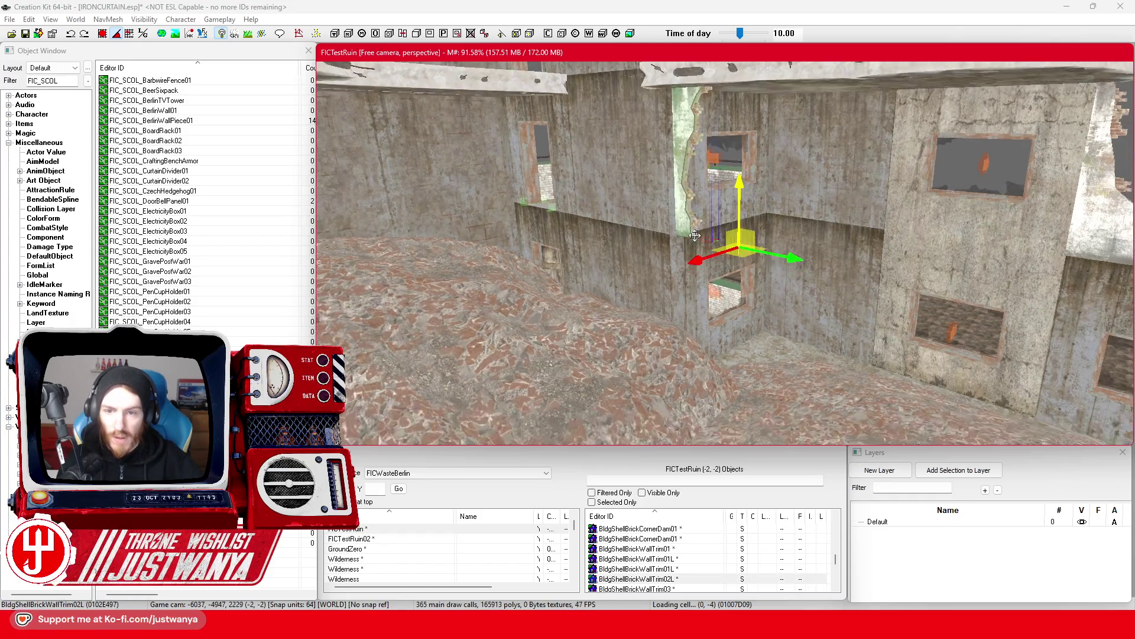
pyautogui.press('f')
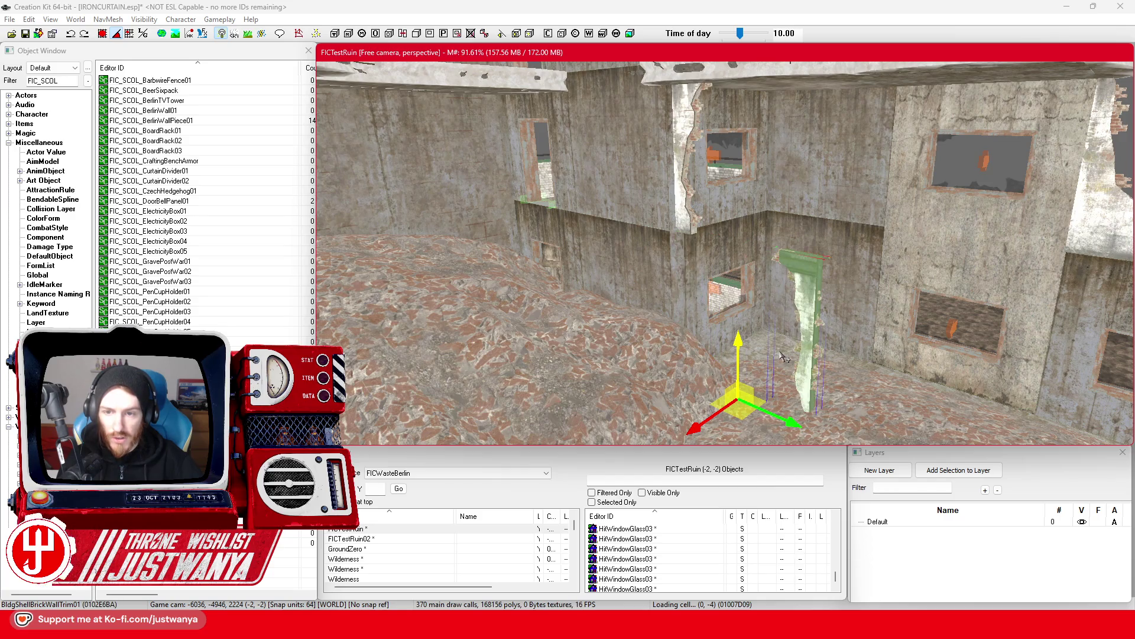
pyautogui.scroll(-2, 744, 410)
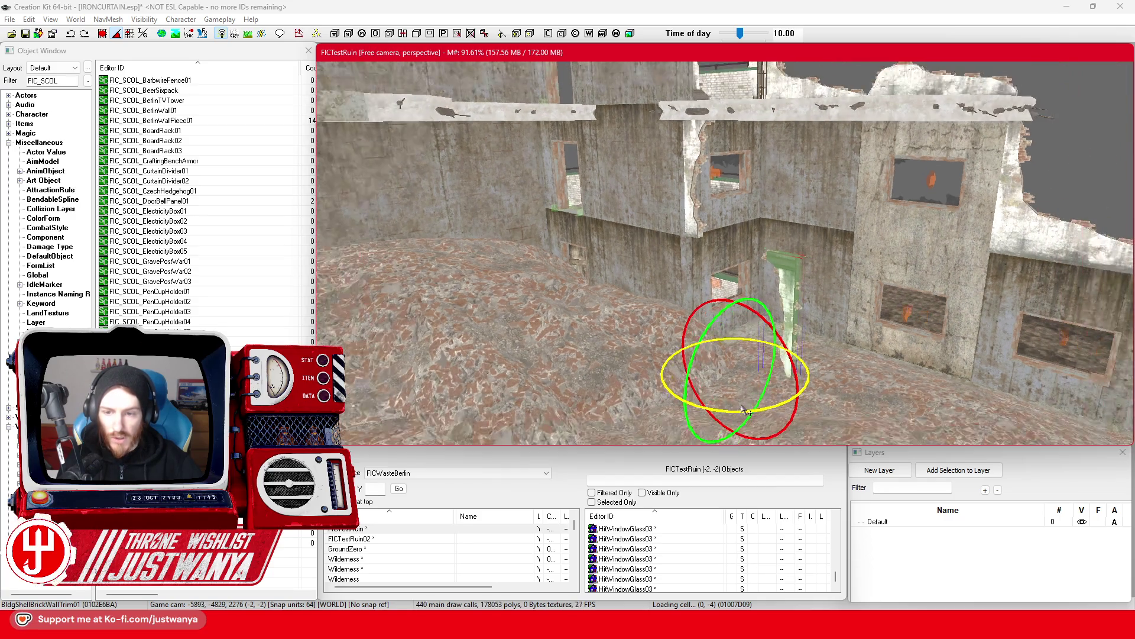
pyautogui.moveTo(744, 419)
pyautogui.mouseDown()
pyautogui.moveTo(726, 422)
pyautogui.moveTo(736, 391)
pyautogui.moveTo(784, 392)
pyautogui.mouseUp()
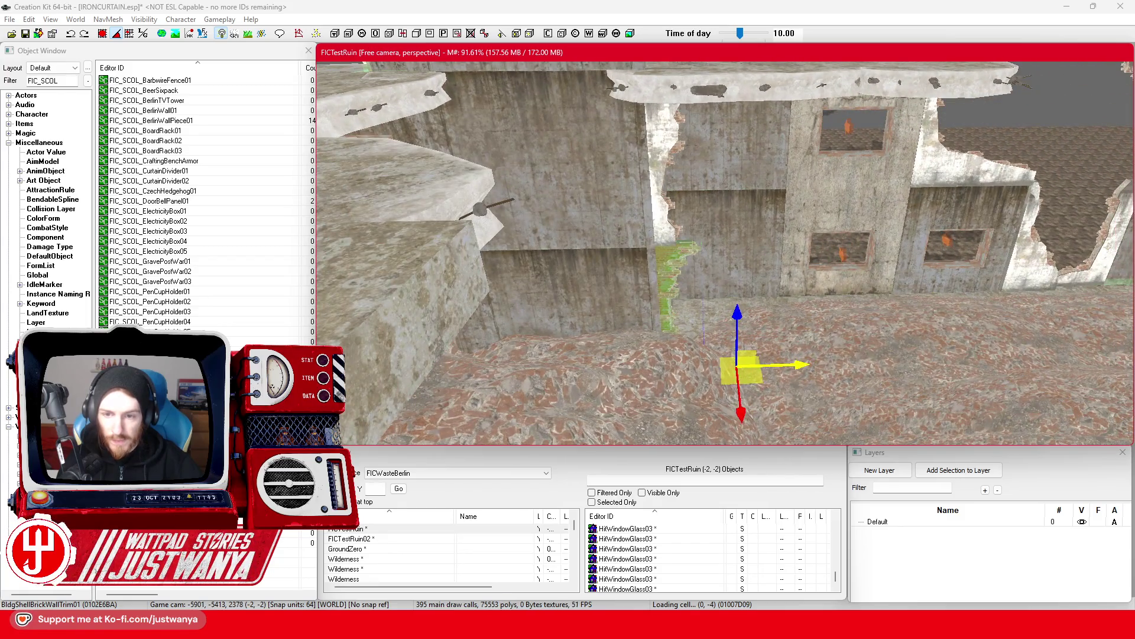
pyautogui.moveTo(819, 372)
pyautogui.mouseDown()
pyautogui.moveTo(740, 364)
pyautogui.moveTo(677, 323)
pyautogui.mouseUp()
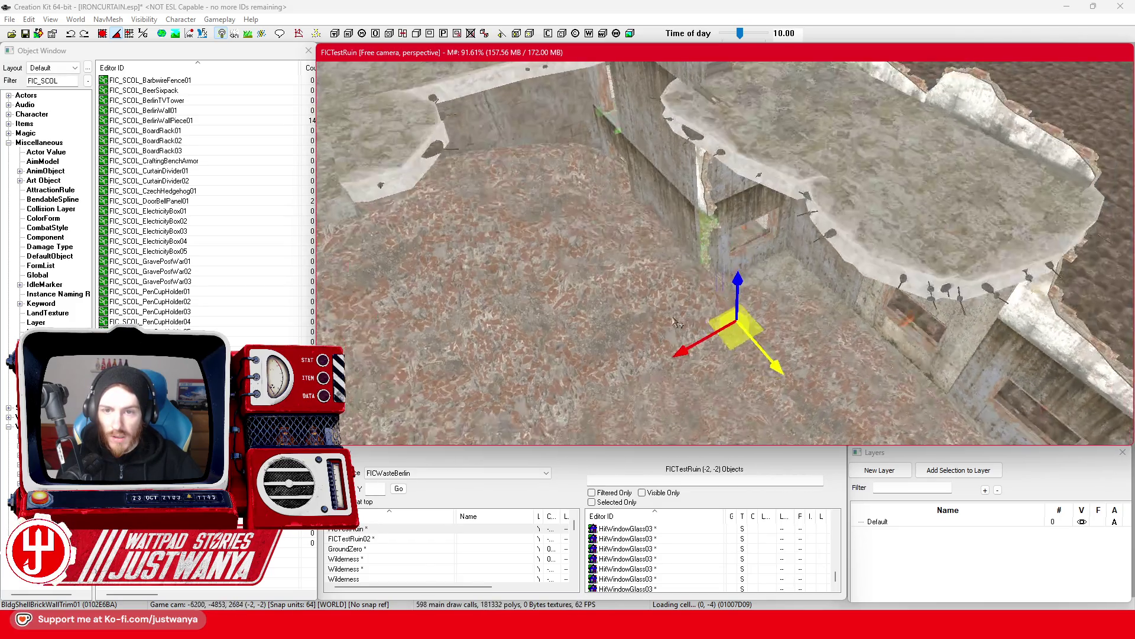
pyautogui.click(717, 166)
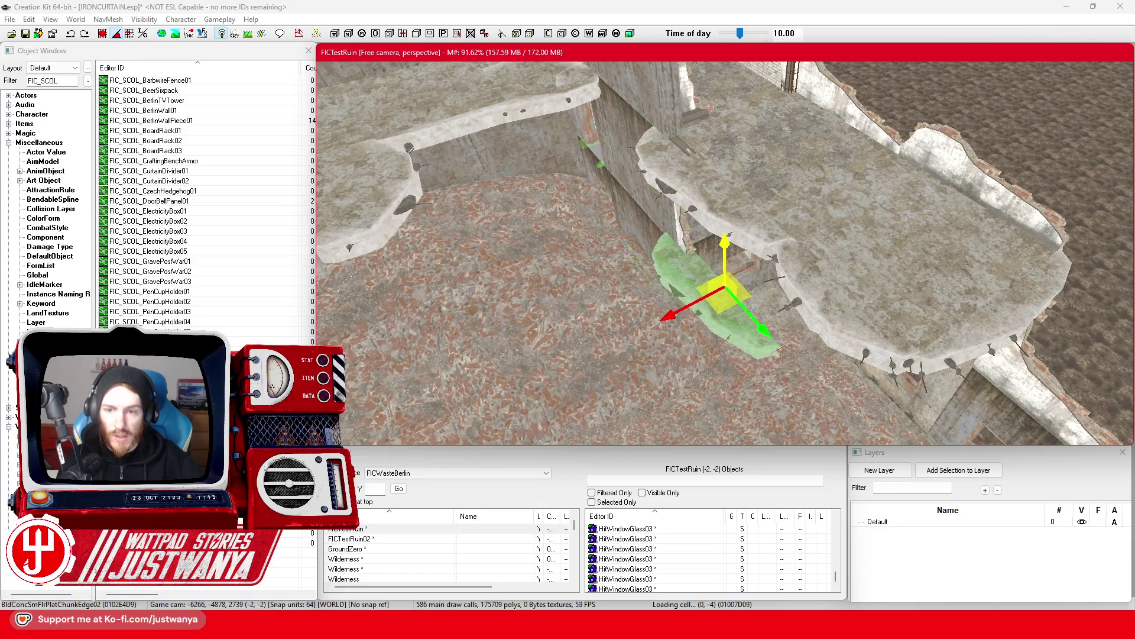
# Rotate the concrete edge chunk into line with the wall and lower it slightly.
pyautogui.moveTo(710, 314); pyautogui.dragTo(705, 271)
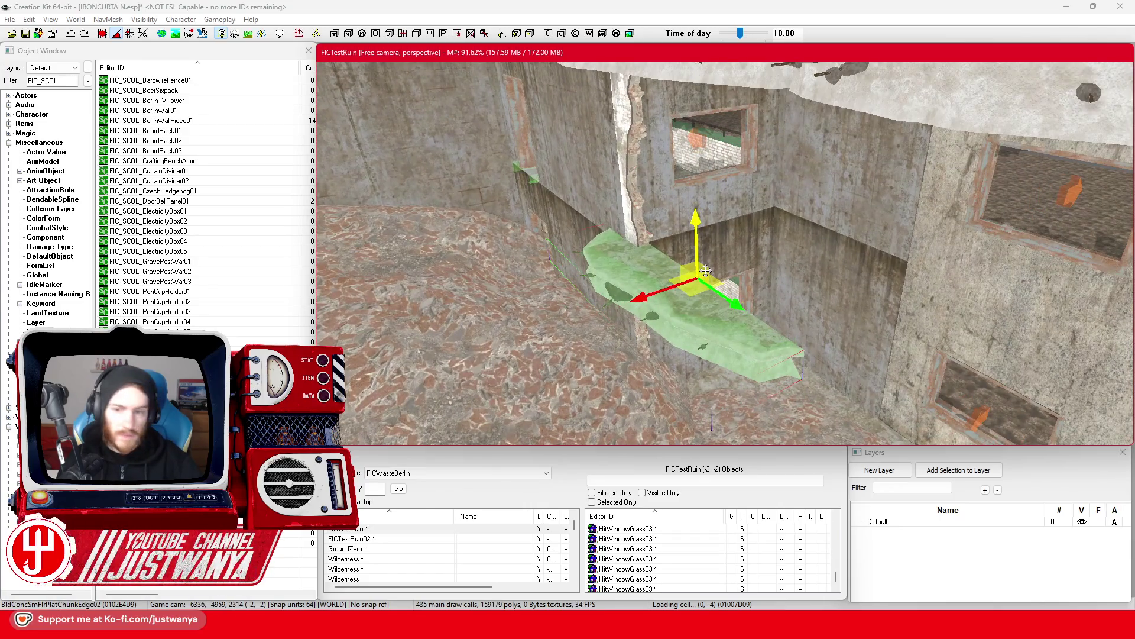
pyautogui.moveTo(696, 312); pyautogui.dragTo(739, 312)
pyautogui.moveTo(502, 187); pyautogui.dragTo(550, 186)
pyautogui.moveTo(680, 282); pyautogui.dragTo(715, 283)
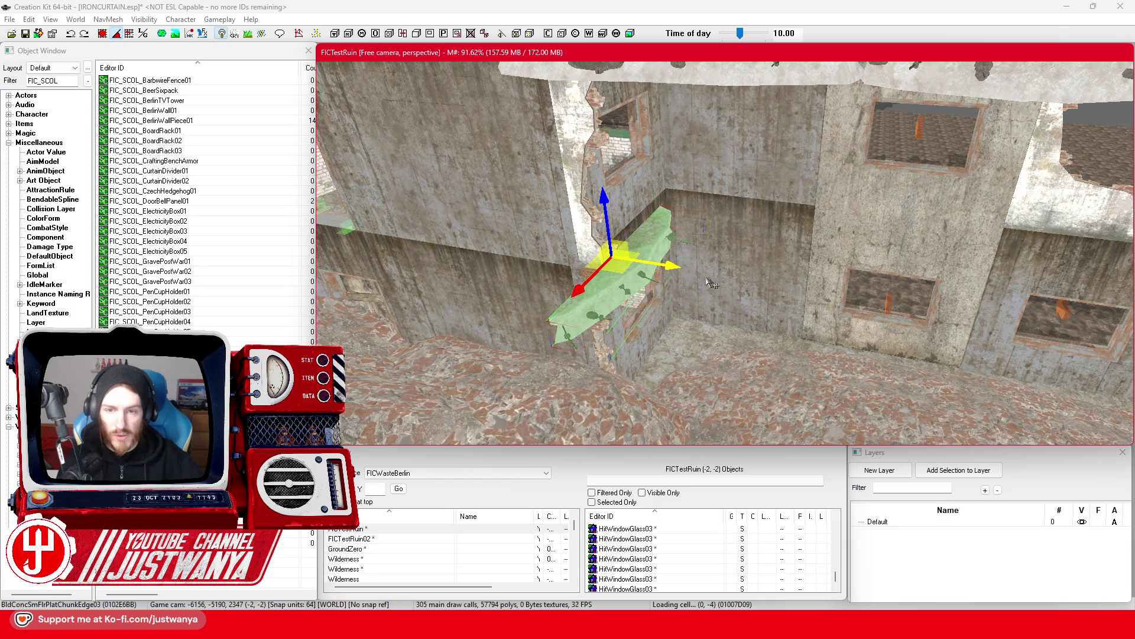
pyautogui.scroll(3, 740, 246)
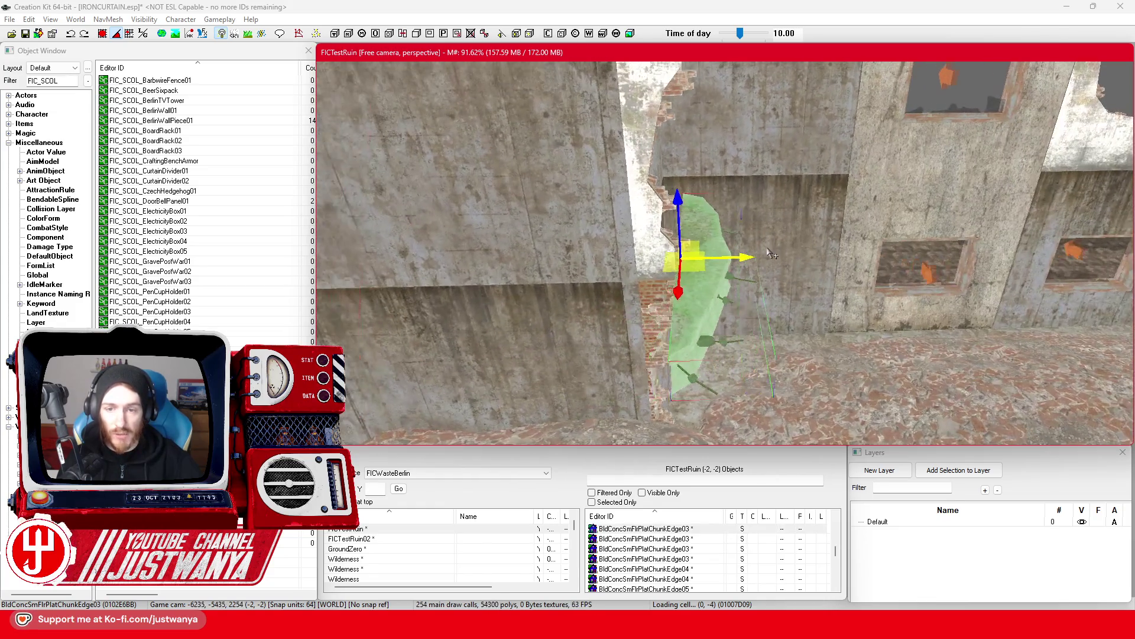
pyautogui.moveTo(768, 253); pyautogui.dragTo(674, 256)
pyautogui.moveTo(604, 314); pyautogui.dragTo(543, 261)
pyautogui.moveTo(618, 203)
pyautogui.mouseDown()
pyautogui.moveTo(618, 221)
pyautogui.moveTo(603, 225)
pyautogui.mouseUp()
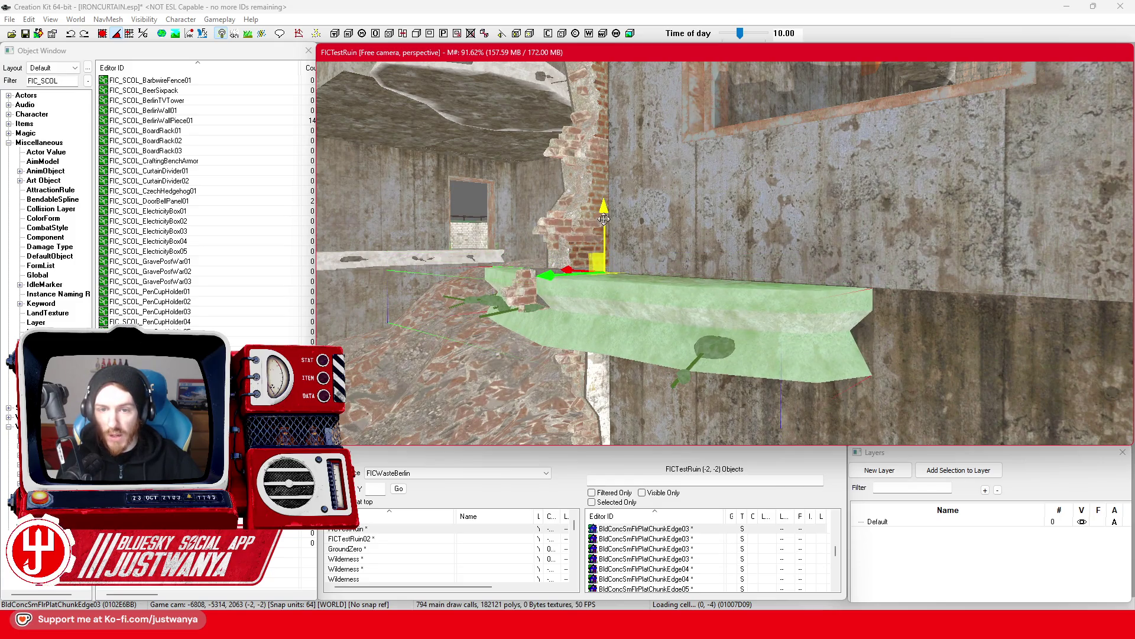
pyautogui.moveTo(618, 270)
pyautogui.mouseDown()
pyautogui.moveTo(558, 273)
pyautogui.moveTo(731, 285)
pyautogui.moveTo(710, 259)
pyautogui.moveTo(692, 259)
pyautogui.mouseUp()
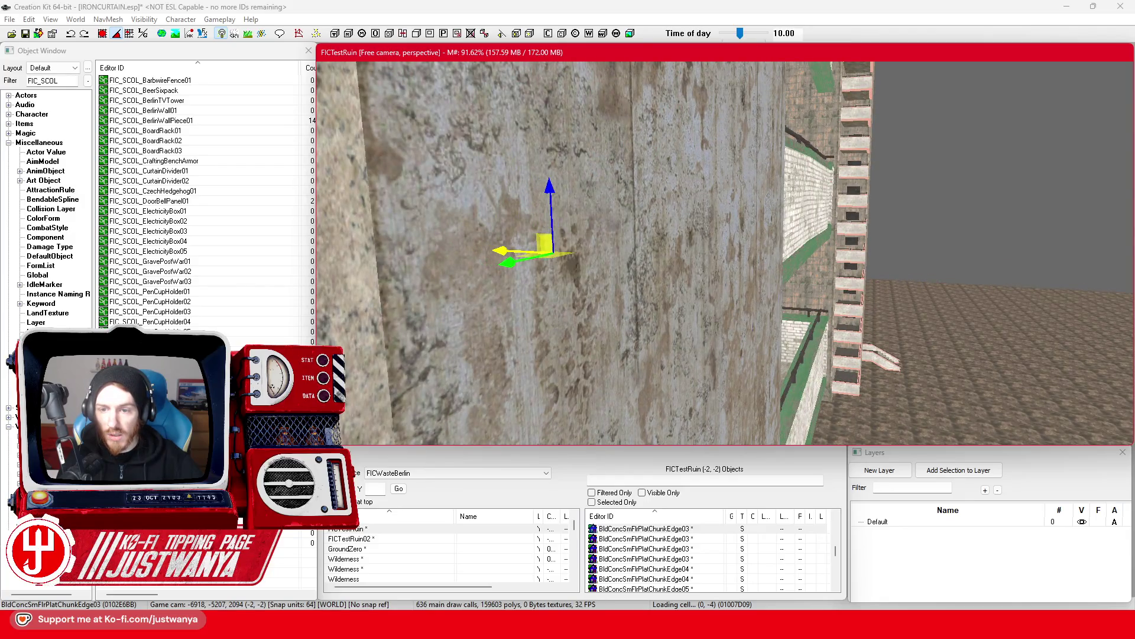
pyautogui.moveTo(579, 272); pyautogui.dragTo(568, 260)
# Rotate the chunk beneath the white slab and slide it along the wall.
pyautogui.press('e')
pyautogui.moveTo(533, 206); pyautogui.dragTo(680, 294)
pyautogui.press('w')
pyautogui.scroll(-3, 680, 293)
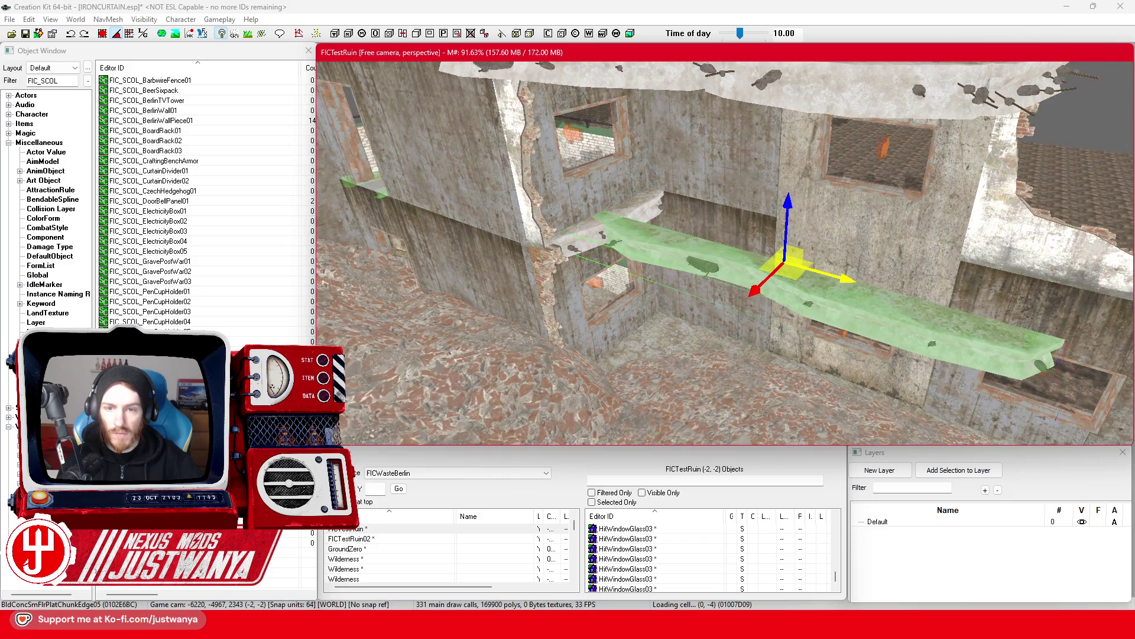
pyautogui.moveTo(787, 294); pyautogui.dragTo(812, 273)
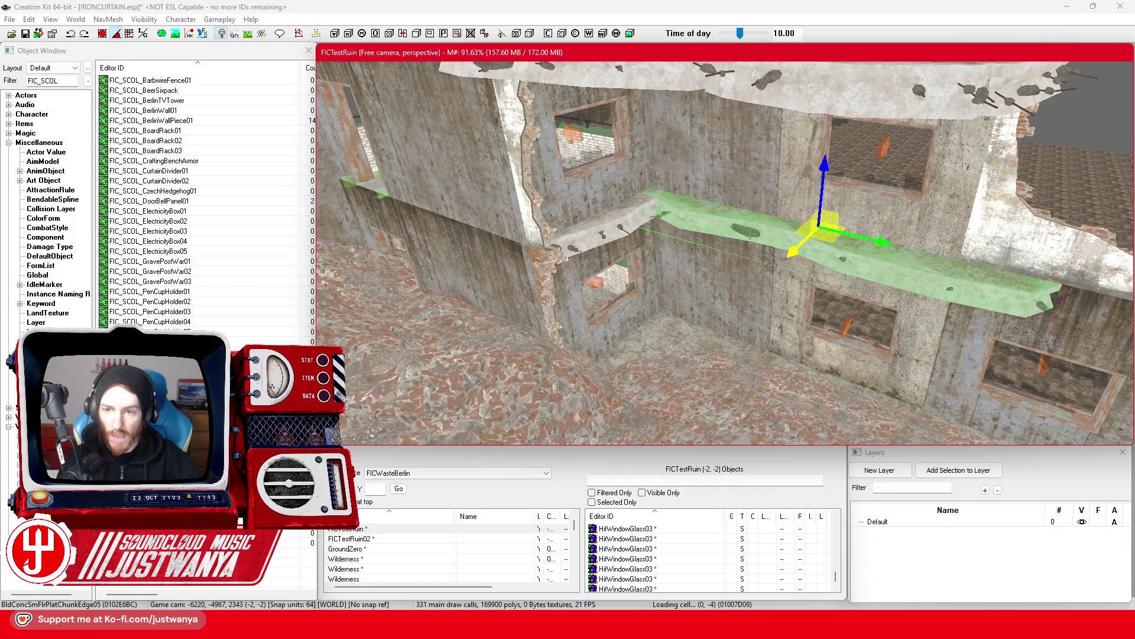
# Swap the short edge slab's model to the BldConcSmFlrPlatChunk01 variant.
pyautogui.click(619, 247)
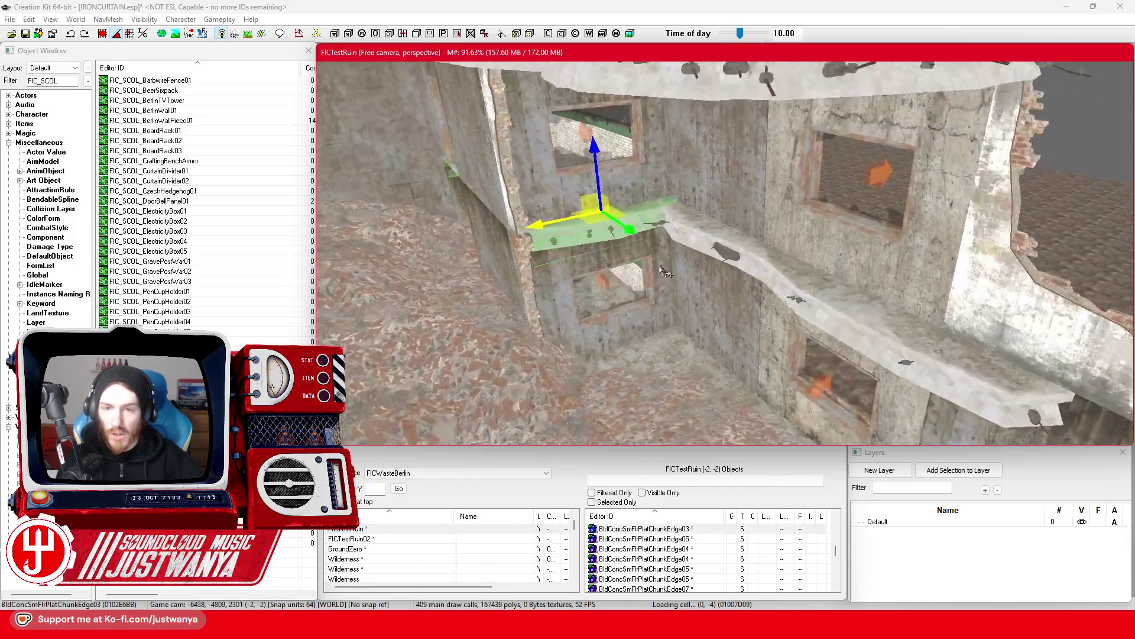
pyautogui.moveTo(667, 272)
pyautogui.mouseDown()
pyautogui.moveTo(638, 275)
pyautogui.moveTo(664, 256)
pyautogui.mouseUp()
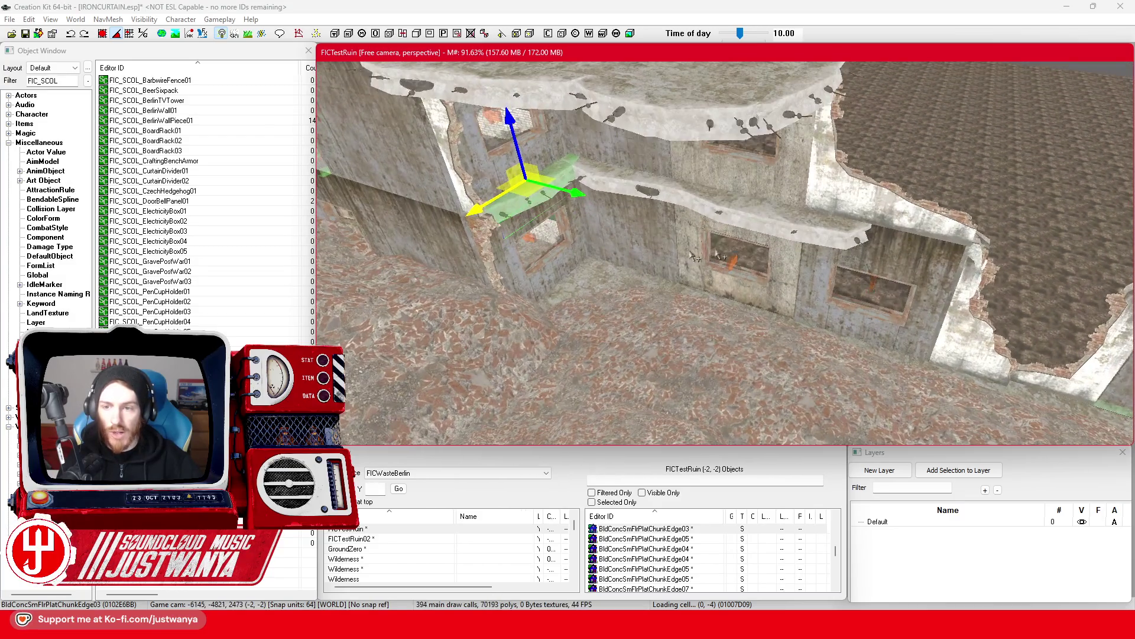
pyautogui.moveTo(747, 278)
pyautogui.mouseDown()
pyautogui.moveTo(618, 235)
pyautogui.moveTo(692, 236)
pyautogui.moveTo(748, 296)
pyautogui.mouseUp()
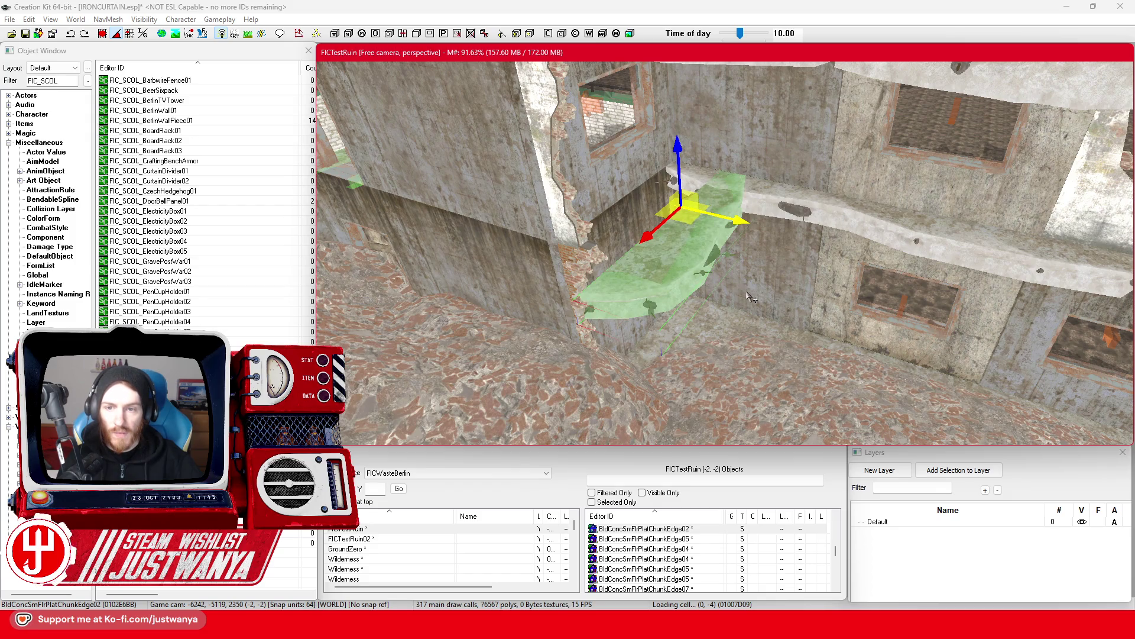
pyautogui.press('q')
pyautogui.press('q')
pyautogui.press('q')
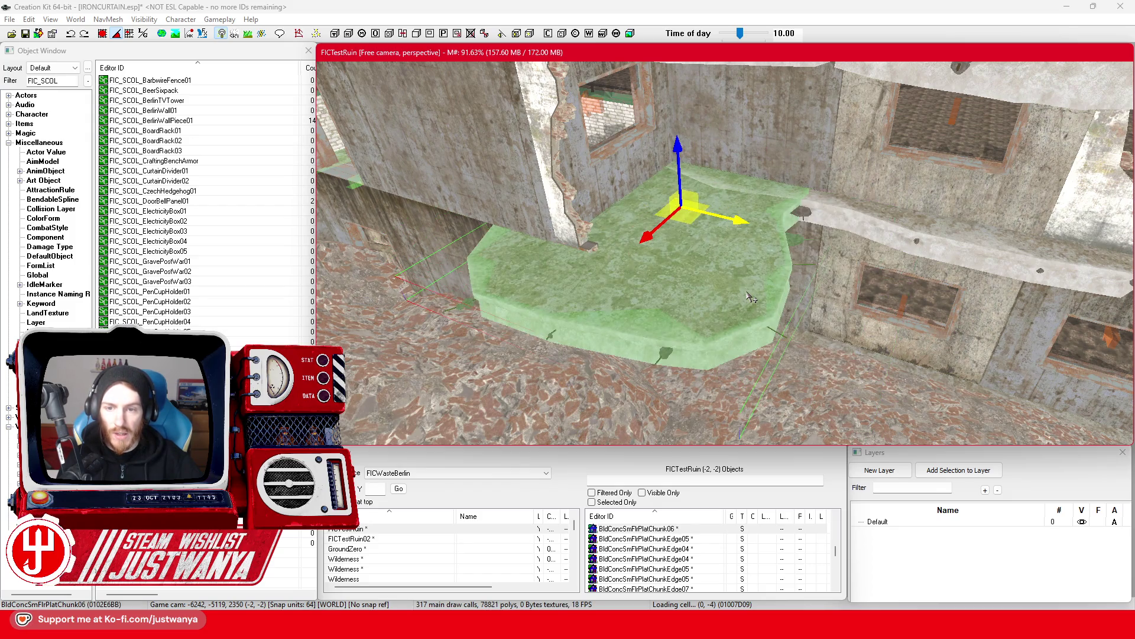
pyautogui.press('q')
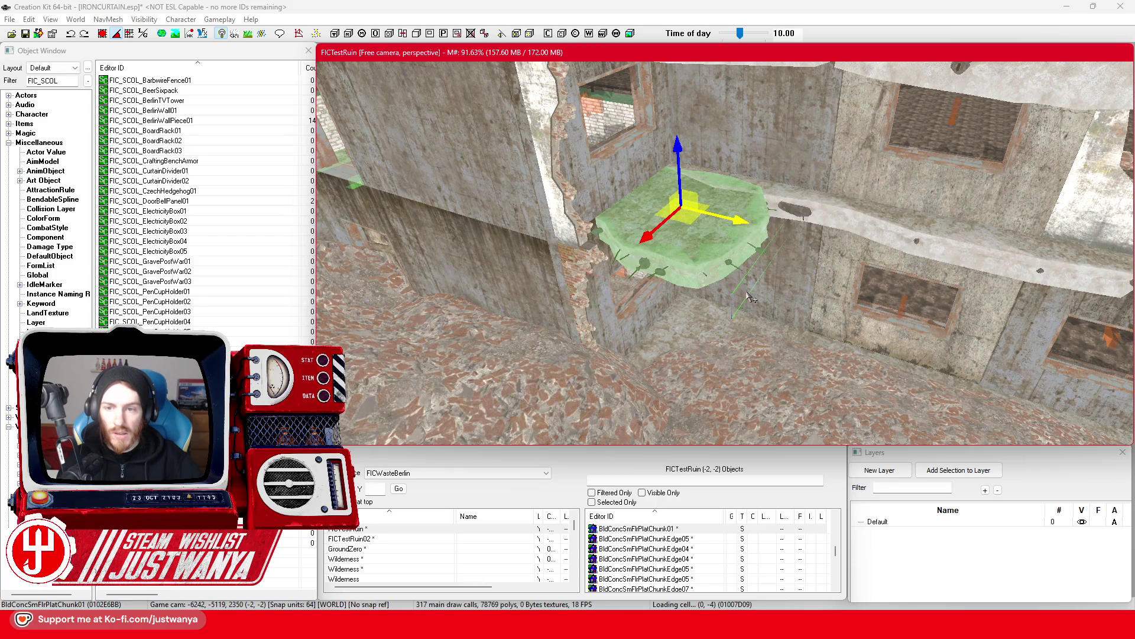
pyautogui.scroll(5, 750, 297)
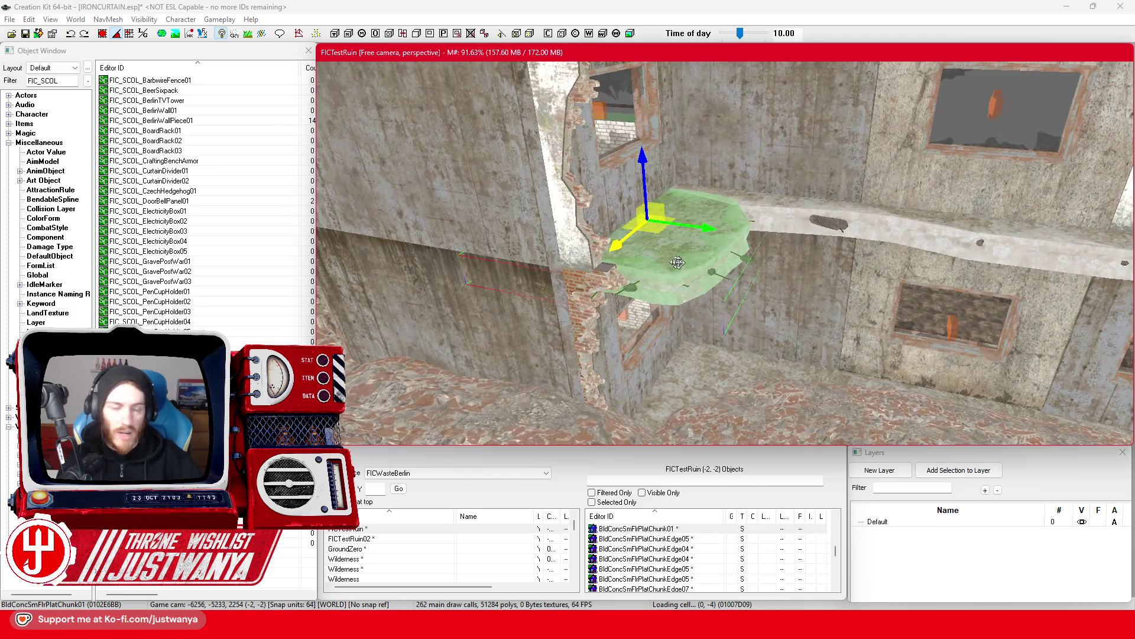
pyautogui.scroll(-5, 718, 280)
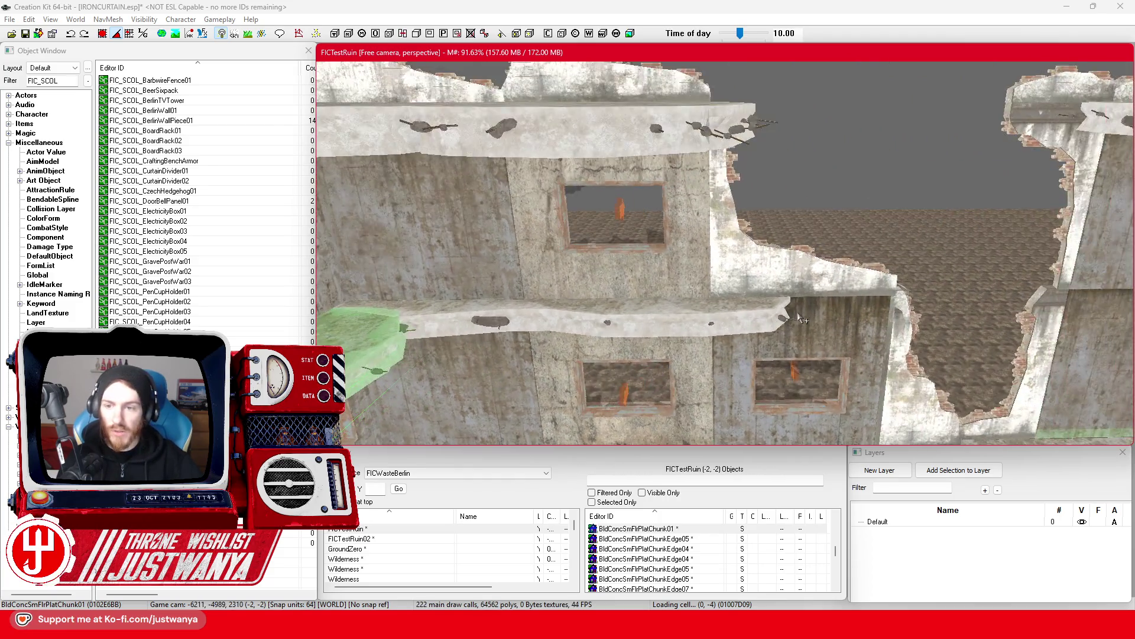
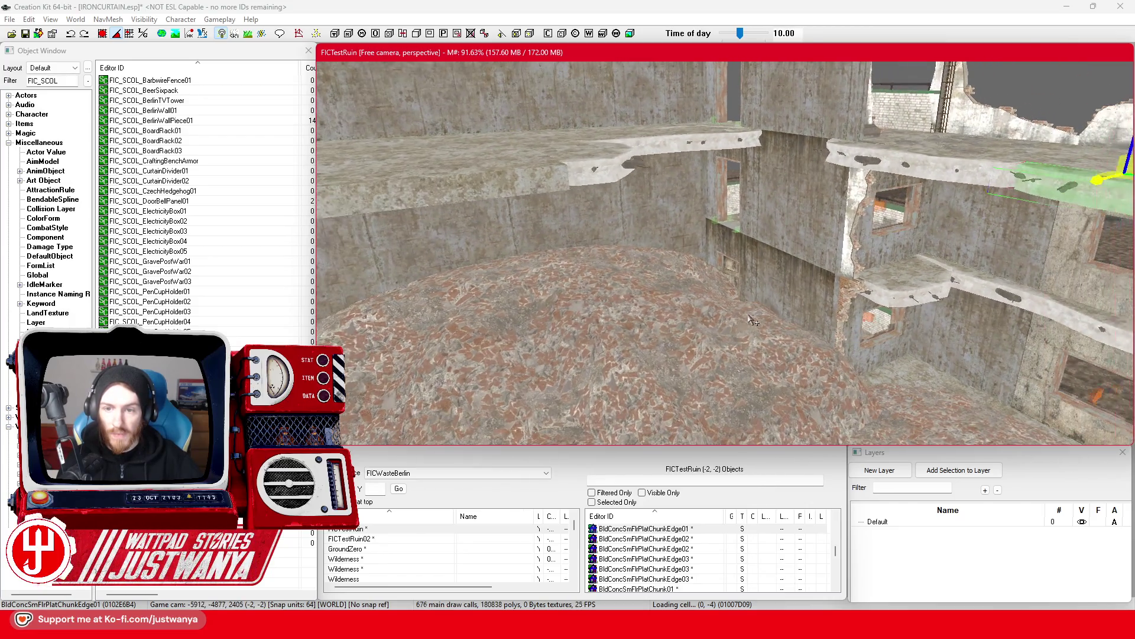
# Select the broken concrete floor slab piece and return it to lying flat.
pyautogui.click(632, 255)
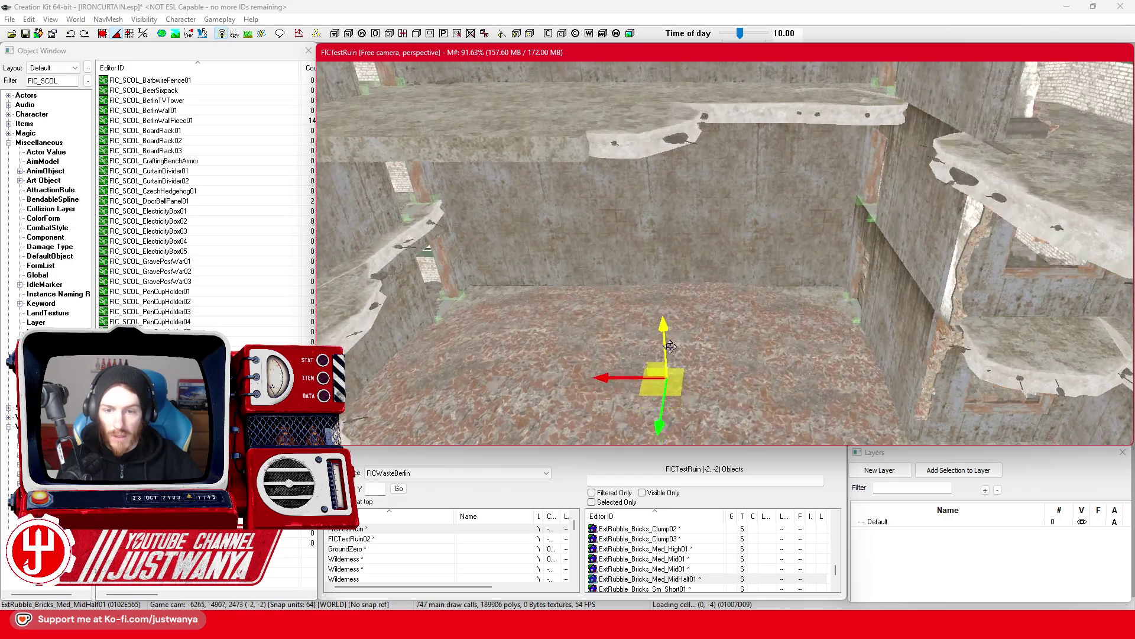
pyautogui.click(978, 219)
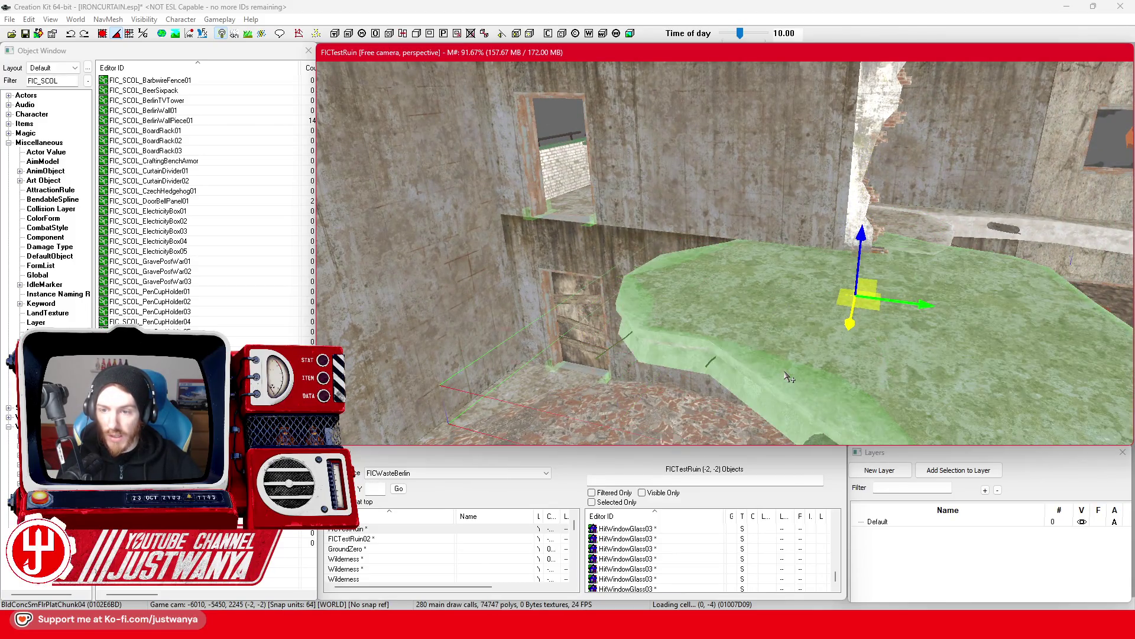
pyautogui.press('e')
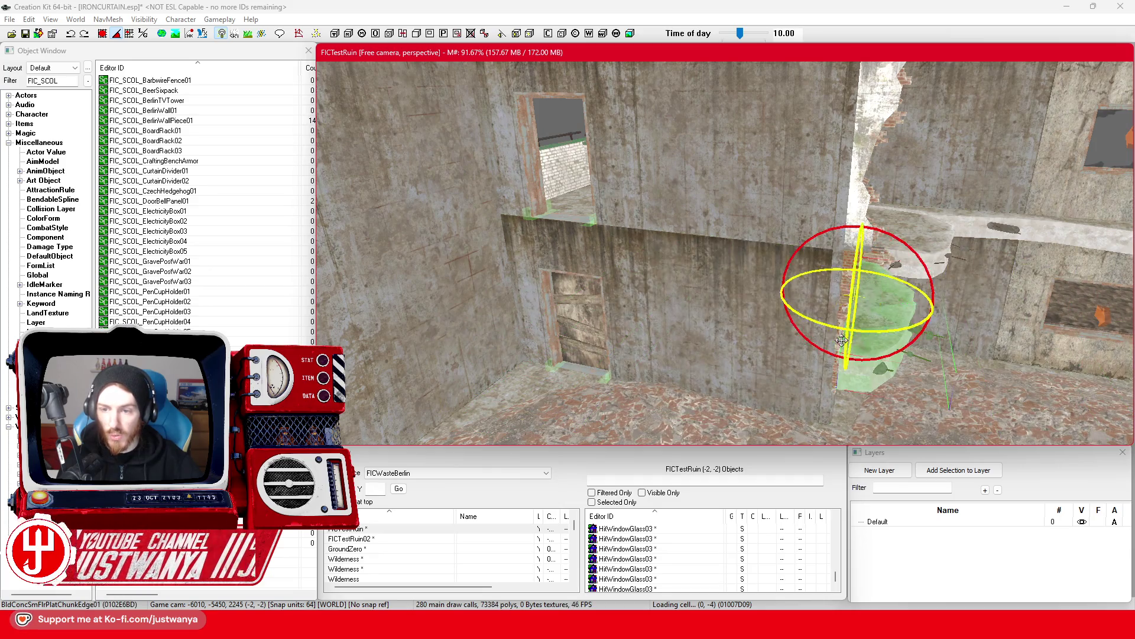
pyautogui.hotkey('ctrl', 'z')
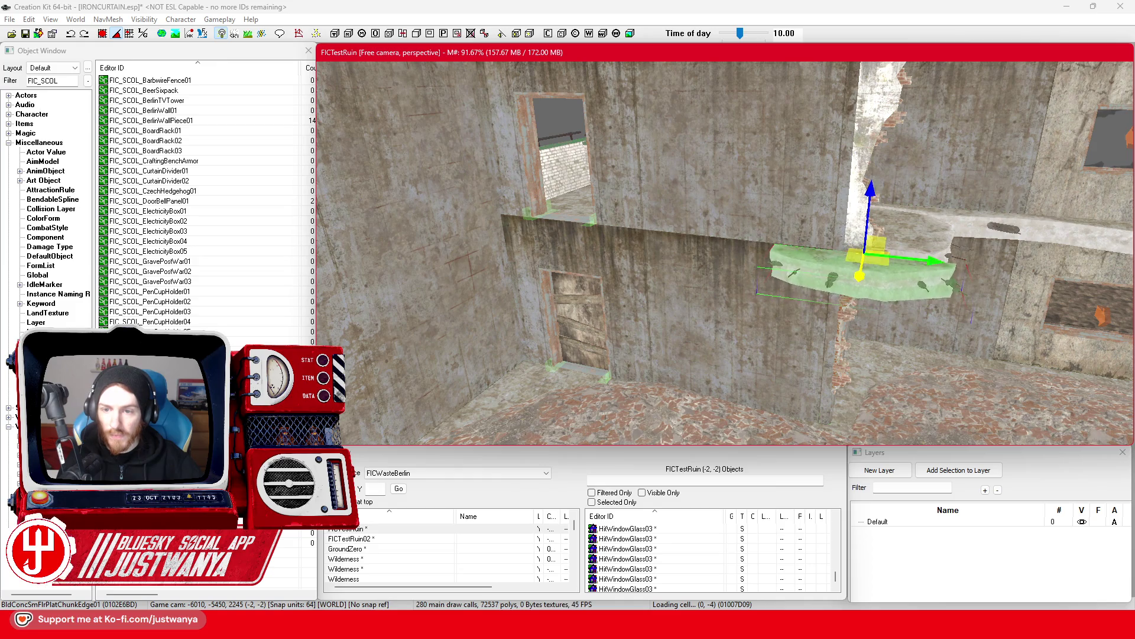
# Slide the slab left under the window as a ledge and save the plugin.
pyautogui.moveTo(923, 258); pyautogui.dragTo(621, 258)
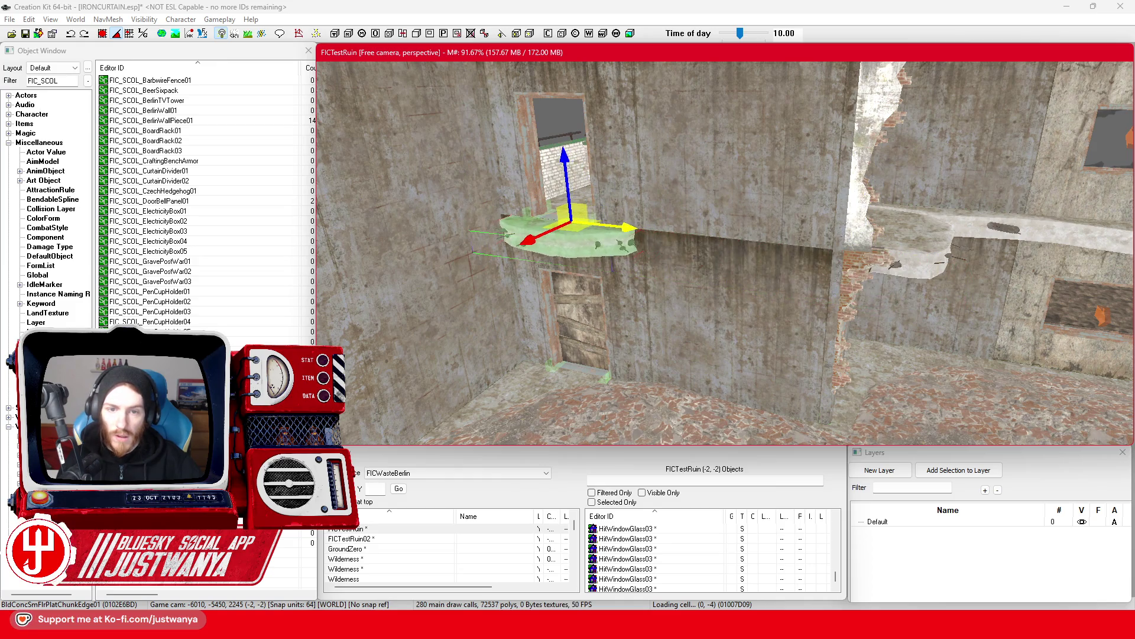
pyautogui.scroll(3, 678, 230)
pyautogui.scroll(3, 694, 273)
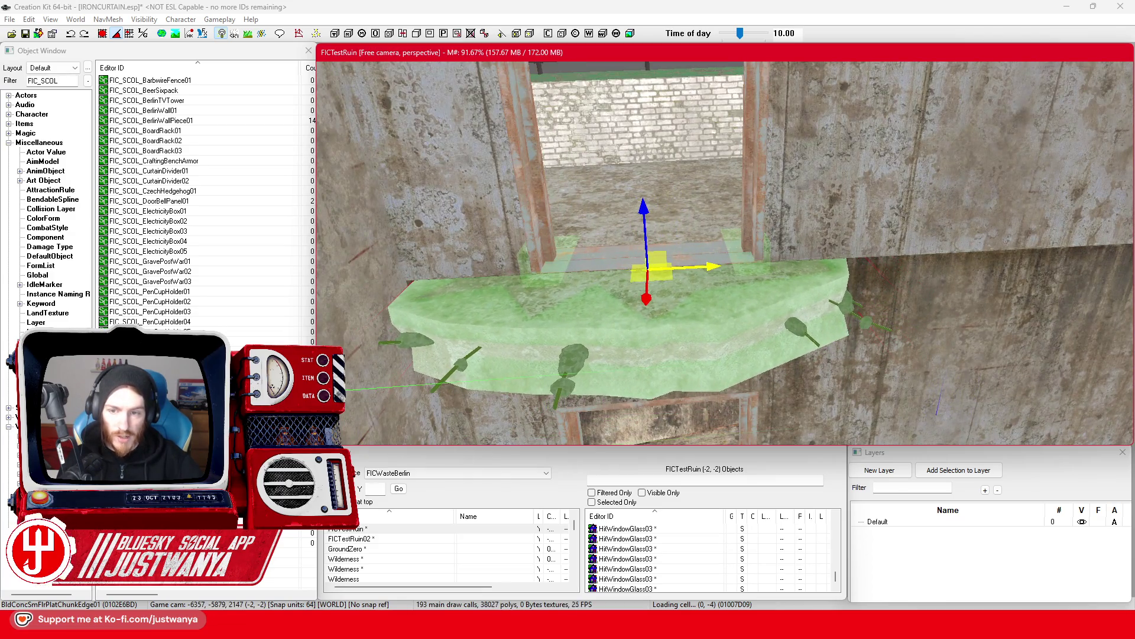
pyautogui.moveTo(707, 312)
pyautogui.mouseDown()
pyautogui.moveTo(718, 278)
pyautogui.moveTo(757, 303)
pyautogui.moveTo(634, 280)
pyautogui.moveTo(661, 310)
pyautogui.mouseUp()
pyautogui.scroll(-5, 634, 281)
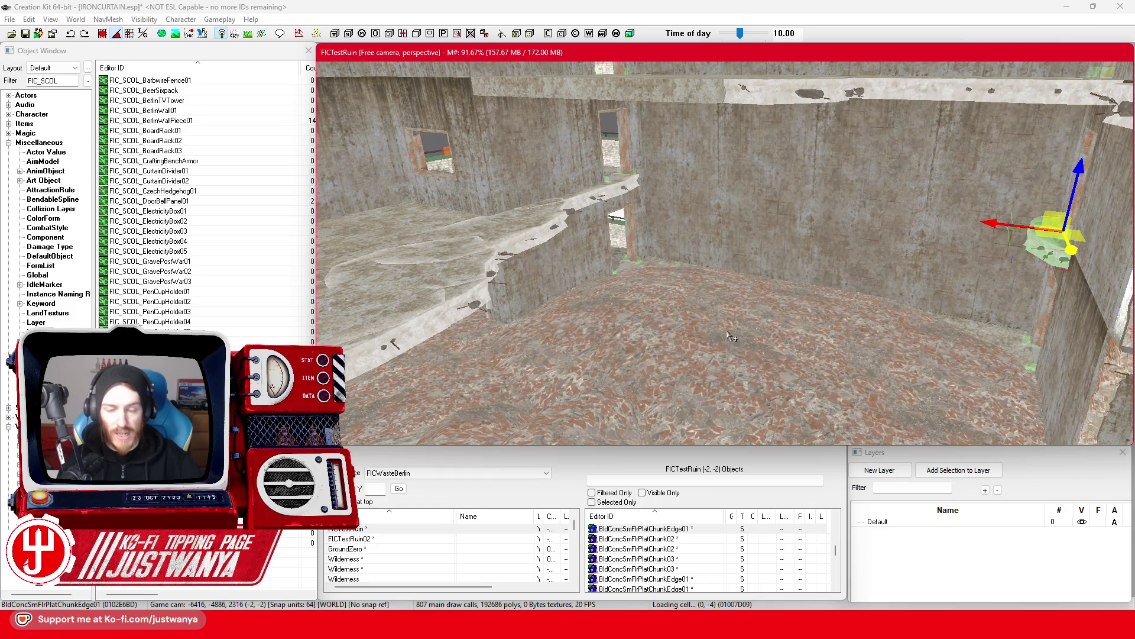
pyautogui.click(25, 34)
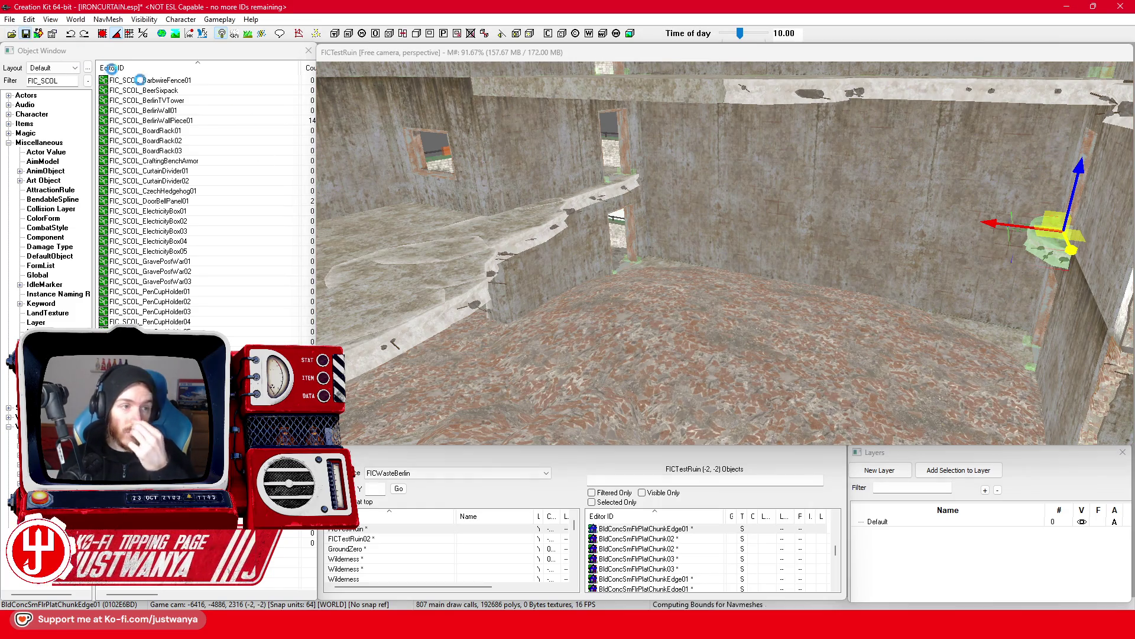
pyautogui.moveTo(502, 260)
pyautogui.mouseDown()
pyautogui.moveTo(608, 255)
pyautogui.moveTo(577, 273)
pyautogui.moveTo(636, 252)
pyautogui.moveTo(631, 241)
pyautogui.moveTo(674, 237)
pyautogui.mouseUp()
pyautogui.moveTo(734, 296)
pyautogui.mouseDown()
pyautogui.moveTo(744, 315)
pyautogui.moveTo(711, 299)
pyautogui.moveTo(710, 333)
pyautogui.moveTo(786, 319)
pyautogui.moveTo(782, 294)
pyautogui.moveTo(667, 272)
pyautogui.moveTo(893, 253)
pyautogui.moveTo(648, 317)
pyautogui.moveTo(714, 335)
pyautogui.moveTo(753, 339)
pyautogui.moveTo(692, 226)
pyautogui.mouseUp()
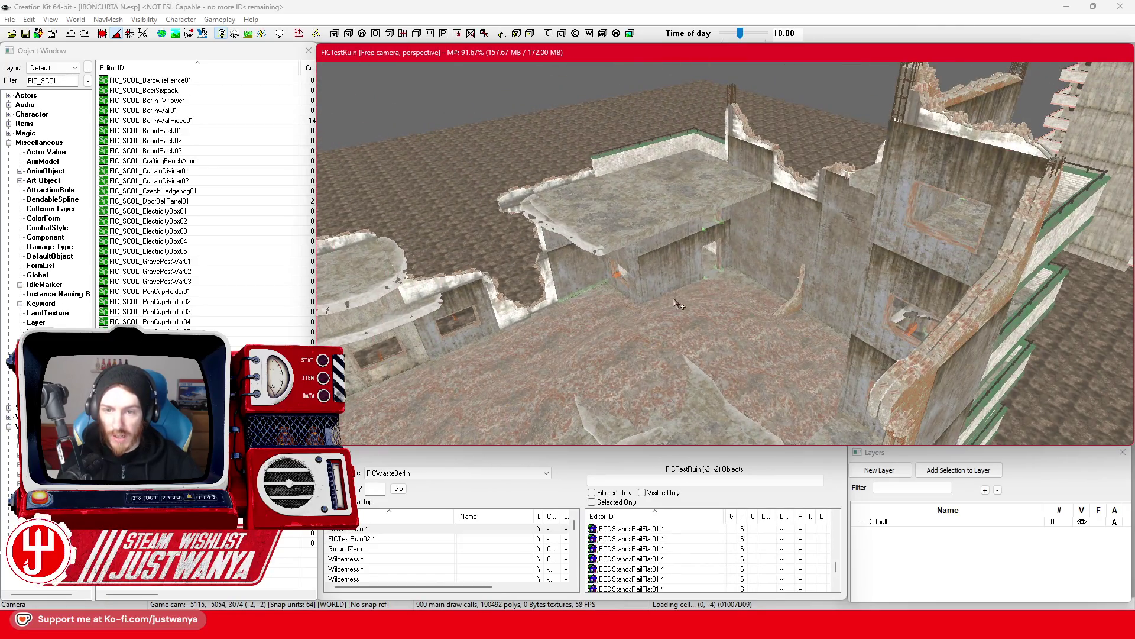
pyautogui.scroll(3, 724, 220)
pyautogui.click(729, 184)
pyautogui.moveTo(729, 184)
pyautogui.mouseDown()
pyautogui.moveTo(810, 237)
pyautogui.moveTo(822, 227)
pyautogui.moveTo(664, 322)
pyautogui.moveTo(598, 239)
pyautogui.mouseUp()
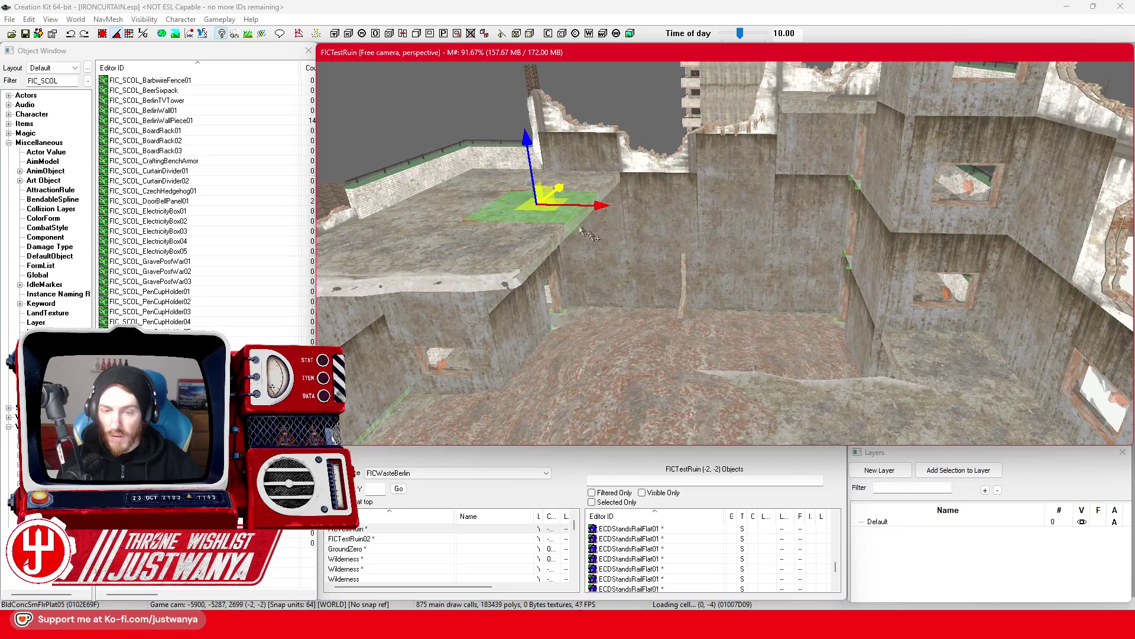
pyautogui.scroll(3, 667, 338)
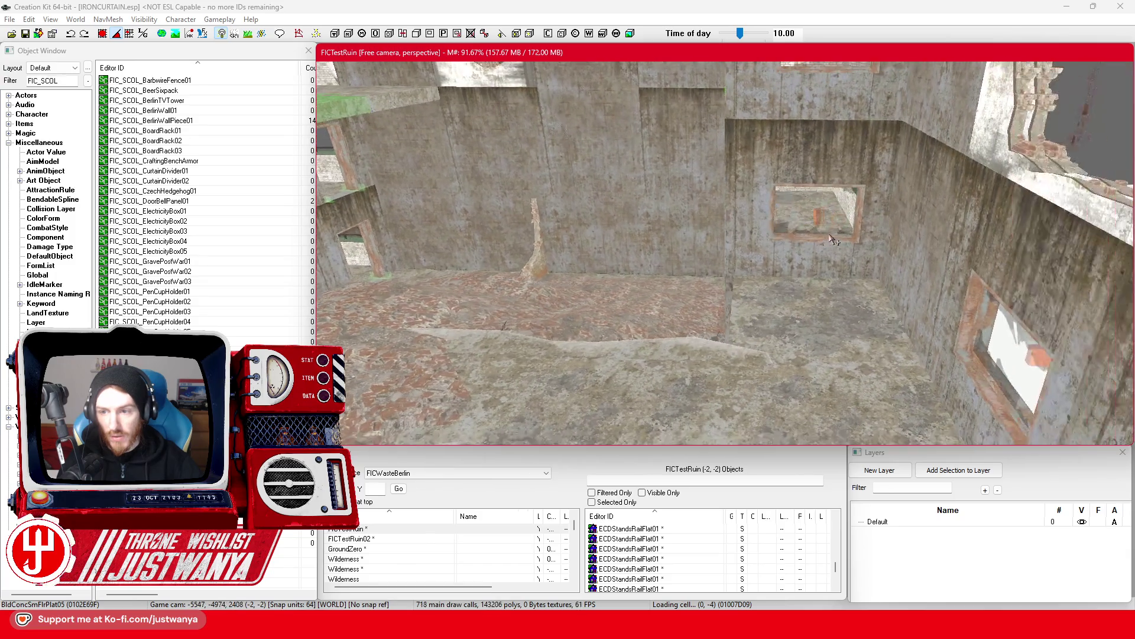
pyautogui.click(842, 258)
pyautogui.moveTo(842, 258)
pyautogui.mouseDown()
pyautogui.moveTo(958, 253)
pyautogui.moveTo(857, 274)
pyautogui.mouseUp()
pyautogui.scroll(5, 842, 300)
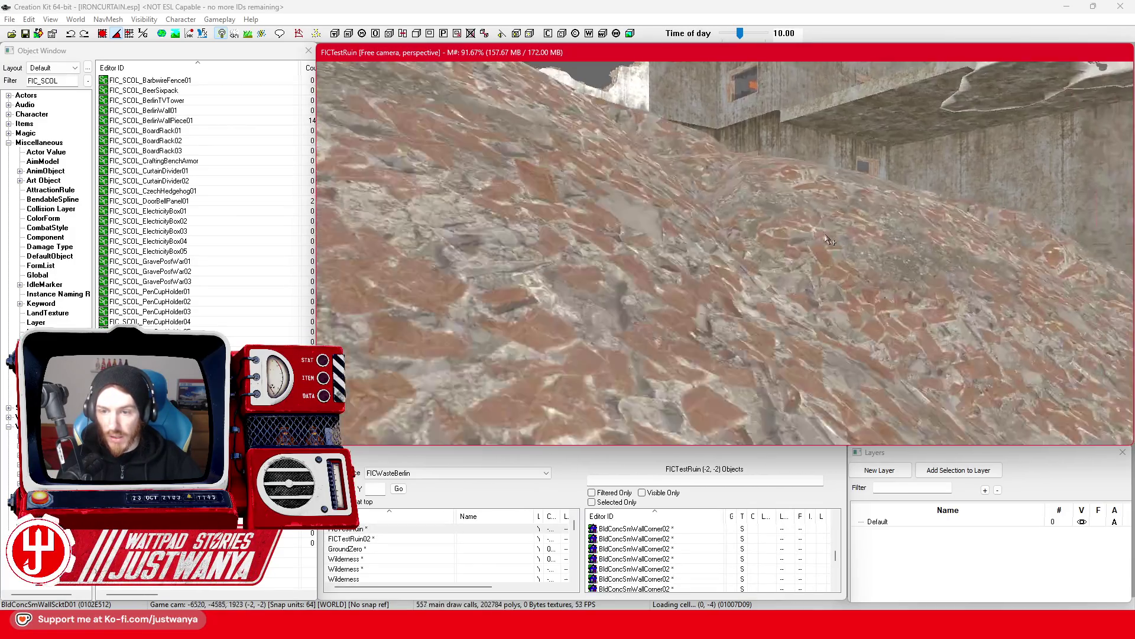
pyautogui.scroll(-5, 807, 300)
pyautogui.scroll(5, 792, 266)
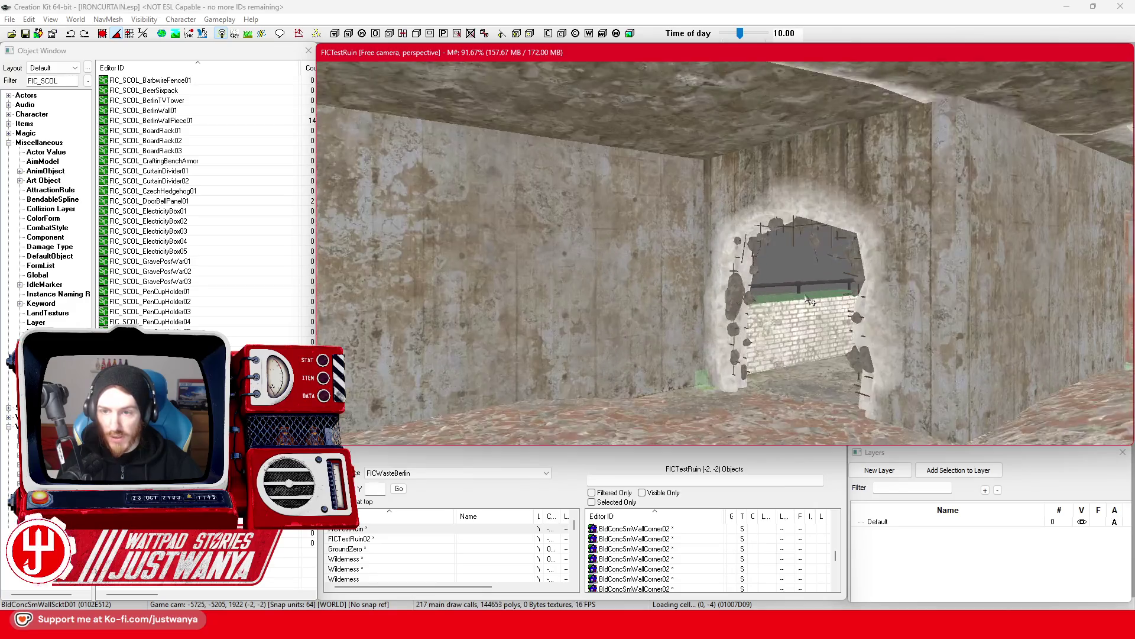
pyautogui.click(784, 239)
pyautogui.scroll(5, 734, 245)
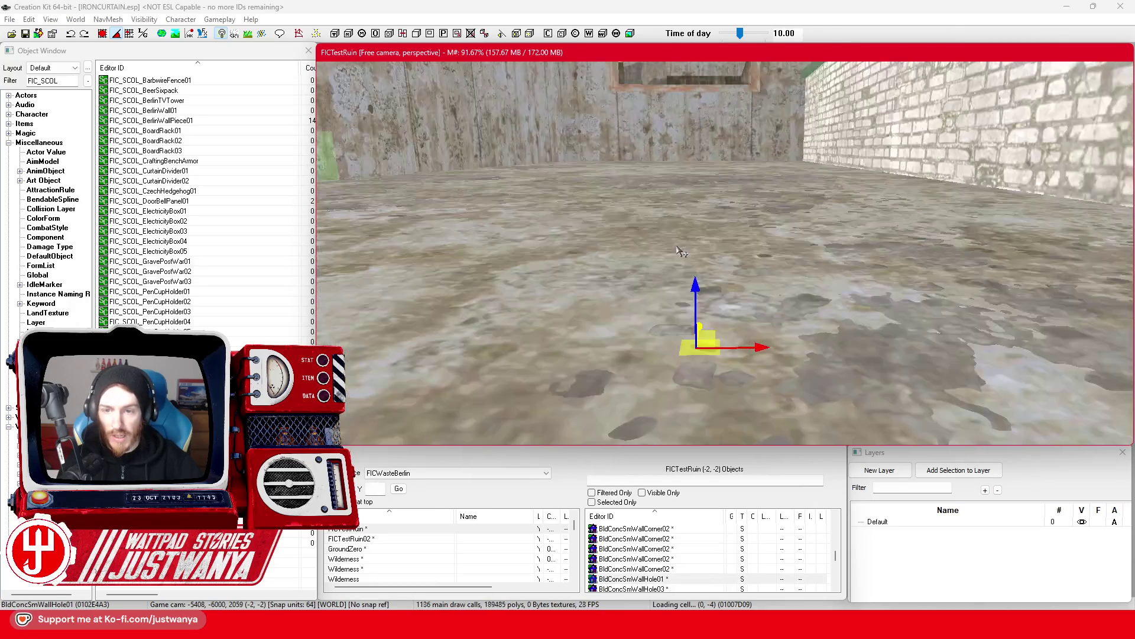
pyautogui.scroll(-3, 747, 282)
pyautogui.scroll(-8, 651, 227)
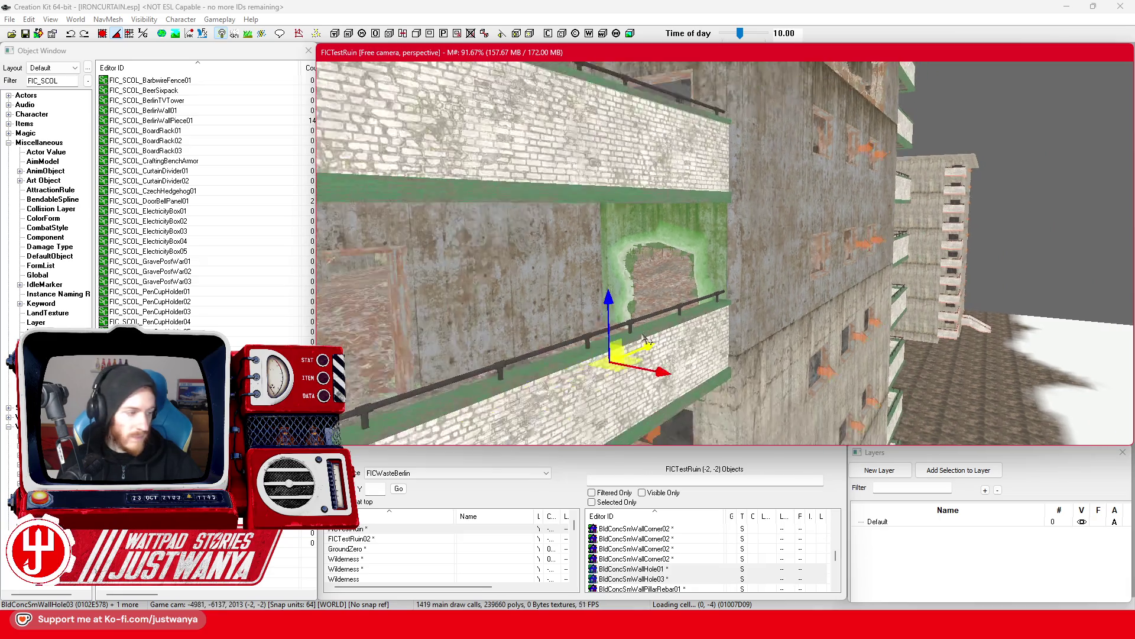
pyautogui.press('shift')
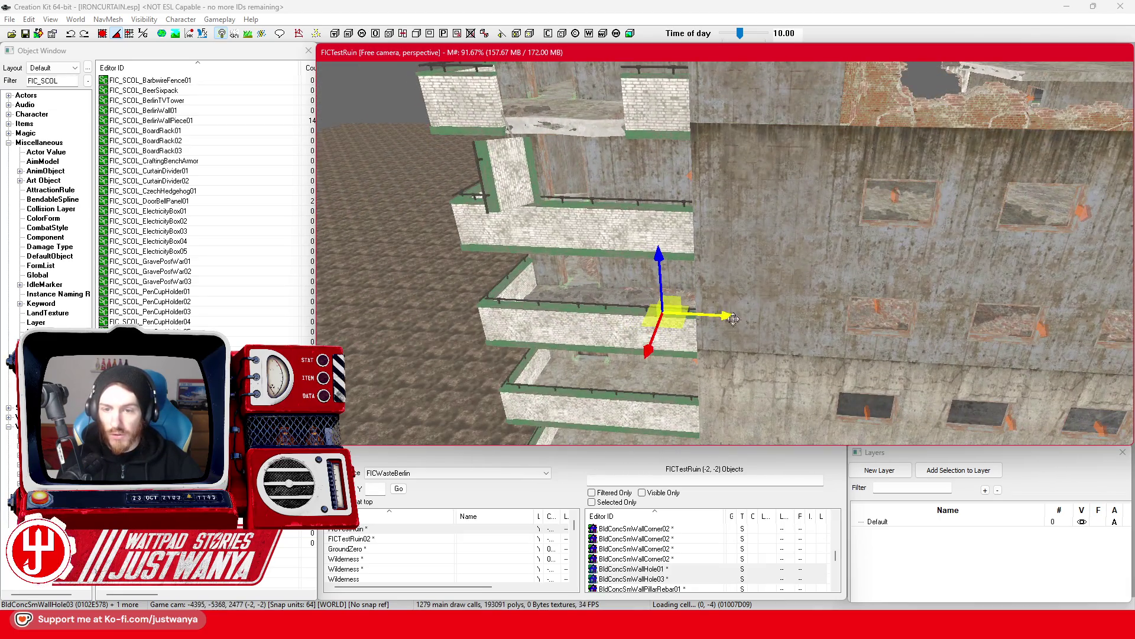
# Delete the windowed wall panel BldConcSmWallScktD01 to expose the broken opening behind it.
pyautogui.press('shift')
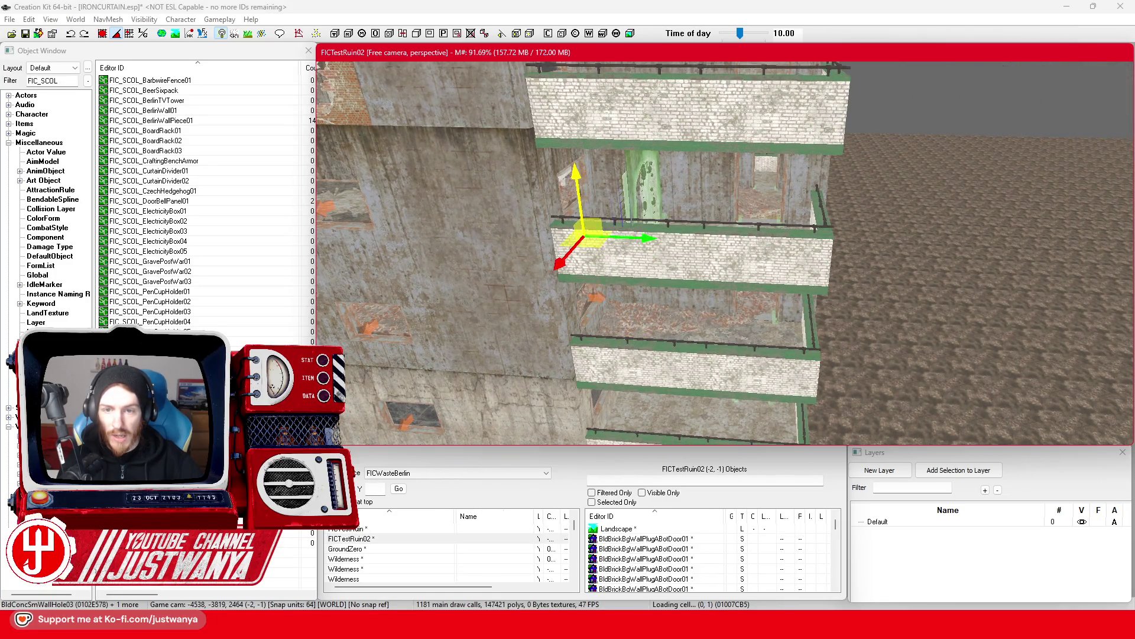
pyautogui.press('shift')
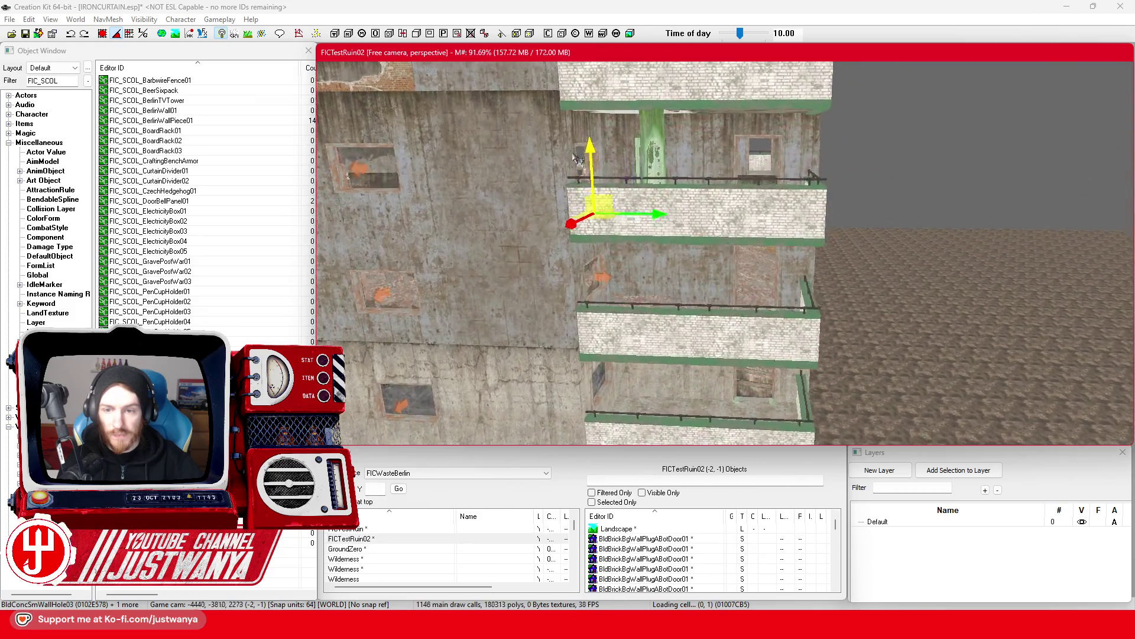
pyautogui.press('shift')
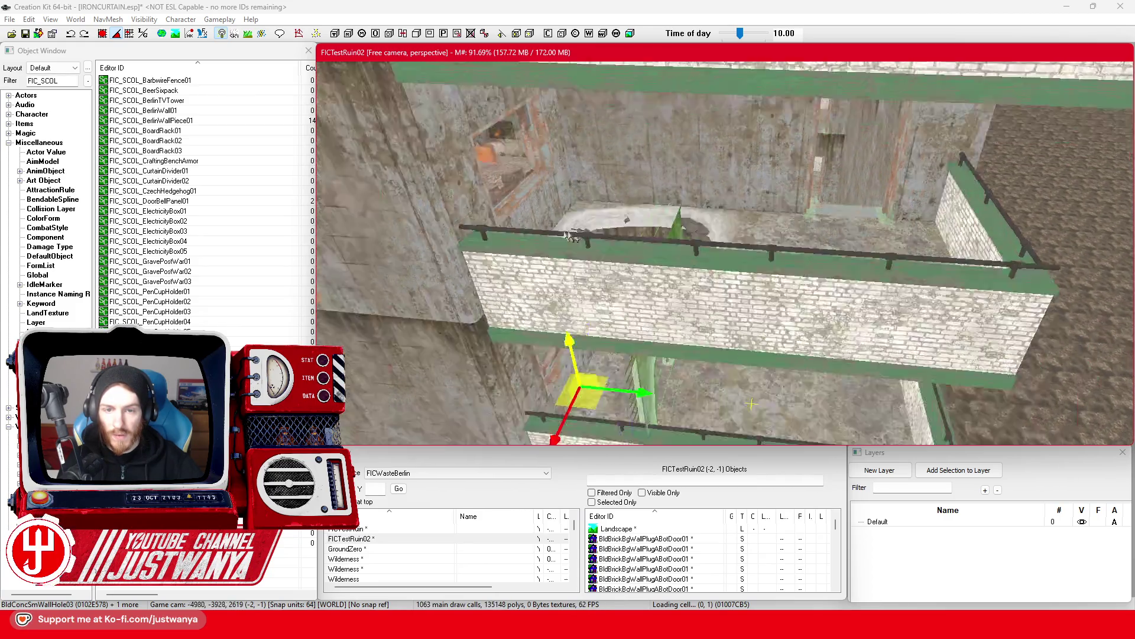
pyautogui.press('shift')
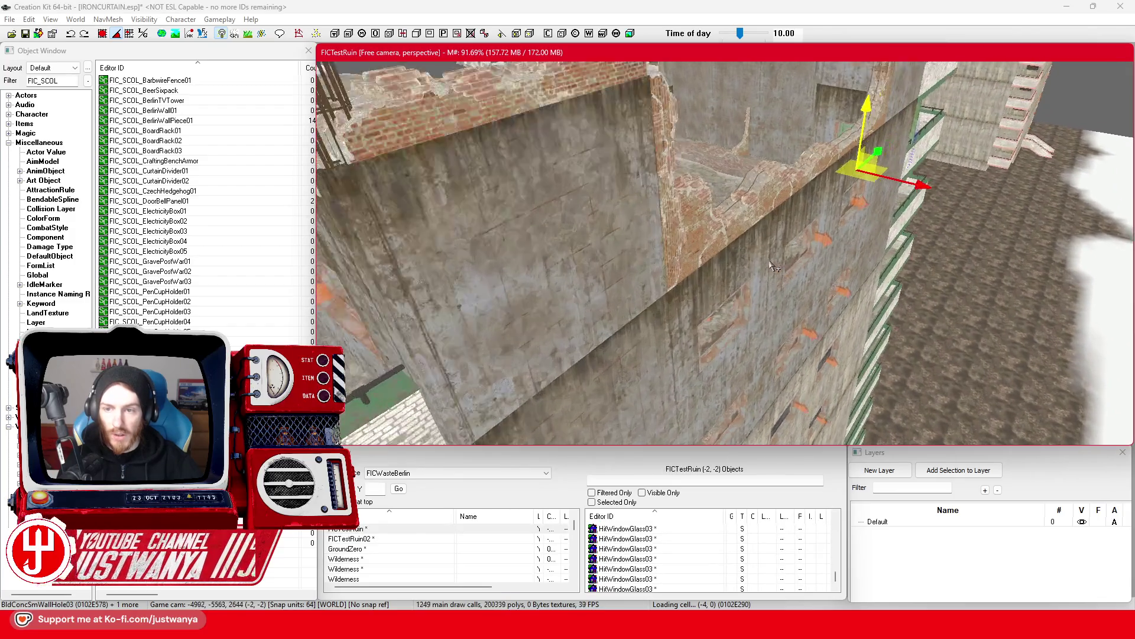
pyautogui.press('shift')
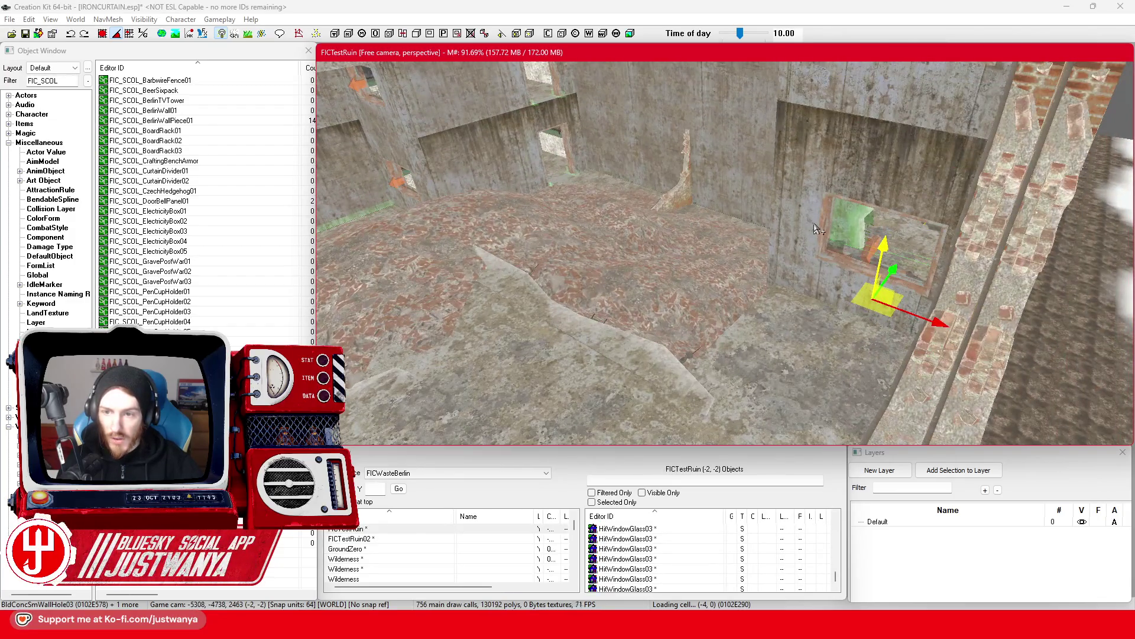
pyautogui.click(816, 233)
pyautogui.scroll(3, 813, 266)
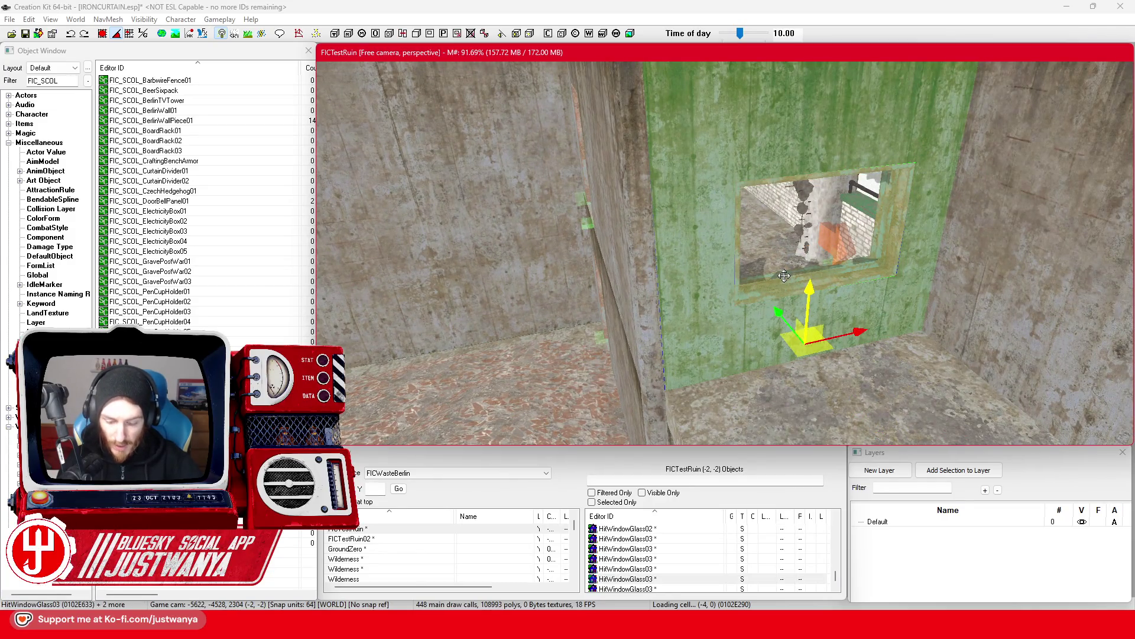
pyautogui.press('Delete')
pyautogui.scroll(5, 718, 289)
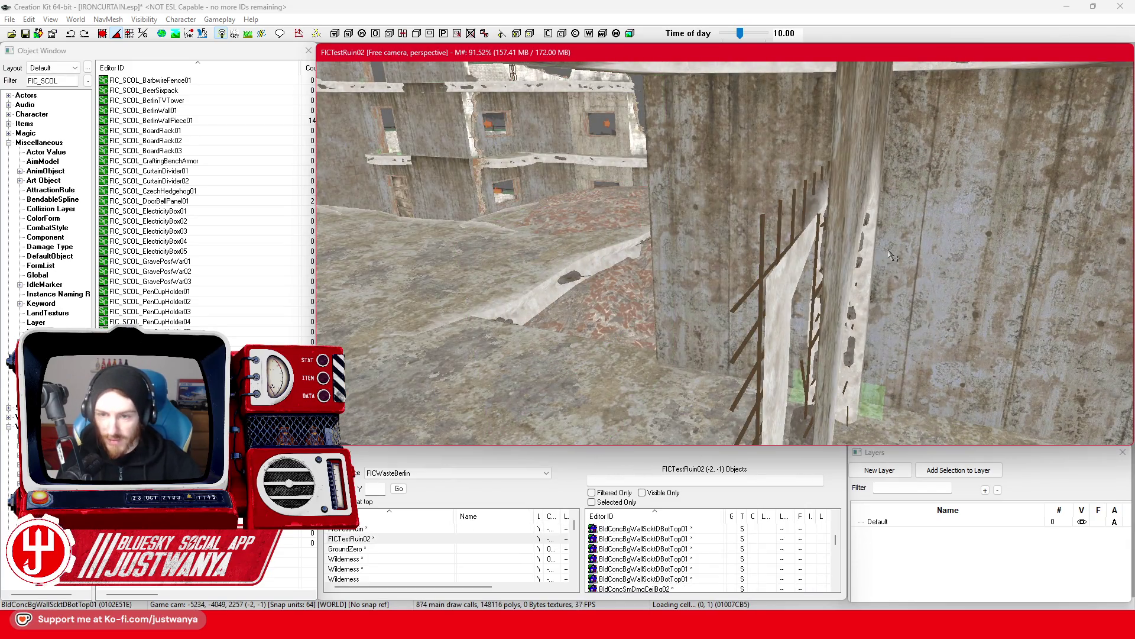
pyautogui.scroll(5, 841, 219)
# Centre the view on the concrete pillar wall piece and inspect the doorway.
pyautogui.click(792, 338)
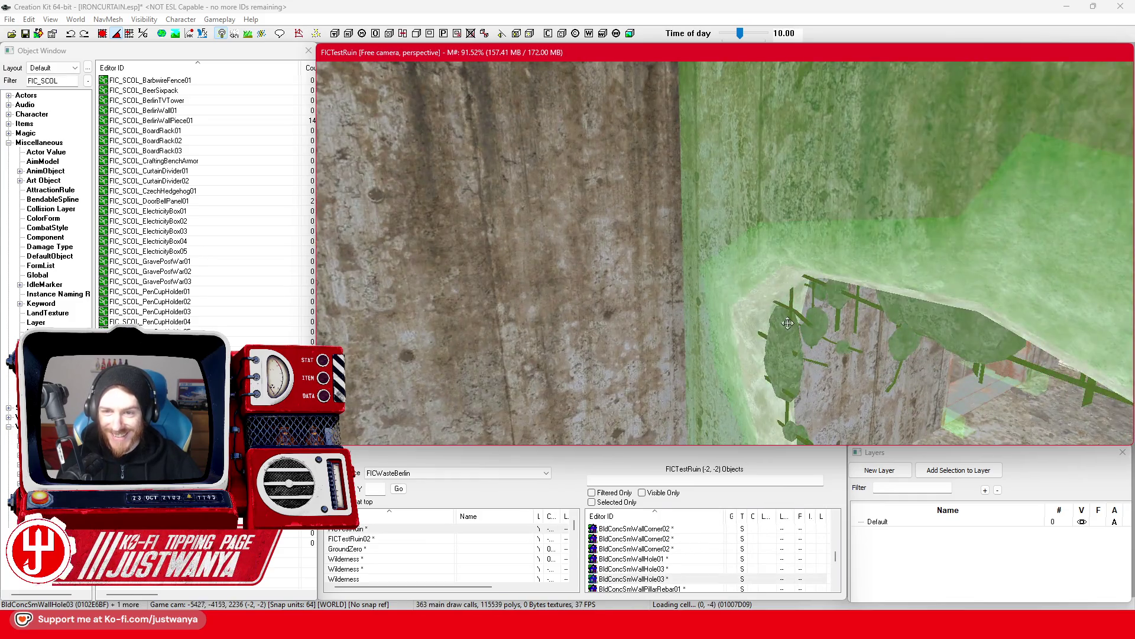
pyautogui.press('f')
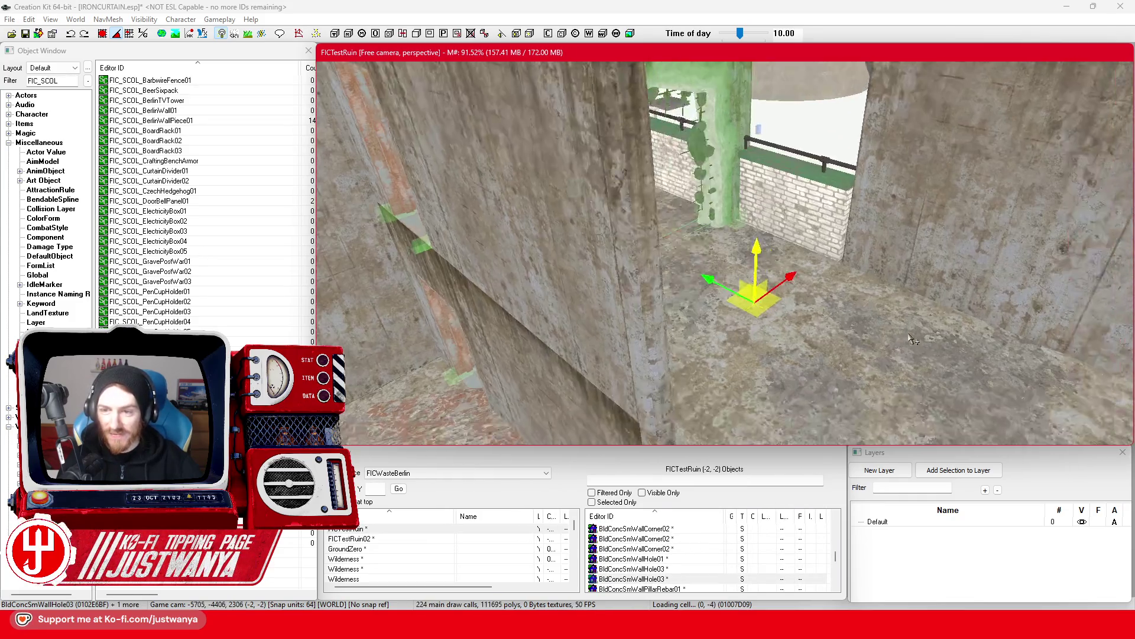
pyautogui.click(103, 34)
pyautogui.moveTo(688, 278); pyautogui.dragTo(834, 355)
pyautogui.moveTo(646, 344)
pyautogui.mouseDown()
pyautogui.moveTo(634, 320)
pyautogui.moveTo(700, 281)
pyautogui.moveTo(811, 242)
pyautogui.mouseUp()
pyautogui.scroll(-5, 704, 387)
pyautogui.moveTo(826, 283); pyautogui.dragTo(763, 308)
# Select the upper floor plate, then the concrete floor-edge piece on the ledge.
pyautogui.click(698, 254)
pyautogui.moveTo(698, 254)
pyautogui.mouseDown()
pyautogui.moveTo(728, 327)
pyautogui.moveTo(708, 290)
pyautogui.mouseUp()
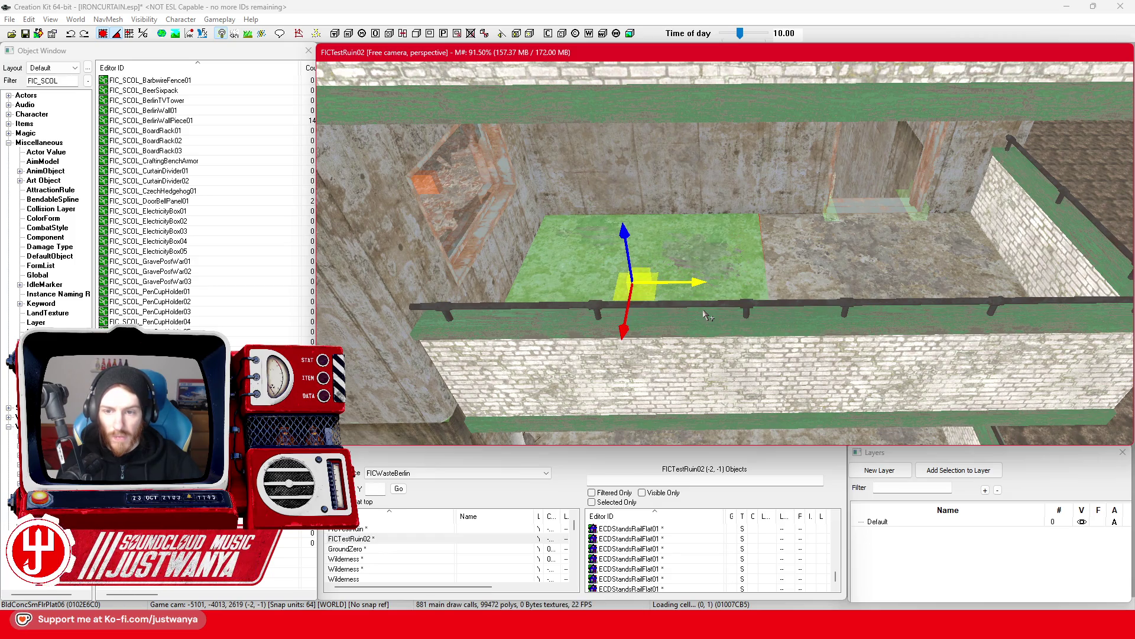
pyautogui.moveTo(708, 315)
pyautogui.mouseDown()
pyautogui.moveTo(707, 279)
pyautogui.moveTo(736, 333)
pyautogui.moveTo(724, 323)
pyautogui.mouseUp()
pyautogui.click(450, 279)
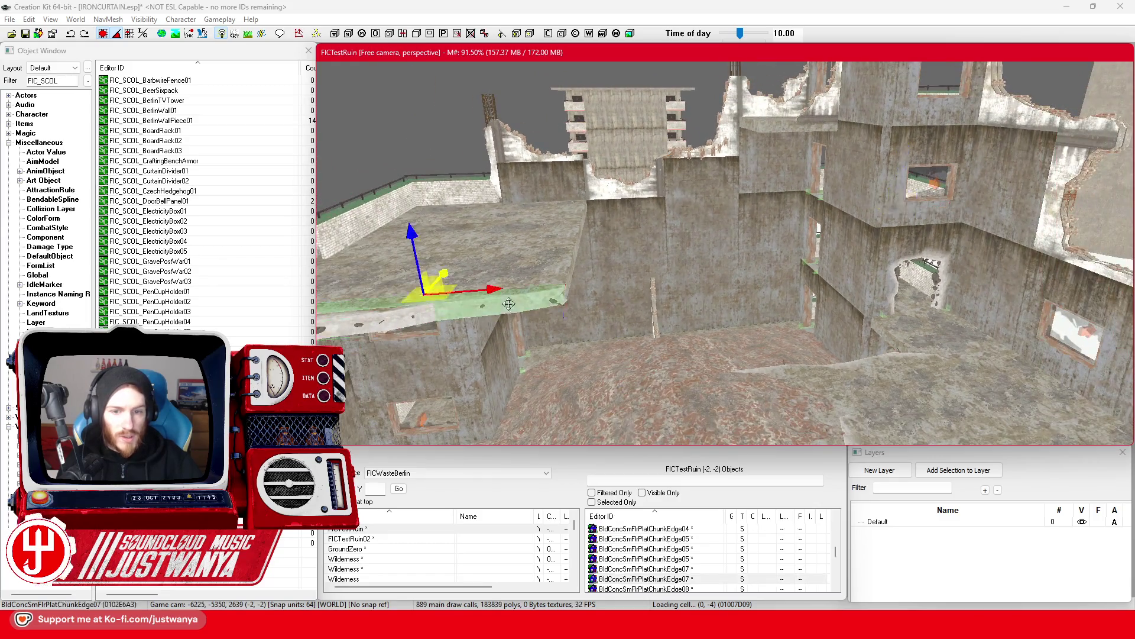
# Select the larger PlatChunk05 concrete floor chunk and switch to the move gizmo.
pyautogui.click(728, 320)
pyautogui.click(729, 319)
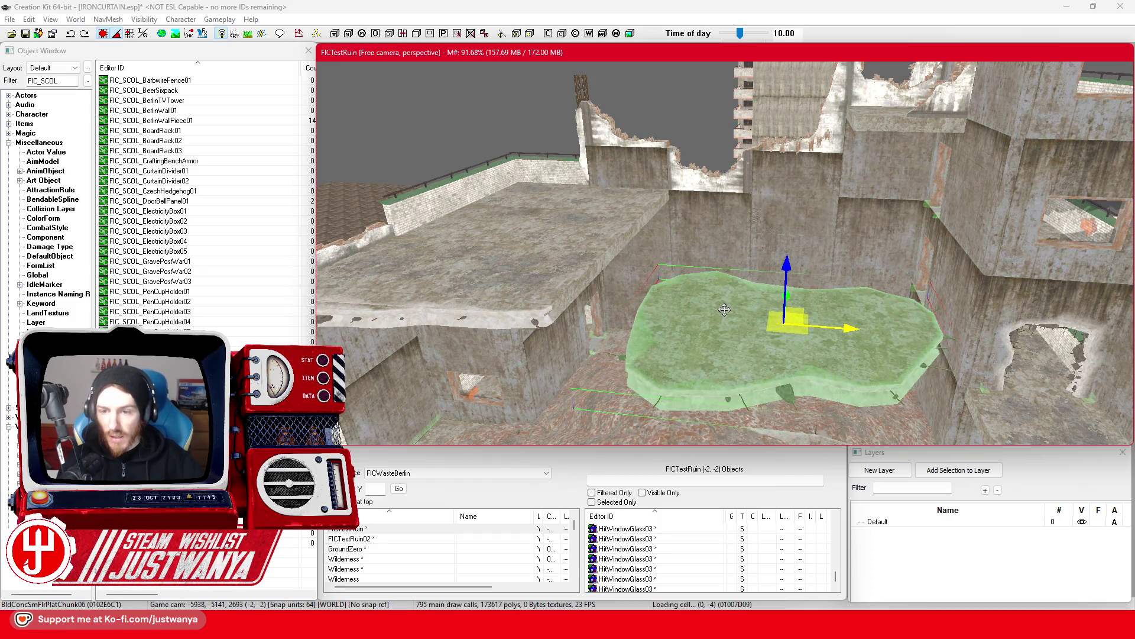
pyautogui.scroll(-1, 725, 309)
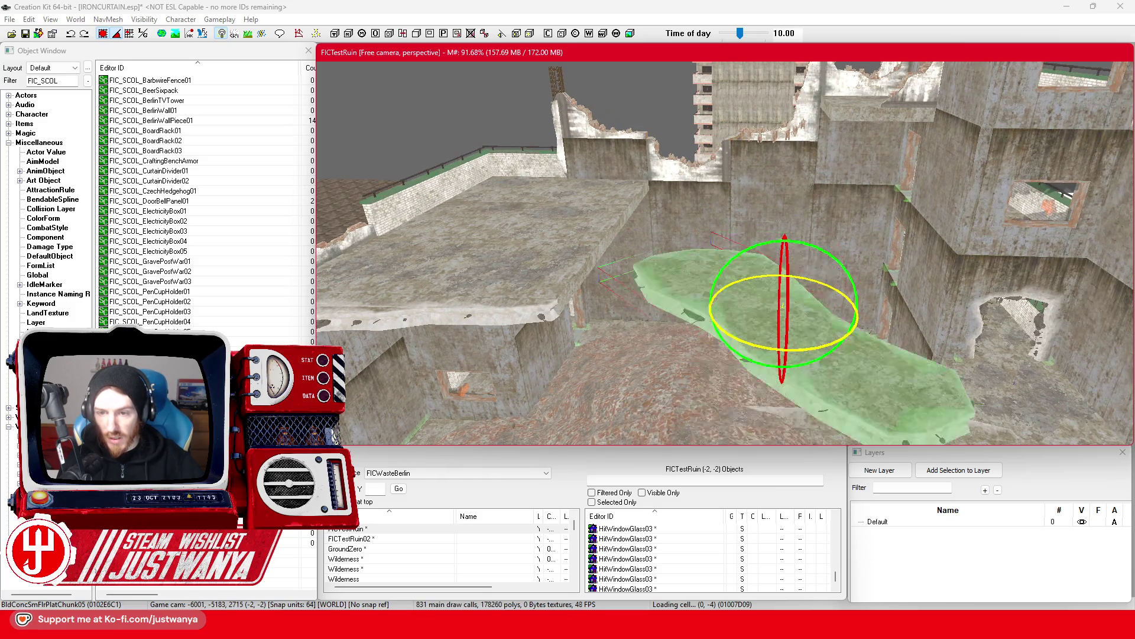
pyautogui.press('w')
pyautogui.scroll(-3, 736, 187)
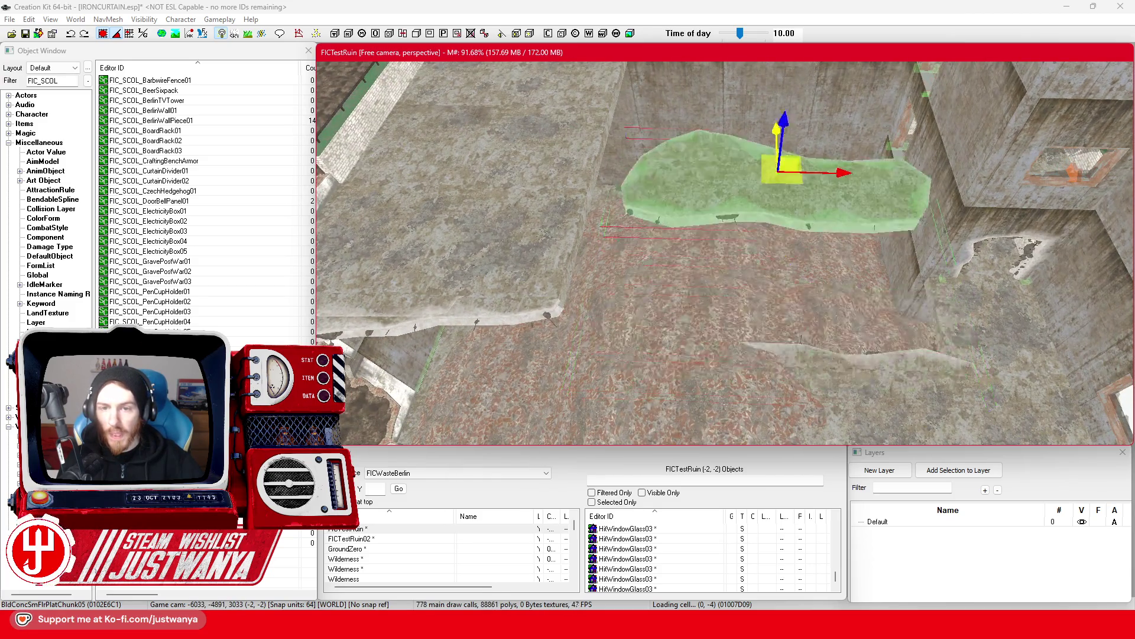
pyautogui.moveTo(736, 186)
pyautogui.mouseDown()
pyautogui.moveTo(720, 251)
pyautogui.moveTo(802, 318)
pyautogui.mouseUp()
pyautogui.moveTo(803, 244); pyautogui.dragTo(813, 276)
pyautogui.scroll(3, 813, 276)
pyautogui.scroll(3, 702, 286)
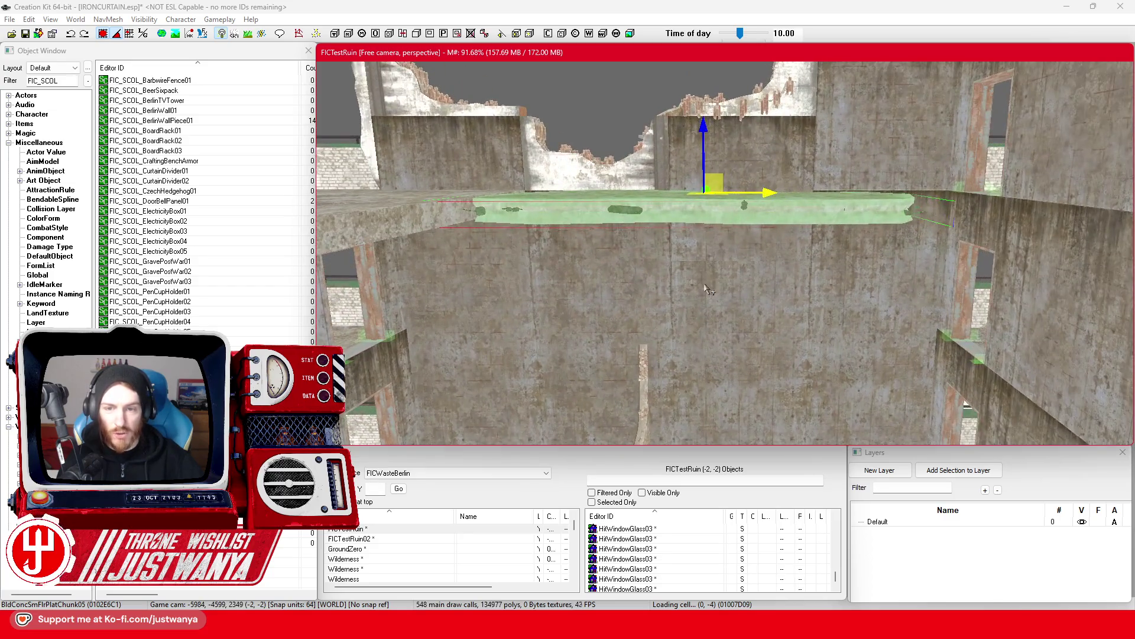
pyautogui.click(119, 37)
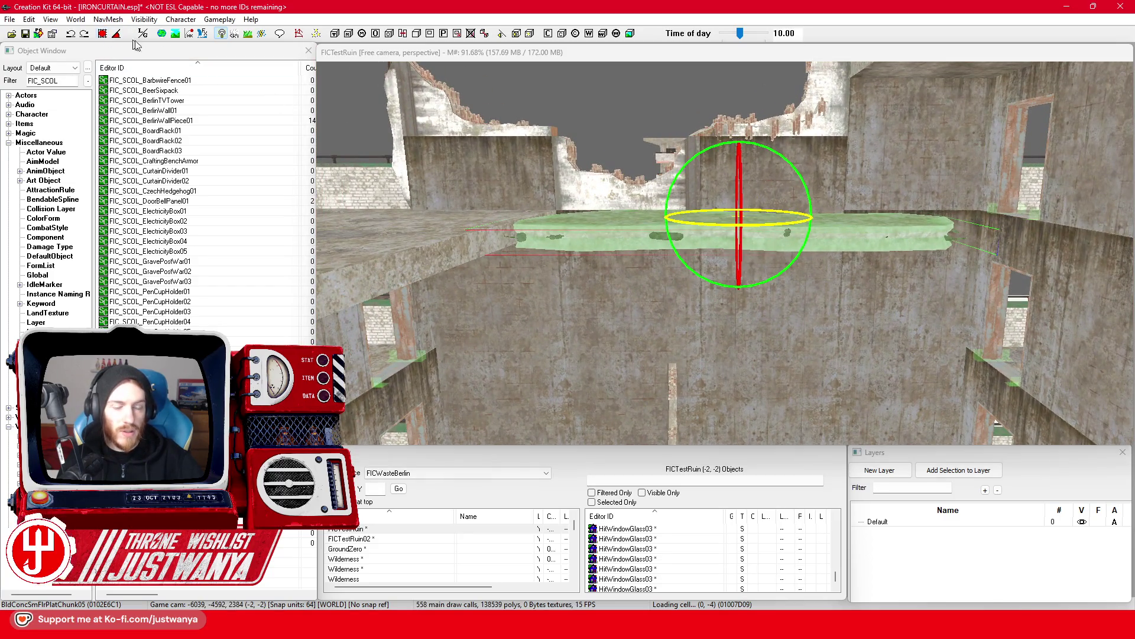
# Rotate the long slab to lie diagonally, then slide and raise it slightly.
pyautogui.moveTo(699, 155)
pyautogui.mouseDown()
pyautogui.moveTo(745, 160)
pyautogui.moveTo(740, 245)
pyautogui.mouseUp()
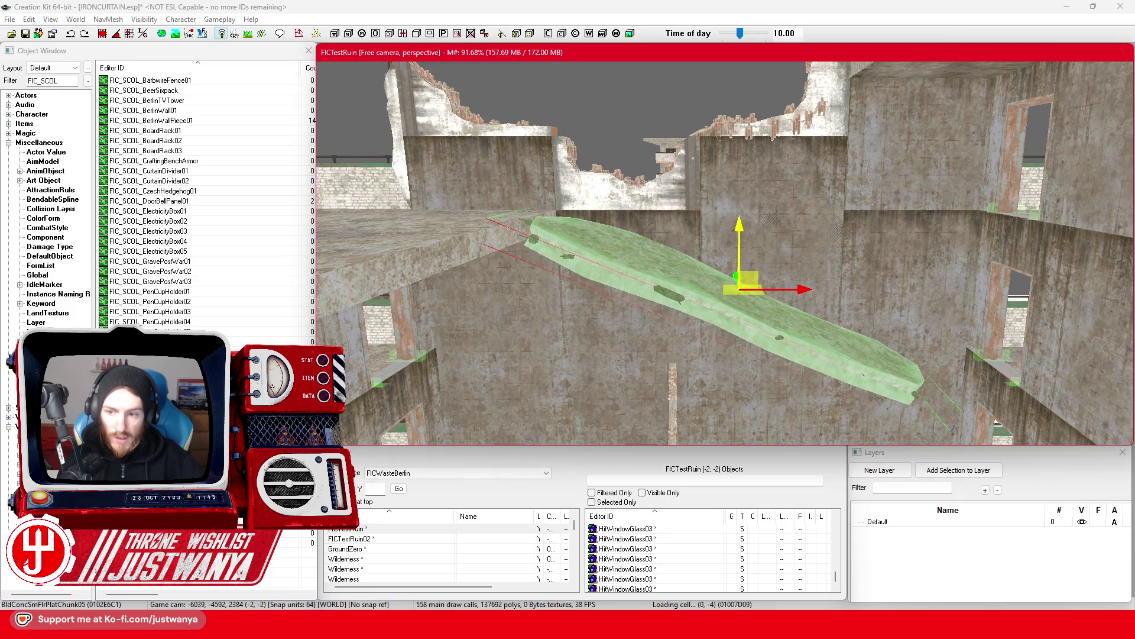
pyautogui.press('shift')
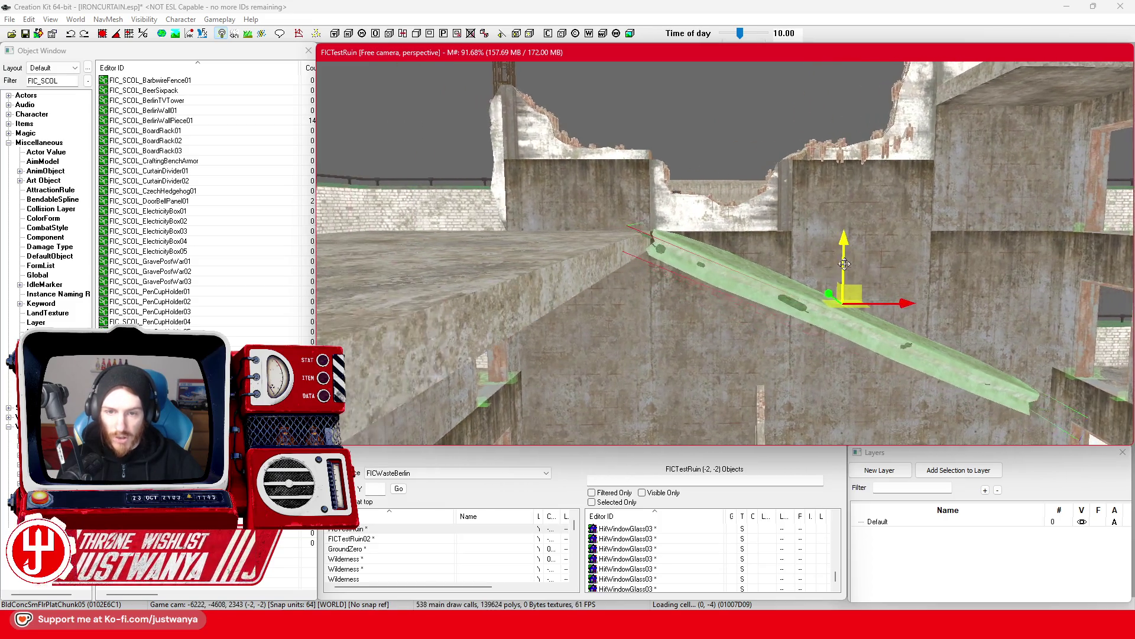
pyautogui.moveTo(884, 302); pyautogui.dragTo(872, 302)
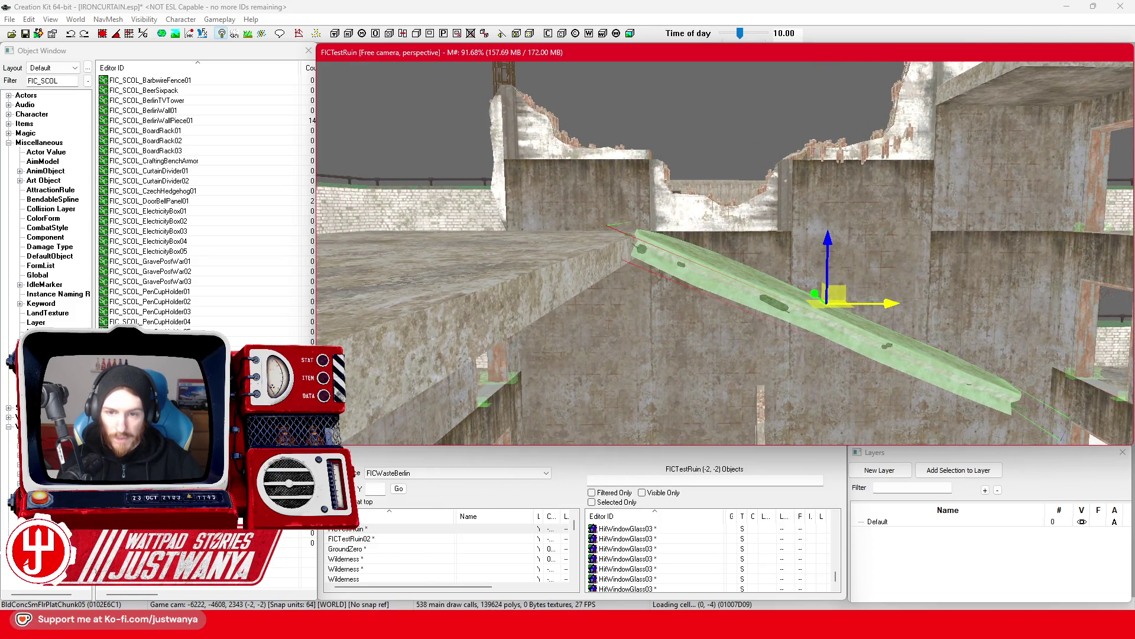
pyautogui.press('shift')
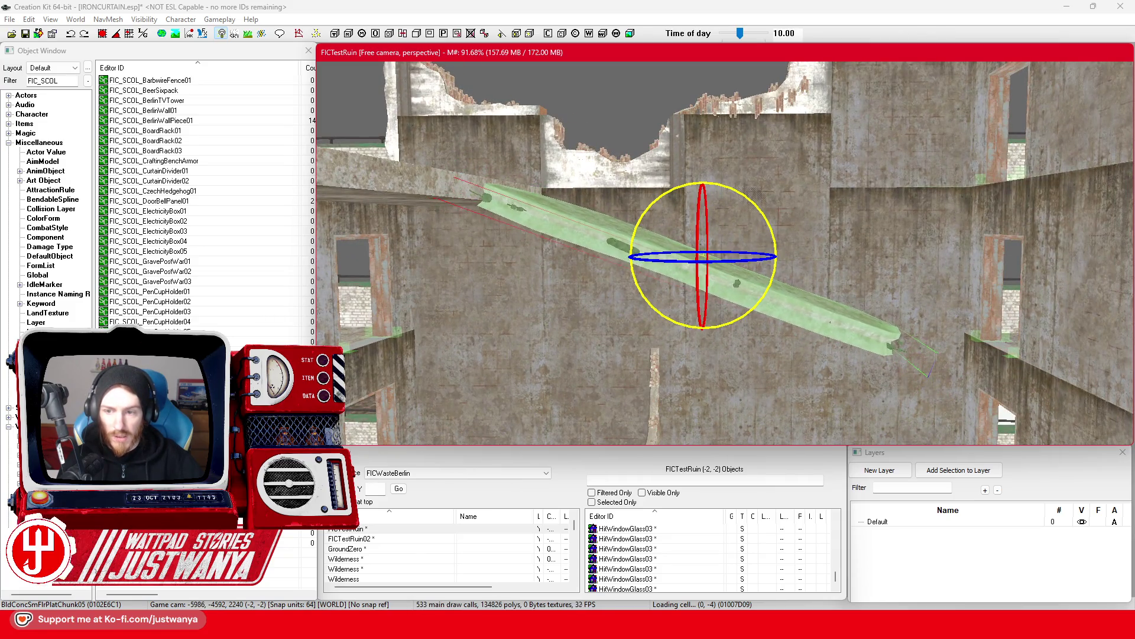
pyautogui.moveTo(702, 192); pyautogui.dragTo(702, 188)
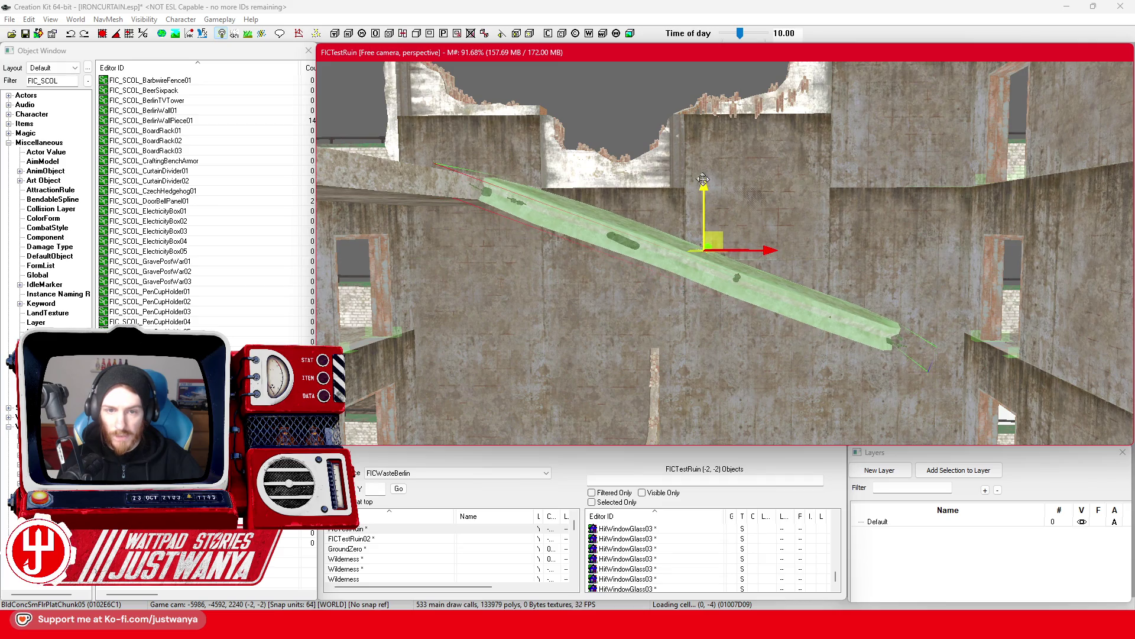
pyautogui.press('shift')
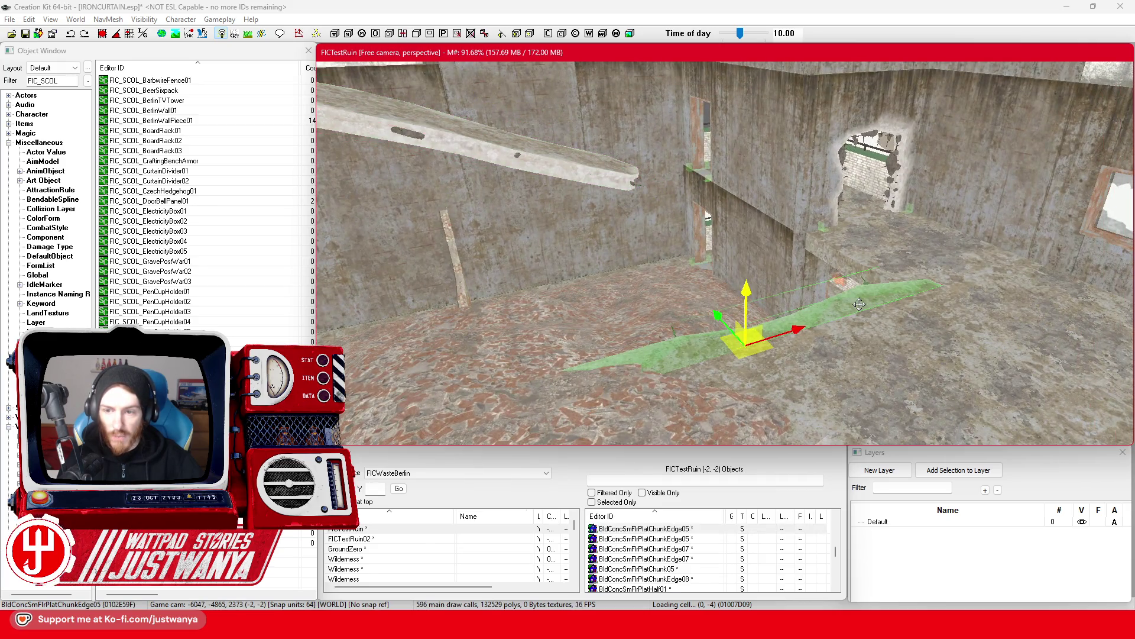
# Lift the smaller PlatChunk09 slab against the wall and tilt it to a diagonal.
pyautogui.moveTo(725, 320); pyautogui.dragTo(653, 288)
pyautogui.press('2')
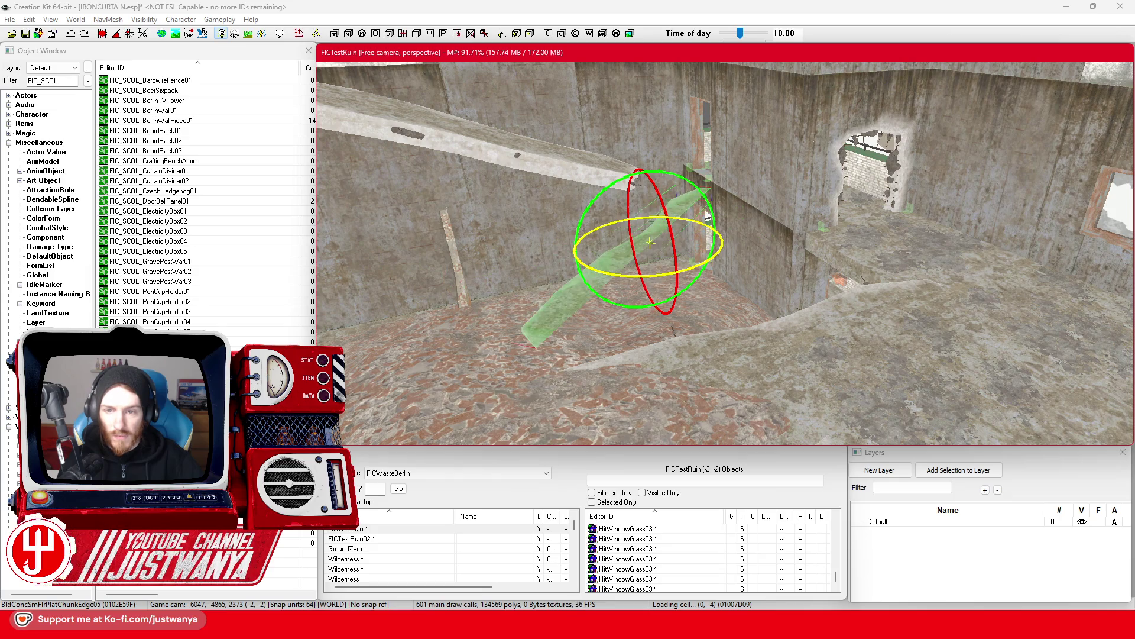
pyautogui.click(85, 35)
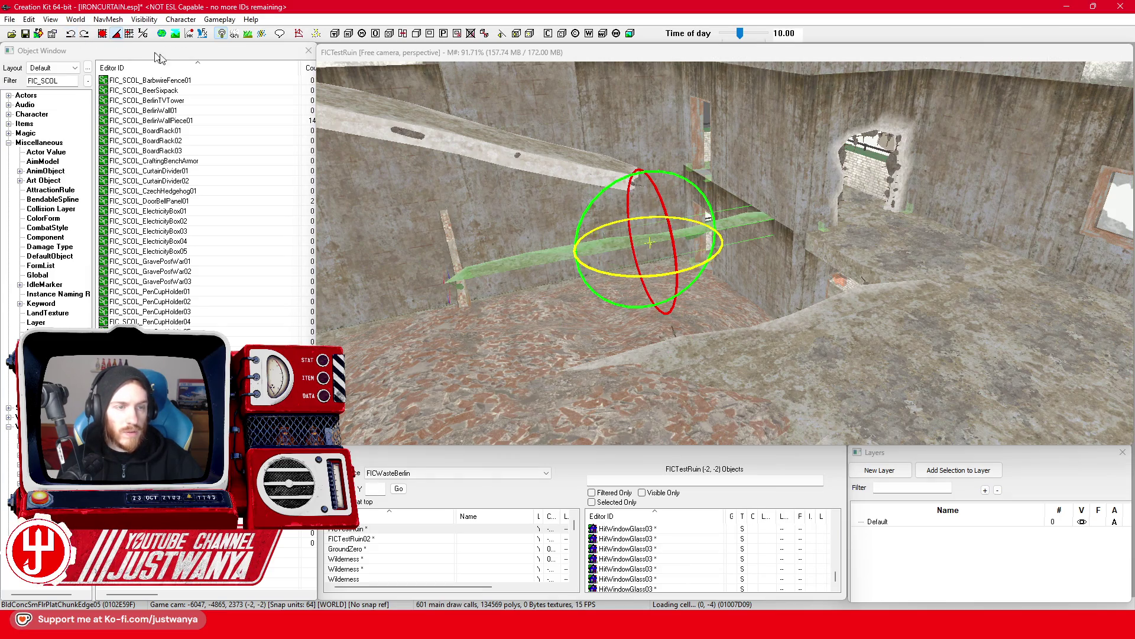
pyautogui.moveTo(623, 277); pyautogui.dragTo(627, 307)
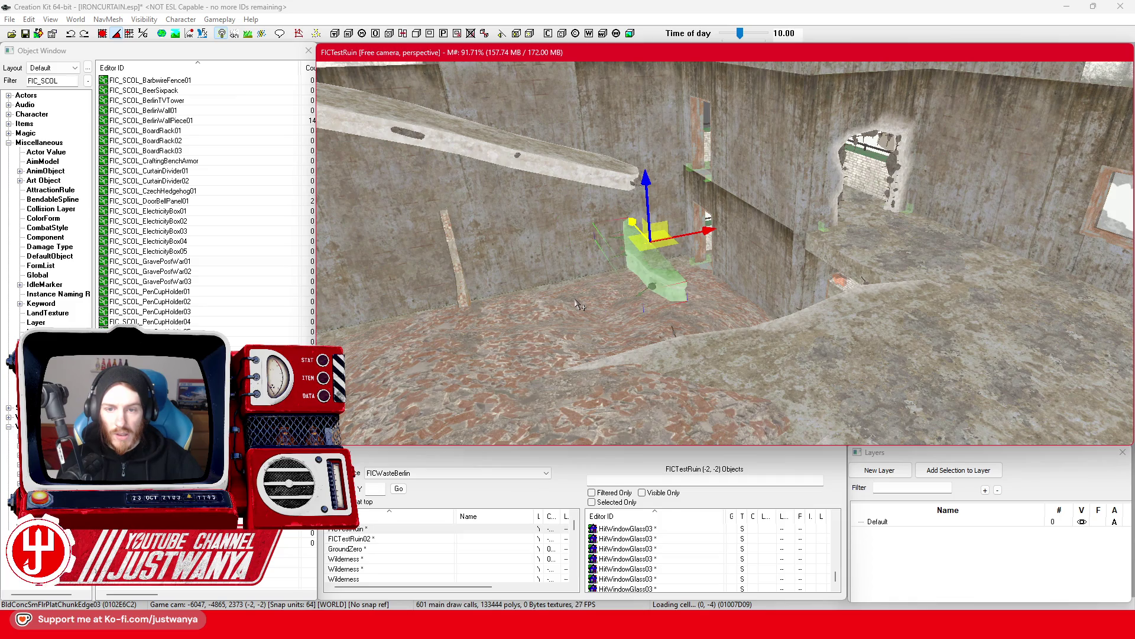
pyautogui.moveTo(678, 233); pyautogui.dragTo(775, 214)
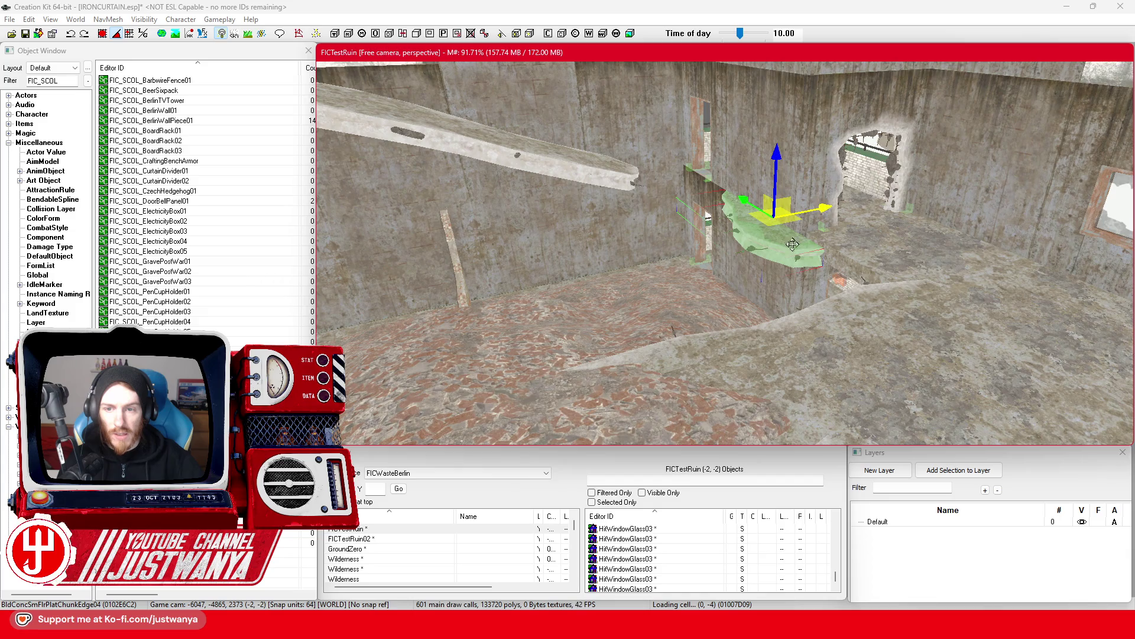
# Move the landing slab up and left against the wall and turn it about its vertical axis.
pyautogui.press('shift')
pyautogui.moveTo(745, 343)
pyautogui.mouseDown()
pyautogui.moveTo(704, 294)
pyautogui.moveTo(626, 240)
pyautogui.mouseUp()
pyautogui.press('shift')
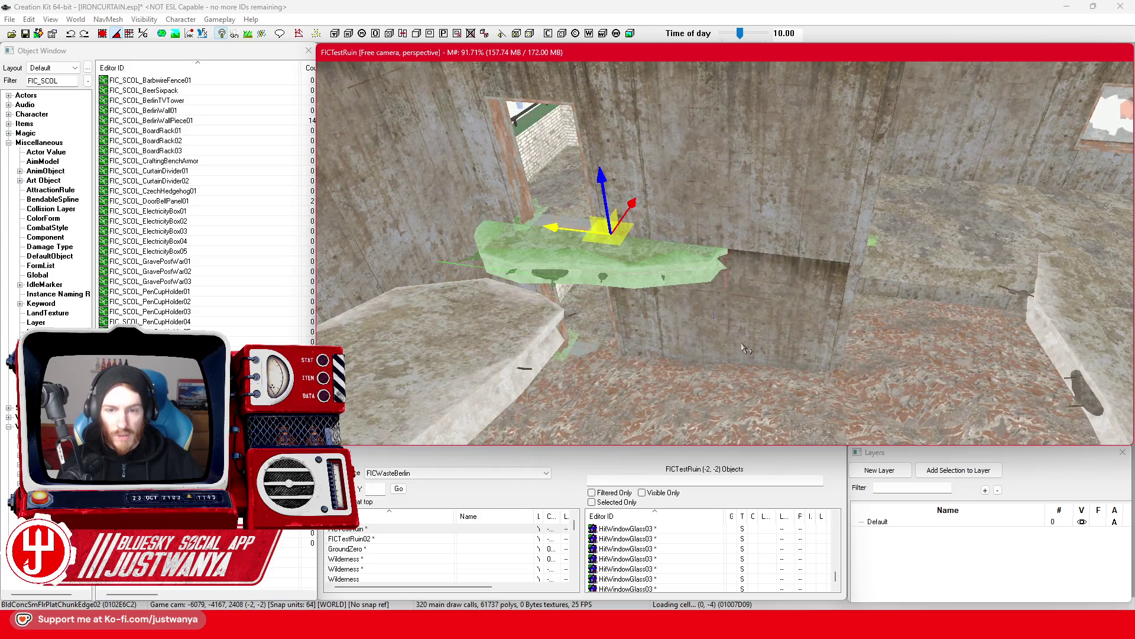
pyautogui.moveTo(636, 206); pyautogui.dragTo(597, 207)
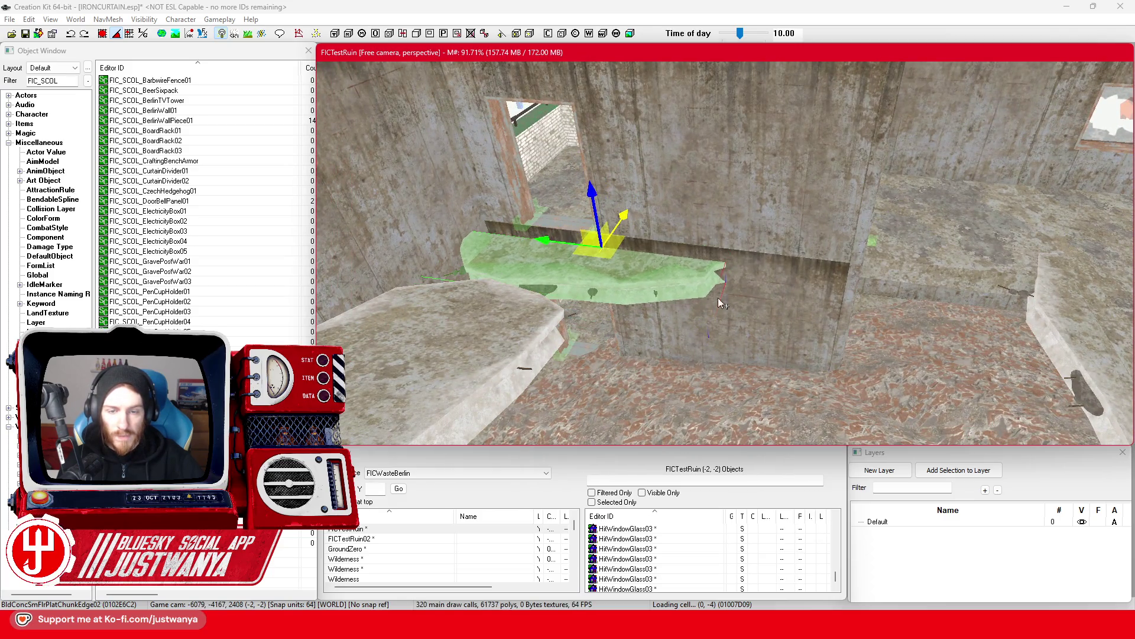
pyautogui.press('shift')
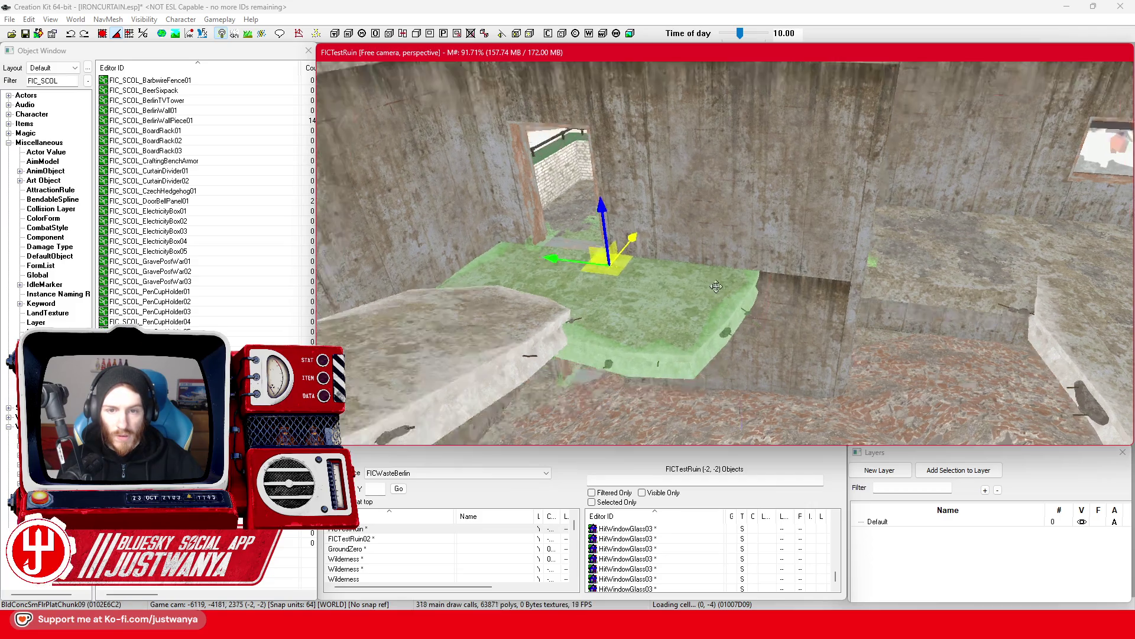
pyautogui.press('shift')
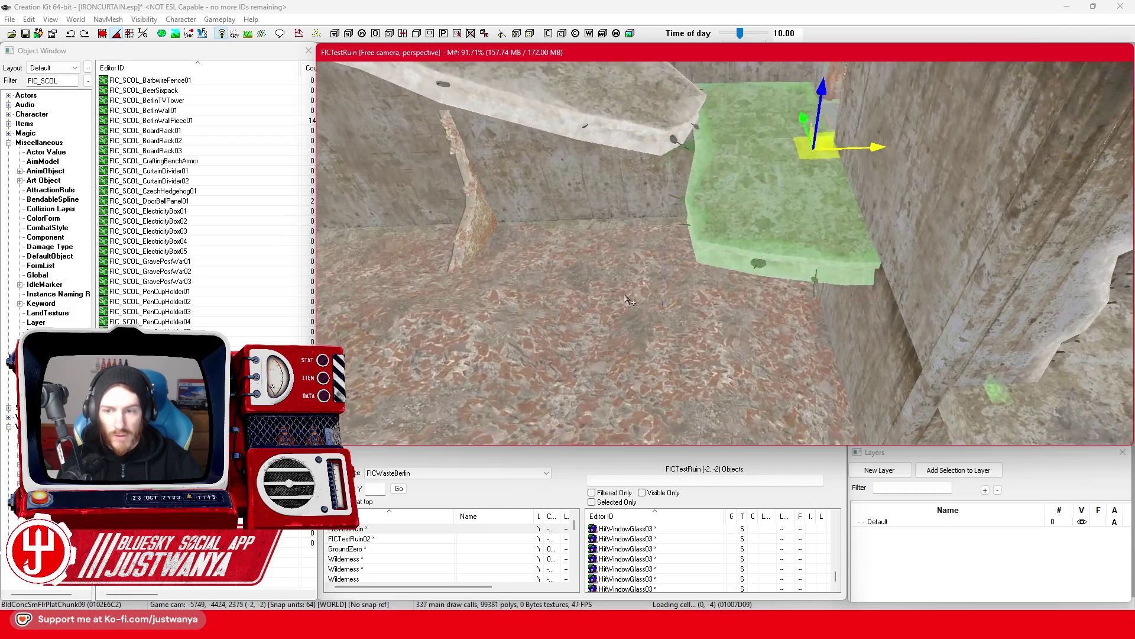
pyautogui.scroll(3, 784, 254)
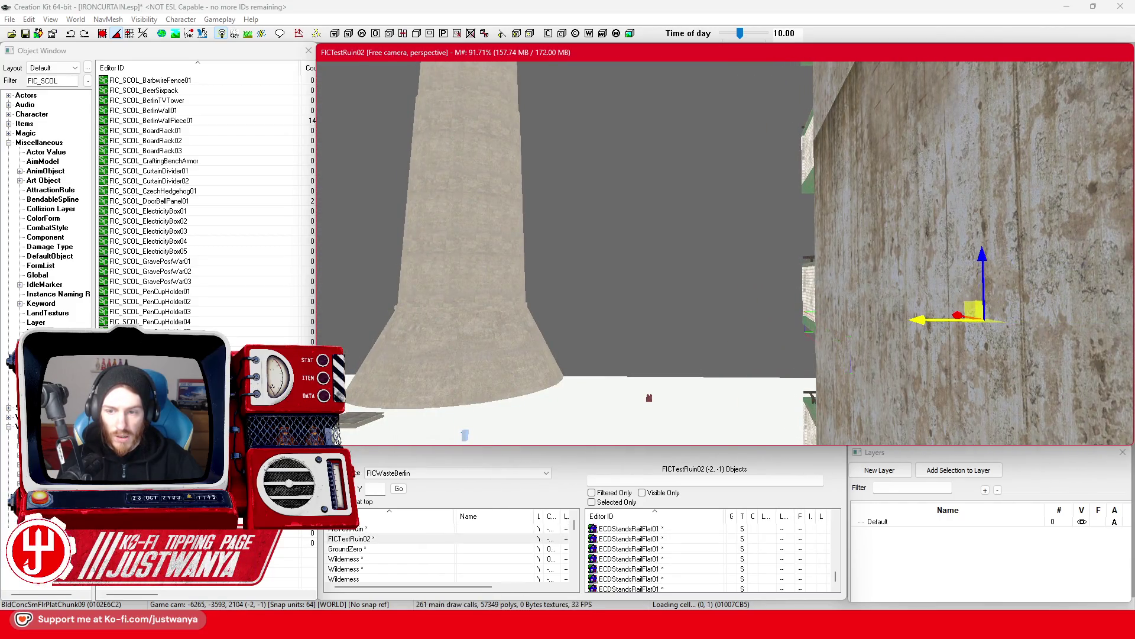
pyautogui.press('shift')
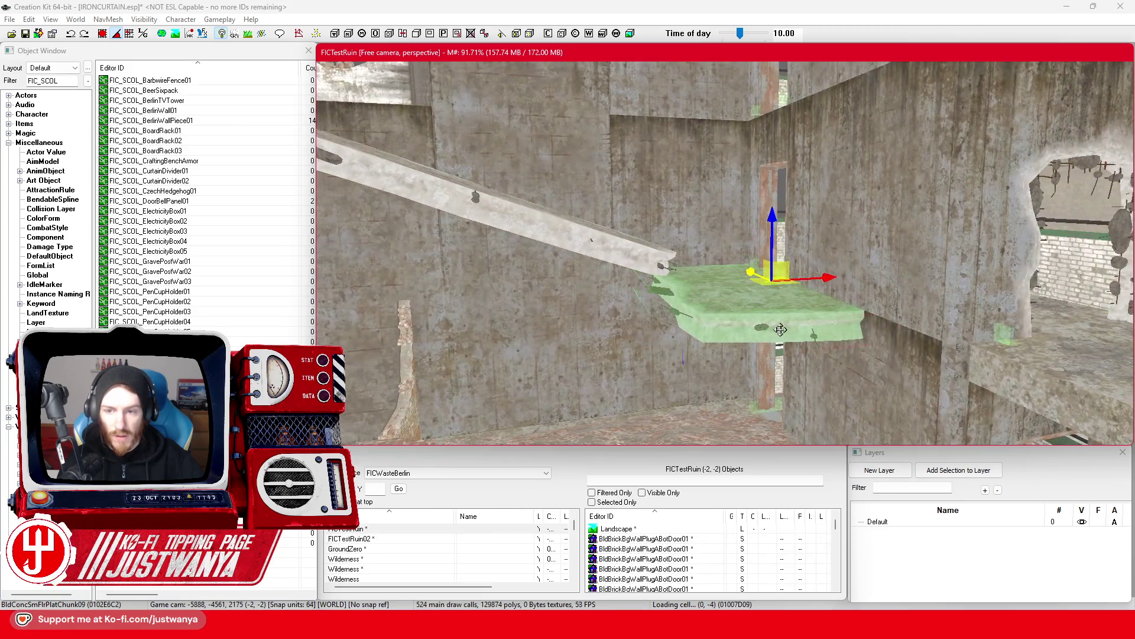
pyautogui.press('shift')
# Switch the long sloping slab to rotation editing, then select a floor chunk on the right platform.
pyautogui.click(720, 262)
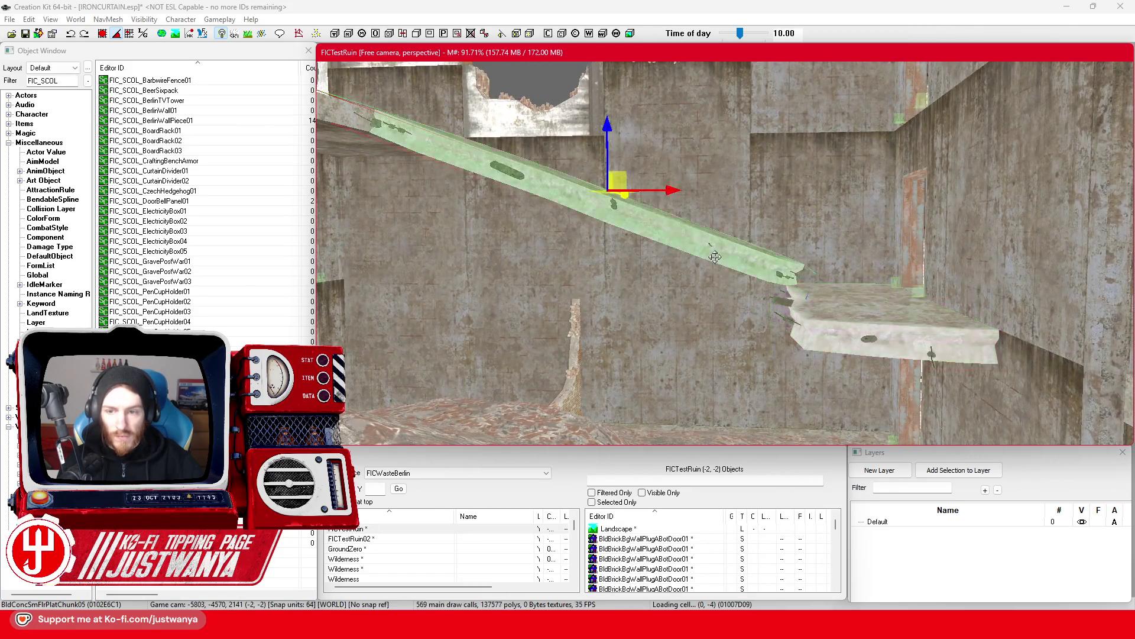
pyautogui.press('shift')
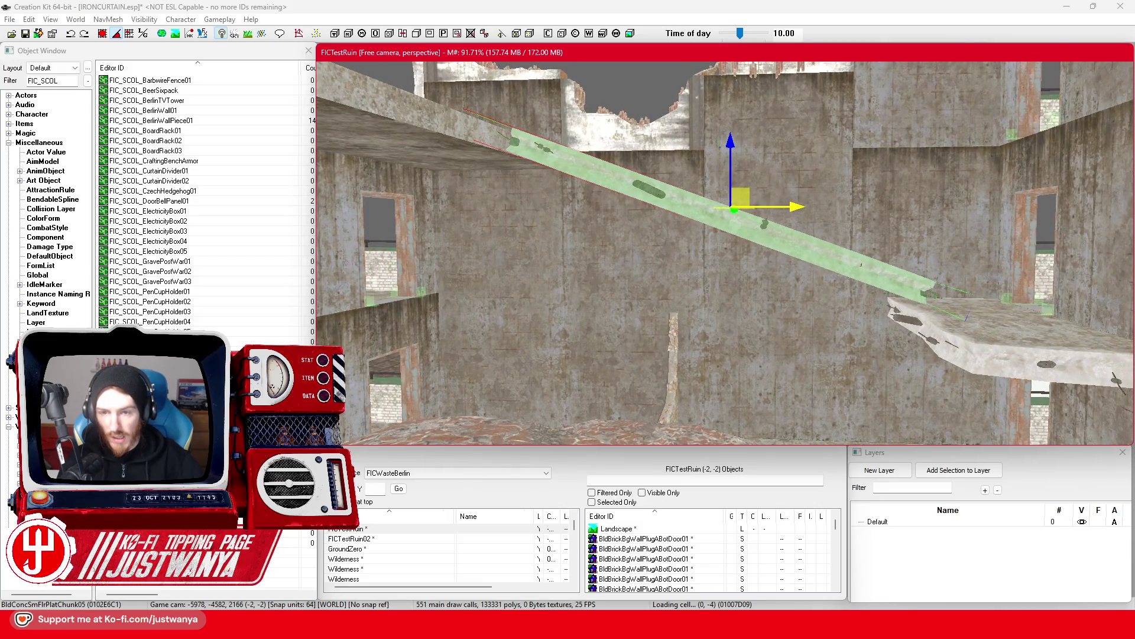
pyautogui.press('shift')
pyautogui.press('2')
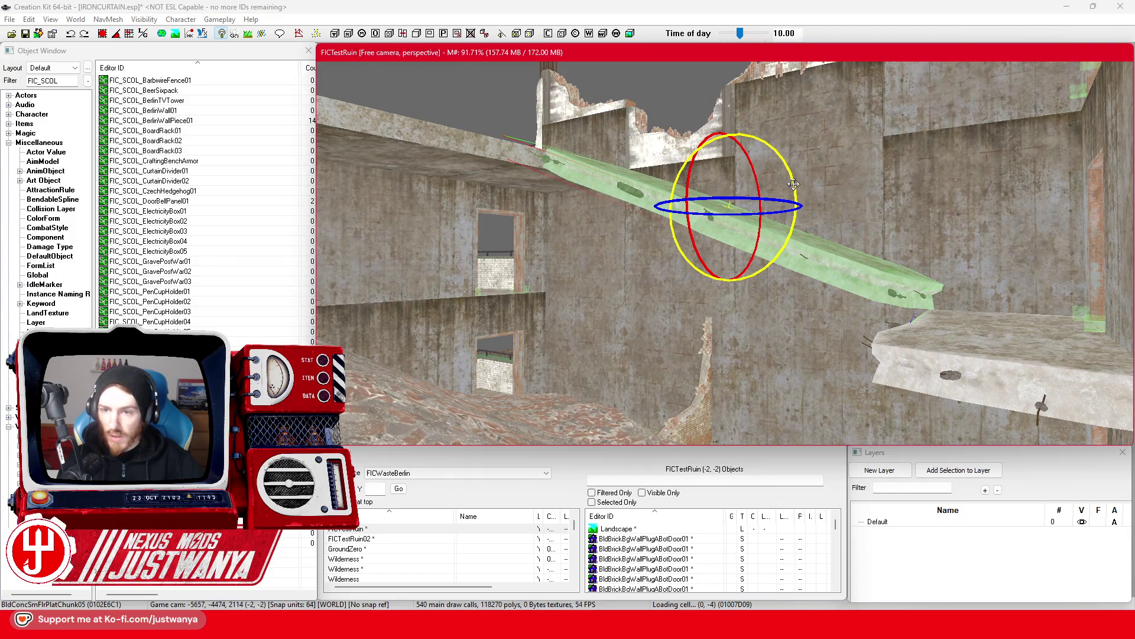
pyautogui.press('shift')
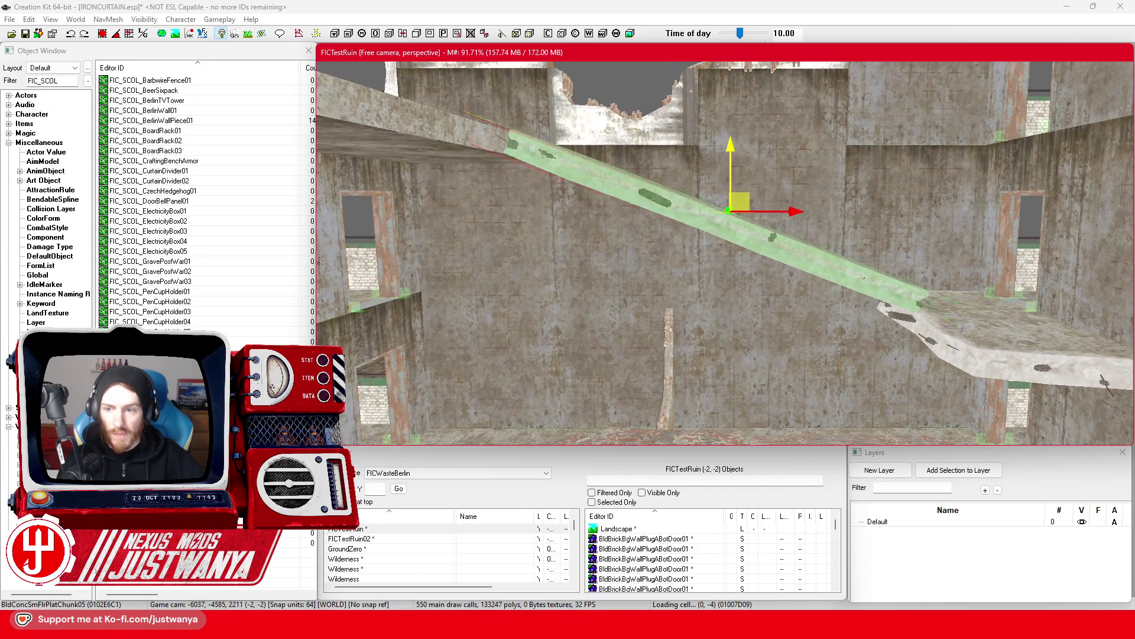
pyautogui.scroll(5, 807, 195)
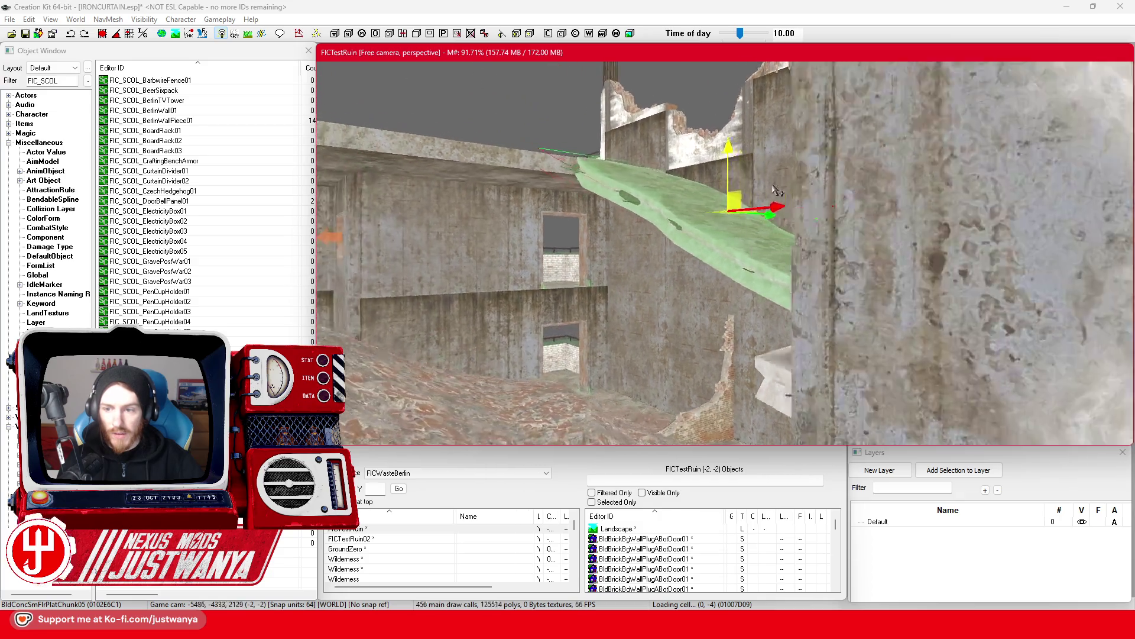
pyautogui.scroll(-3, 786, 189)
pyautogui.scroll(-5, 768, 201)
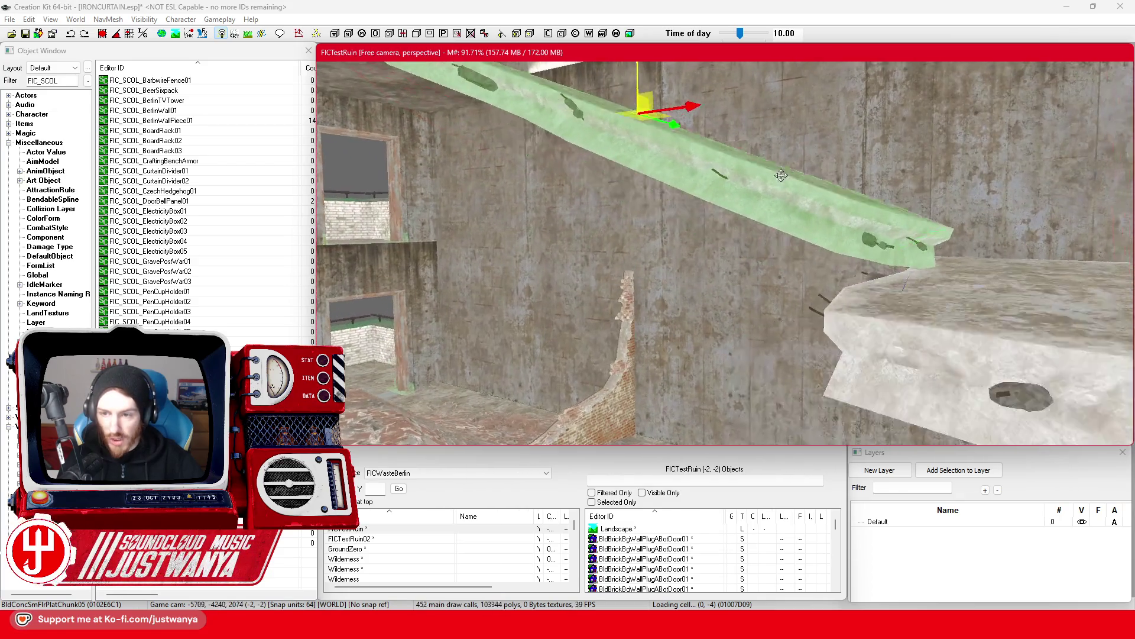
pyautogui.scroll(5, 749, 223)
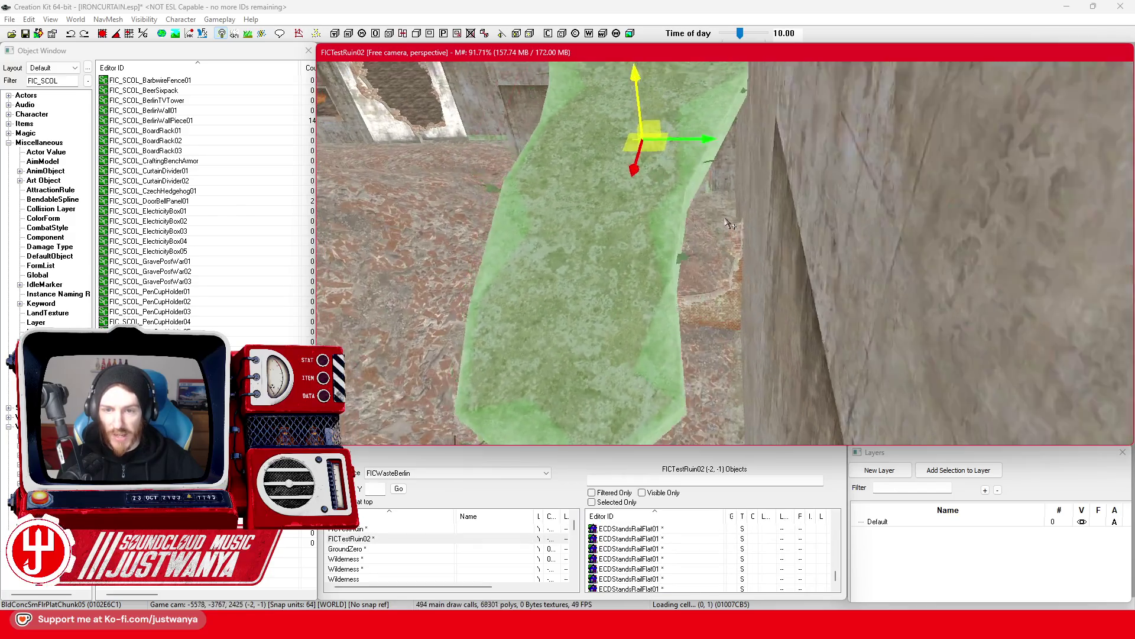
pyautogui.scroll(-5, 669, 201)
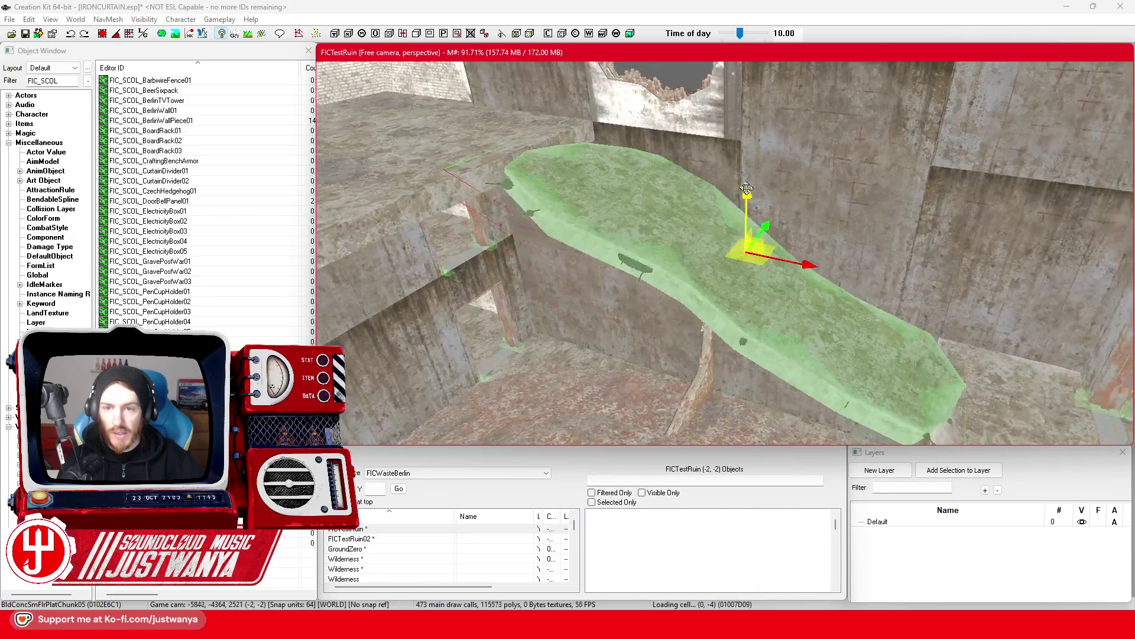
pyautogui.scroll(3, 746, 231)
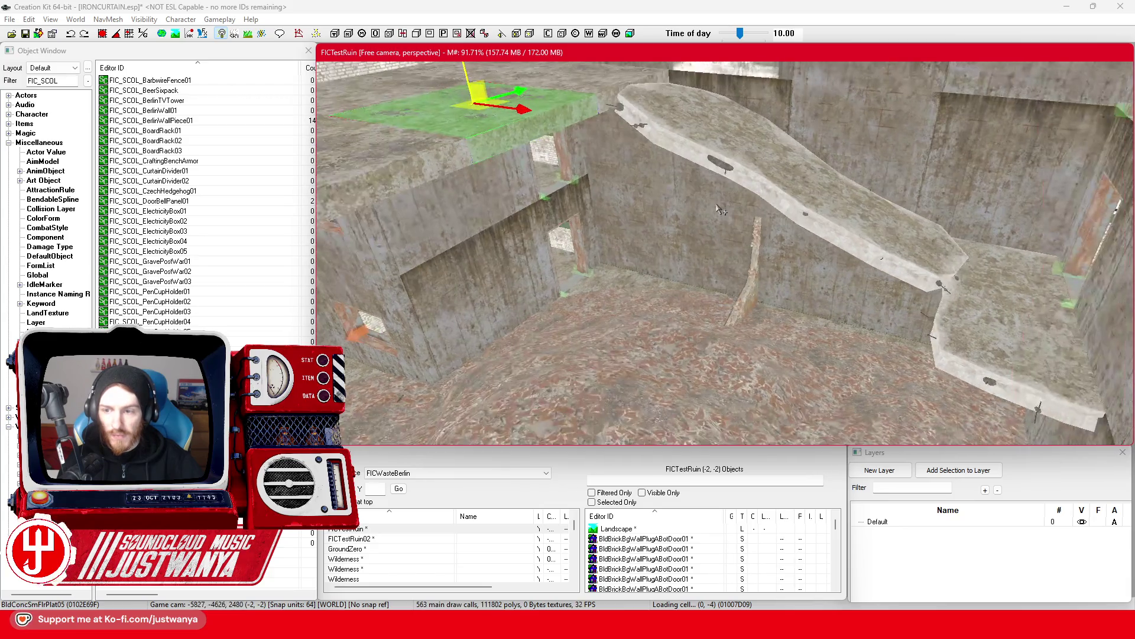
pyautogui.click(997, 329)
# Move the floor chunk to the room's middle and swap it for the FlrPlatChunkEdge01 edge piece.
pyautogui.moveTo(997, 329)
pyautogui.mouseDown()
pyautogui.moveTo(1005, 308)
pyautogui.moveTo(739, 225)
pyautogui.mouseUp()
pyautogui.press('pagedown')
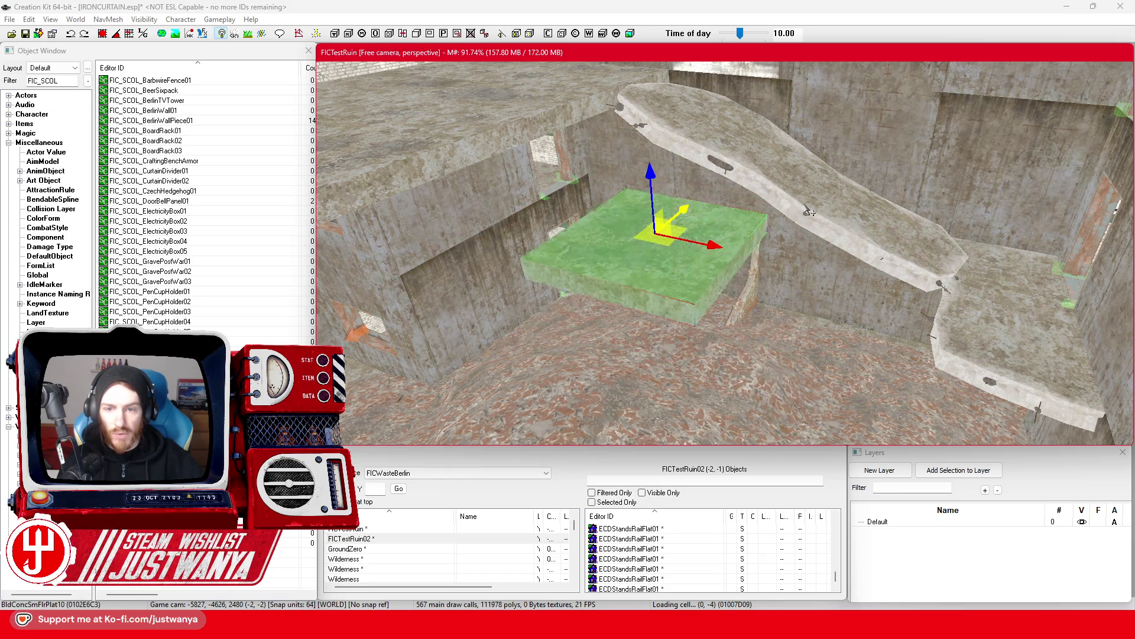
pyautogui.press('pagedown')
pyautogui.press('pagedown')
pyautogui.press('pagedown')
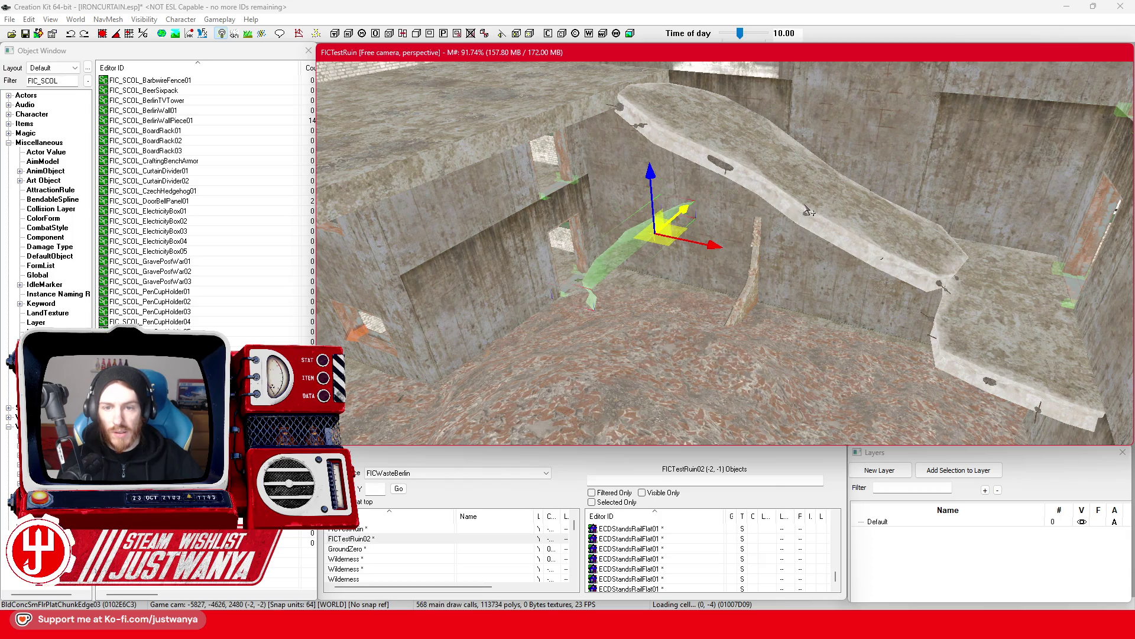
pyautogui.click(122, 37)
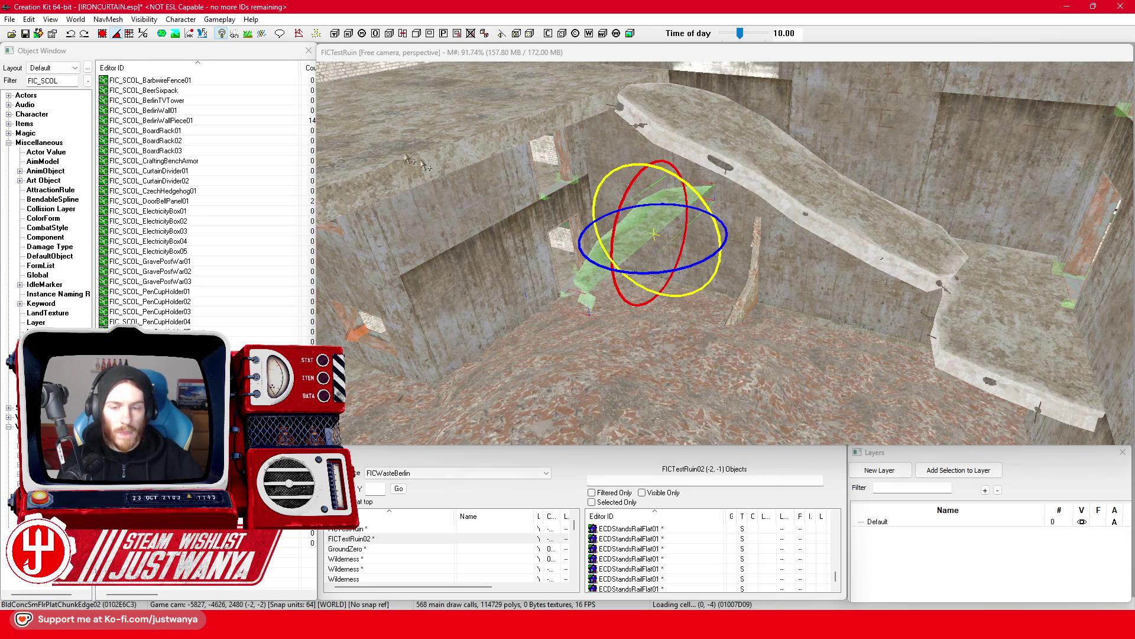
pyautogui.click(649, 272)
pyautogui.press('w')
pyautogui.press('f')
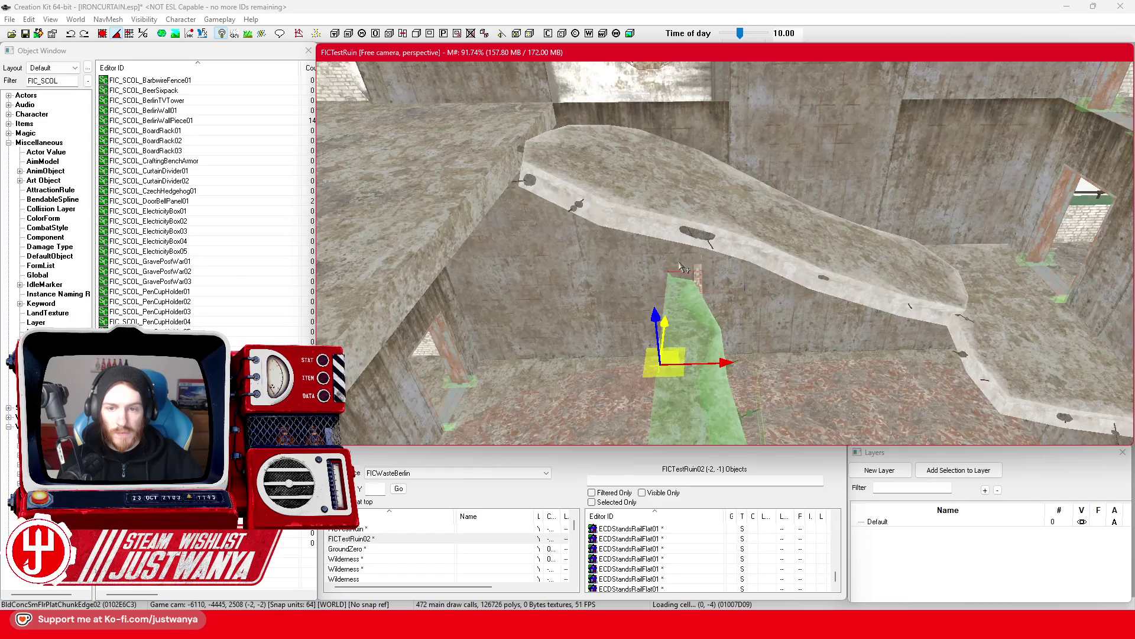
# Slide the edge piece left and right along the upper floor edge and lower it slightly.
pyautogui.moveTo(838, 280)
pyautogui.mouseDown()
pyautogui.moveTo(613, 274)
pyautogui.moveTo(532, 172)
pyautogui.moveTo(512, 83)
pyautogui.moveTo(514, 106)
pyautogui.mouseUp()
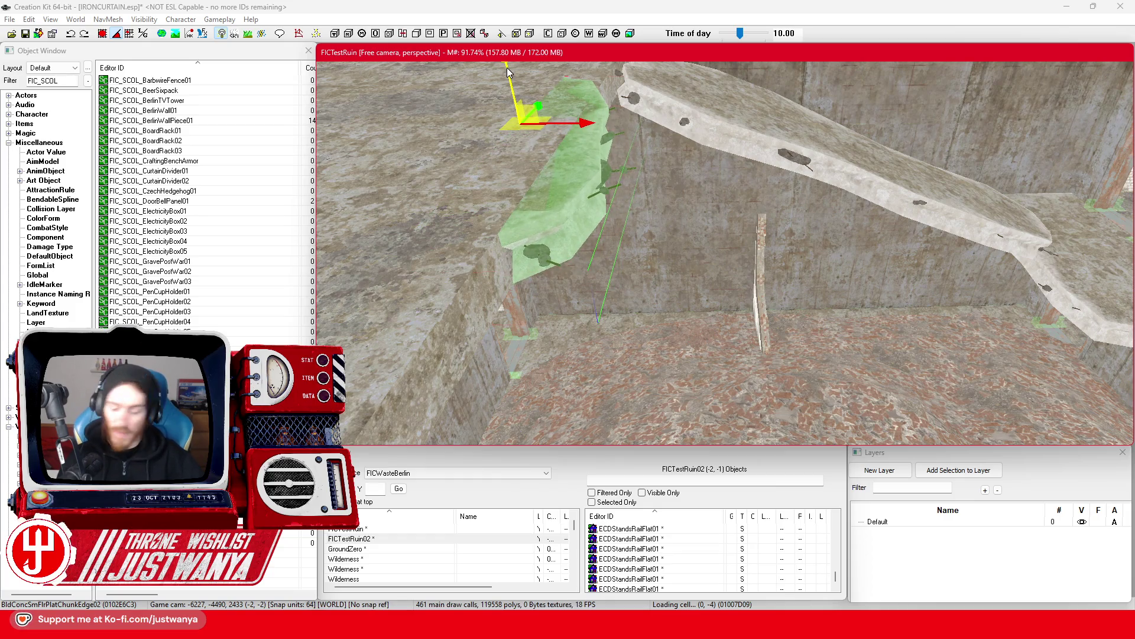
pyautogui.scroll(-5, 506, 67)
pyautogui.scroll(2, 668, 221)
pyautogui.press('shift')
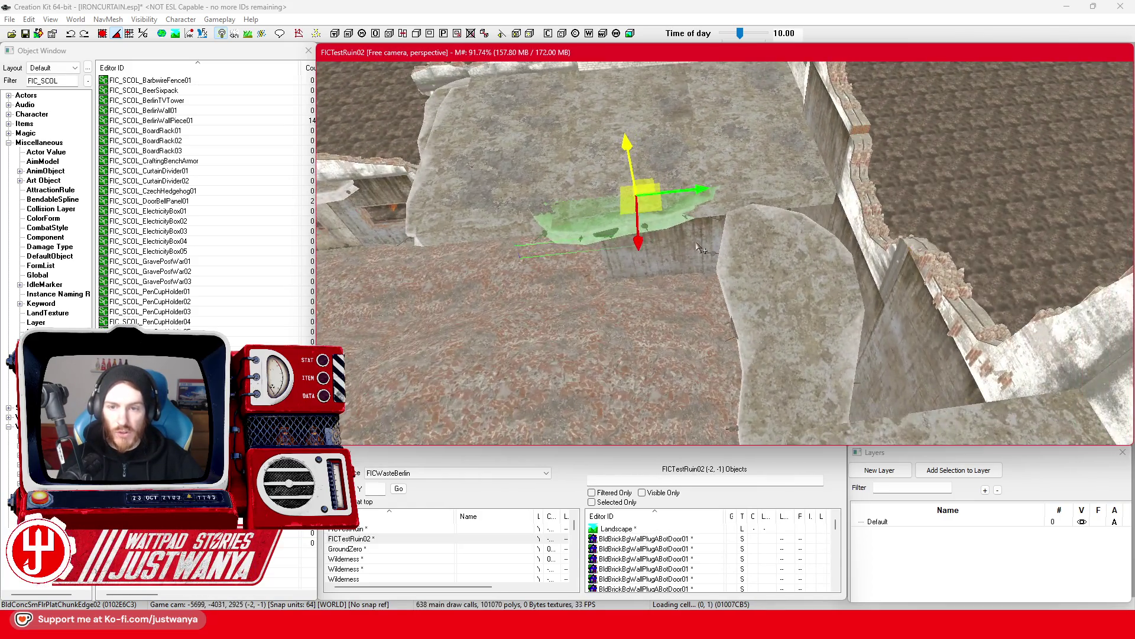
pyautogui.moveTo(624, 163); pyautogui.dragTo(781, 149)
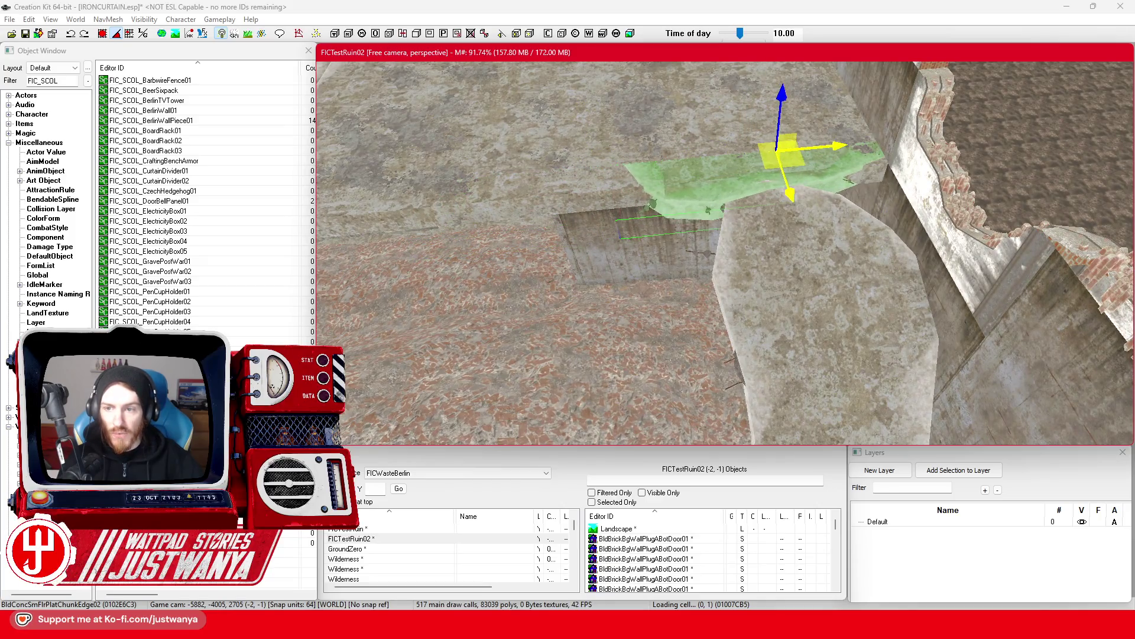
pyautogui.press('shift')
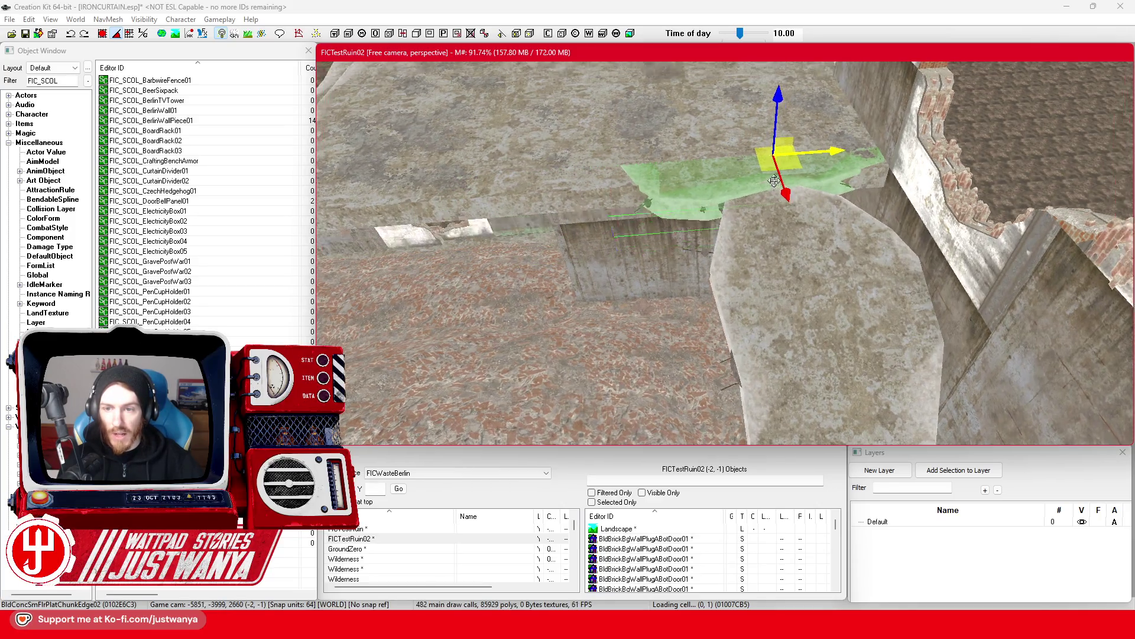
pyautogui.moveTo(935, 167); pyautogui.dragTo(693, 170)
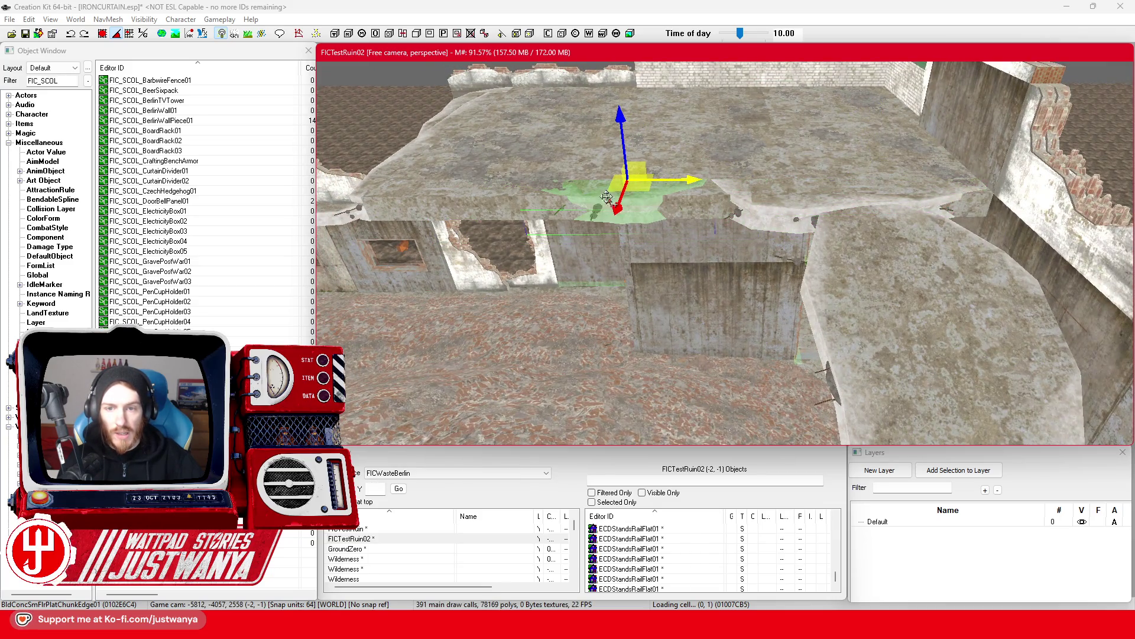
pyautogui.moveTo(627, 188); pyautogui.dragTo(618, 199)
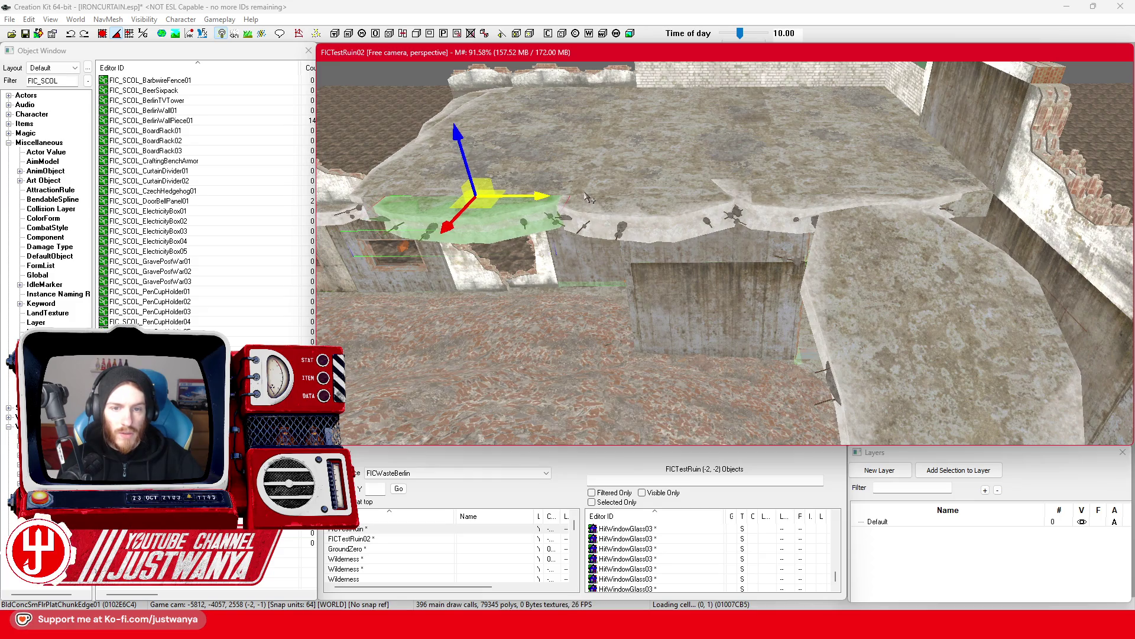
# Select the neighbouring floor chunk edge pieces.
pyautogui.click(587, 198)
pyautogui.moveTo(590, 197); pyautogui.dragTo(639, 201)
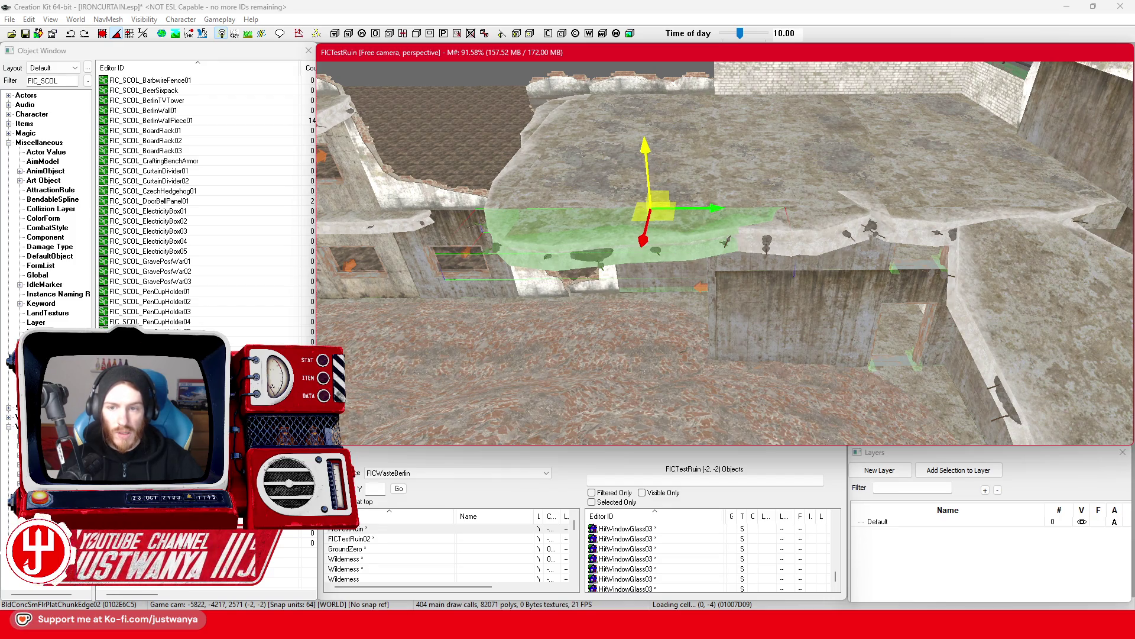
pyautogui.click(763, 314)
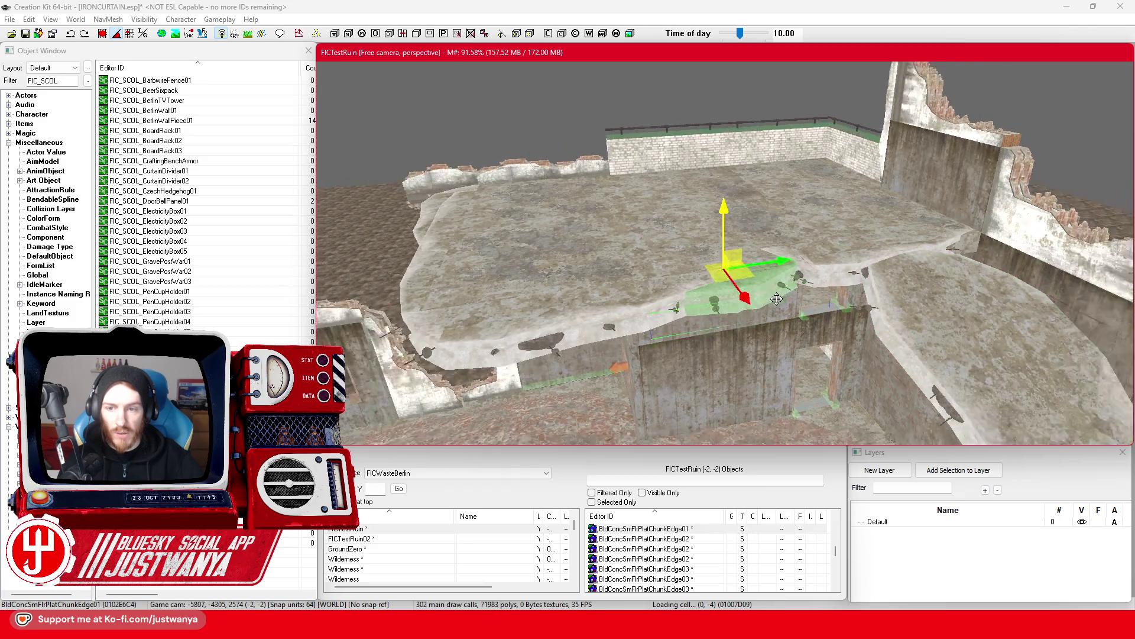
pyautogui.moveTo(782, 308)
pyautogui.mouseDown()
pyautogui.moveTo(861, 304)
pyautogui.moveTo(868, 316)
pyautogui.moveTo(810, 214)
pyautogui.mouseUp()
# Look around the ruin, selecting the window glass and a concrete wall piece.
pyautogui.moveTo(425, 256)
pyautogui.mouseDown()
pyautogui.moveTo(692, 312)
pyautogui.moveTo(661, 295)
pyautogui.mouseUp()
pyautogui.click(606, 261)
pyautogui.moveTo(606, 261); pyautogui.dragTo(766, 320)
pyautogui.moveTo(633, 339)
pyautogui.mouseDown()
pyautogui.moveTo(732, 349)
pyautogui.moveTo(778, 271)
pyautogui.moveTo(683, 324)
pyautogui.moveTo(803, 316)
pyautogui.mouseUp()
pyautogui.click(650, 340)
# Select the ExtRubble_Bricks_Med_Mid01 mound and nudge it slightly left with the move gizmo.
pyautogui.click(779, 270)
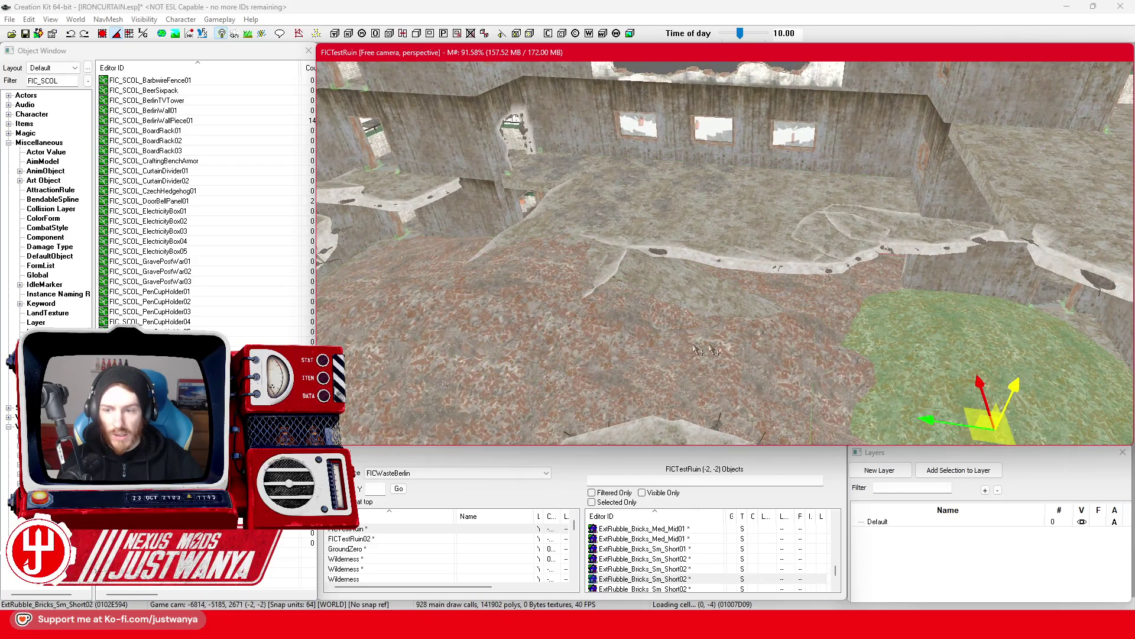
pyautogui.moveTo(523, 316)
pyautogui.mouseDown()
pyautogui.moveTo(696, 259)
pyautogui.moveTo(618, 262)
pyautogui.mouseUp()
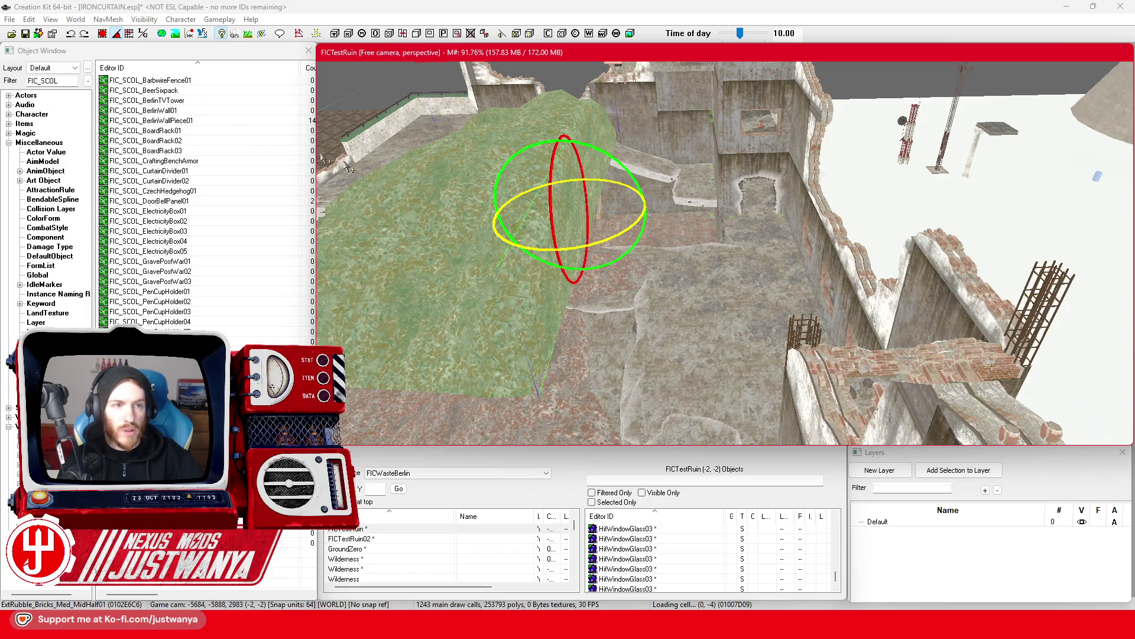
pyautogui.press('w')
pyautogui.moveTo(535, 256)
pyautogui.mouseDown()
pyautogui.moveTo(707, 233)
pyautogui.moveTo(617, 242)
pyautogui.mouseUp()
pyautogui.moveTo(423, 278)
pyautogui.mouseDown()
pyautogui.moveTo(464, 310)
pyautogui.moveTo(455, 260)
pyautogui.mouseUp()
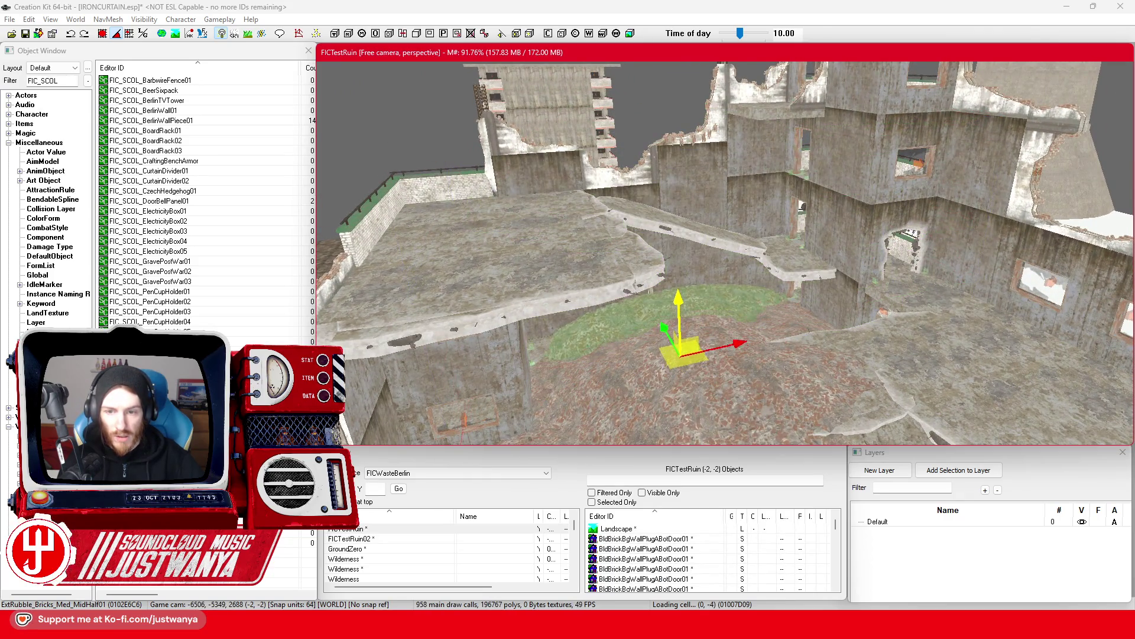
pyautogui.moveTo(681, 293); pyautogui.dragTo(641, 264)
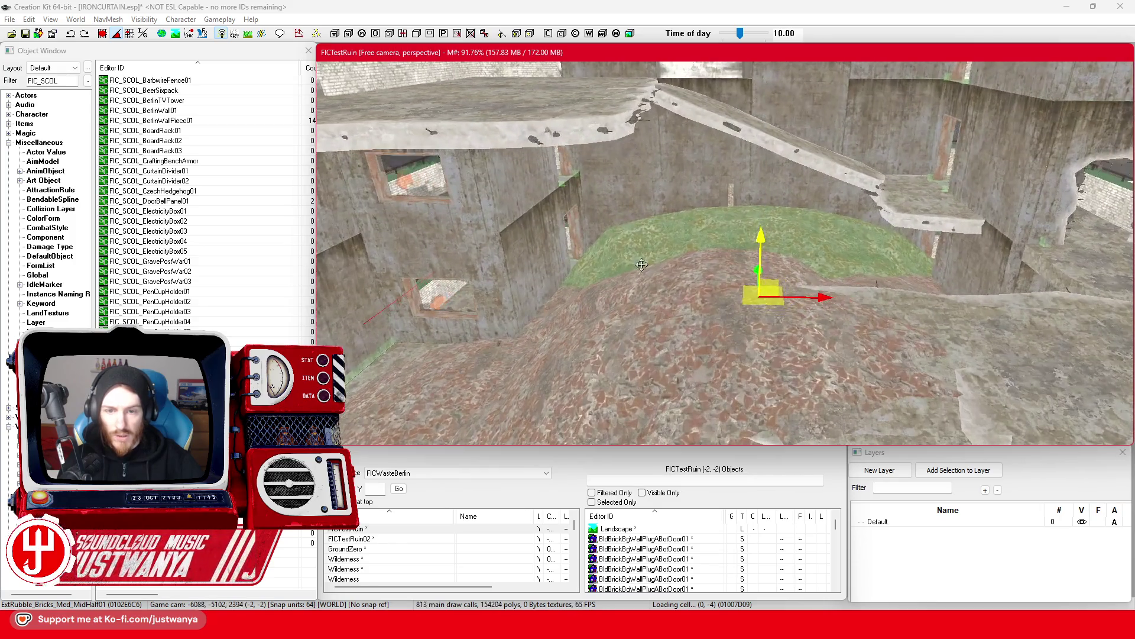
pyautogui.moveTo(820, 302); pyautogui.dragTo(795, 296)
pyautogui.moveTo(707, 222); pyautogui.dragTo(714, 256)
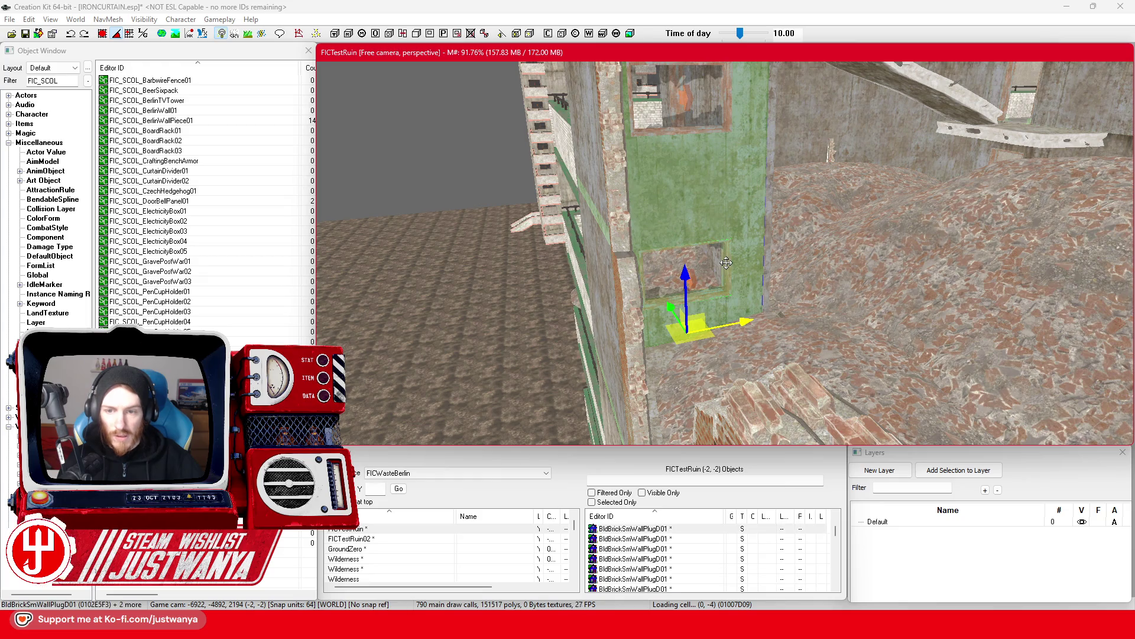
# Delete the BldBrickSmWallPlugD01 pieces and move the BldConcSmWallSckt section left and down into place.
pyautogui.press('Delete')
pyautogui.moveTo(731, 270)
pyautogui.mouseDown()
pyautogui.moveTo(710, 271)
pyautogui.moveTo(712, 289)
pyautogui.moveTo(678, 292)
pyautogui.moveTo(715, 287)
pyautogui.moveTo(838, 209)
pyautogui.mouseUp()
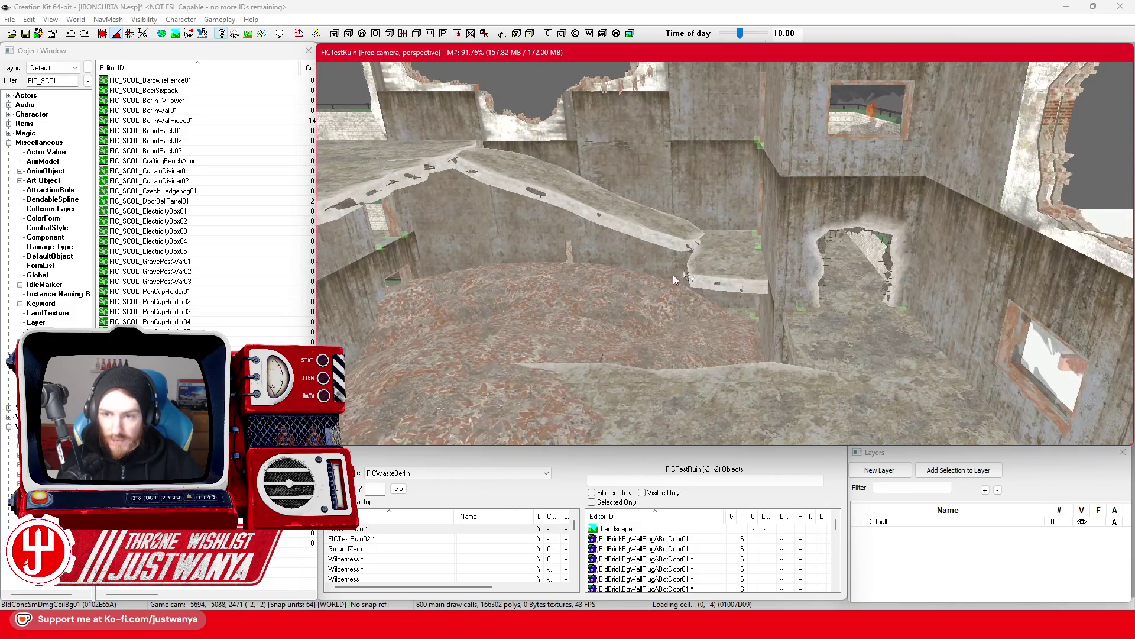
pyautogui.click(837, 209)
pyautogui.scroll(-3, 868, 229)
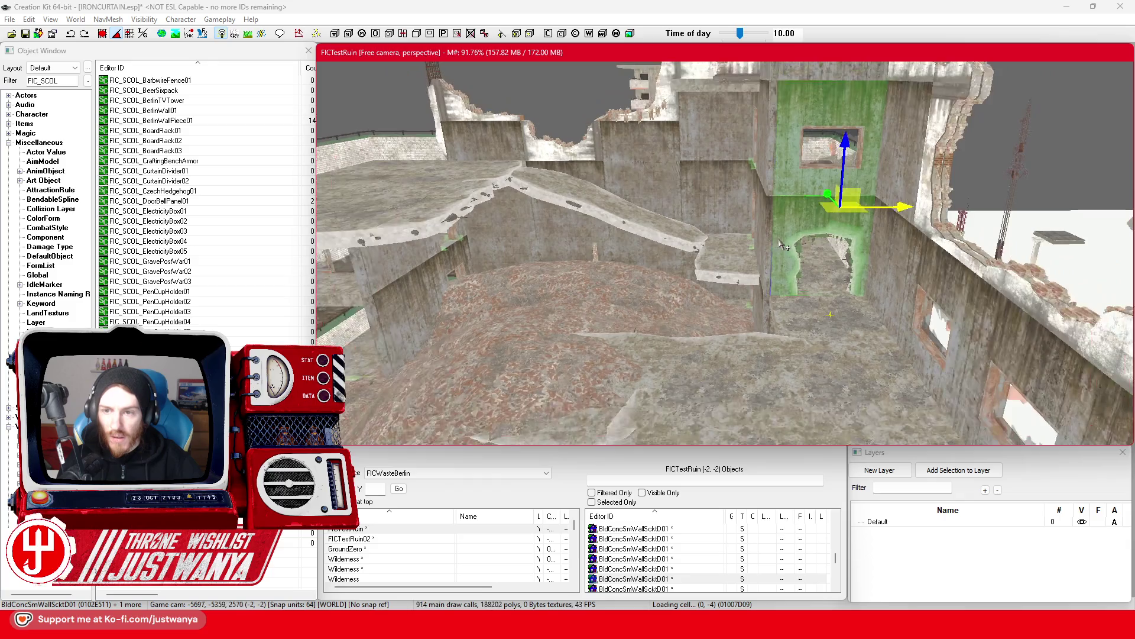
pyautogui.moveTo(885, 216); pyautogui.dragTo(615, 208)
pyautogui.scroll(3, 615, 208)
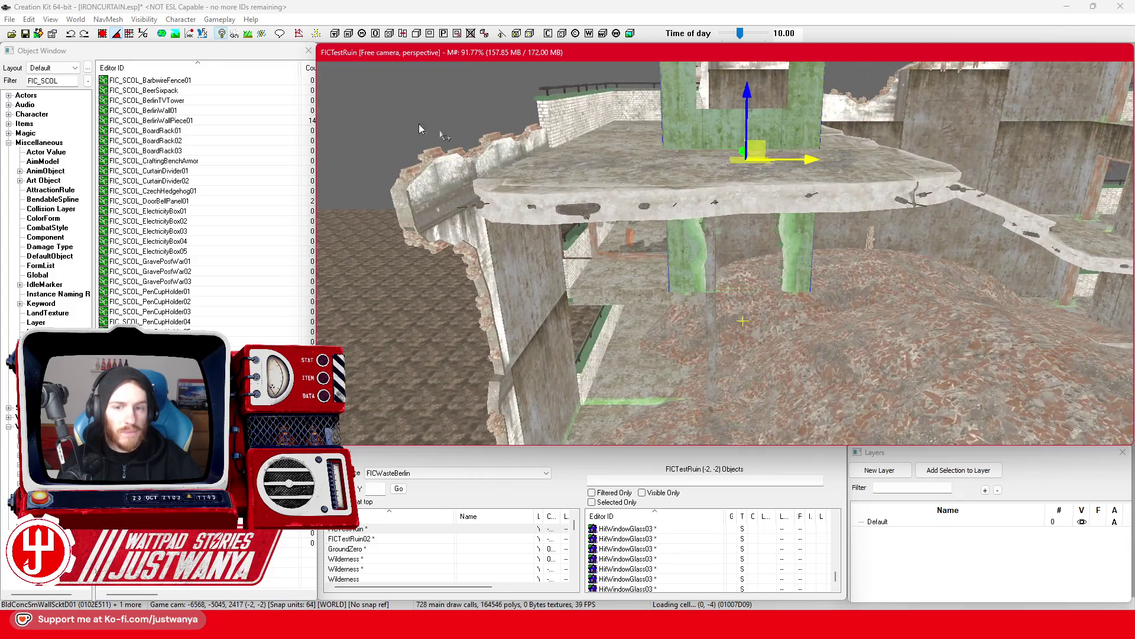
pyautogui.click(103, 35)
pyautogui.moveTo(850, 190); pyautogui.dragTo(712, 190)
pyautogui.moveTo(610, 107); pyautogui.dragTo(615, 272)
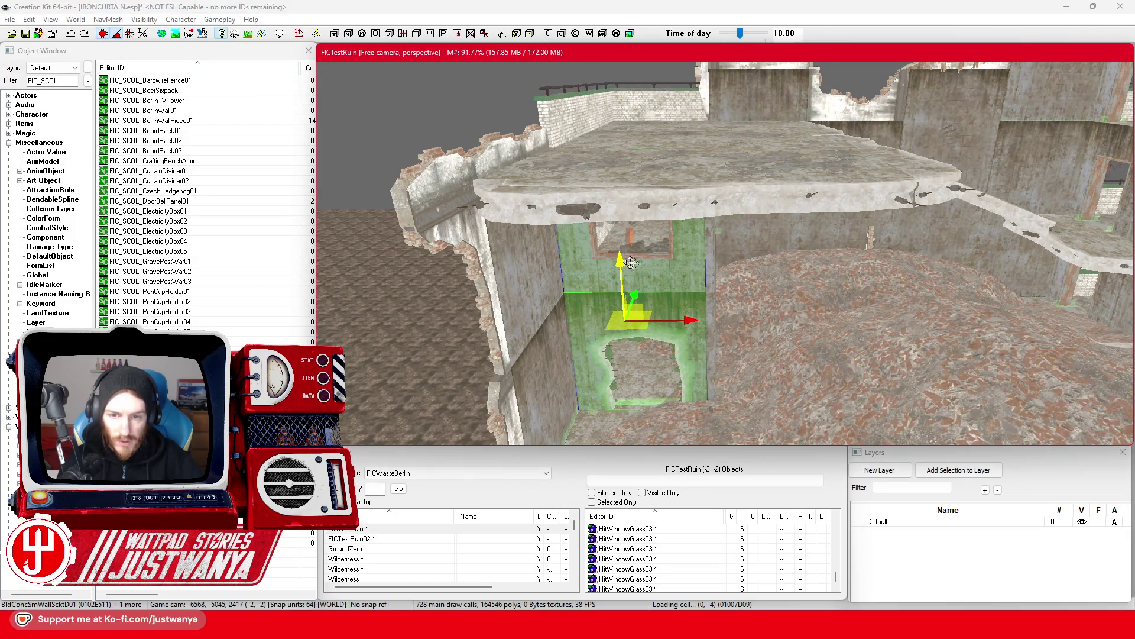
# Shift the BldConcSmWallHole03 piece down and left, then select the floor plate below the balcony.
pyautogui.scroll(10, 626, 261)
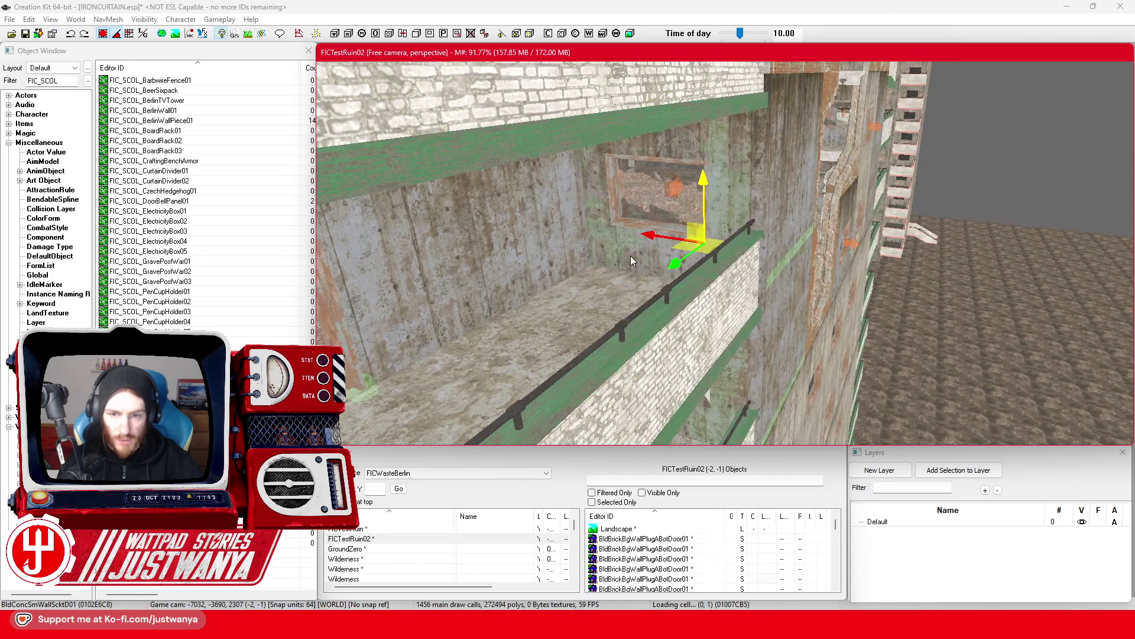
pyautogui.scroll(3, 630, 256)
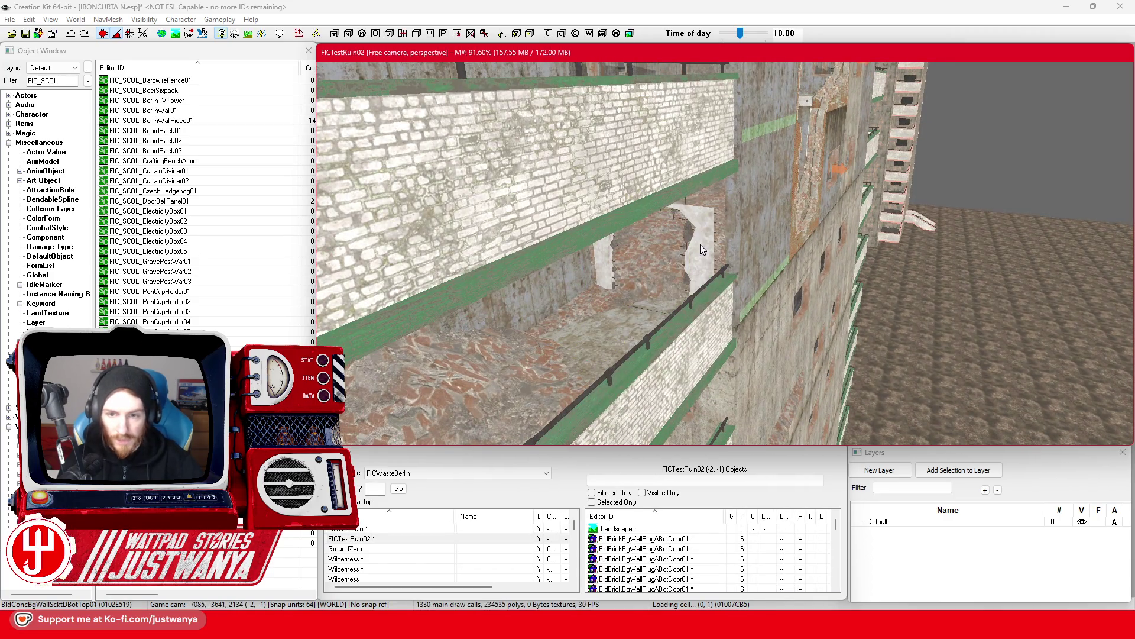
pyautogui.press('e')
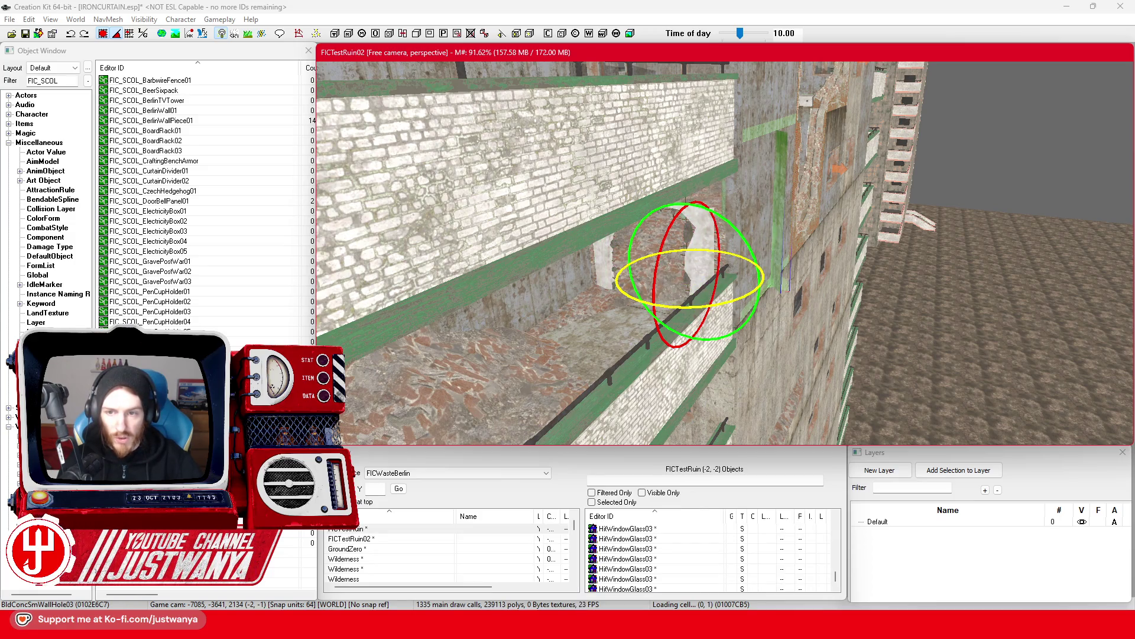
pyautogui.moveTo(662, 295); pyautogui.dragTo(576, 366)
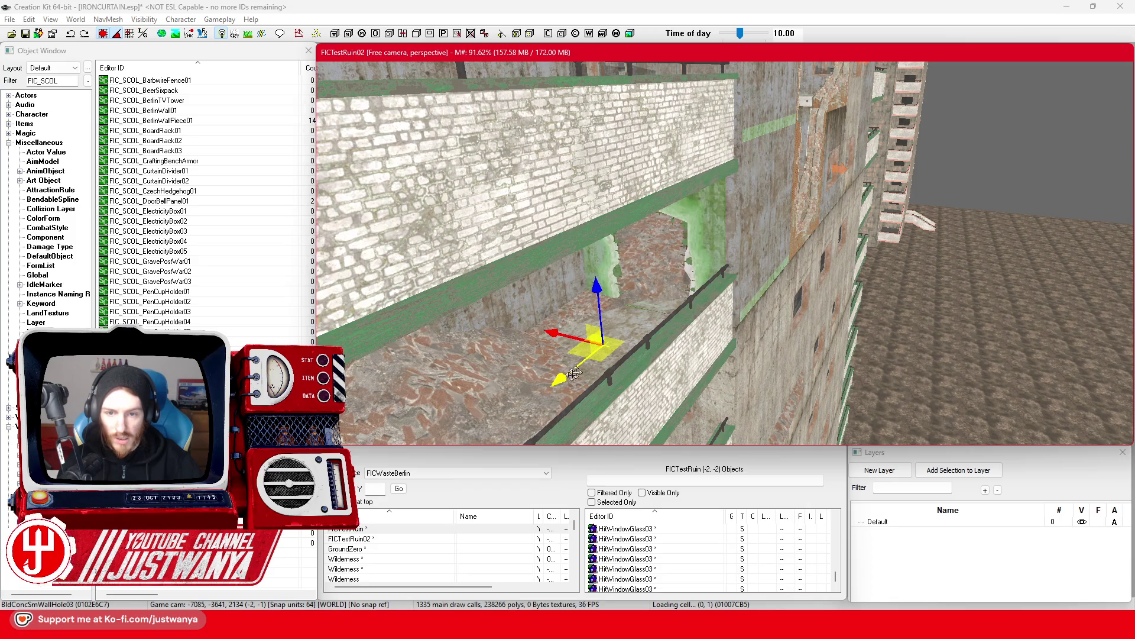
pyautogui.scroll(5, 566, 379)
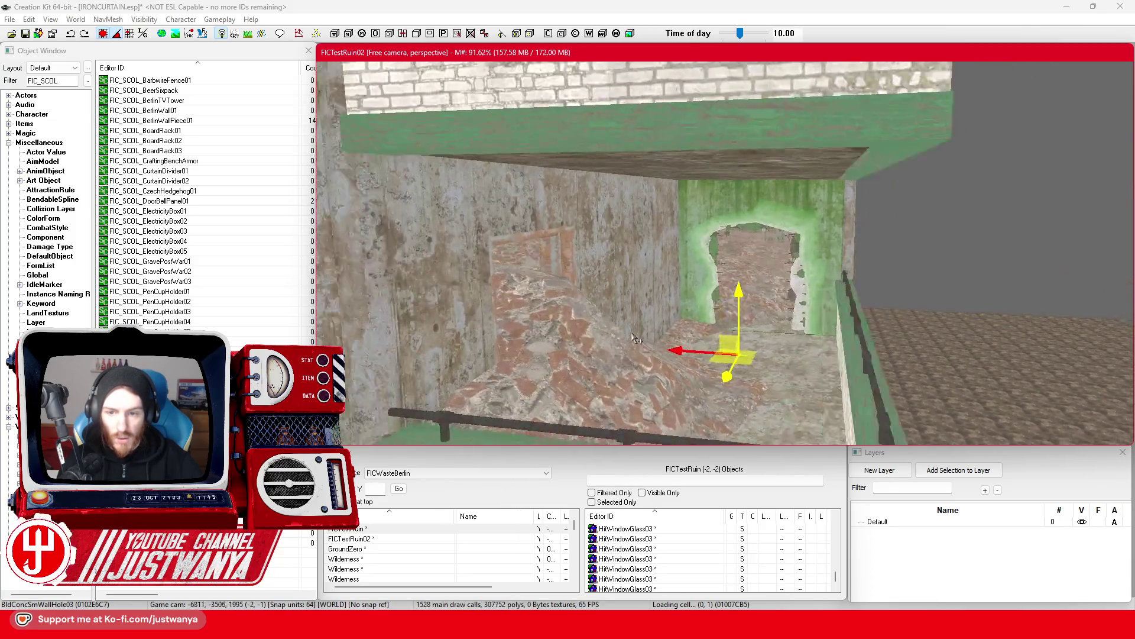
pyautogui.moveTo(636, 339); pyautogui.dragTo(674, 242)
pyautogui.moveTo(762, 106); pyautogui.dragTo(655, 185)
pyautogui.press('e')
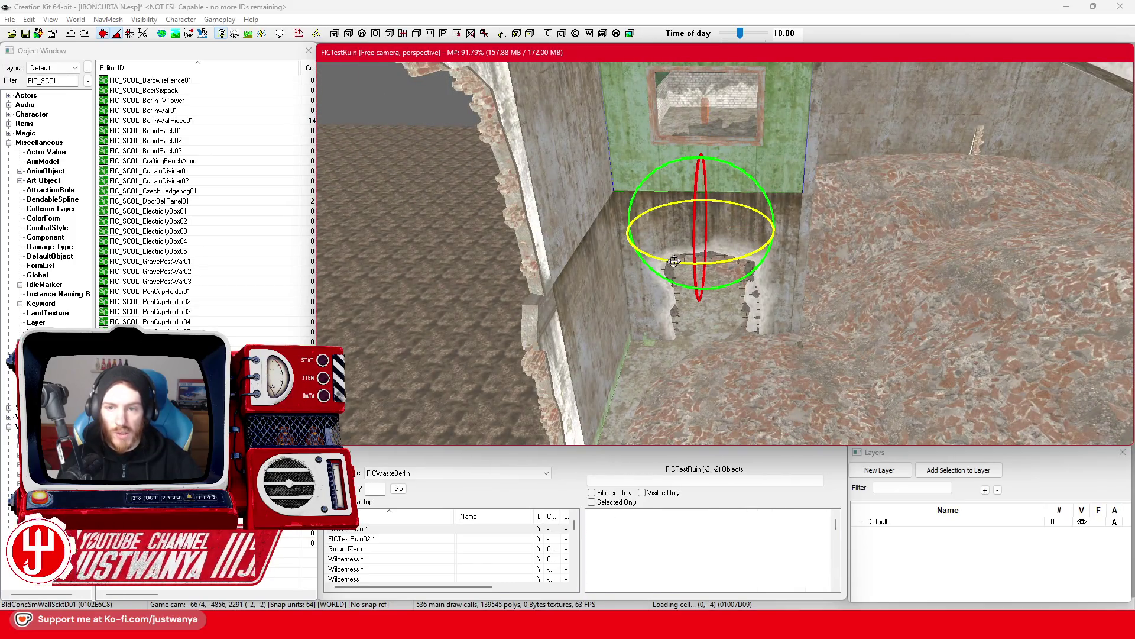
pyautogui.moveTo(657, 265); pyautogui.dragTo(779, 264)
pyautogui.moveTo(669, 256)
pyautogui.mouseDown()
pyautogui.moveTo(598, 374)
pyautogui.moveTo(631, 356)
pyautogui.moveTo(618, 355)
pyautogui.moveTo(658, 276)
pyautogui.mouseUp()
pyautogui.click(631, 357)
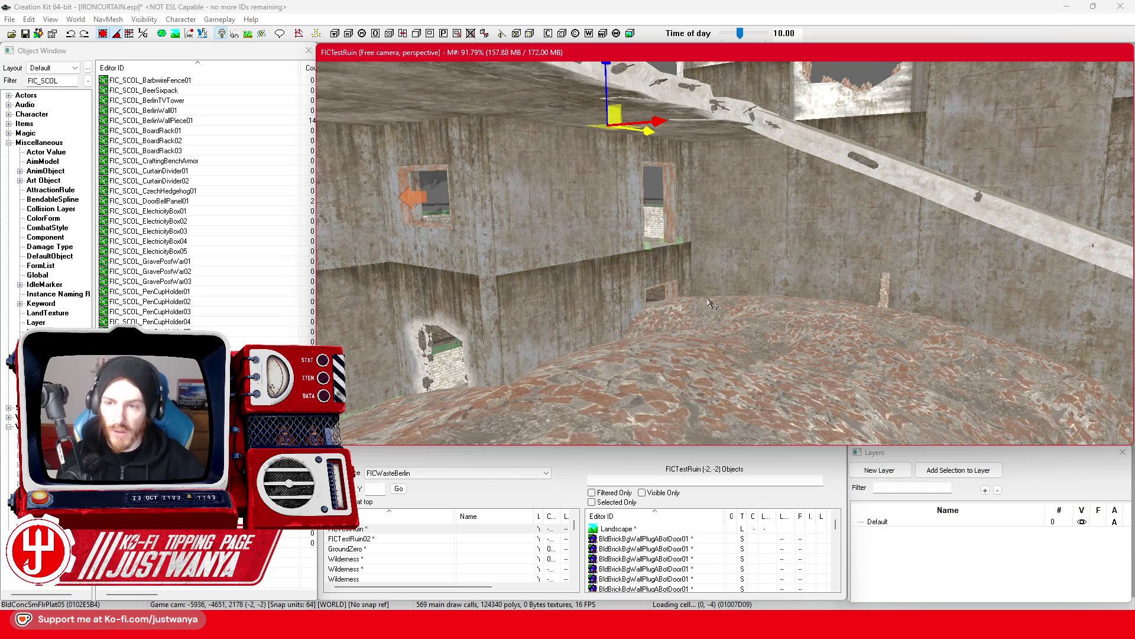
# Slide the BldConcSmFlrPlatChunkEdge02 ledge left along the inner wall, then nudge it back right.
pyautogui.moveTo(741, 269)
pyautogui.mouseDown()
pyautogui.moveTo(730, 224)
pyautogui.moveTo(719, 295)
pyautogui.mouseUp()
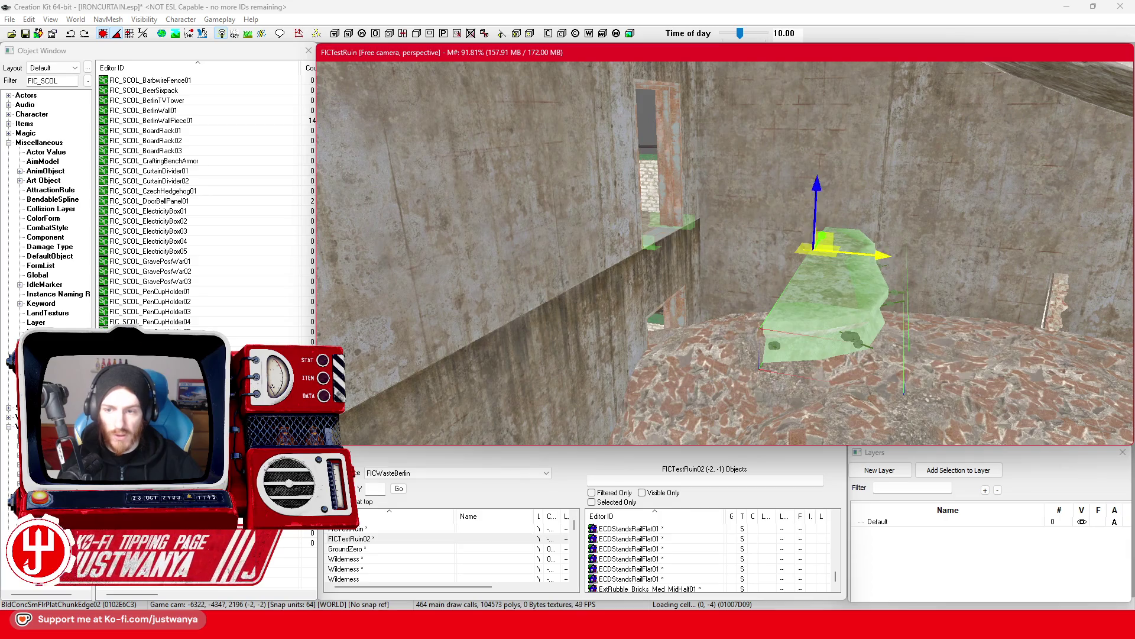
pyautogui.moveTo(822, 284); pyautogui.dragTo(698, 272)
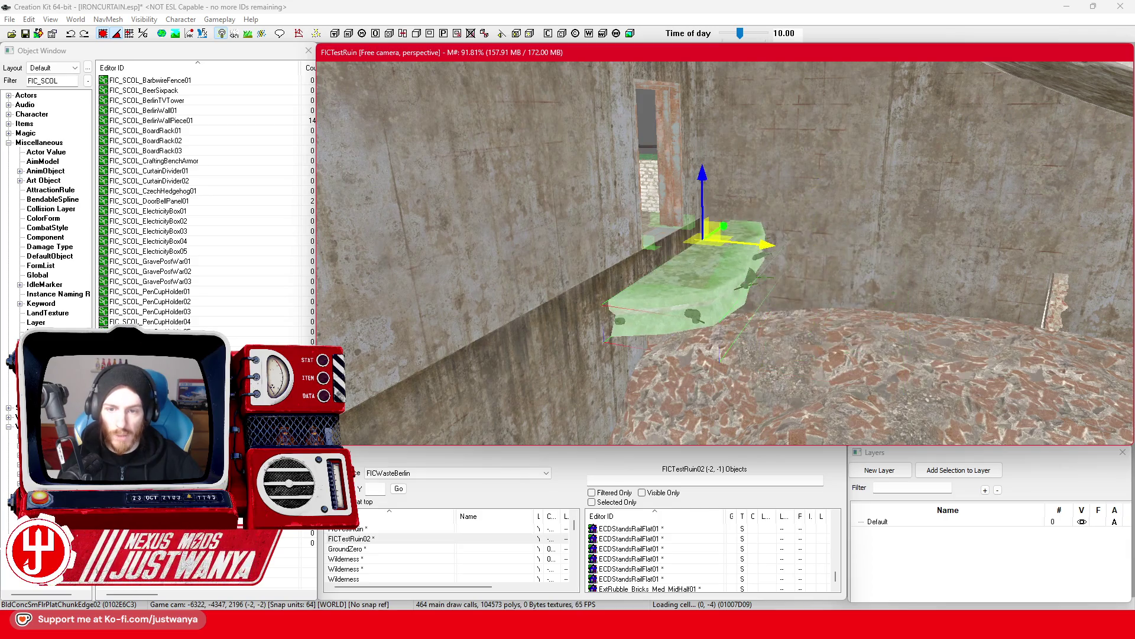
pyautogui.click(103, 33)
pyautogui.moveTo(713, 240); pyautogui.dragTo(734, 241)
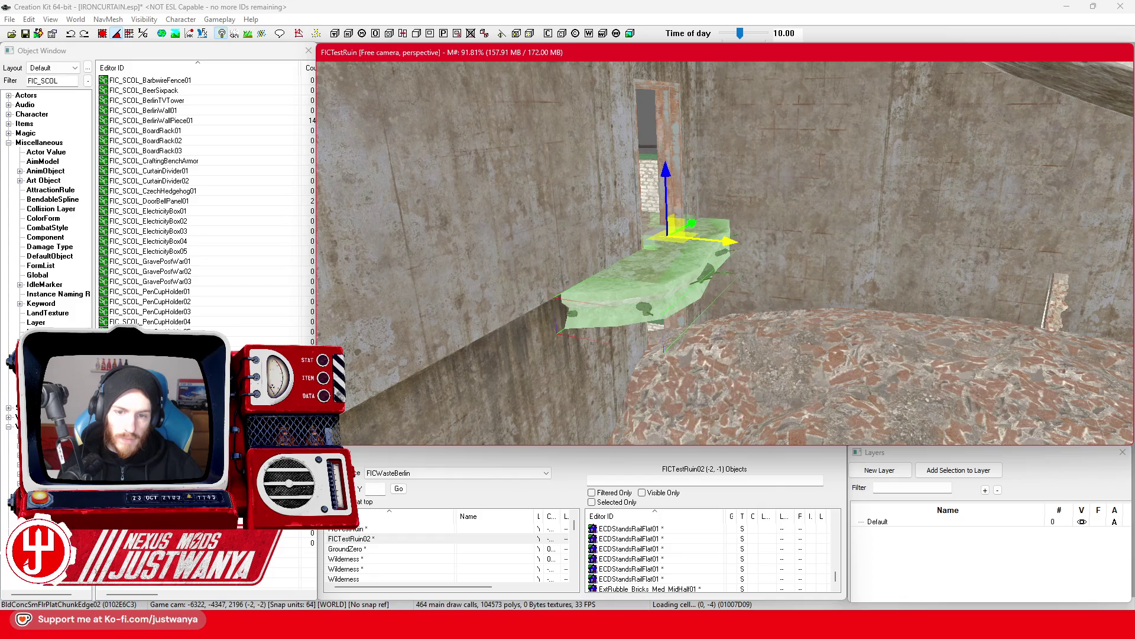
pyautogui.scroll(3, 737, 276)
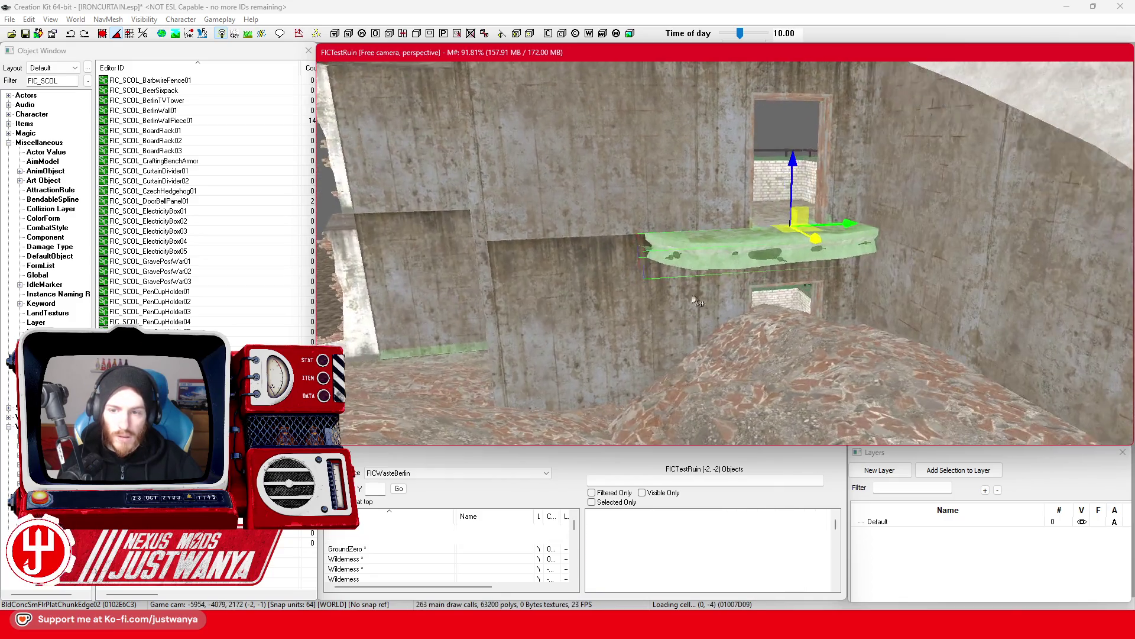
pyautogui.scroll(3, 717, 333)
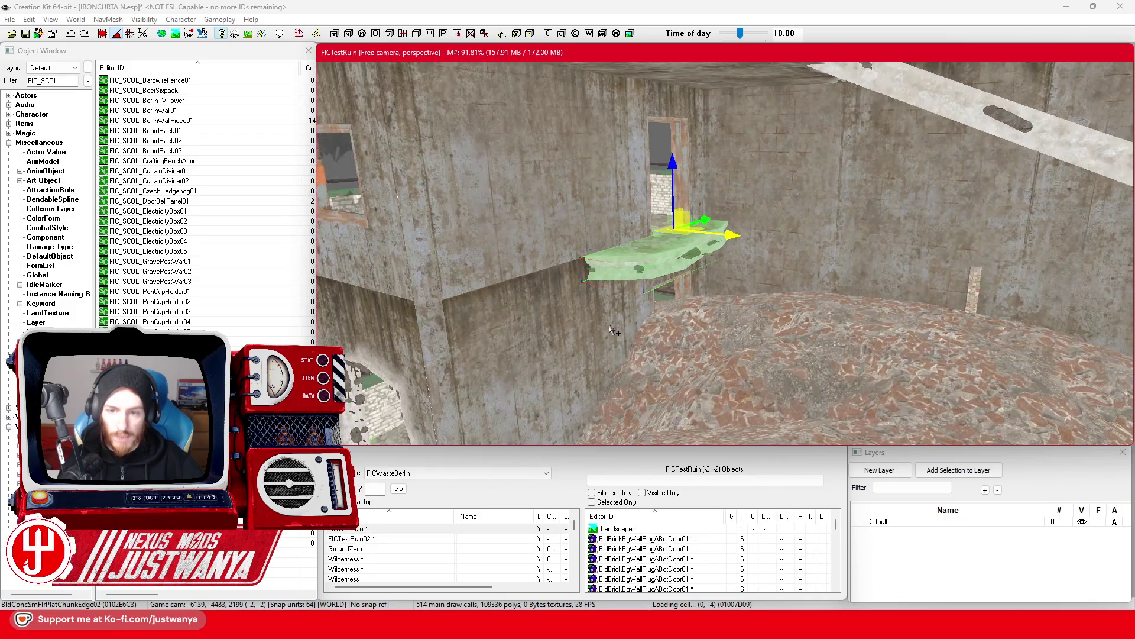
pyautogui.scroll(3, 716, 333)
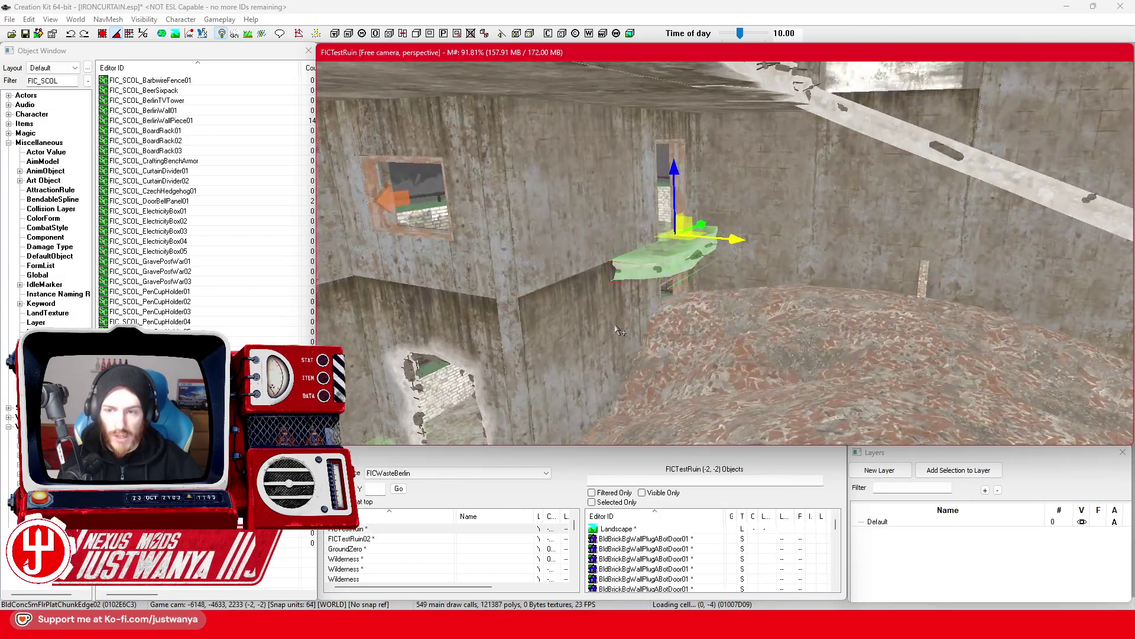
pyautogui.moveTo(619, 330)
pyautogui.mouseDown()
pyautogui.moveTo(721, 251)
pyautogui.moveTo(709, 377)
pyautogui.moveTo(690, 406)
pyautogui.moveTo(550, 314)
pyautogui.mouseUp()
pyautogui.moveTo(555, 205)
pyautogui.mouseDown()
pyautogui.moveTo(603, 240)
pyautogui.moveTo(788, 231)
pyautogui.moveTo(677, 355)
pyautogui.moveTo(679, 335)
pyautogui.moveTo(644, 348)
pyautogui.mouseUp()
pyautogui.scroll(2, 644, 348)
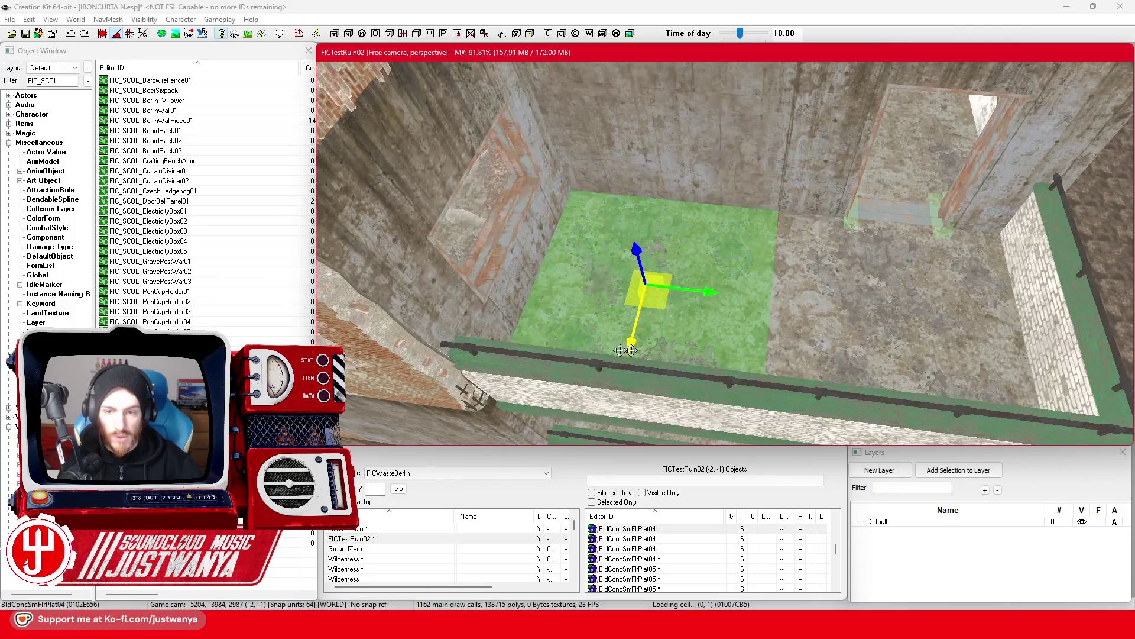
# Swap the selected floor slab for the floor chunk variant with the larger hole.
pyautogui.click(543, 329)
pyautogui.press('Down')
pyautogui.press('Down')
pyautogui.press('Down')
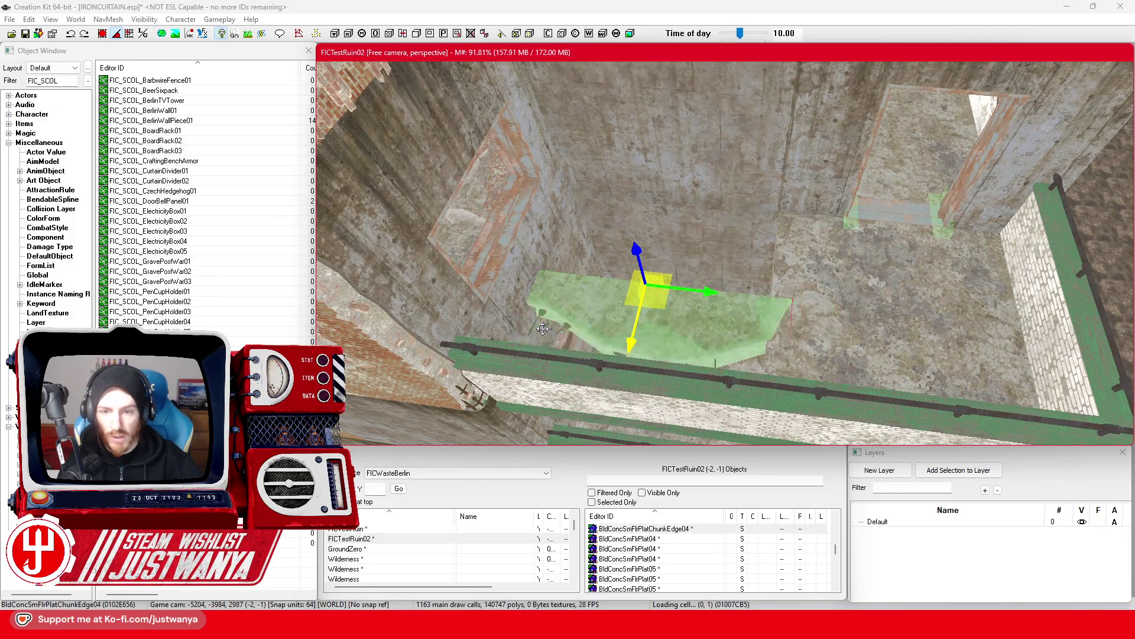
pyautogui.press('Down')
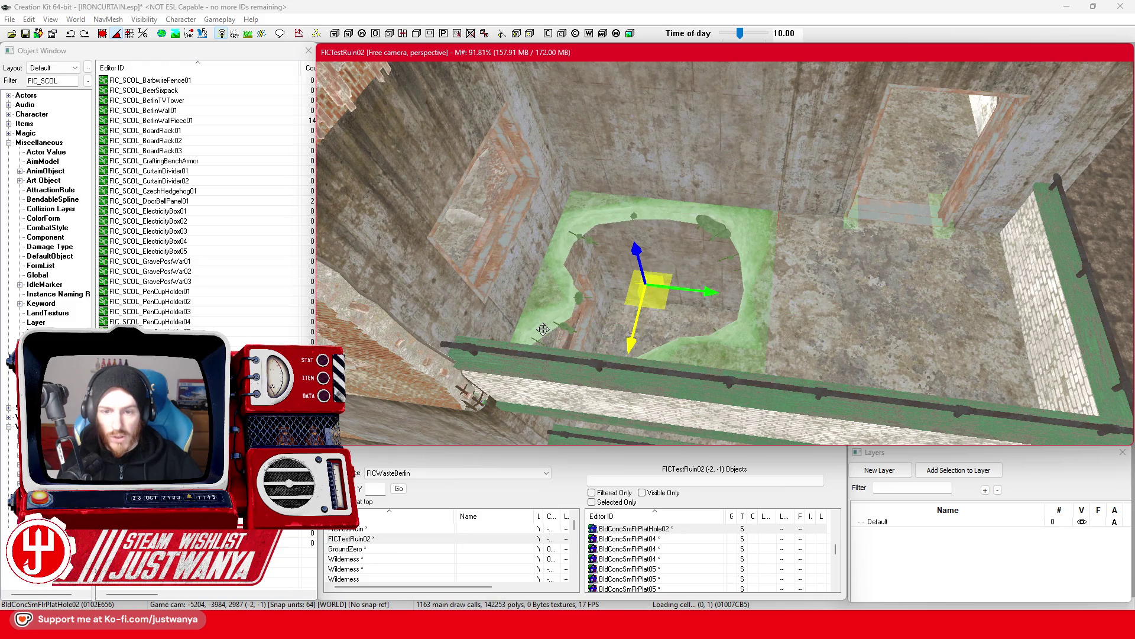
pyautogui.scroll(5, 634, 332)
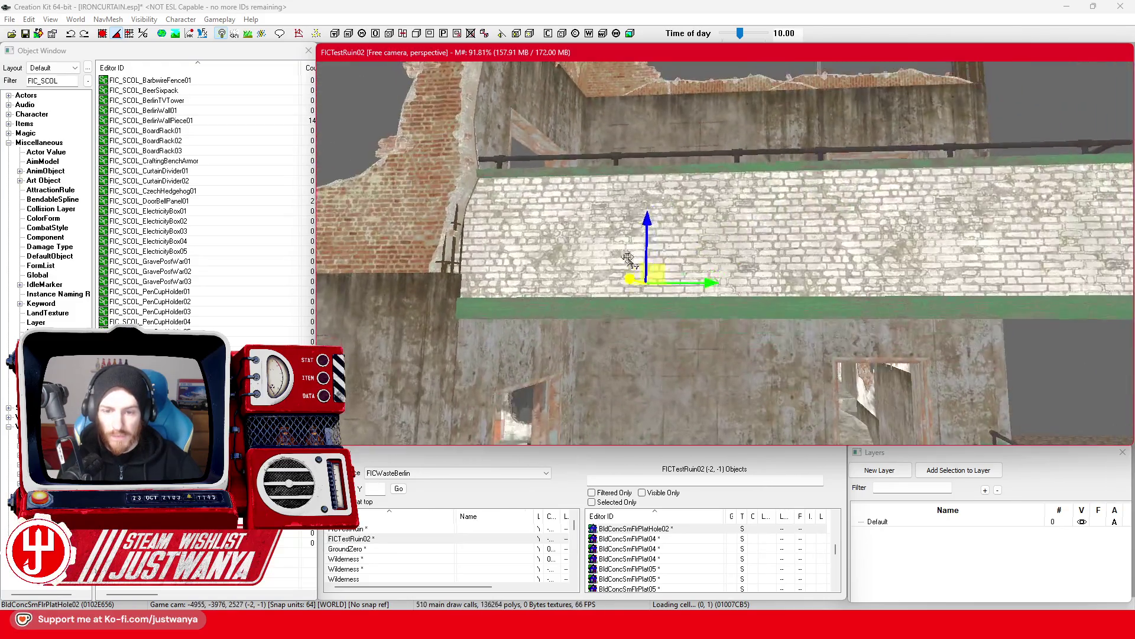
pyautogui.scroll(5, 633, 241)
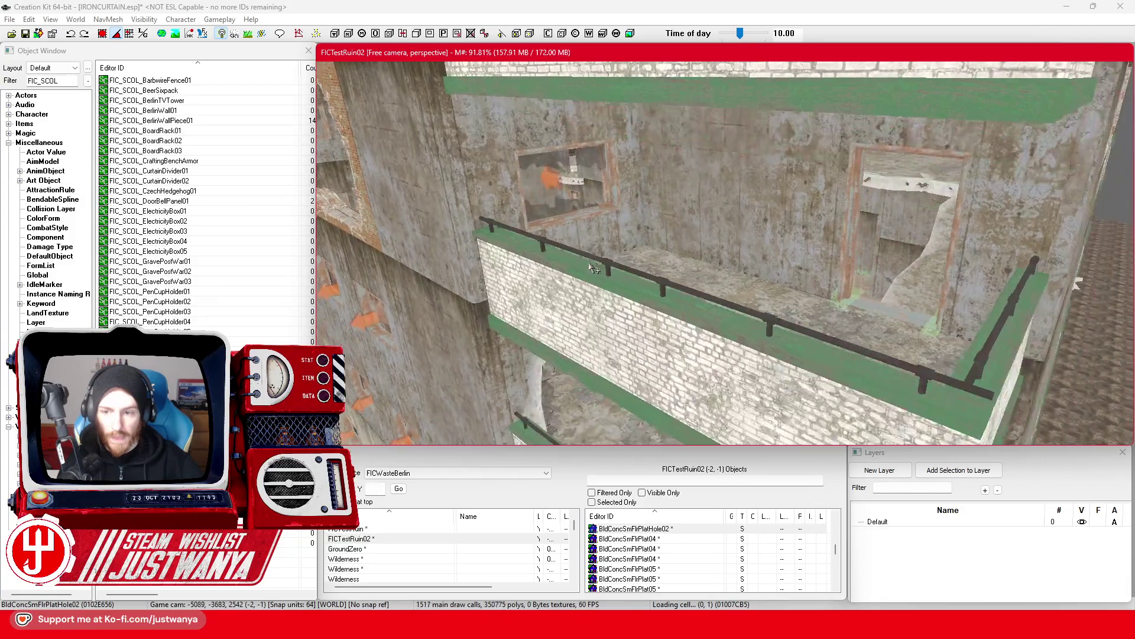
pyautogui.scroll(-10, 569, 266)
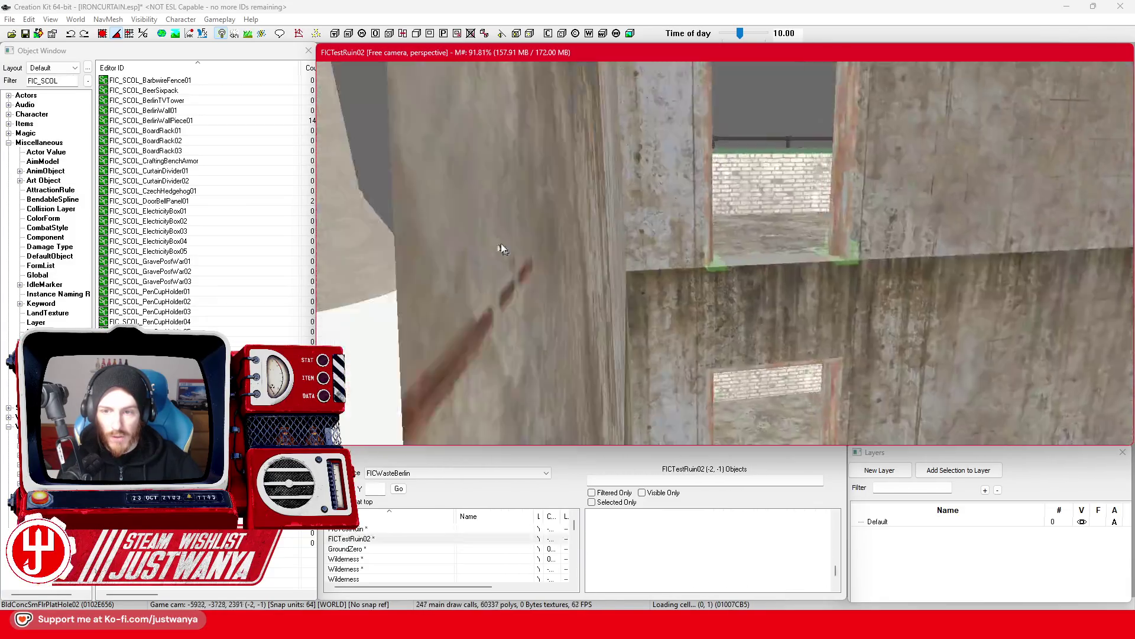
pyautogui.scroll(5, 722, 303)
pyautogui.scroll(-6, 700, 310)
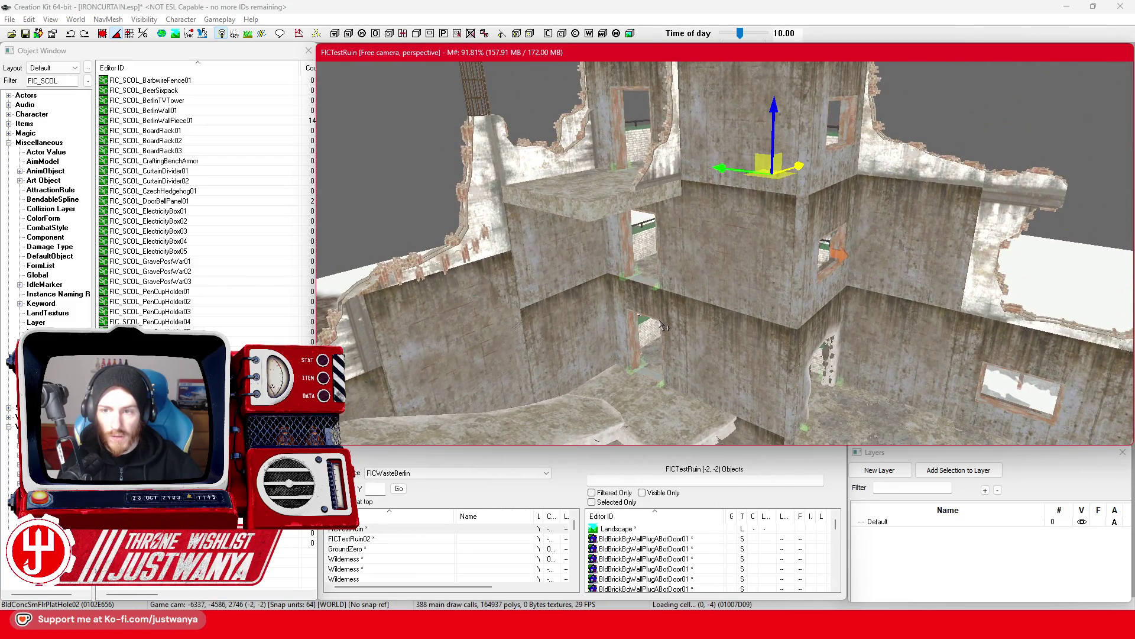
pyautogui.scroll(3, 667, 328)
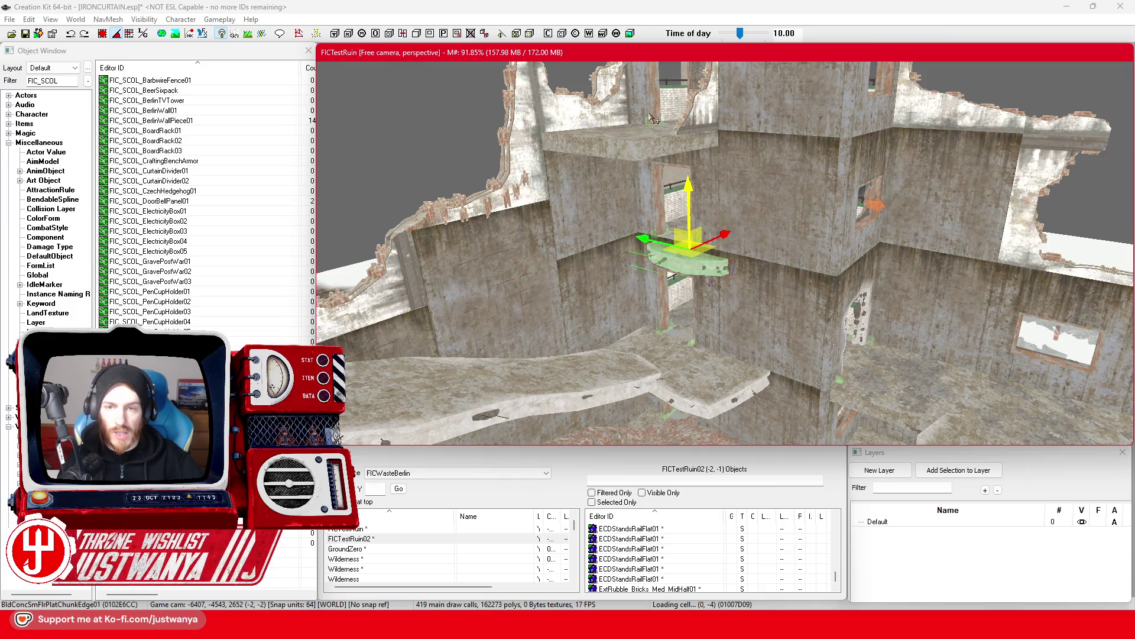
pyautogui.scroll(5, 653, 119)
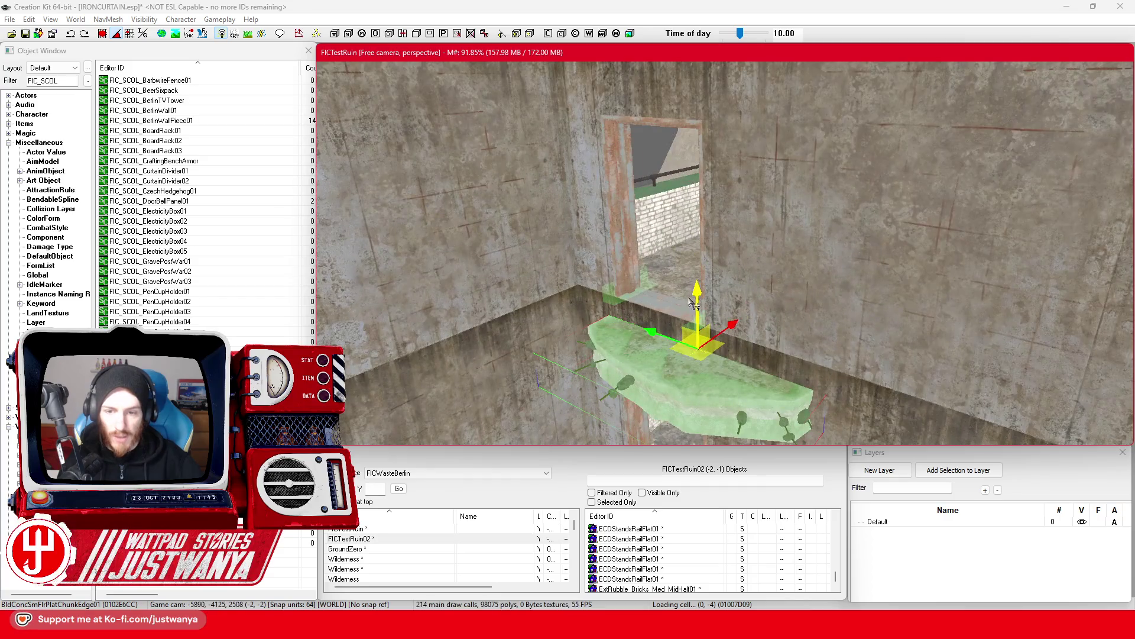
# Raise the BldConcSmFlrPlatChunkEdge01 ledge slightly and slide it left against the wall.
pyautogui.moveTo(698, 305); pyautogui.dragTo(698, 289)
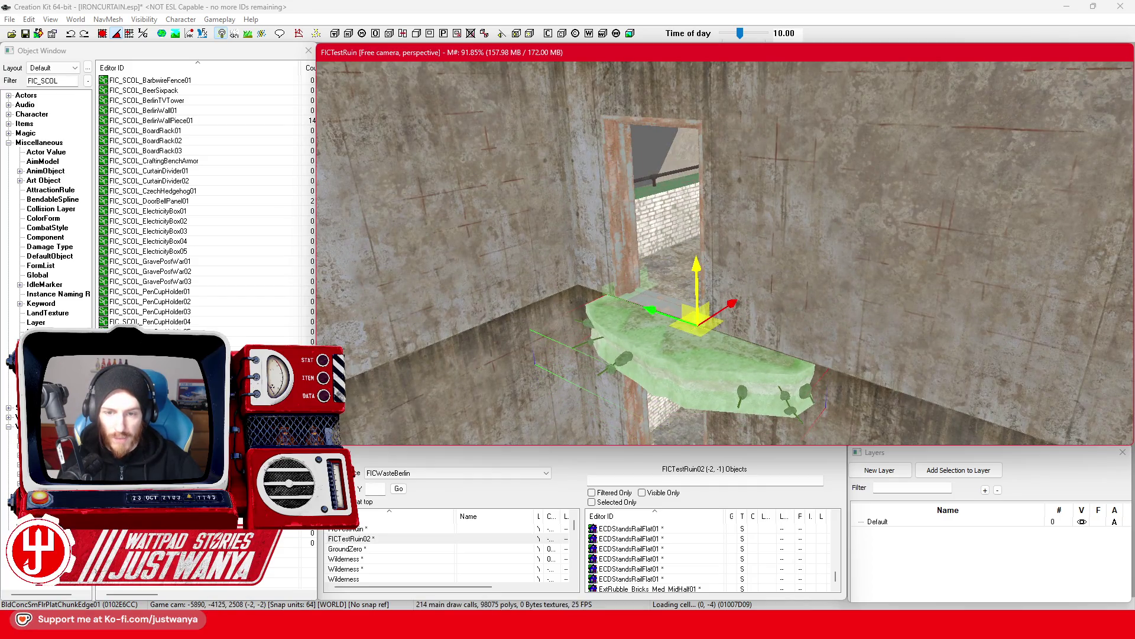
pyautogui.moveTo(648, 327)
pyautogui.mouseDown()
pyautogui.moveTo(624, 318)
pyautogui.moveTo(644, 302)
pyautogui.moveTo(618, 293)
pyautogui.mouseUp()
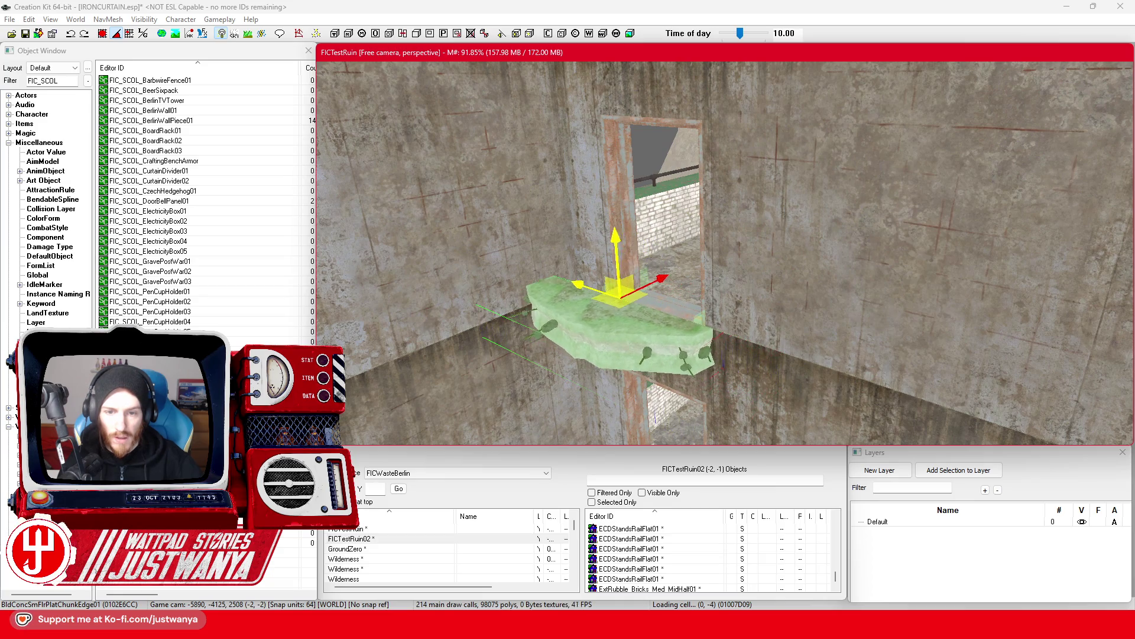
pyautogui.press('shift')
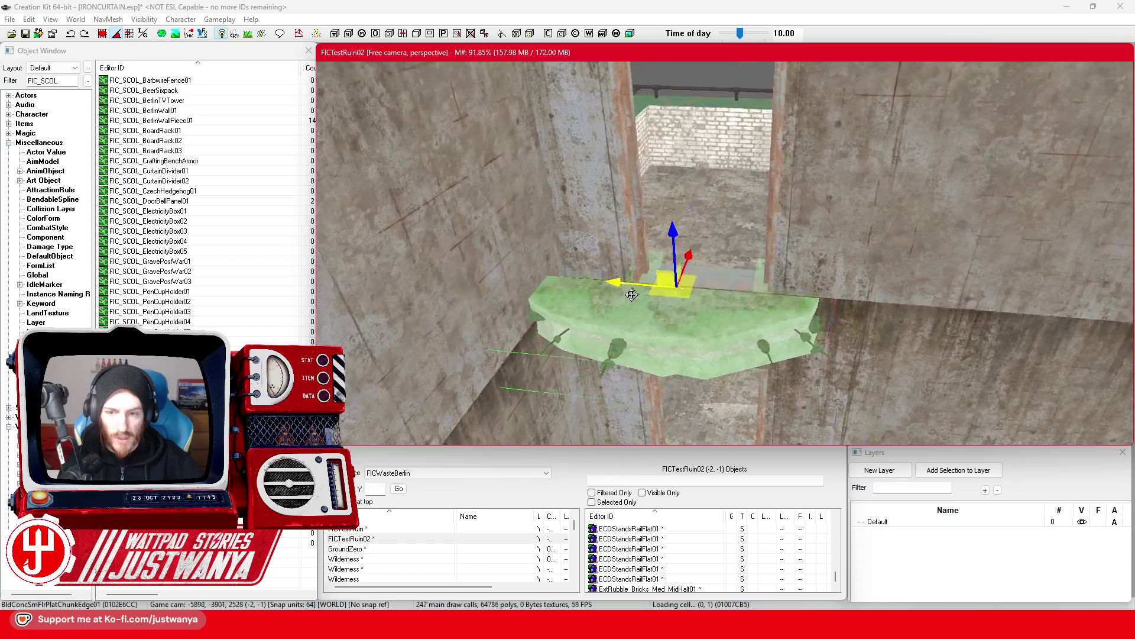
pyautogui.press('shift')
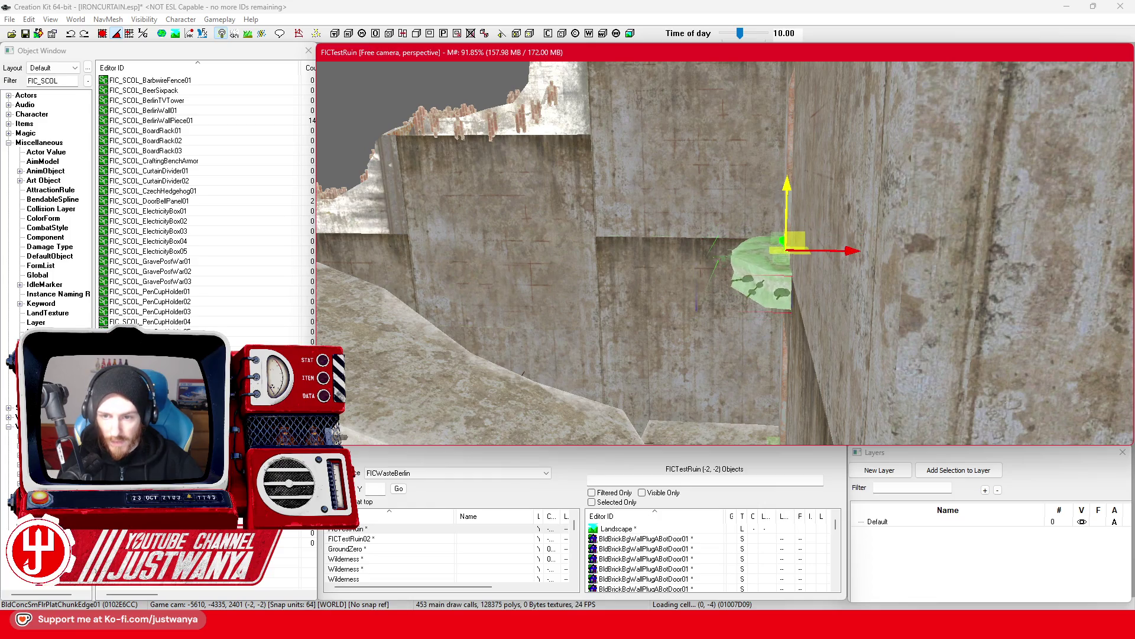
pyautogui.press('shift')
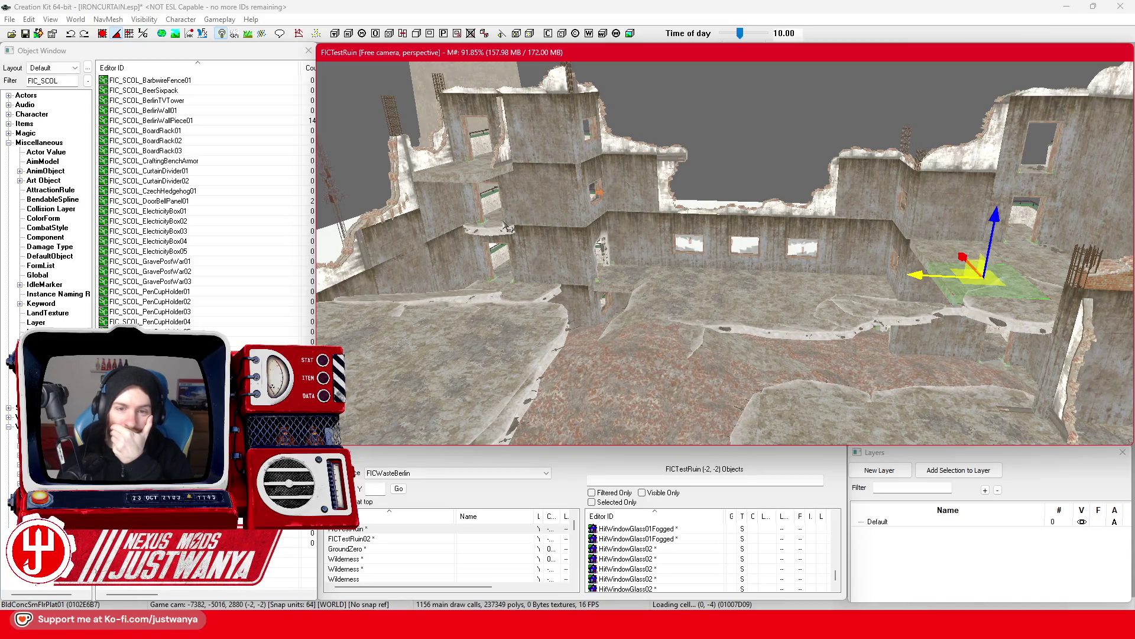
pyautogui.scroll(3, 662, 259)
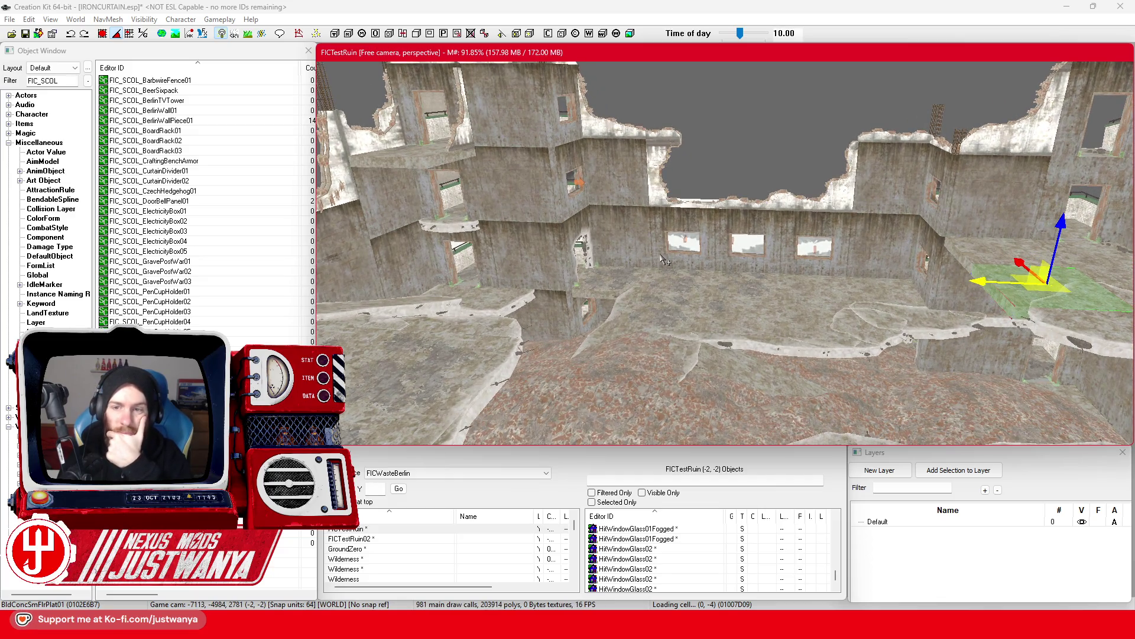
pyautogui.scroll(-2, 662, 258)
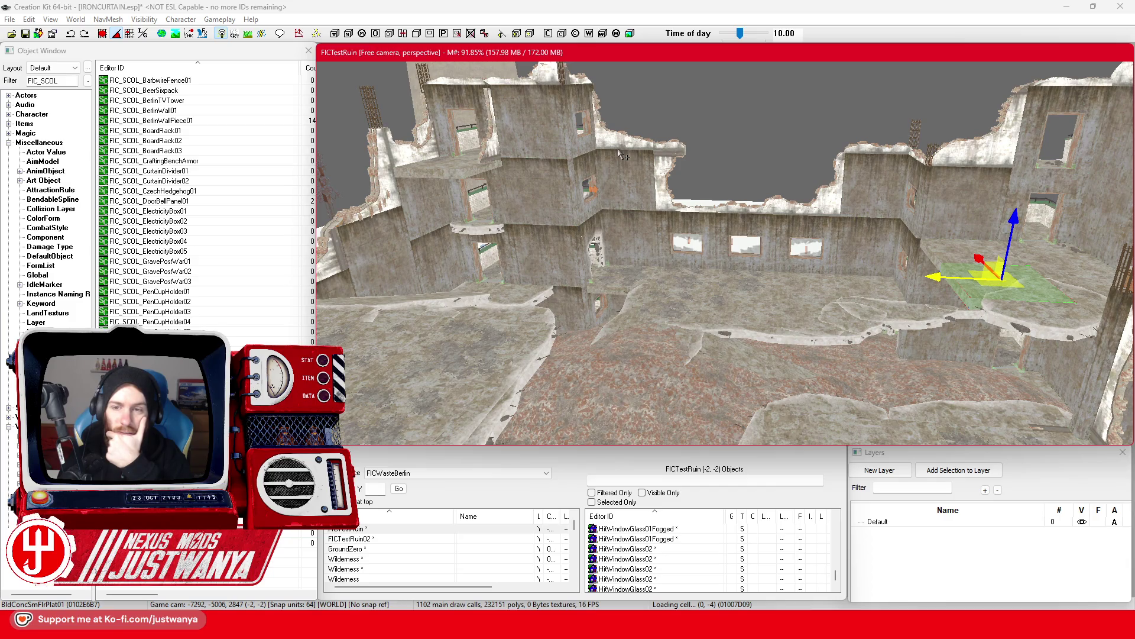
pyautogui.click(567, 322)
pyautogui.scroll(4, 657, 261)
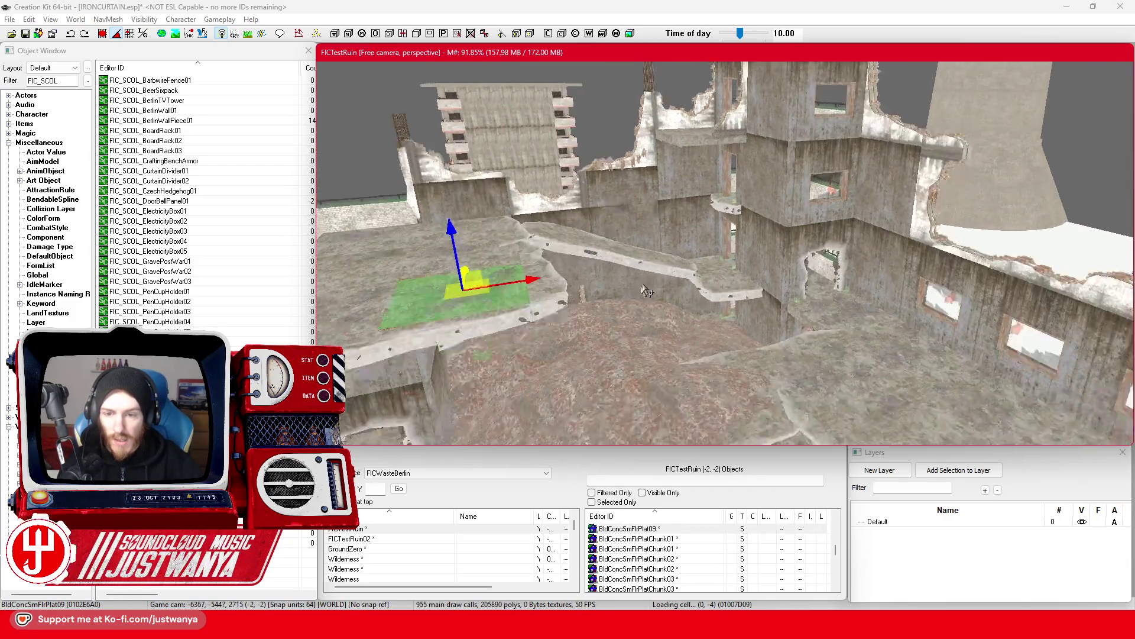
pyautogui.scroll(4, 656, 260)
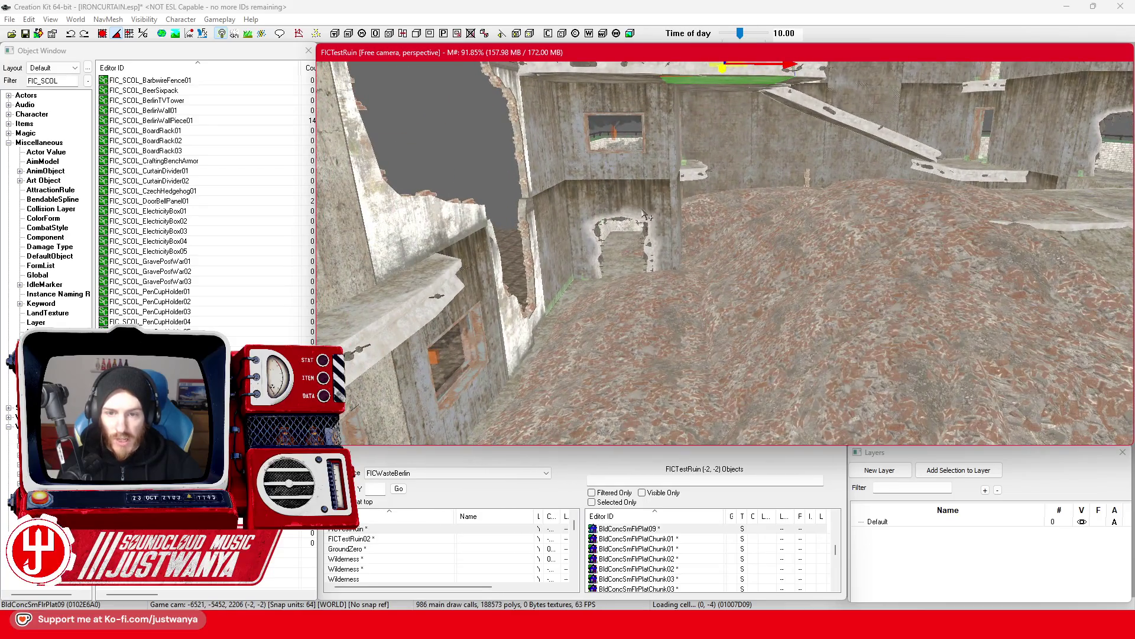
pyautogui.click(646, 216)
pyautogui.press('f')
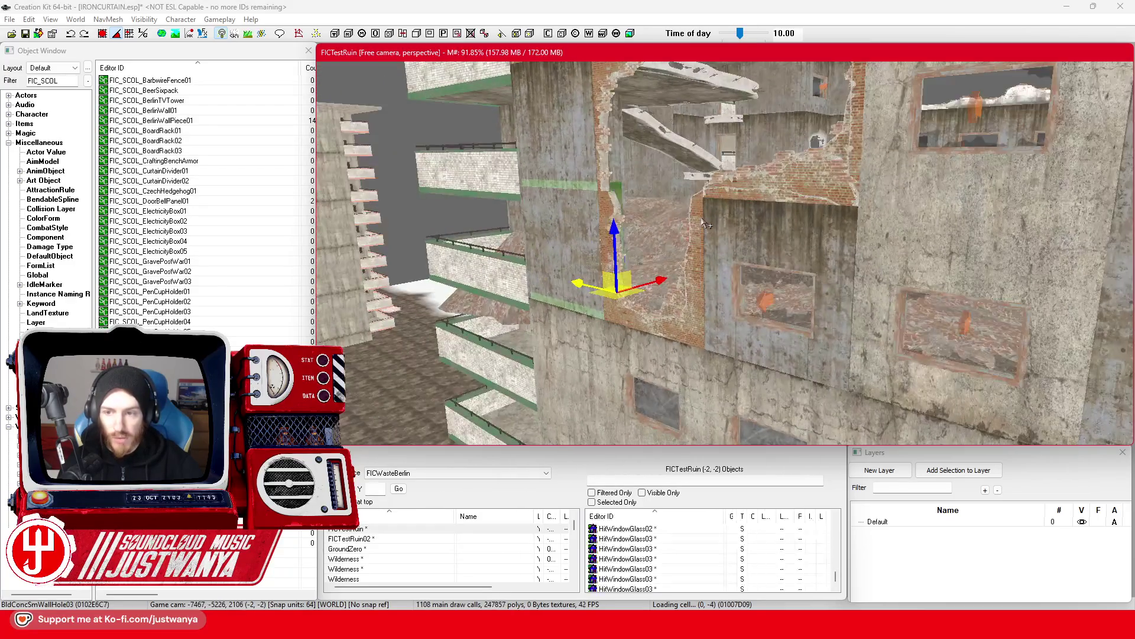
pyautogui.scroll(5, 705, 224)
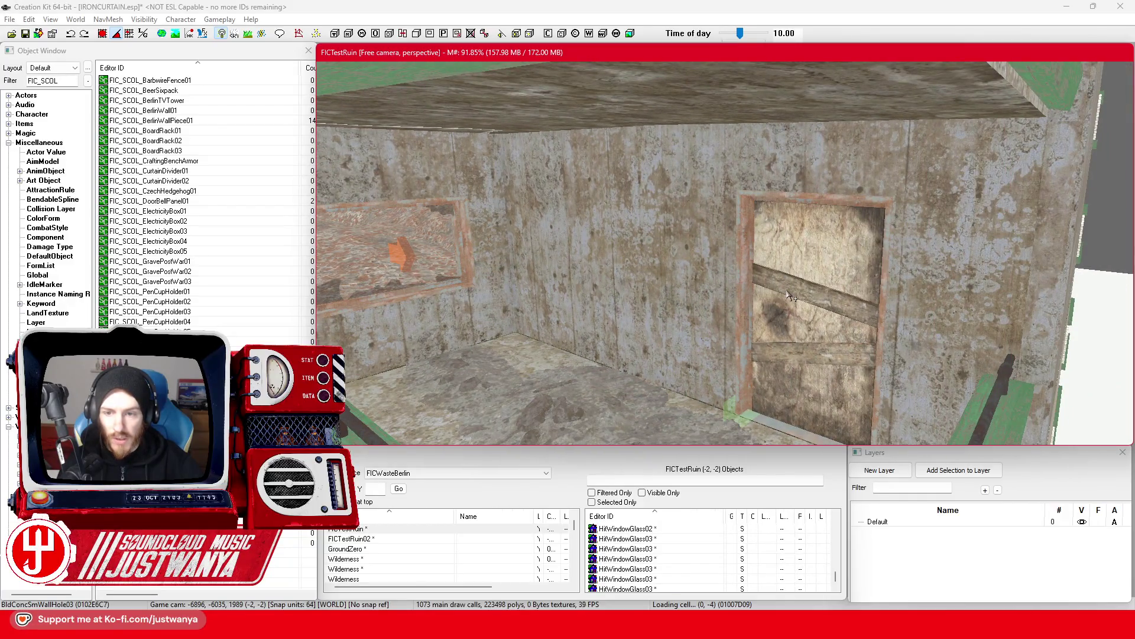
pyautogui.click(790, 295)
pyautogui.press('f')
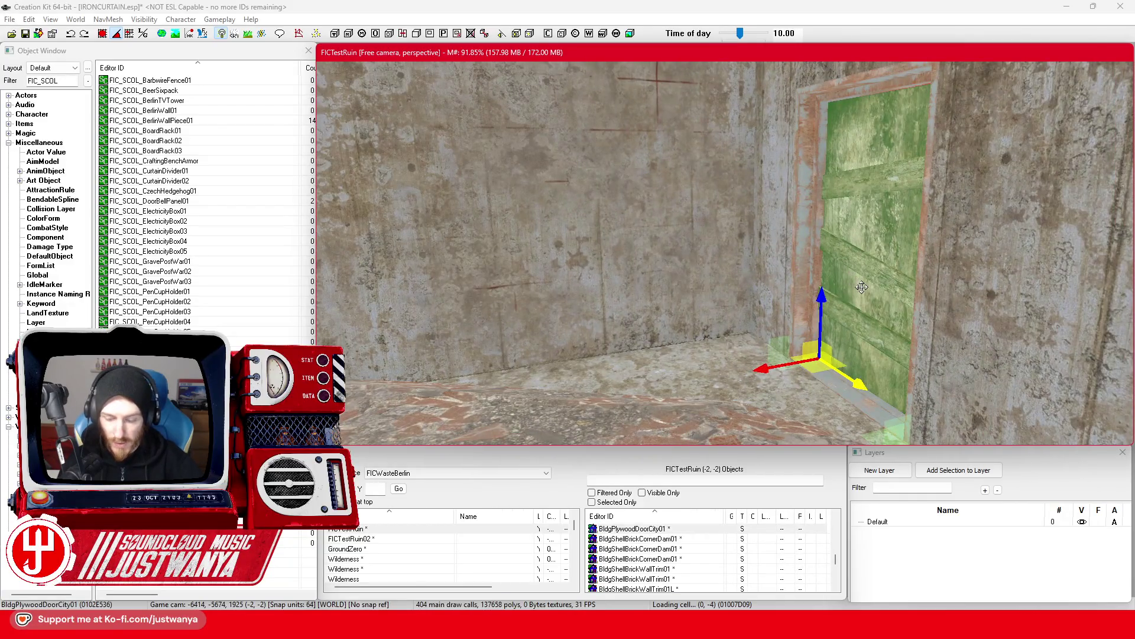
pyautogui.scroll(5, 866, 293)
pyautogui.click(650, 347)
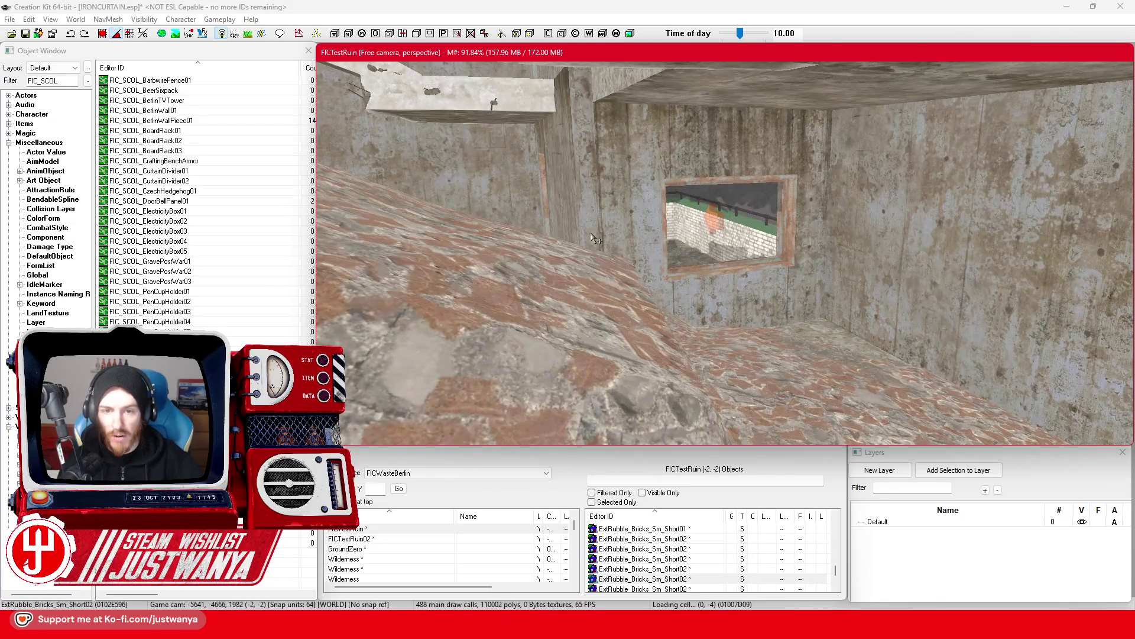
pyautogui.click(653, 354)
pyautogui.scroll(-5, 687, 248)
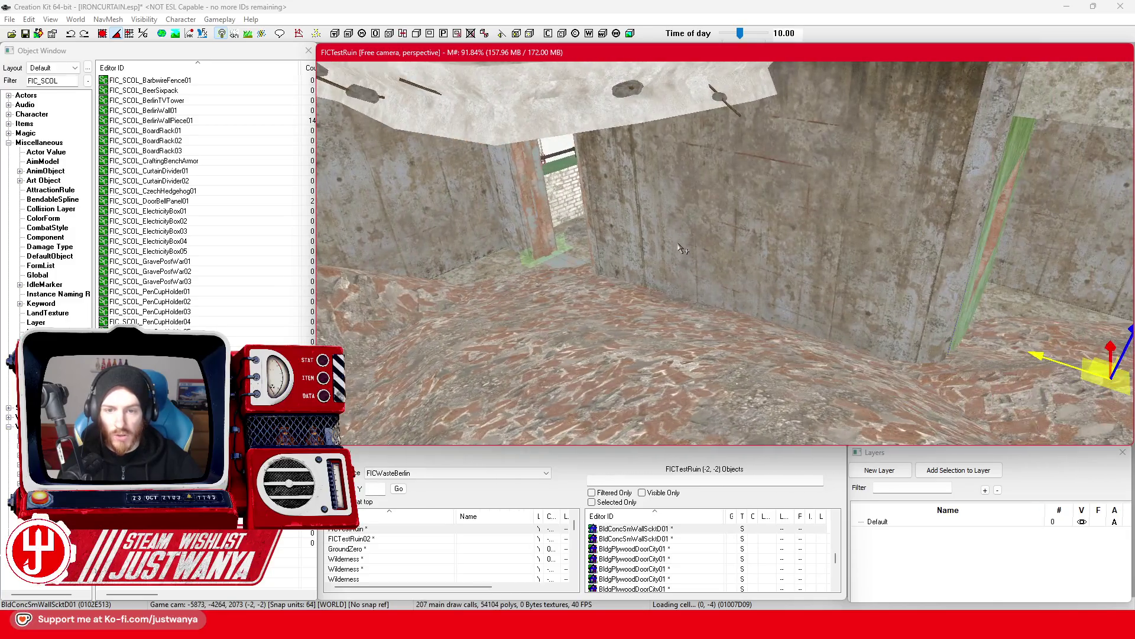
pyautogui.scroll(-3, 665, 255)
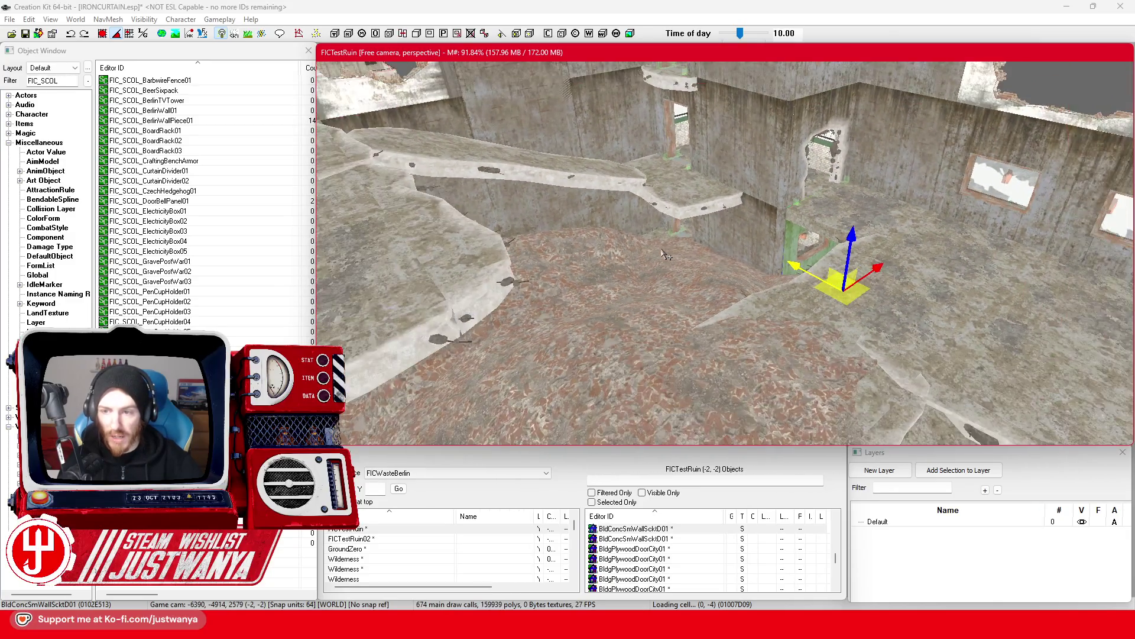
pyautogui.click(843, 294)
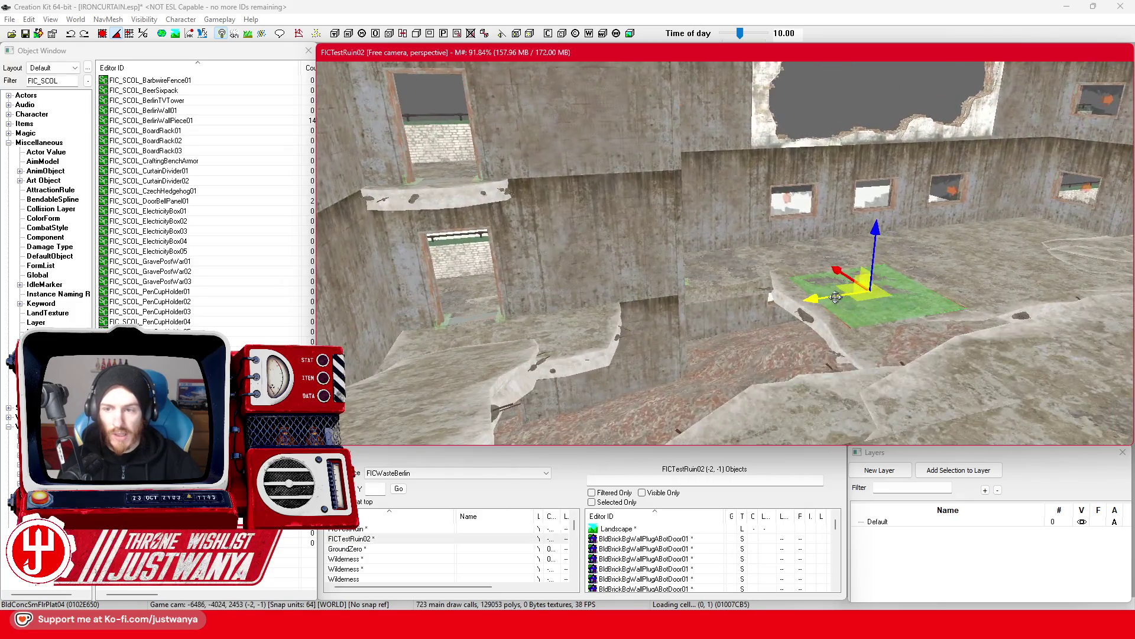
pyautogui.scroll(-5, 676, 269)
pyautogui.scroll(-3, 678, 270)
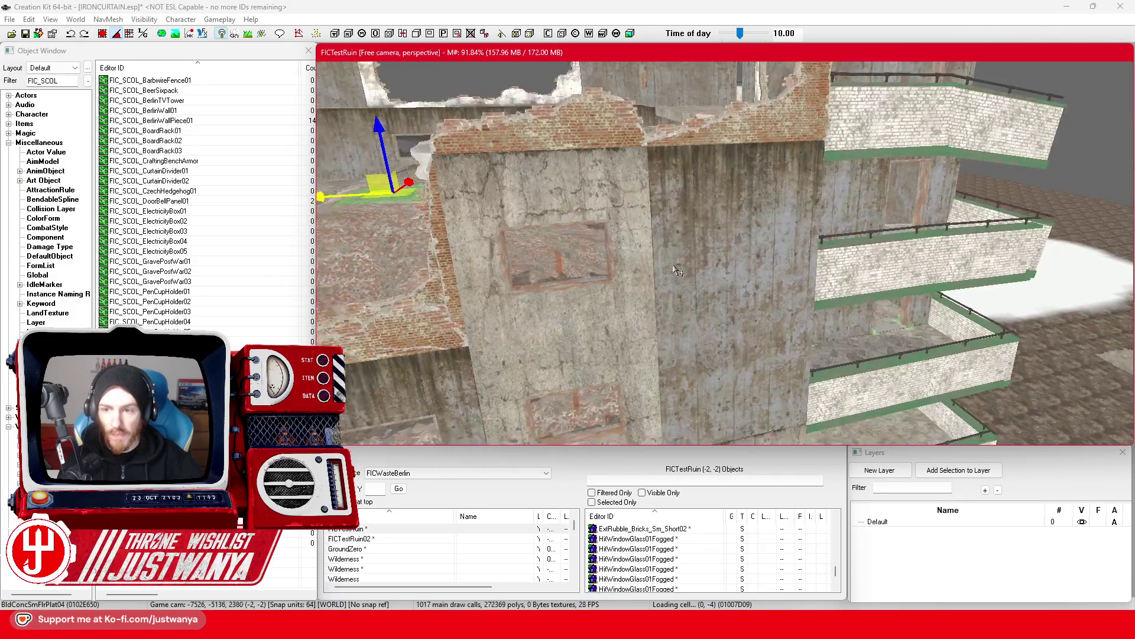
pyautogui.moveTo(863, 261)
pyautogui.mouseDown()
pyautogui.moveTo(709, 269)
pyautogui.moveTo(878, 274)
pyautogui.moveTo(747, 283)
pyautogui.moveTo(573, 261)
pyautogui.moveTo(650, 278)
pyautogui.moveTo(755, 268)
pyautogui.moveTo(985, 284)
pyautogui.moveTo(980, 254)
pyautogui.mouseUp()
pyautogui.moveTo(861, 222); pyautogui.dragTo(633, 222)
# Select the BldConcSmFlrPlat08, BldConcSmFlrPlat09 and BldConcSmFlrPlatChunkEdge02 pieces and frame the ruin's inner corner.
pyautogui.click(580, 224)
pyautogui.press('f')
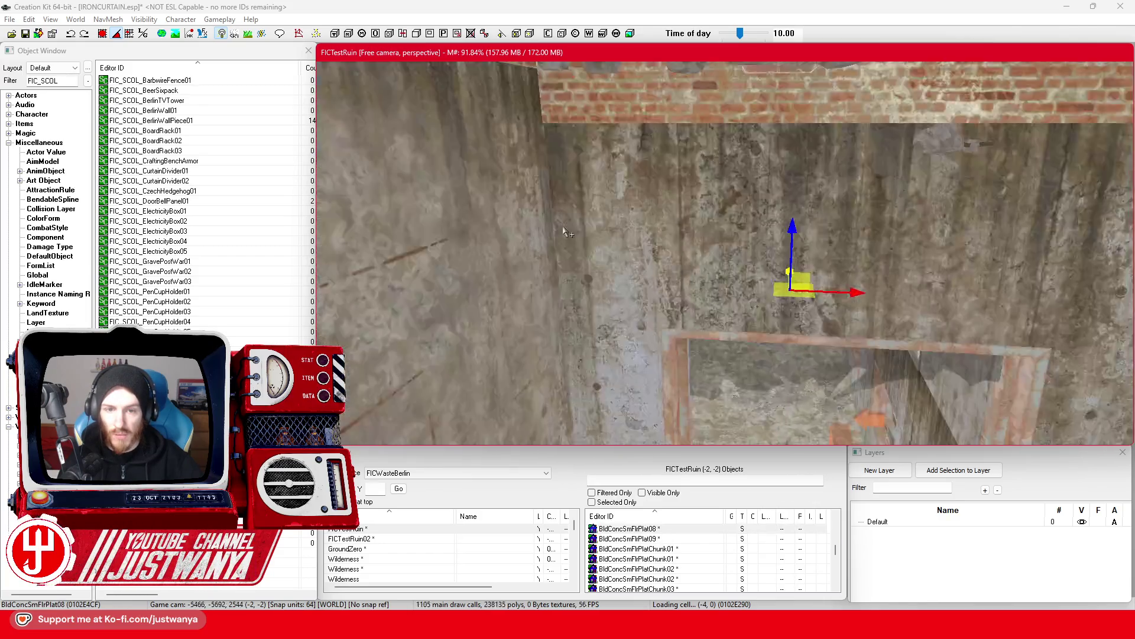
pyautogui.scroll(-5, 587, 223)
pyautogui.click(587, 223)
pyautogui.moveTo(587, 222); pyautogui.dragTo(603, 247)
pyautogui.click(728, 151)
pyautogui.moveTo(760, 183)
pyautogui.mouseDown()
pyautogui.moveTo(693, 228)
pyautogui.moveTo(631, 210)
pyautogui.moveTo(627, 258)
pyautogui.mouseUp()
pyautogui.moveTo(846, 201); pyautogui.dragTo(668, 230)
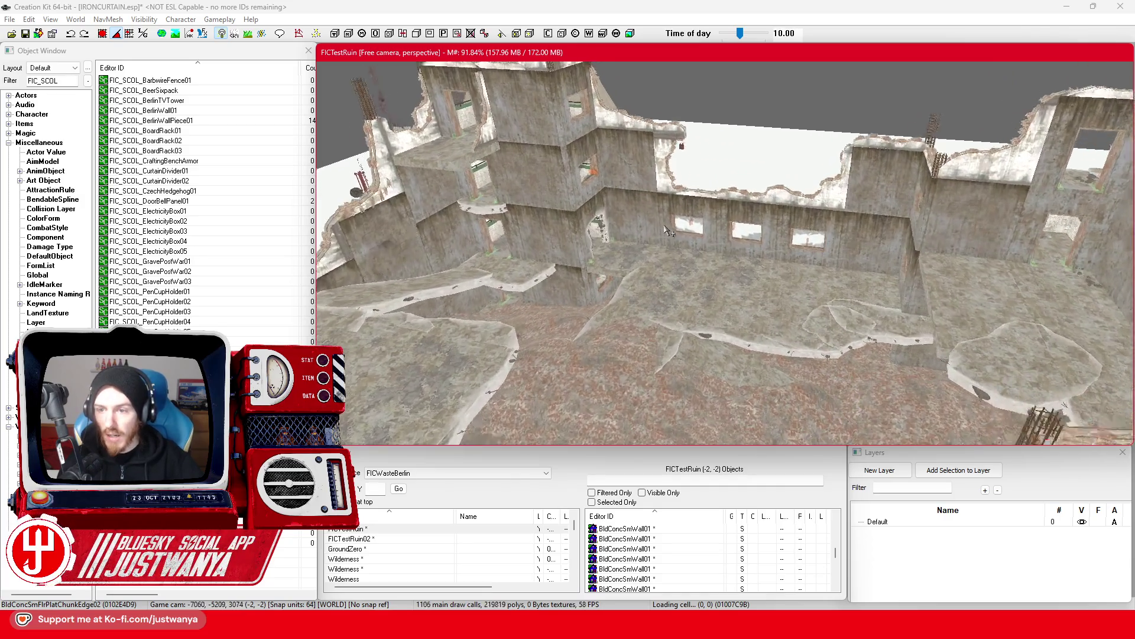
pyautogui.scroll(2, 668, 231)
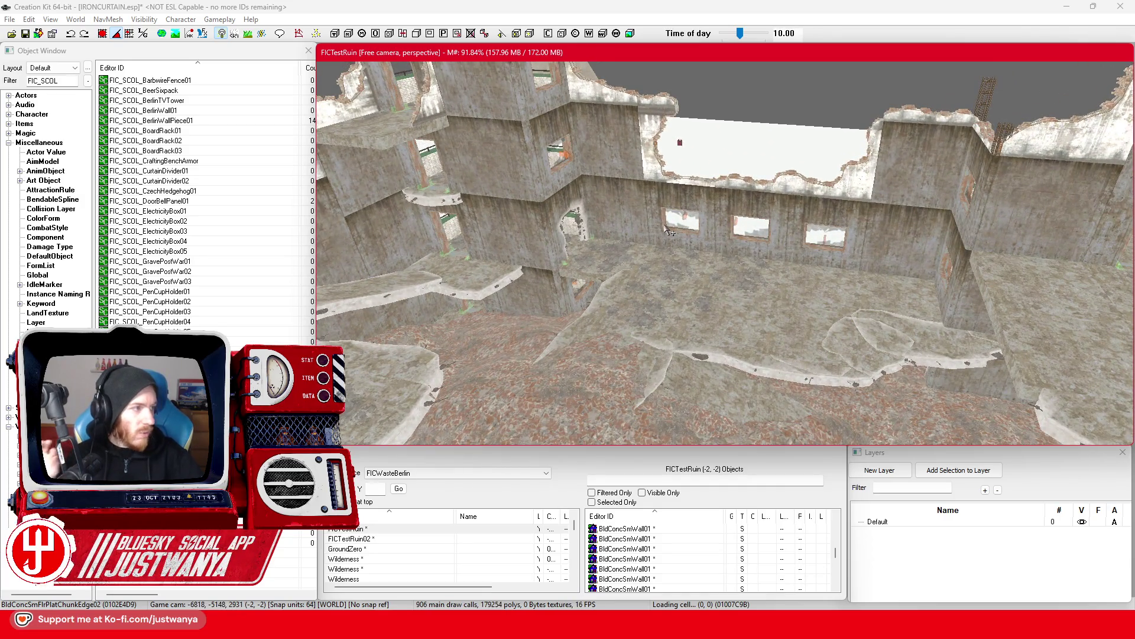
pyautogui.moveTo(982, 352); pyautogui.dragTo(979, 339)
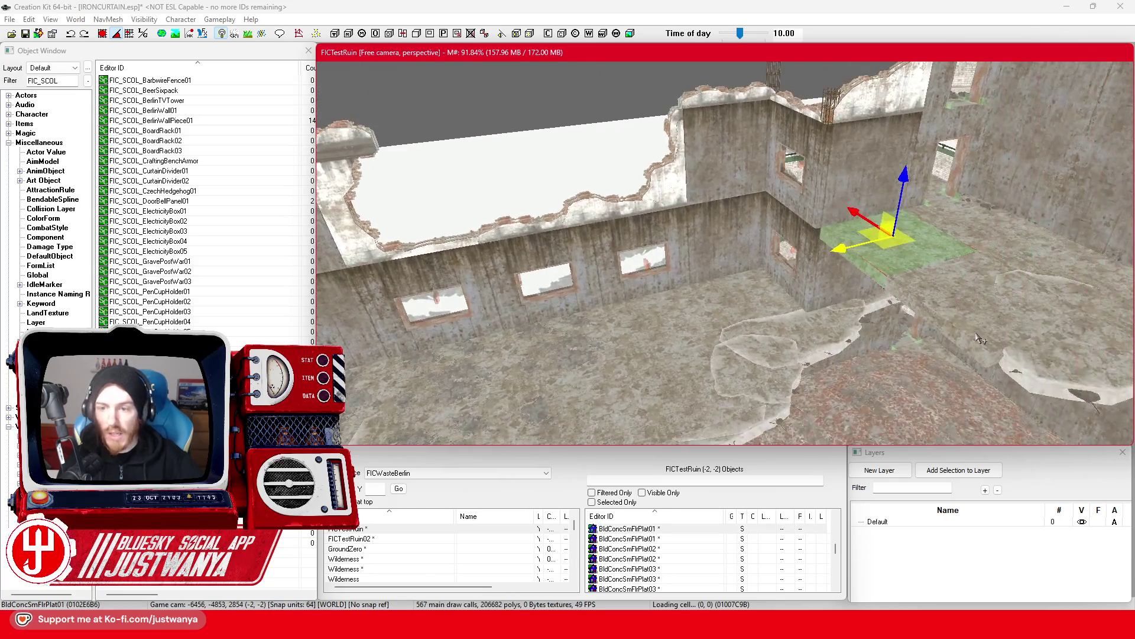
pyautogui.click(107, 36)
# Slide the floor plate left along the wall in two moves.
pyautogui.moveTo(819, 246)
pyautogui.mouseDown()
pyautogui.moveTo(776, 256)
pyautogui.moveTo(723, 190)
pyautogui.mouseUp()
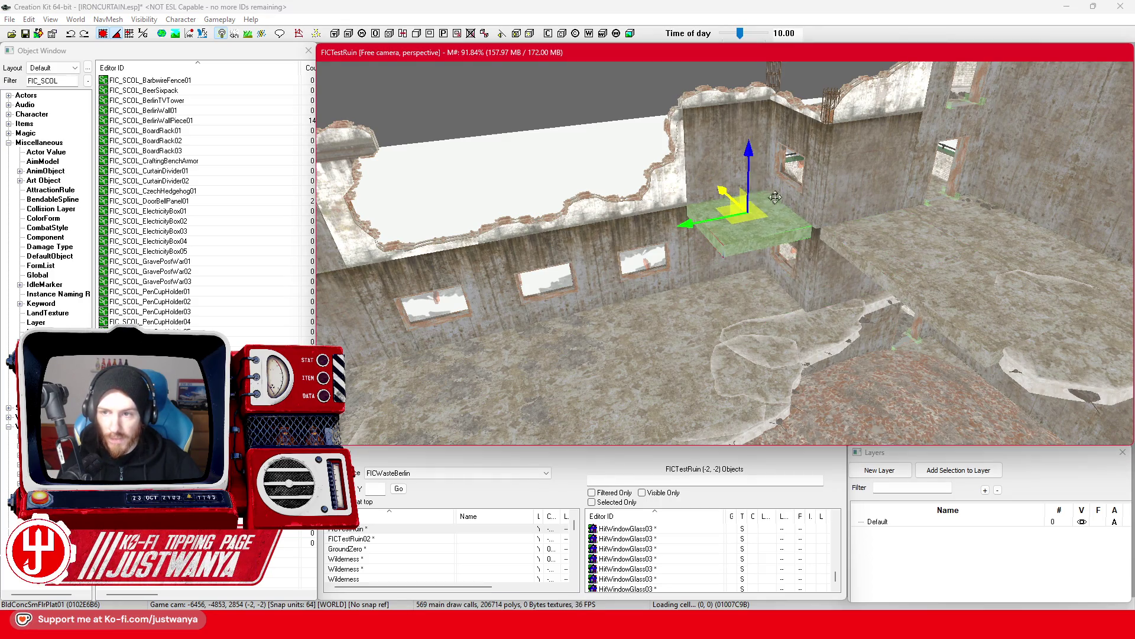
pyautogui.scroll(3, 775, 197)
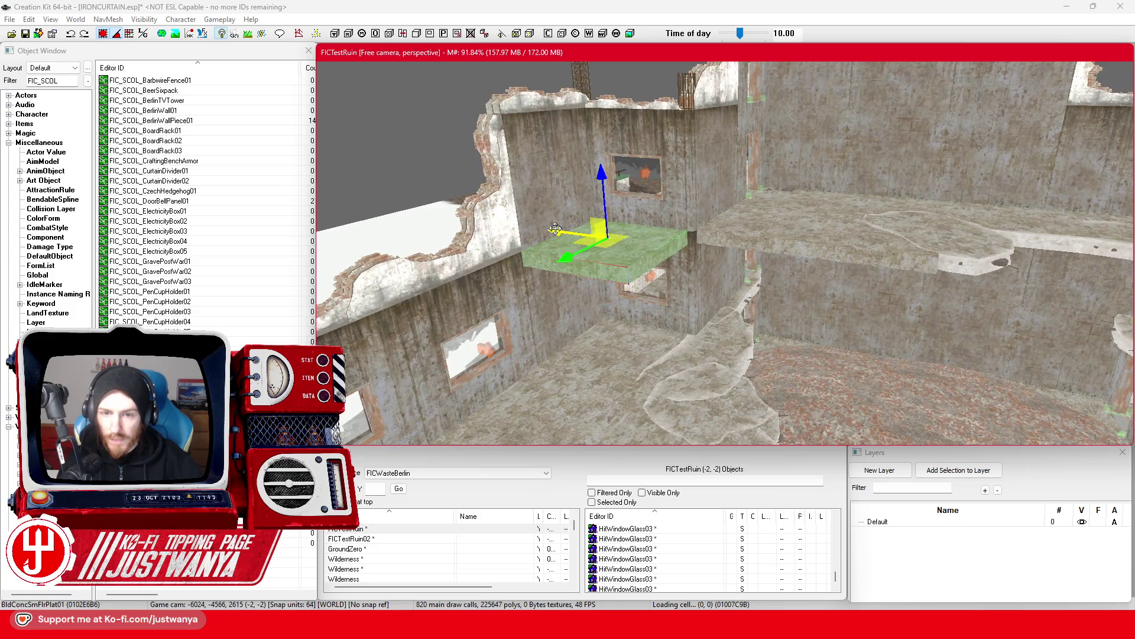
pyautogui.scroll(-5, 784, 253)
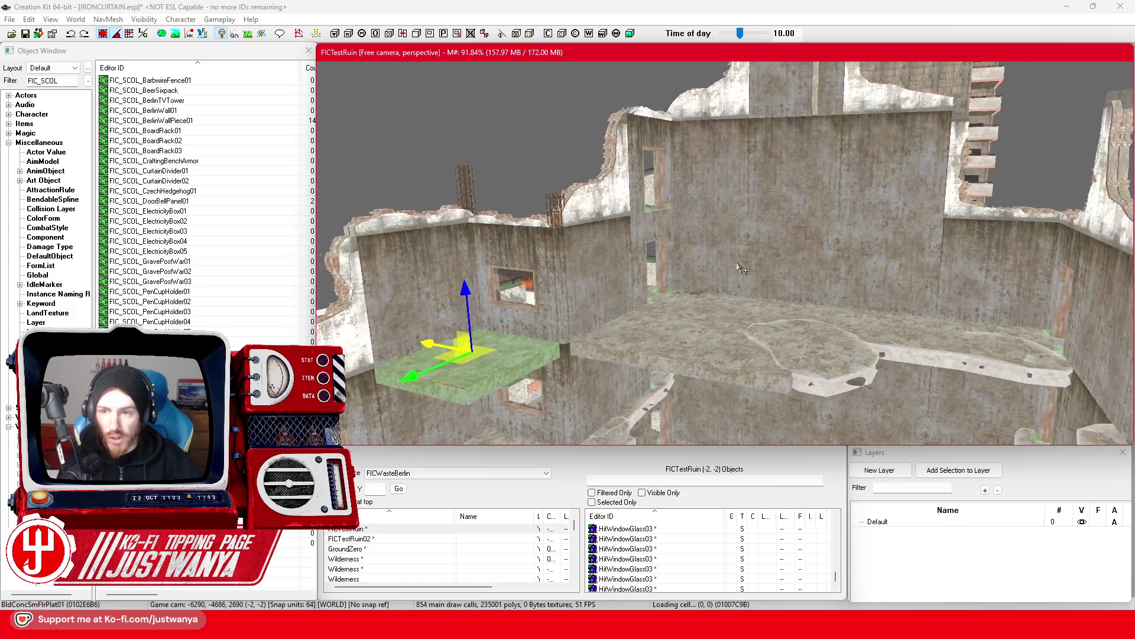
pyautogui.scroll(6, 736, 312)
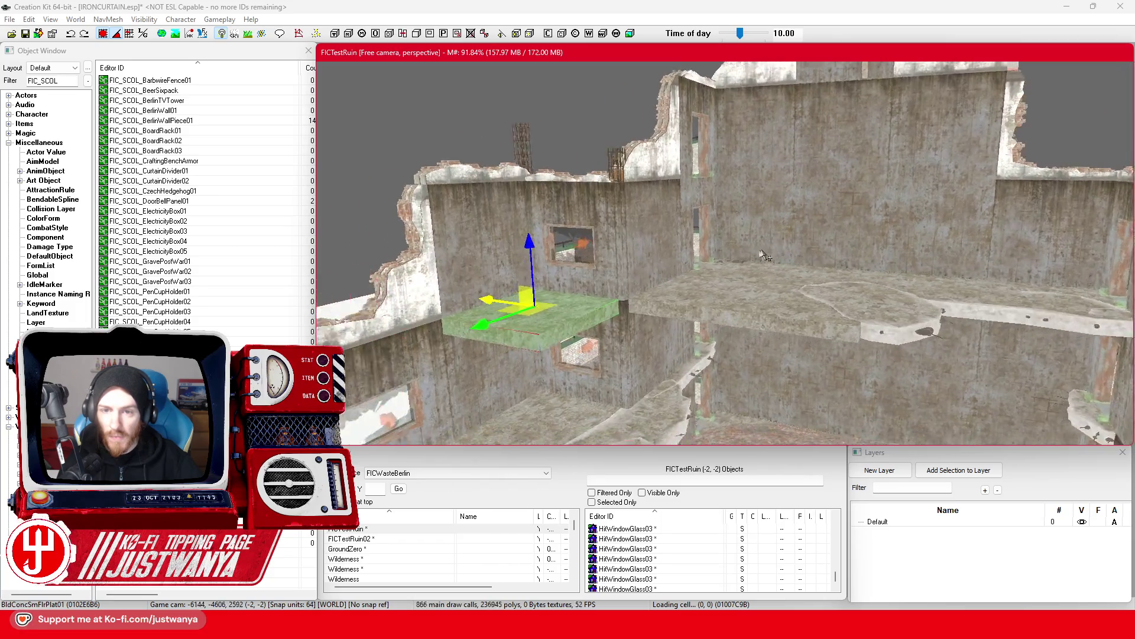
pyautogui.scroll(-4, 769, 237)
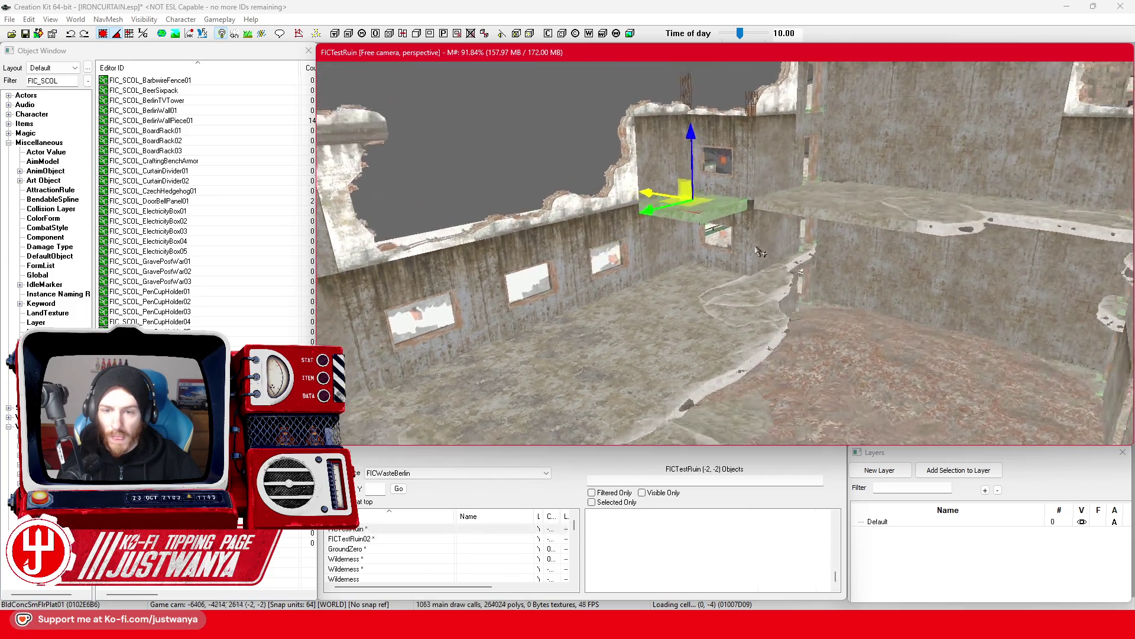
pyautogui.scroll(4, 722, 261)
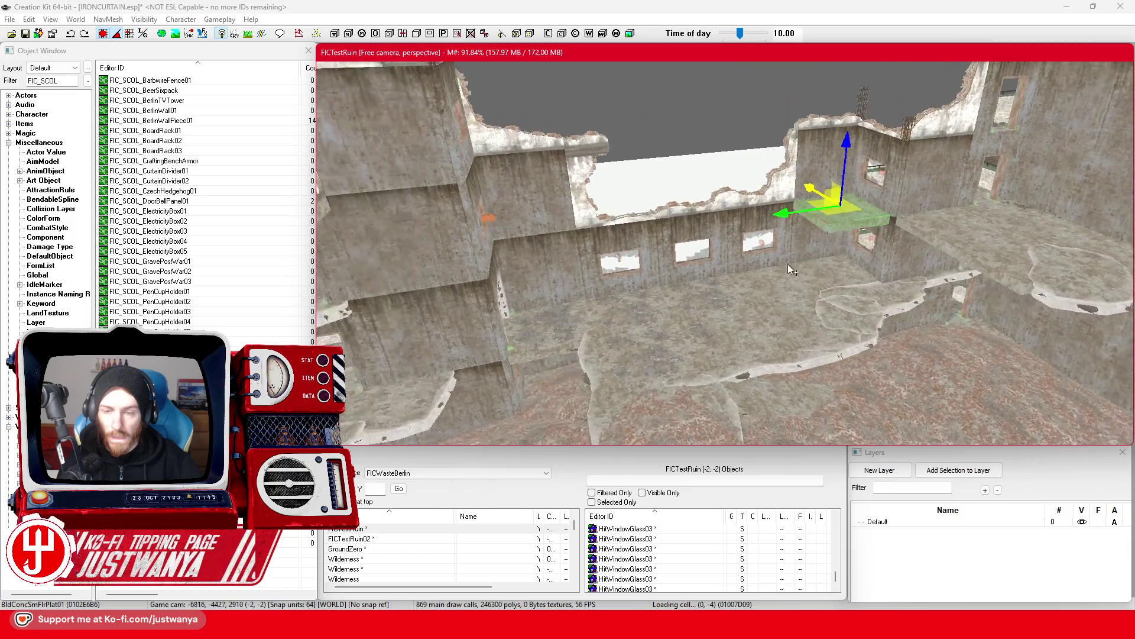
pyautogui.moveTo(833, 225); pyautogui.dragTo(539, 253)
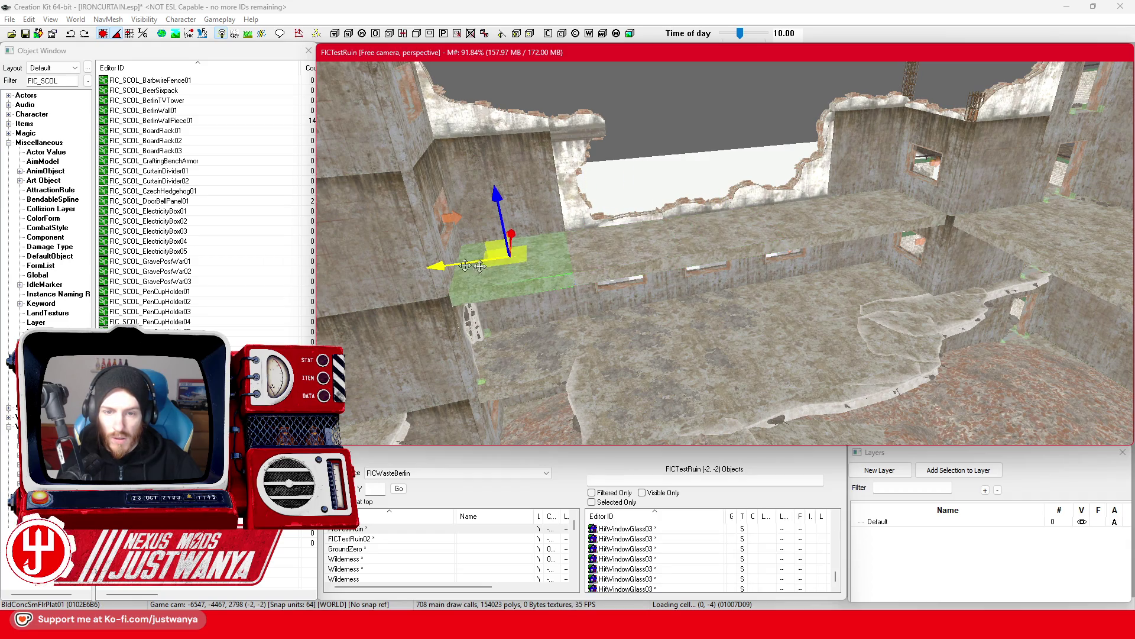
# Move the two neighbouring floor plates across the floor, then check one plate from several sides.
pyautogui.keyDown('ctrl'); pyautogui.click(634, 268); pyautogui.keyUp('ctrl')
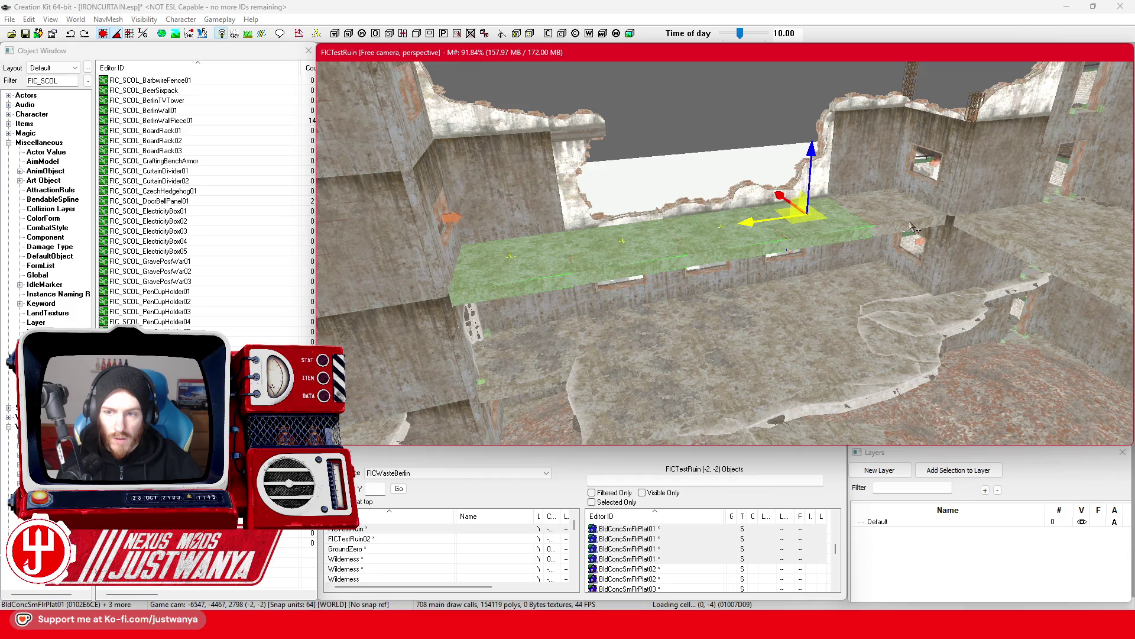
pyautogui.moveTo(831, 191)
pyautogui.mouseDown()
pyautogui.moveTo(917, 243)
pyautogui.moveTo(896, 225)
pyautogui.mouseUp()
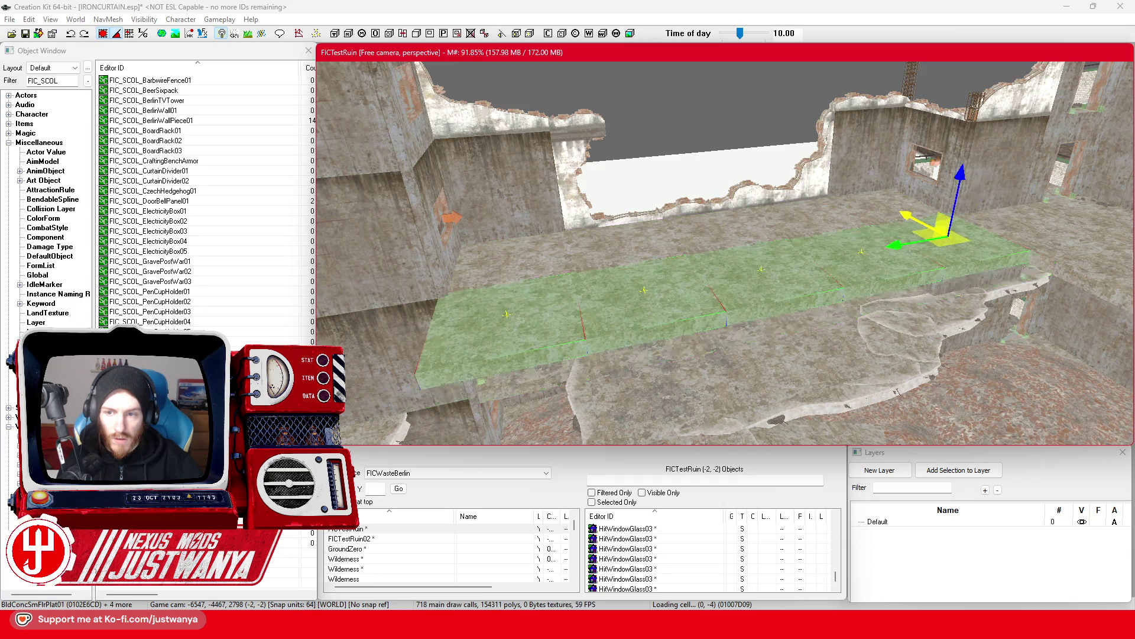
pyautogui.click(734, 279)
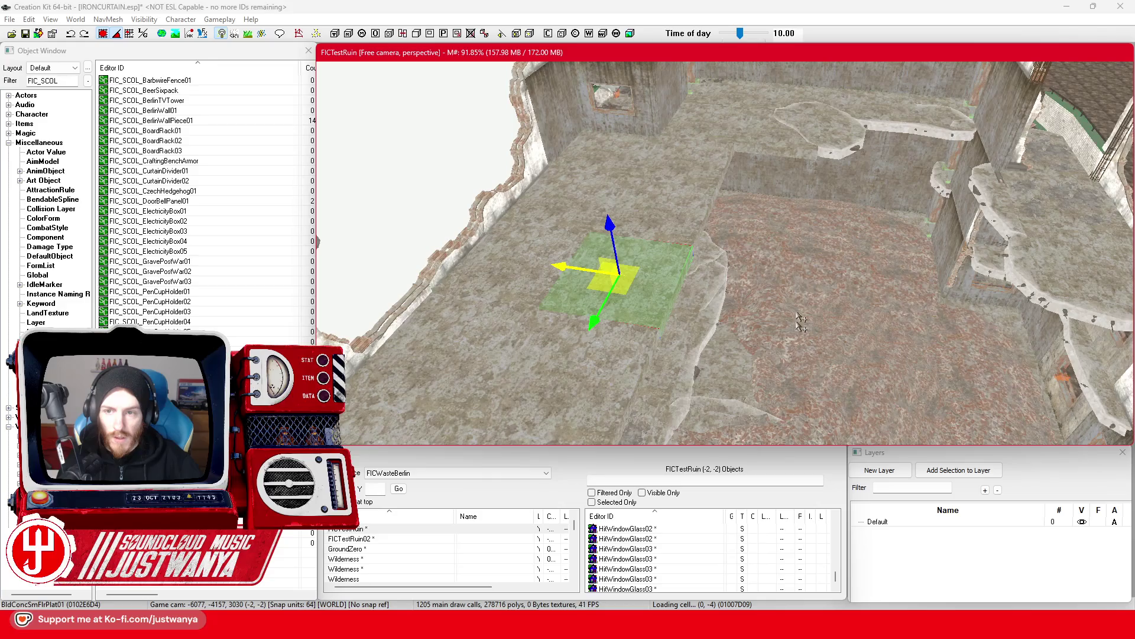
pyautogui.press('shift')
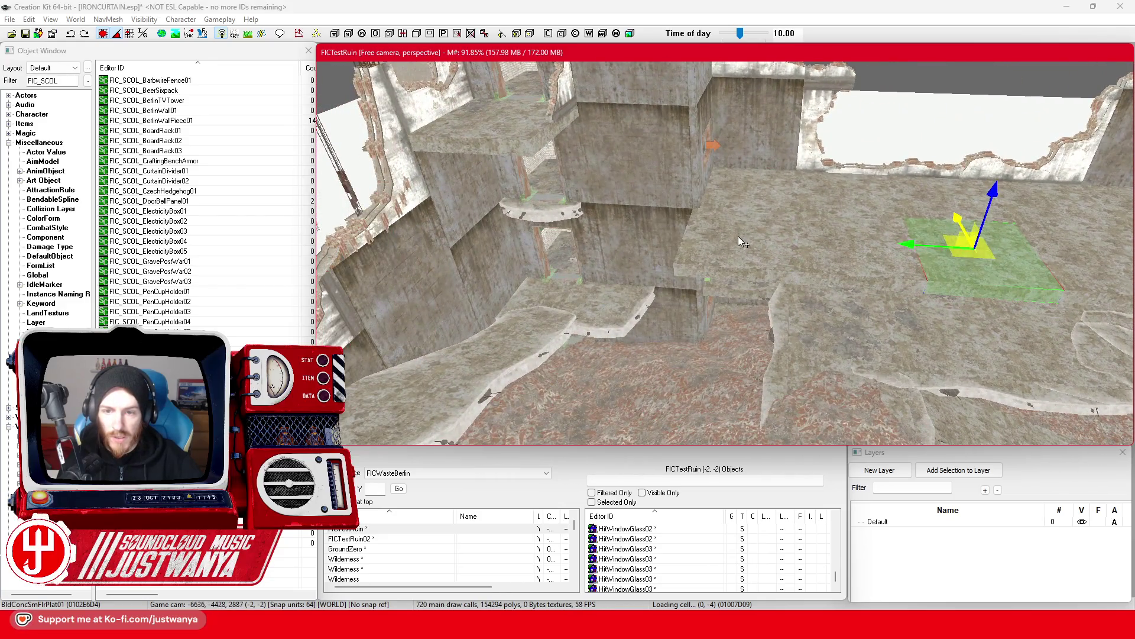
pyautogui.press('shift')
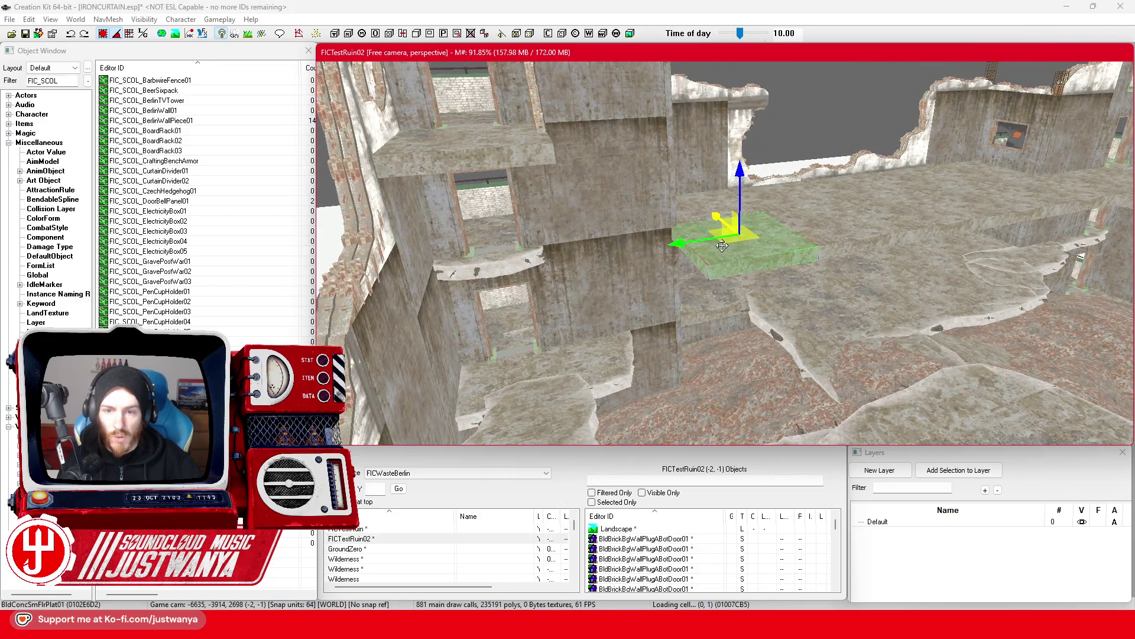
pyautogui.press('shift')
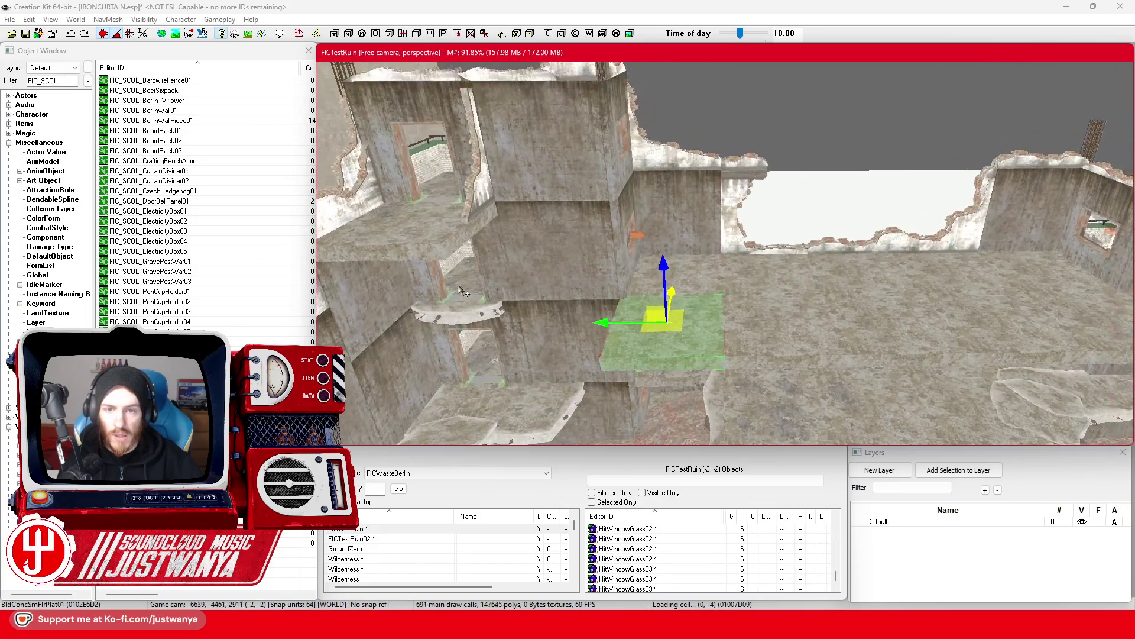
pyautogui.press('shift')
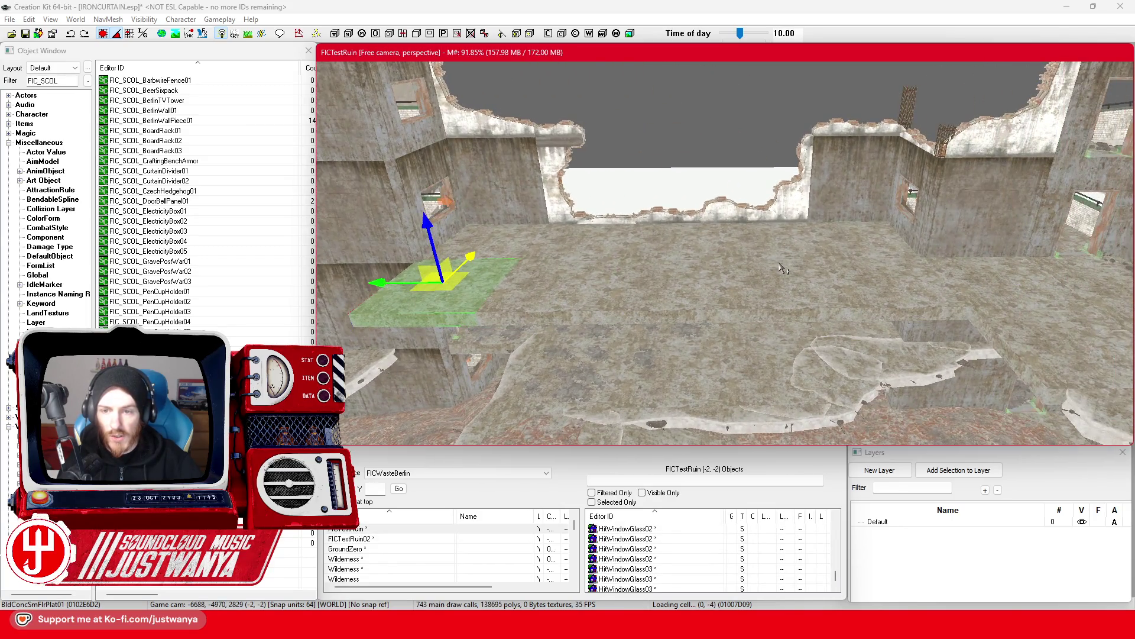
pyautogui.scroll(3, 743, 280)
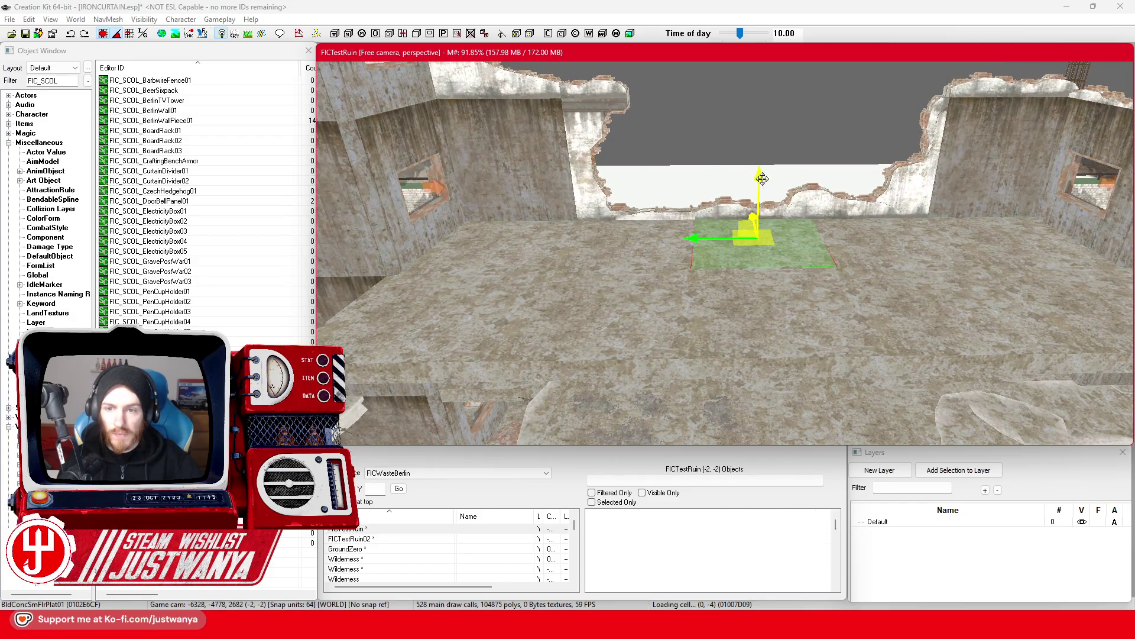
pyautogui.scroll(3, 657, 185)
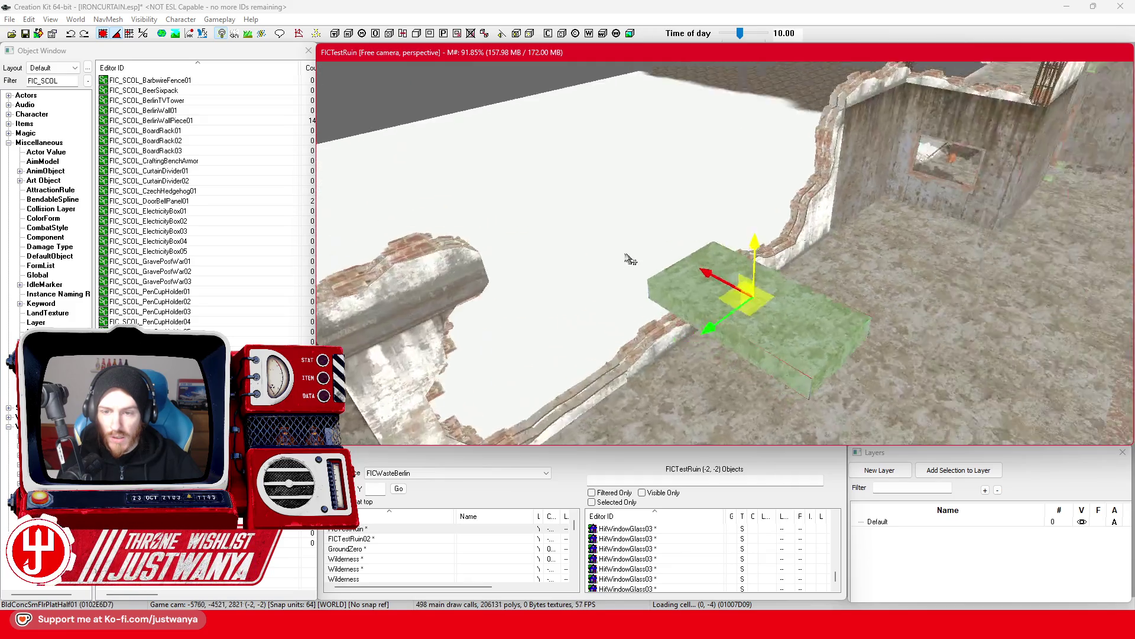
# Switch to the rotate gizmo, then select the BldgShellBrickWallTrimBtm01 trim and the tall concrete wall.
pyautogui.press('e')
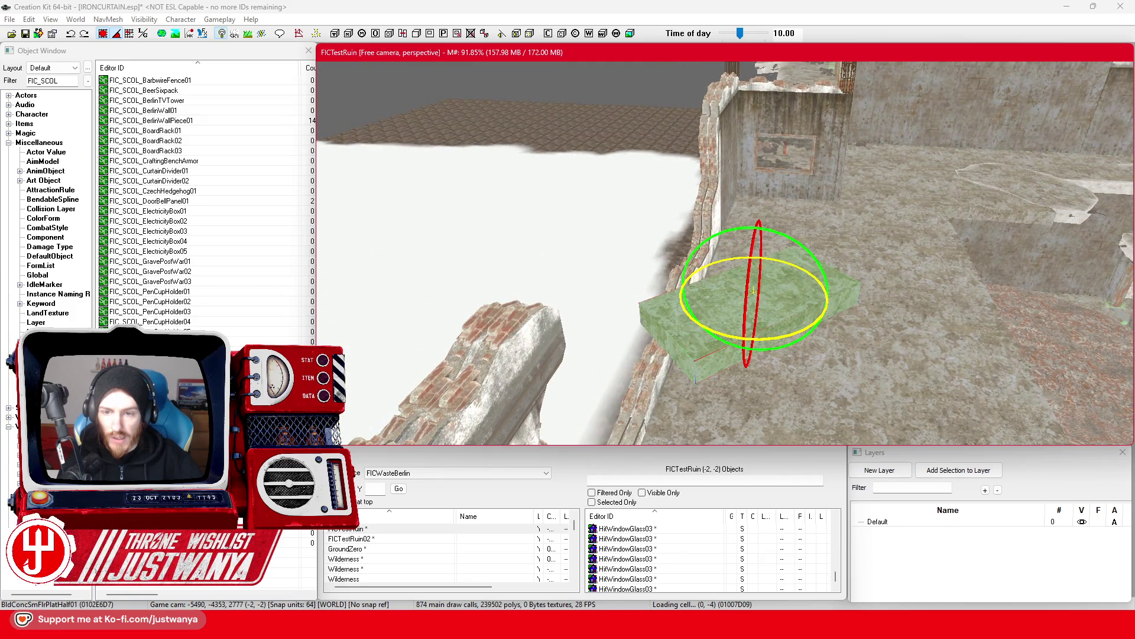
pyautogui.moveTo(688, 286)
pyautogui.mouseDown()
pyautogui.moveTo(575, 314)
pyautogui.moveTo(456, 296)
pyautogui.moveTo(567, 292)
pyautogui.mouseUp()
pyautogui.click(456, 296)
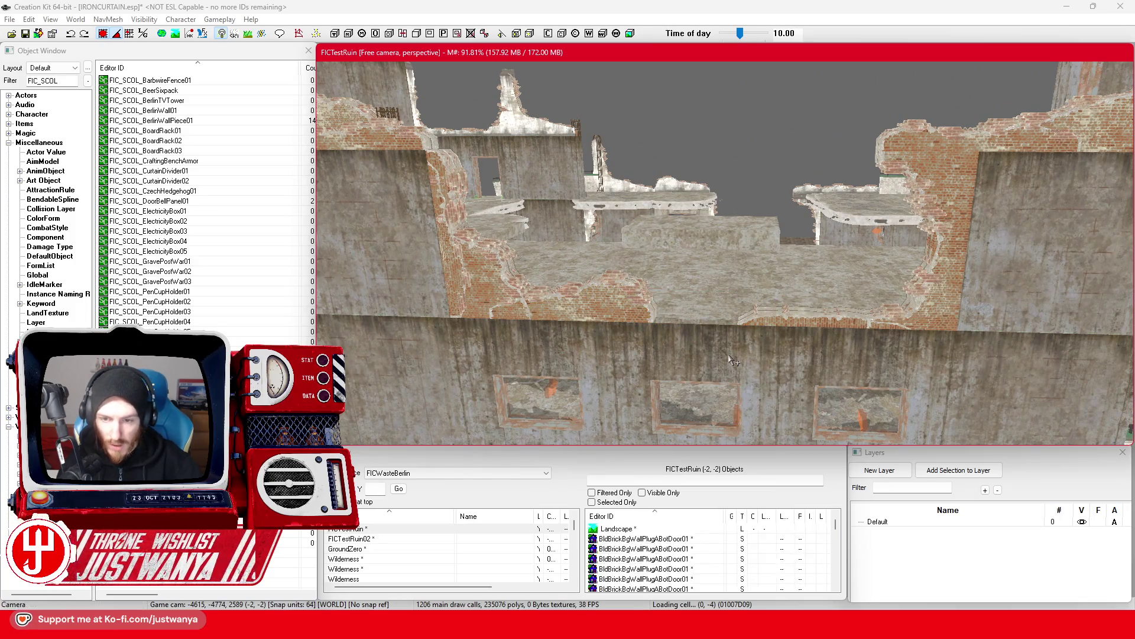
pyautogui.click(701, 348)
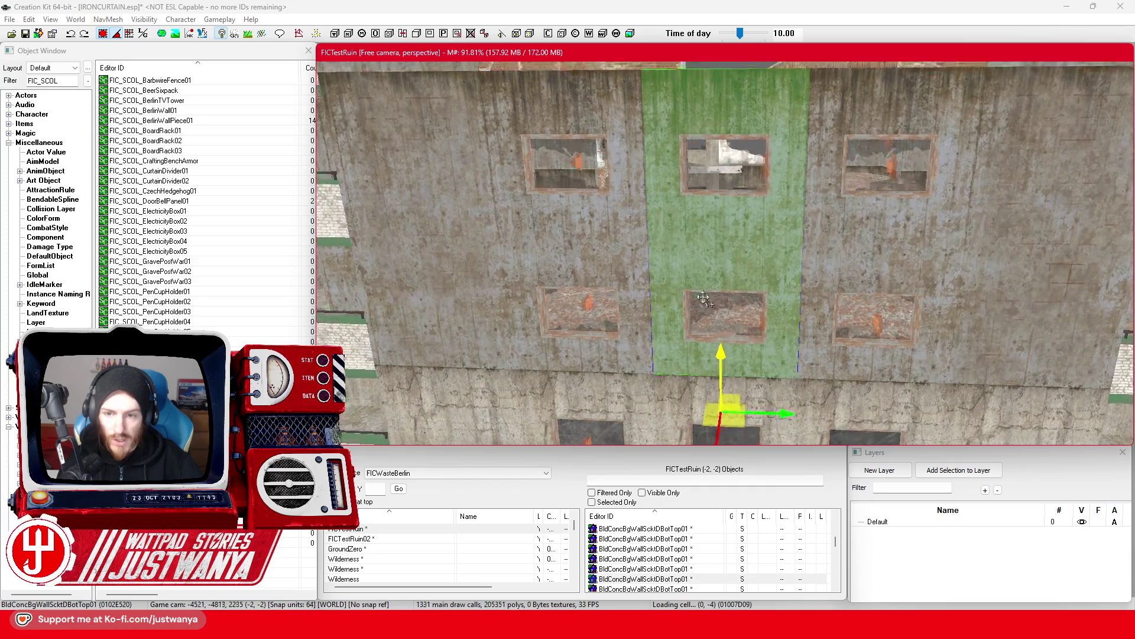
# Lower the BldConcBgWallScktDBotTop01 concrete wall section slightly.
pyautogui.scroll(-10, 715, 322)
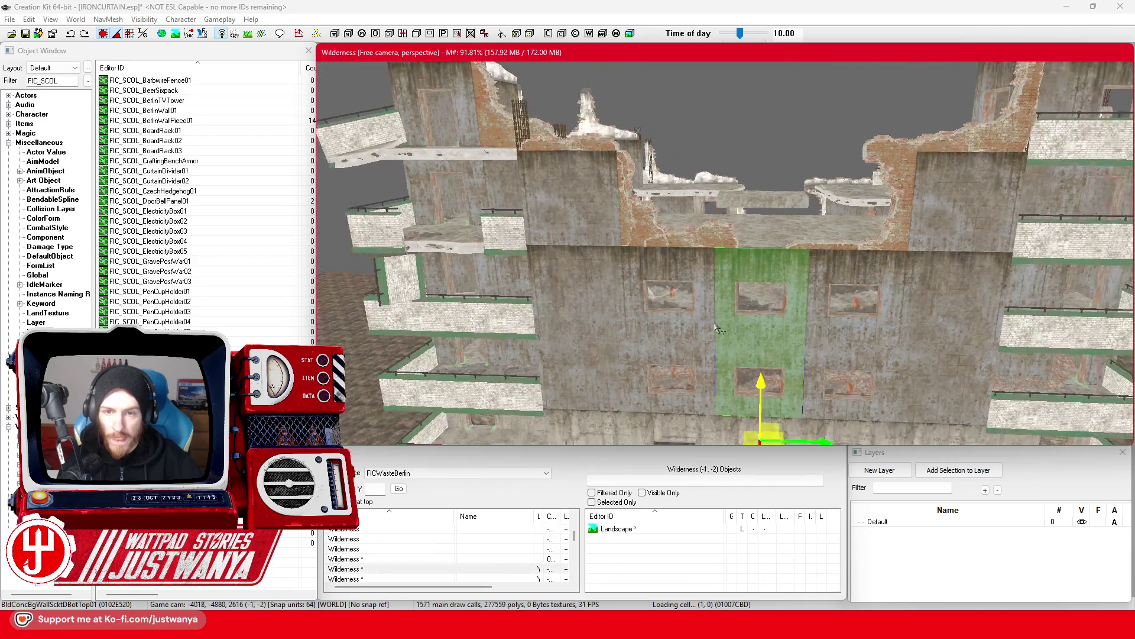
pyautogui.scroll(1, 714, 334)
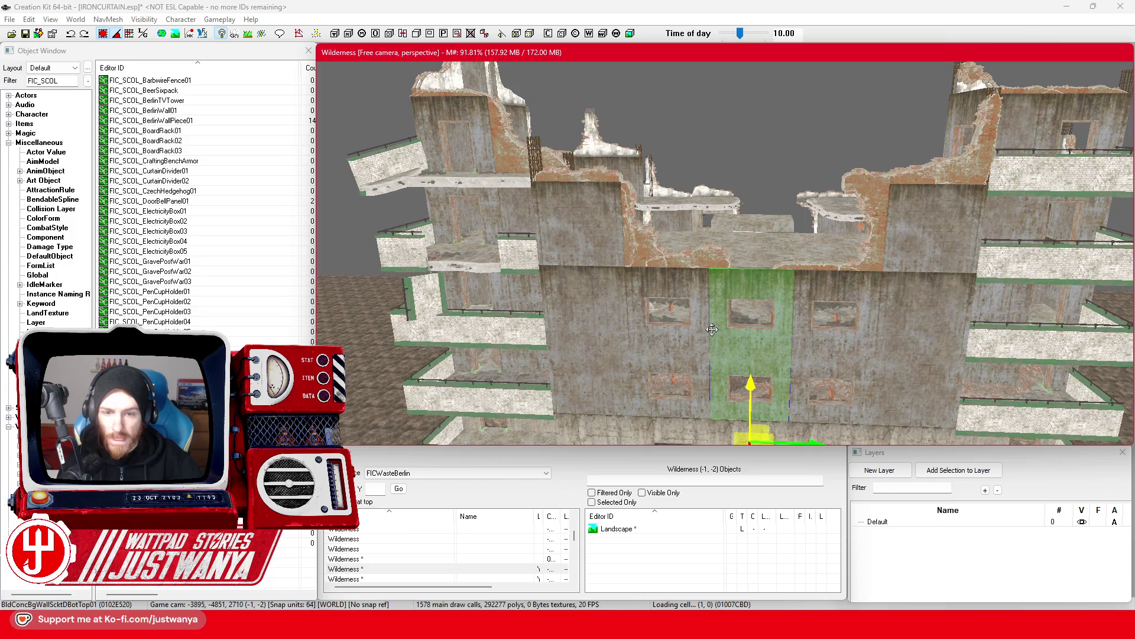
pyautogui.scroll(2, 712, 330)
pyautogui.moveTo(670, 292); pyautogui.dragTo(684, 207)
pyautogui.moveTo(655, 299); pyautogui.dragTo(704, 290)
pyautogui.press('e')
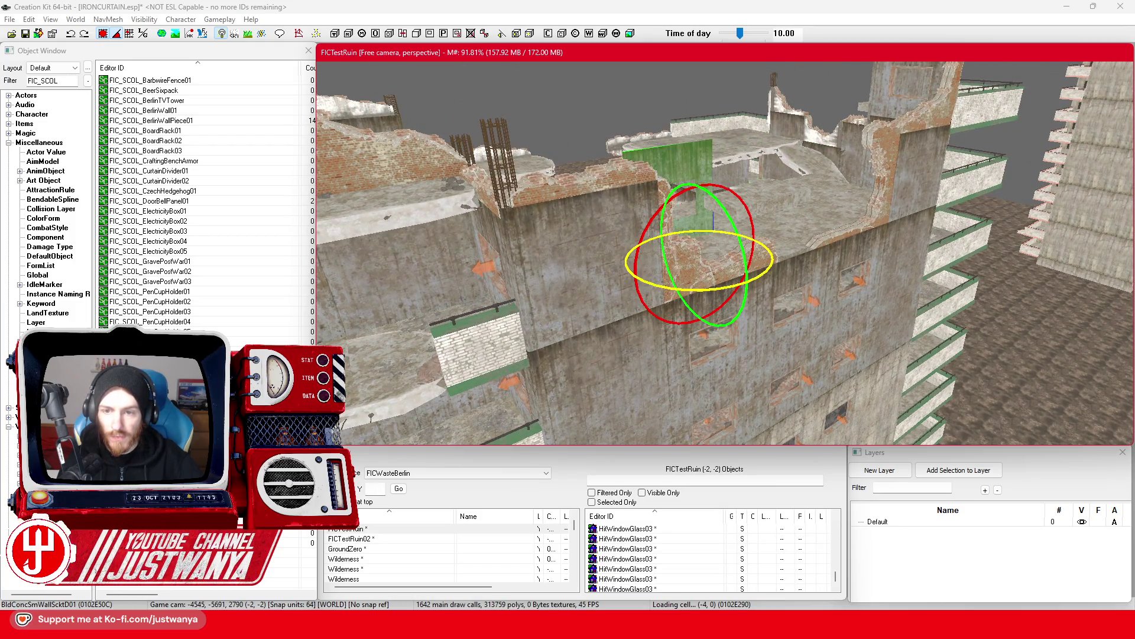
pyautogui.press('w')
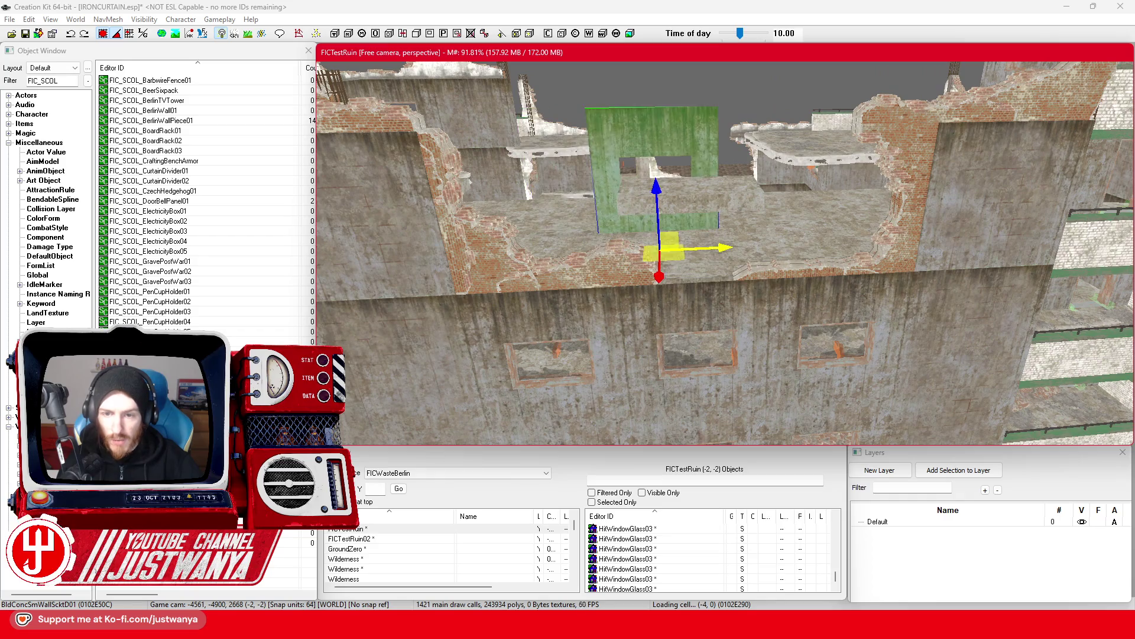
pyautogui.moveTo(698, 277)
pyautogui.mouseDown()
pyautogui.moveTo(703, 314)
pyautogui.moveTo(831, 278)
pyautogui.moveTo(804, 283)
pyautogui.mouseUp()
# Tip the BldConcSmWallScktD01 piece flat and slide it against the building wall as a ledge.
pyautogui.click(673, 379)
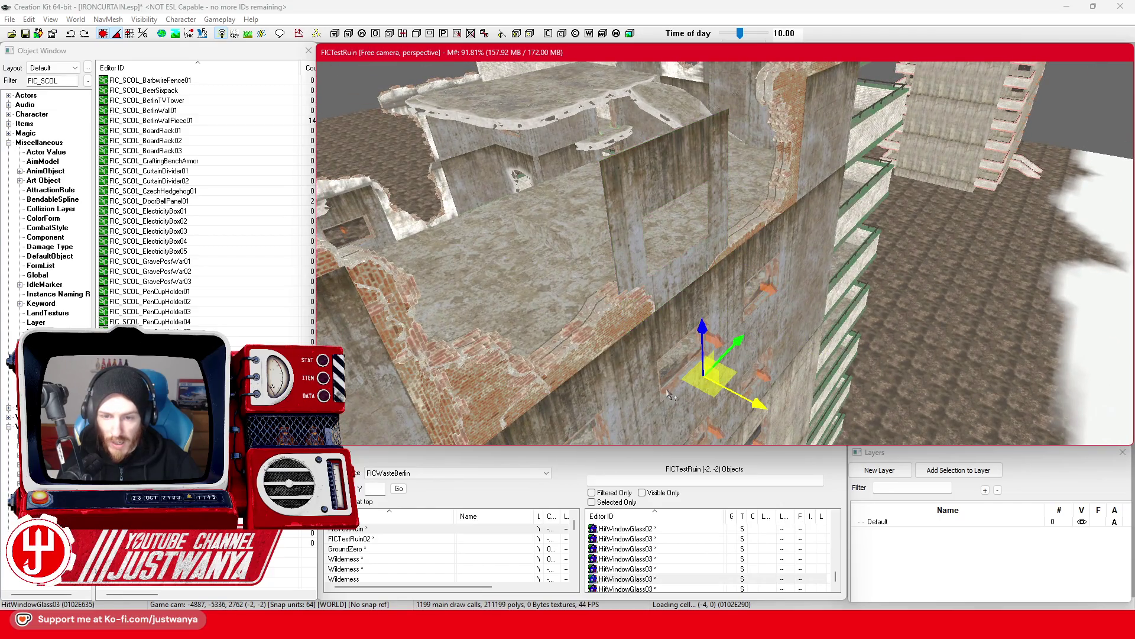
pyautogui.moveTo(768, 213); pyautogui.dragTo(786, 185)
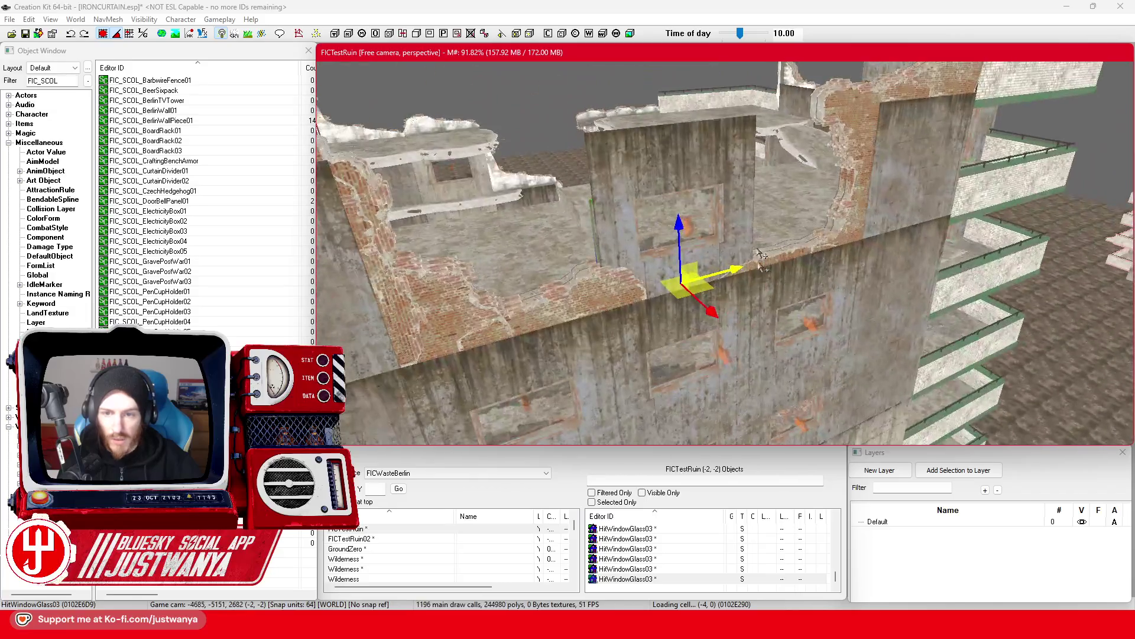
pyautogui.click(725, 162)
pyautogui.press('e')
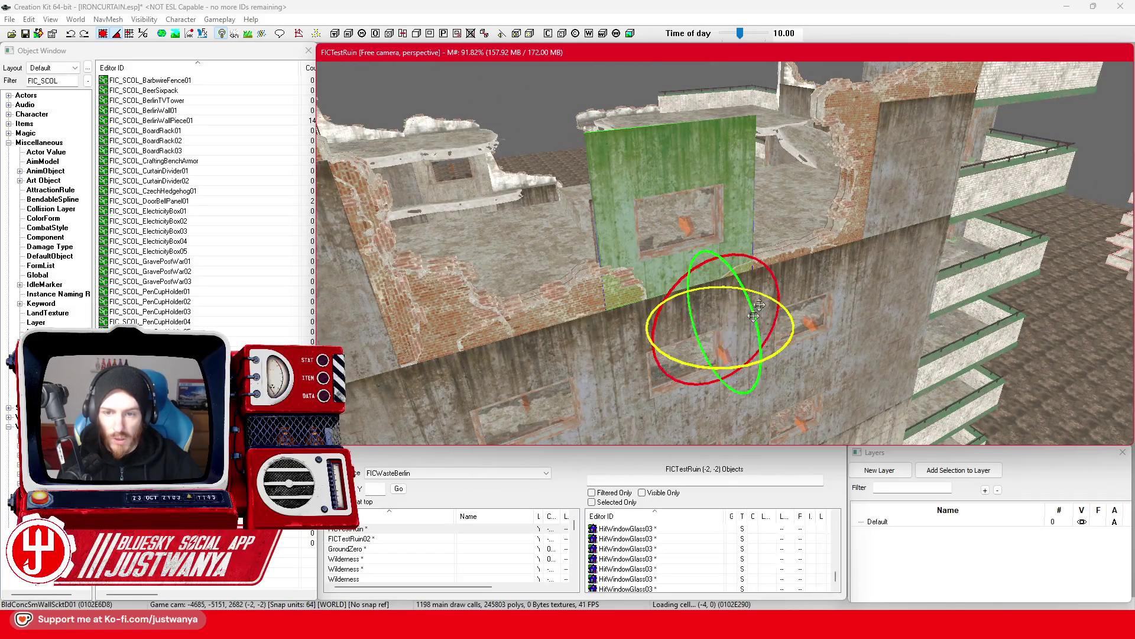
pyautogui.moveTo(706, 363); pyautogui.dragTo(707, 390)
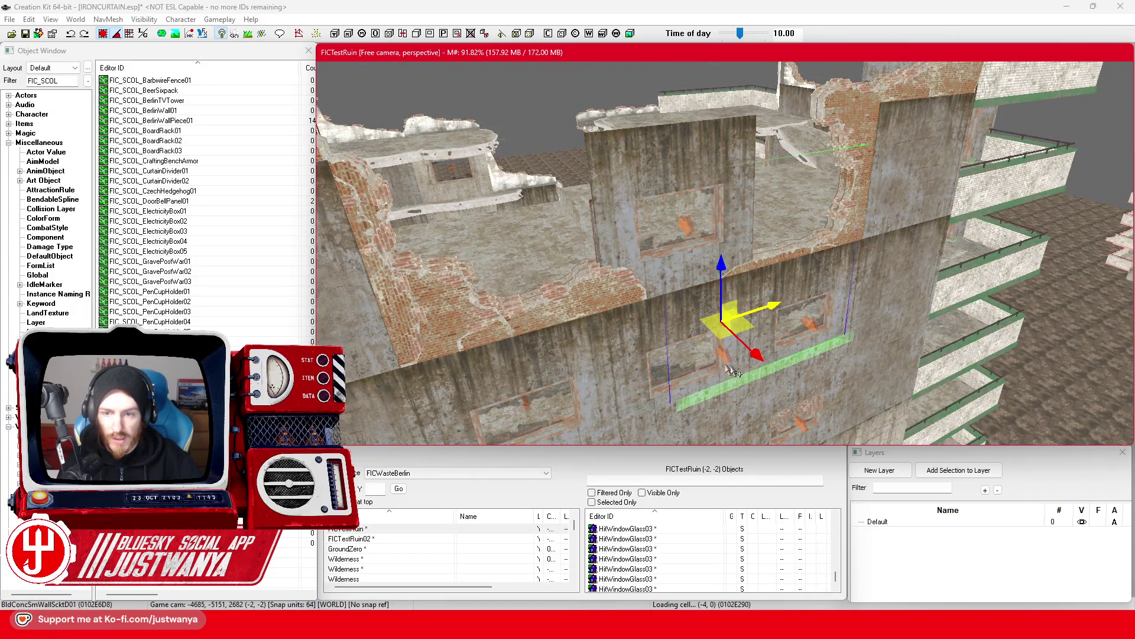
pyautogui.press('shift')
pyautogui.moveTo(721, 313); pyautogui.dragTo(580, 331)
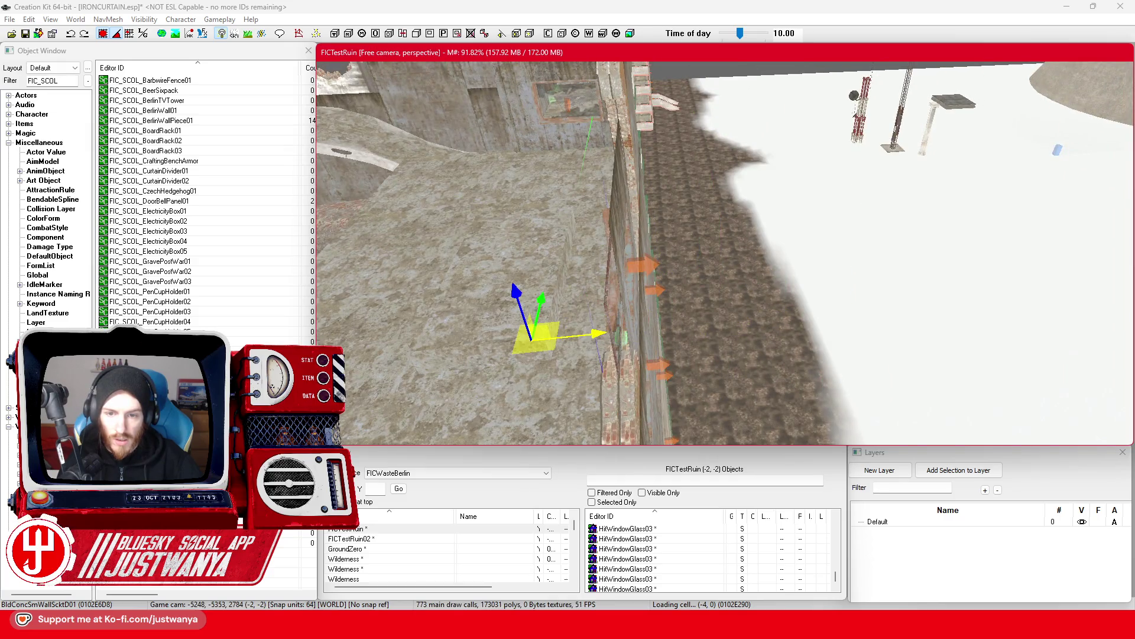
pyautogui.press('shift')
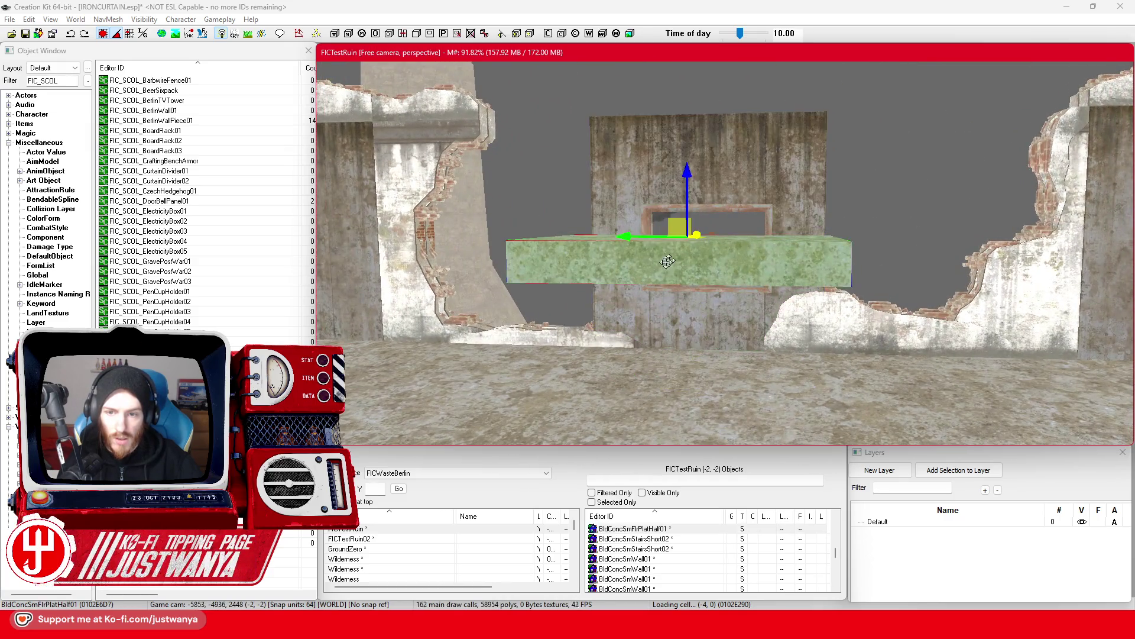
pyautogui.press('shift')
pyautogui.press('shift')
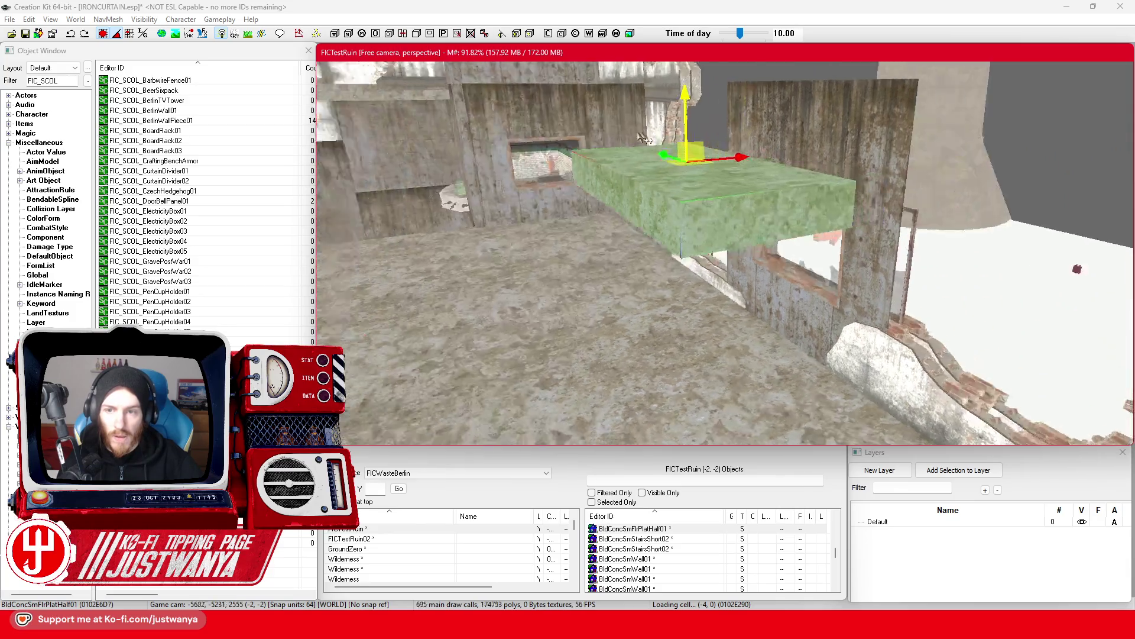
pyautogui.press('w')
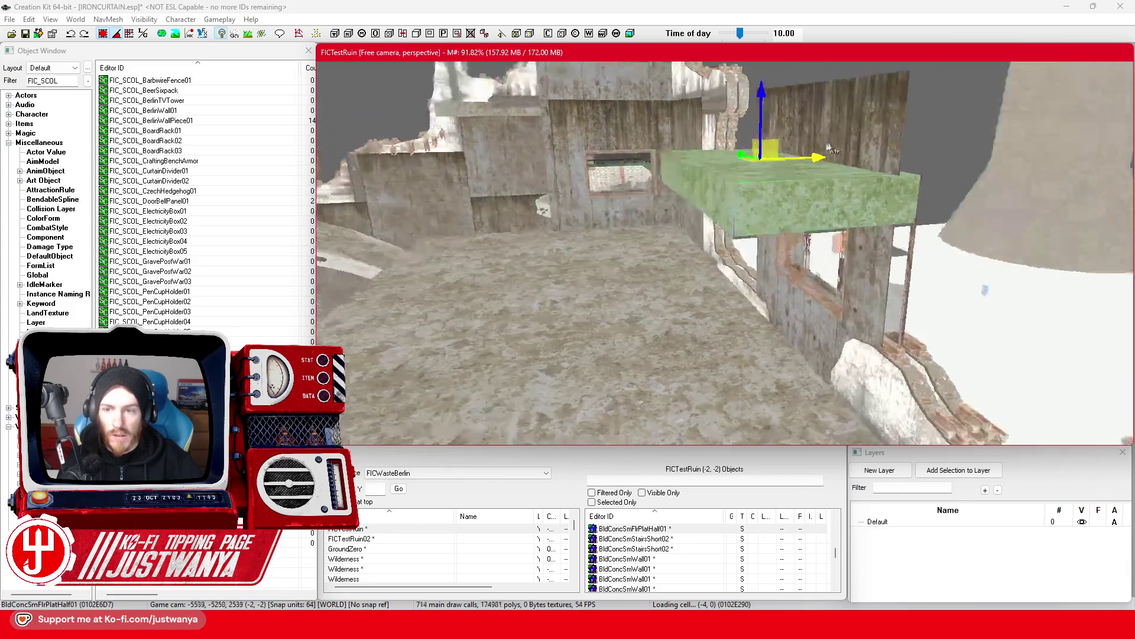
pyautogui.press('w')
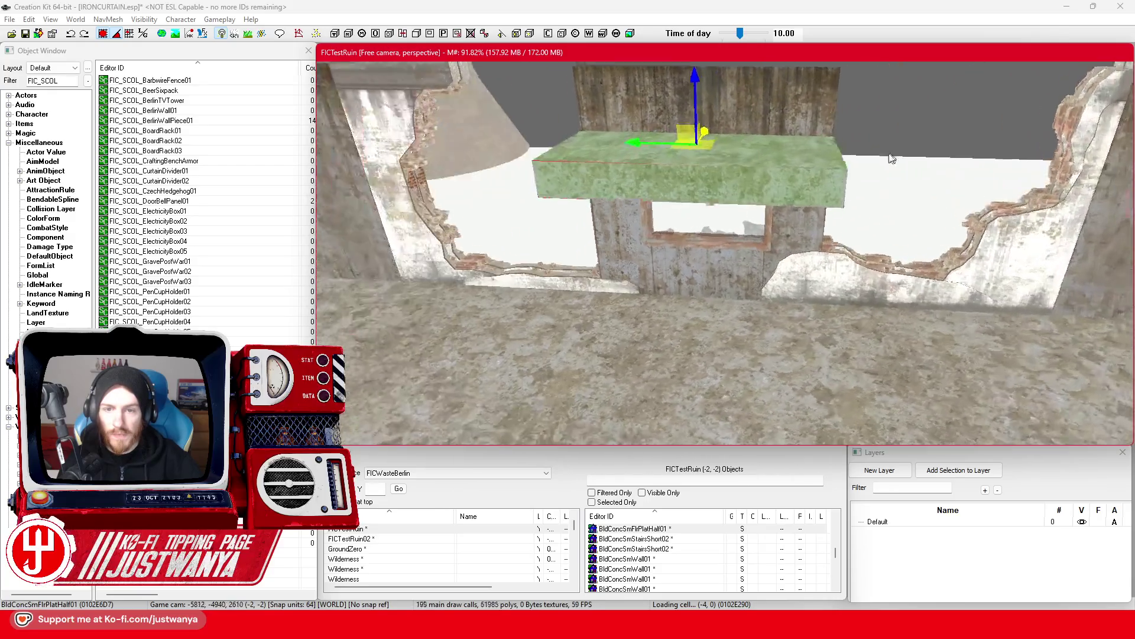
pyautogui.press('w')
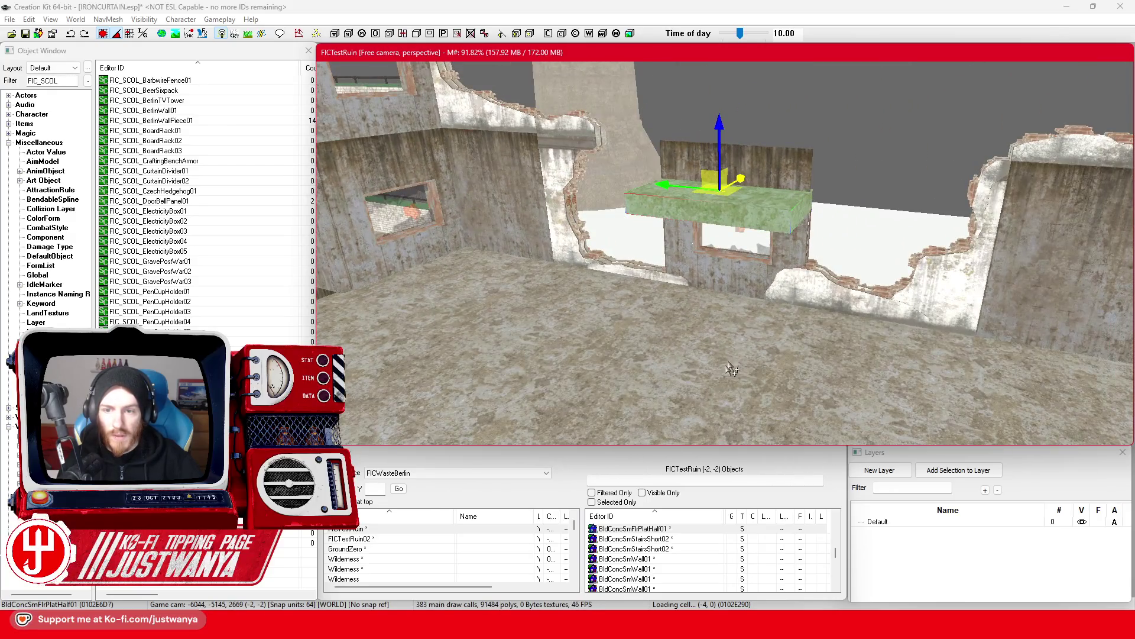
pyautogui.press('w')
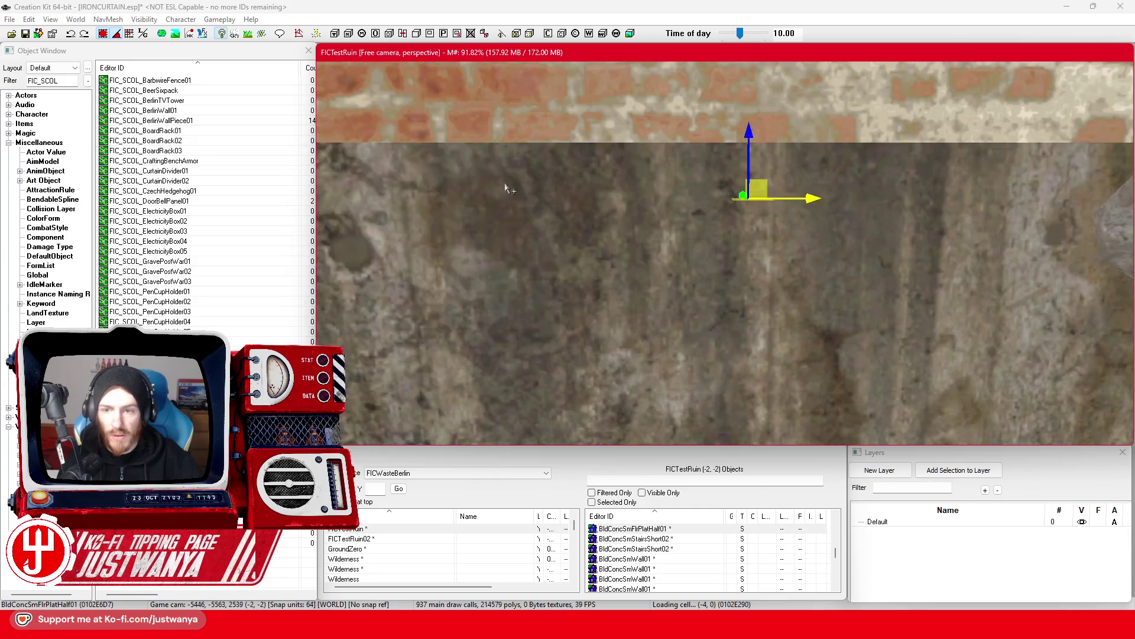
pyautogui.press('w')
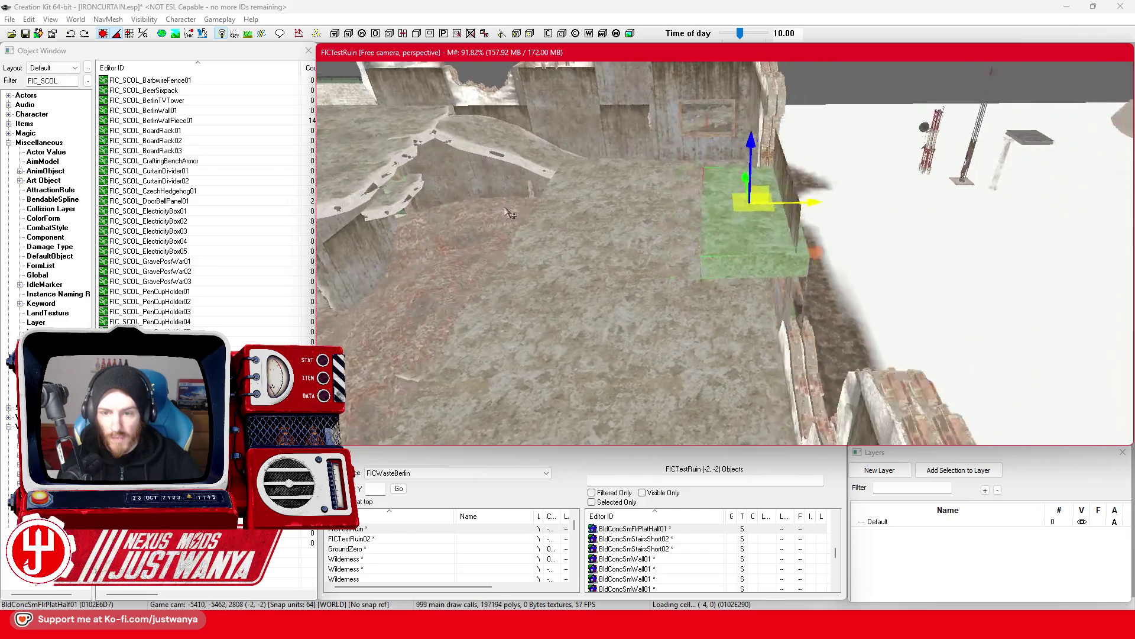
pyautogui.press('w')
pyautogui.press('w')
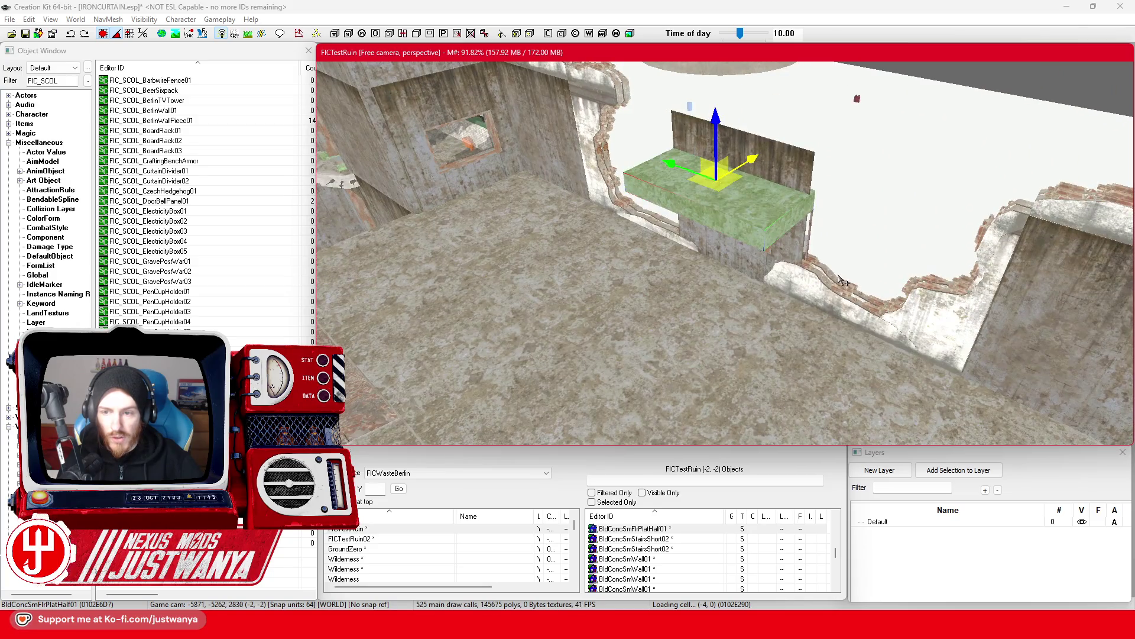
pyautogui.press('w')
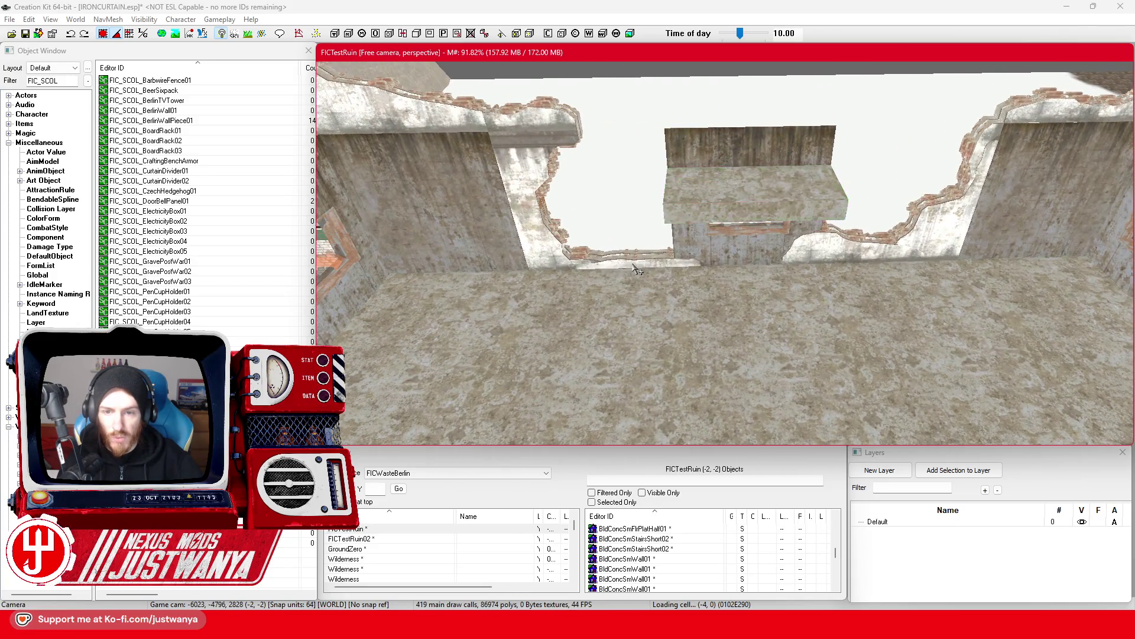
pyautogui.press('w')
pyautogui.click(838, 287)
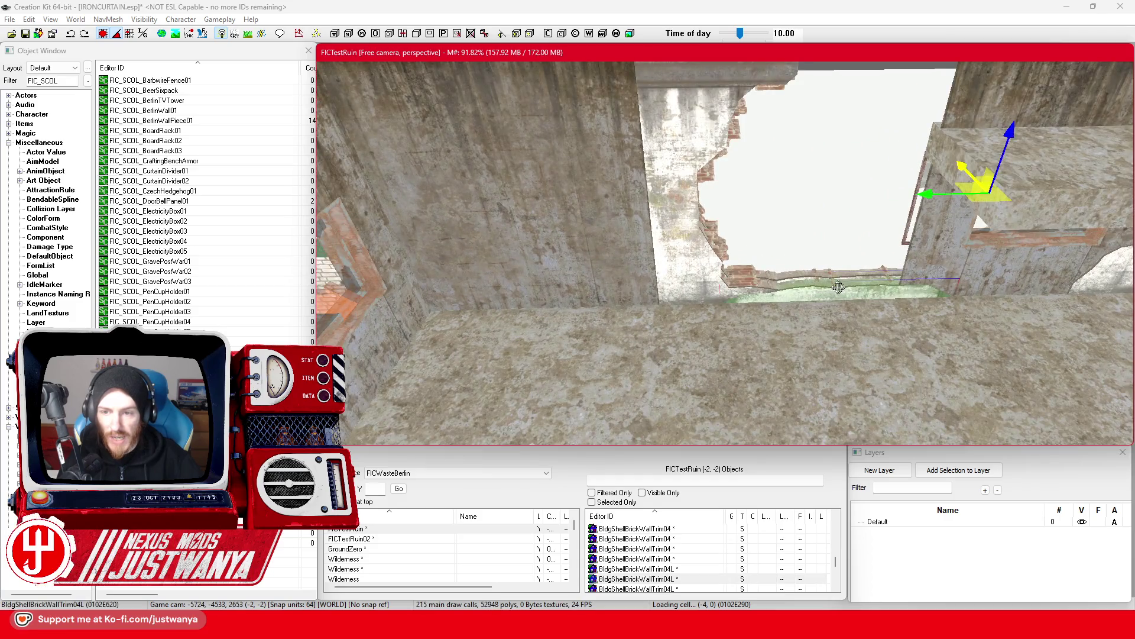
# Move the HitWindowGlass03 window glass into the window opening.
pyautogui.press('d')
pyautogui.moveTo(950, 148); pyautogui.dragTo(700, 307)
pyautogui.press('e')
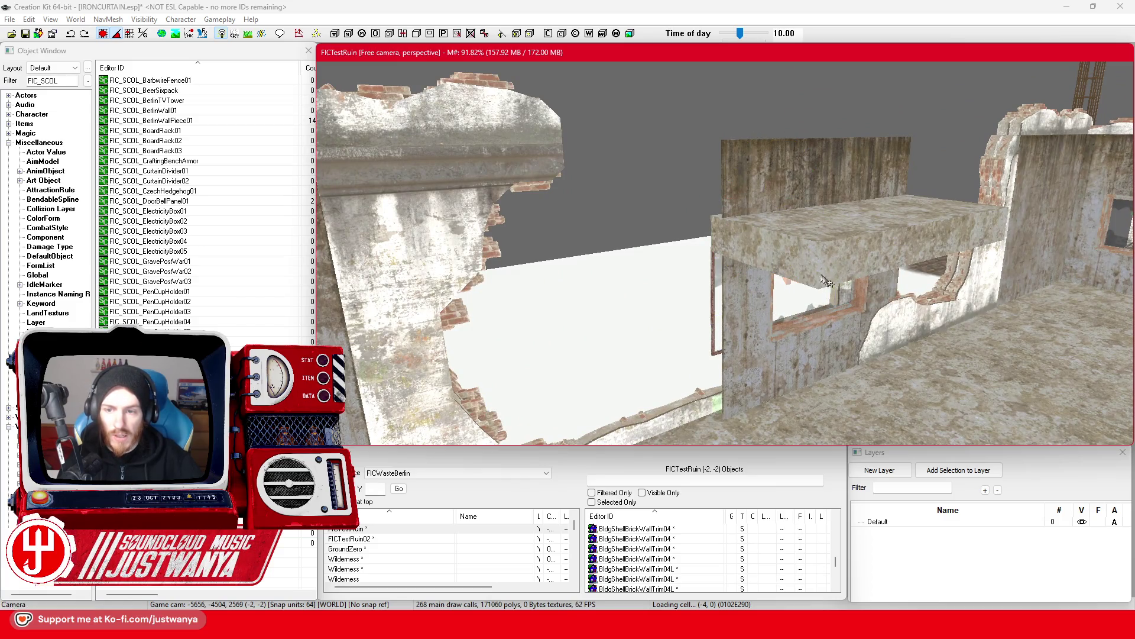
pyautogui.click(847, 301)
pyautogui.moveTo(807, 369)
pyautogui.mouseDown()
pyautogui.moveTo(704, 414)
pyautogui.moveTo(845, 355)
pyautogui.mouseUp()
pyautogui.press('shift')
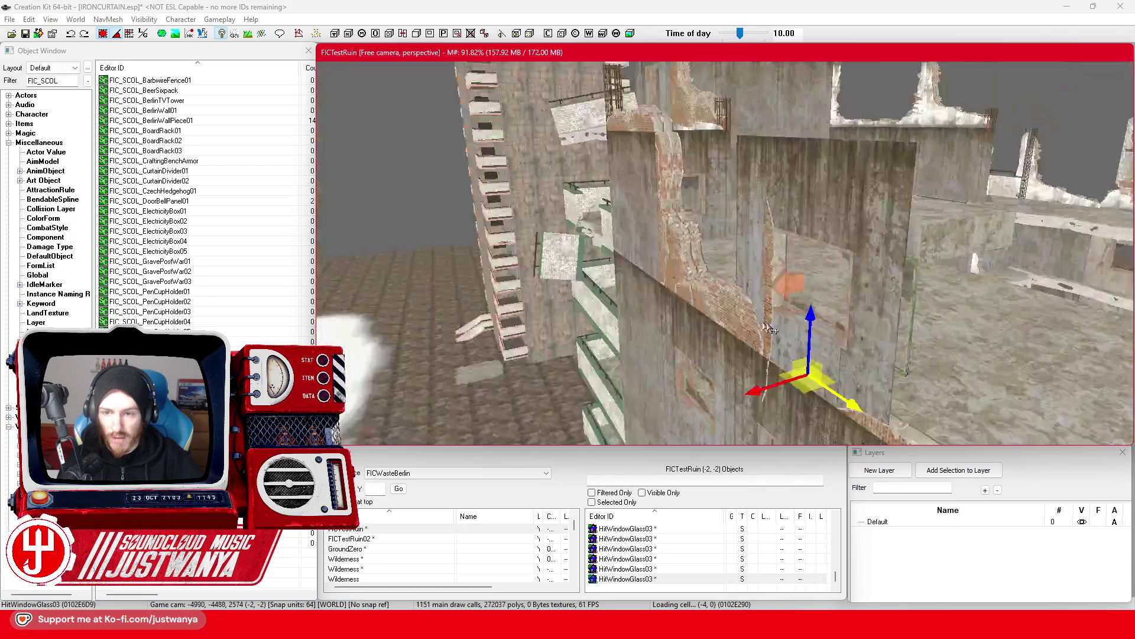
# Raise a brick wall trim up the wall and slide it along to the right.
pyautogui.click(772, 300)
pyautogui.press('shift')
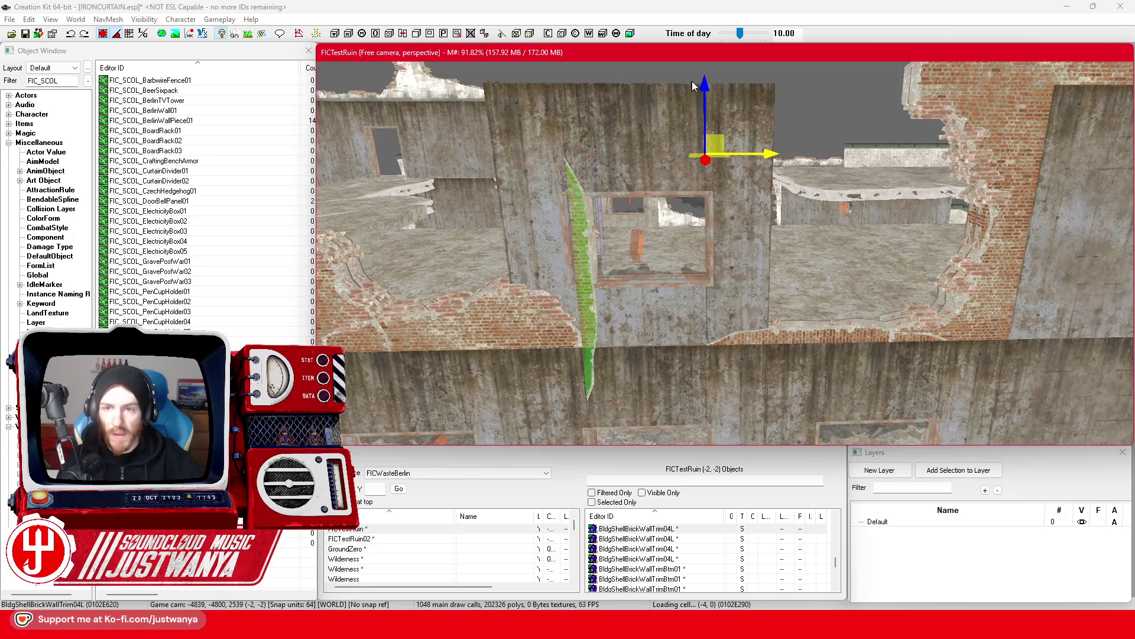
pyautogui.moveTo(755, 334); pyautogui.dragTo(754, 256)
pyautogui.moveTo(767, 104)
pyautogui.mouseDown()
pyautogui.moveTo(921, 89)
pyautogui.moveTo(972, 70)
pyautogui.mouseUp()
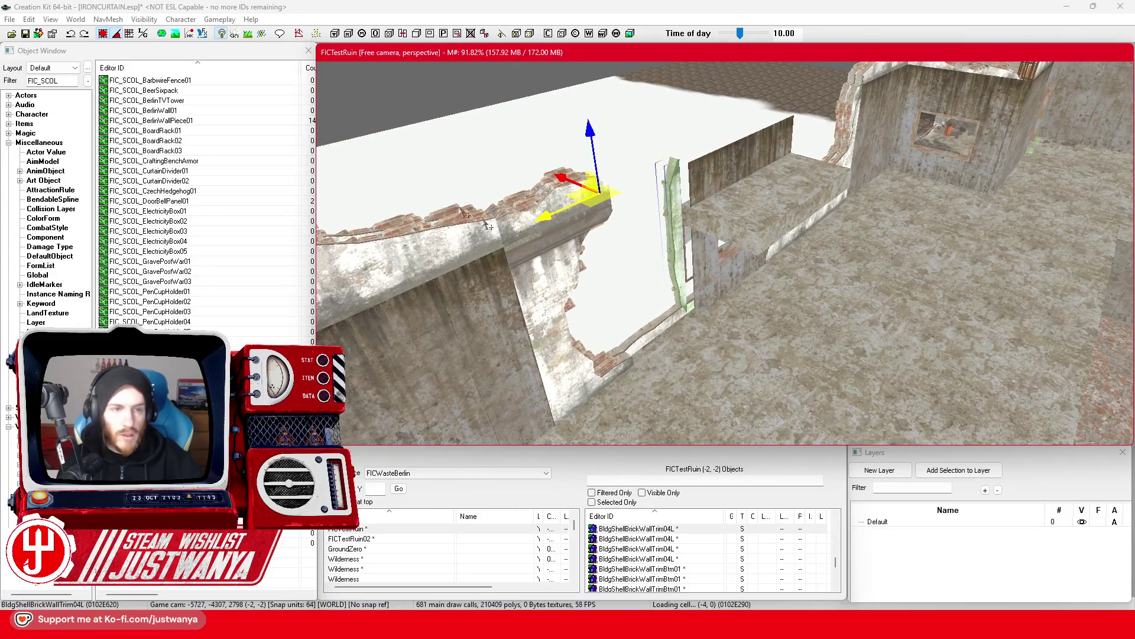
pyautogui.scroll(-2, 632, 269)
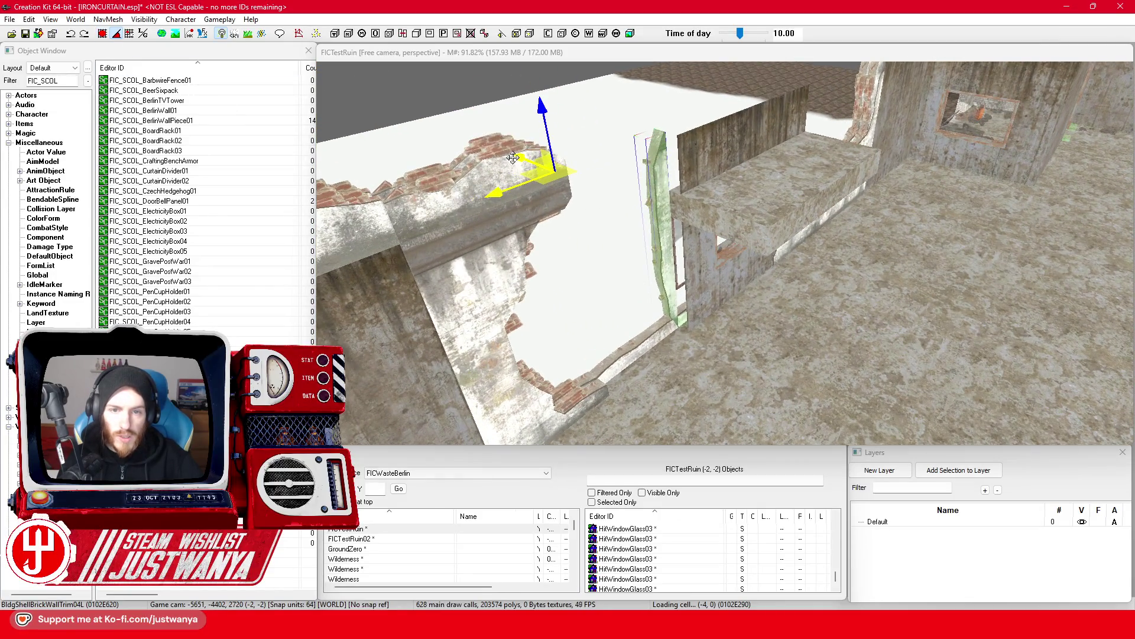
pyautogui.moveTo(513, 158); pyautogui.dragTo(520, 160)
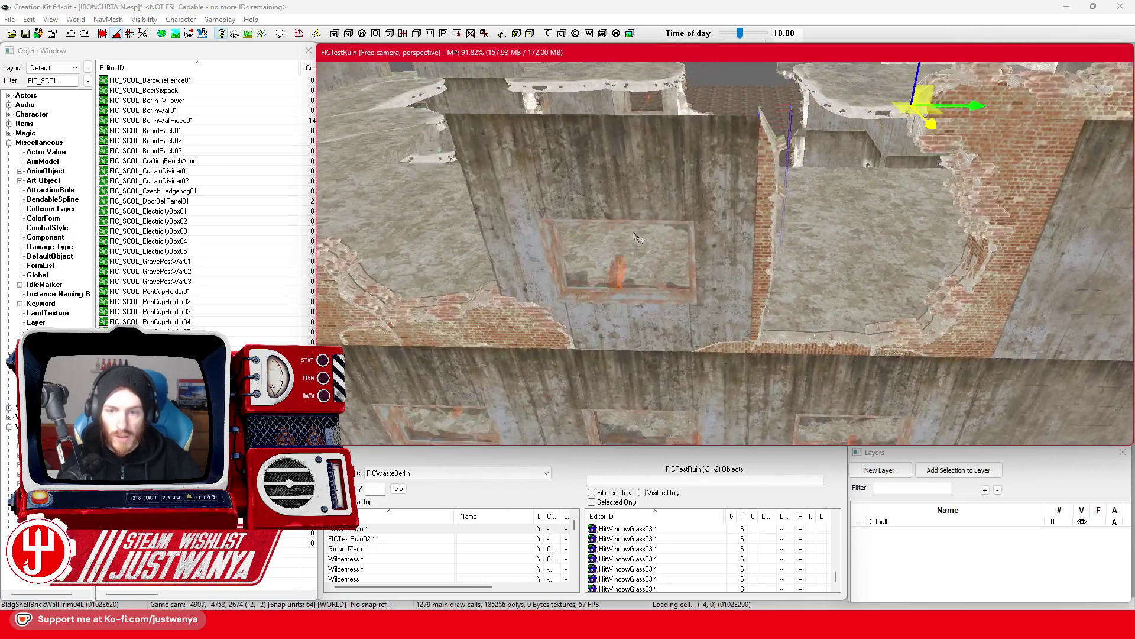
pyautogui.scroll(-1, 638, 239)
pyautogui.click(666, 285)
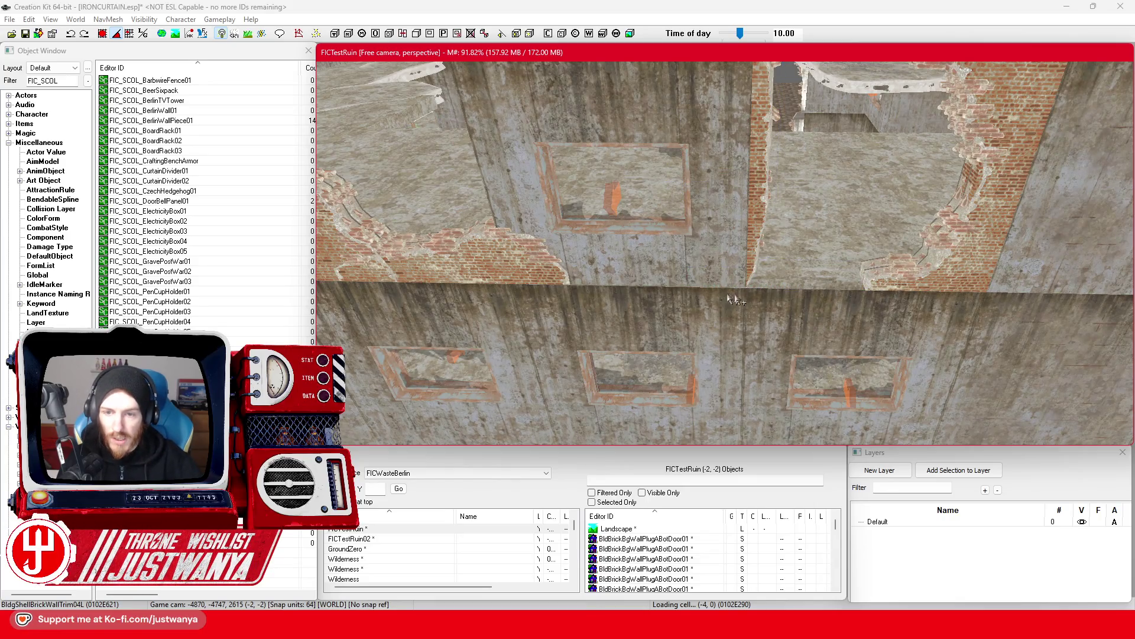
# Move a brick trim beside the doorway section, rotate it into place and slide it along the wall.
pyautogui.click(514, 269)
pyautogui.moveTo(510, 277); pyautogui.dragTo(916, 284)
pyautogui.scroll(3, 816, 329)
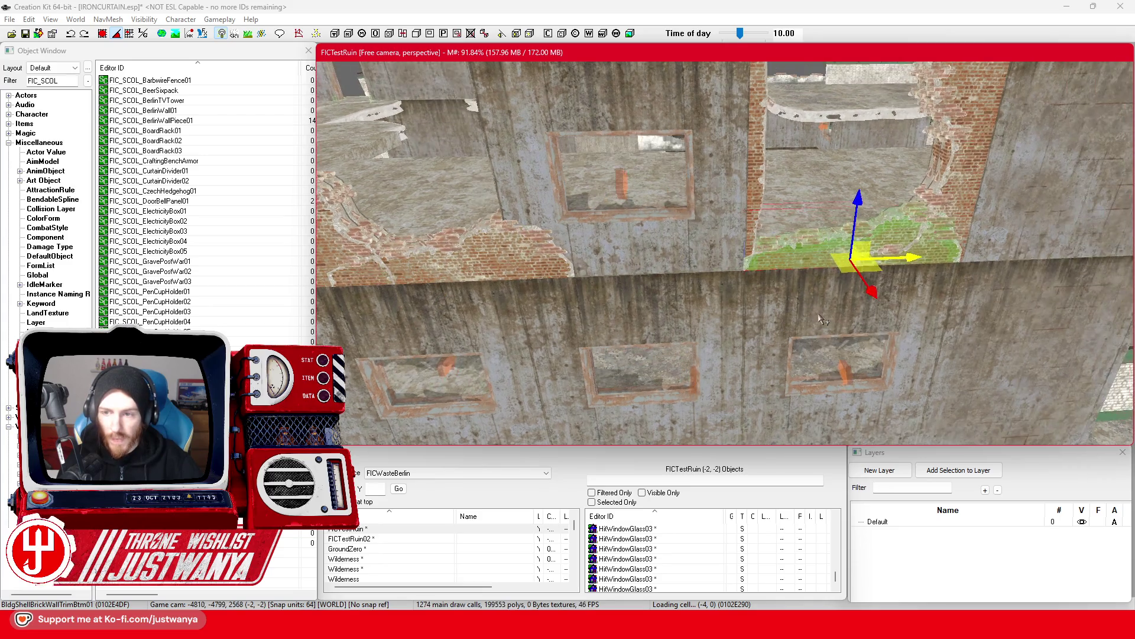
pyautogui.press('e')
pyautogui.scroll(-2, 810, 421)
pyautogui.moveTo(807, 414); pyautogui.dragTo(803, 410)
pyautogui.press('w')
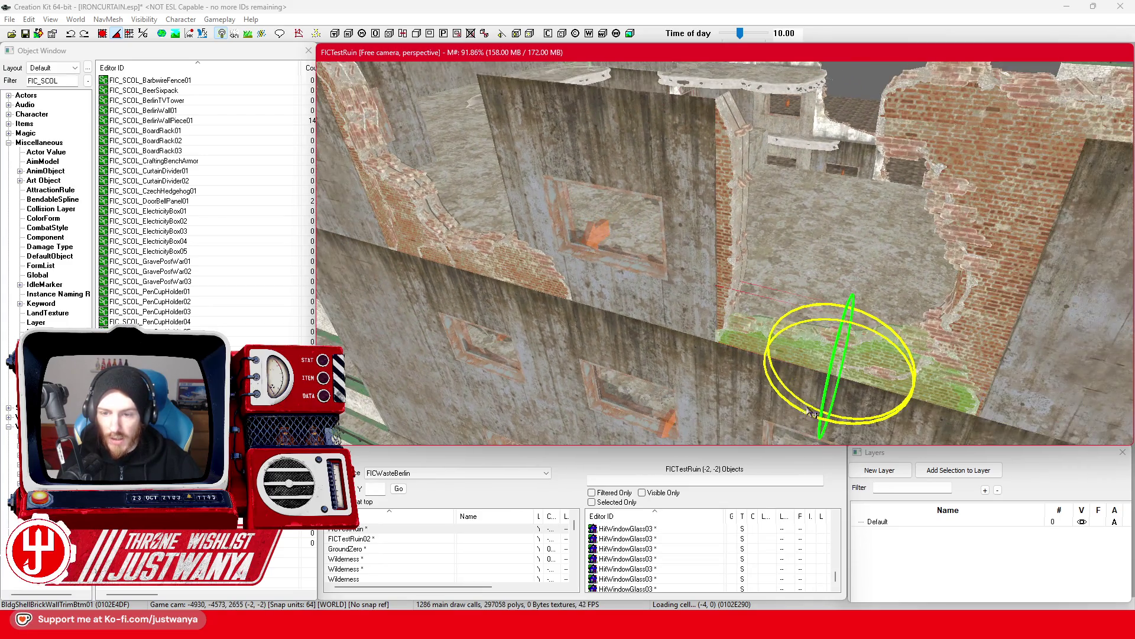
pyautogui.press('shift')
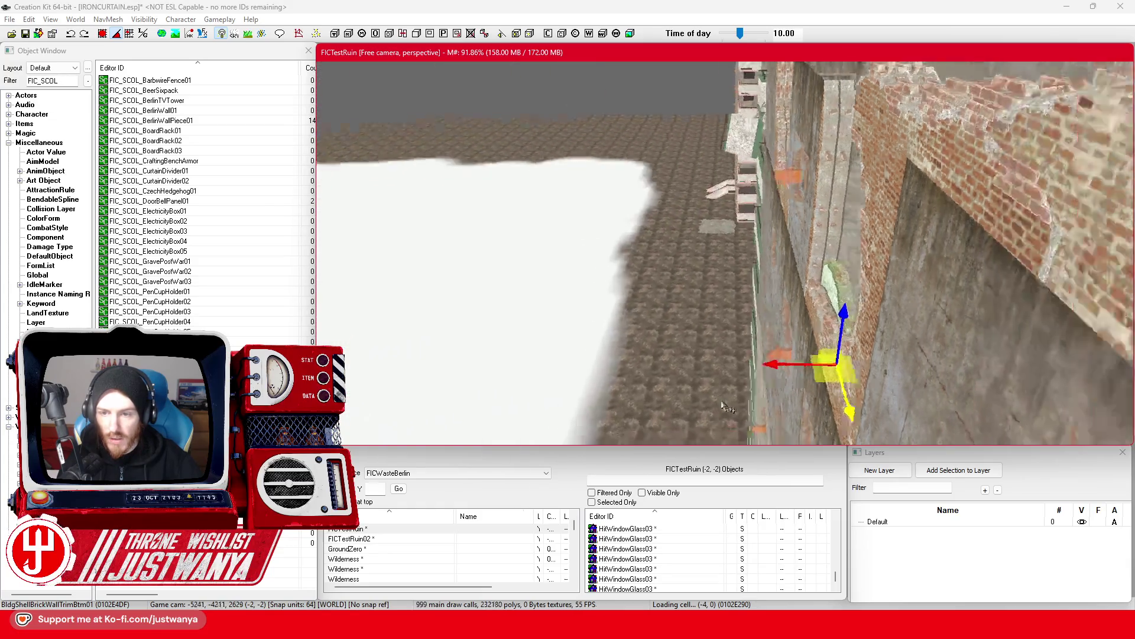
pyautogui.moveTo(784, 355); pyautogui.dragTo(785, 354)
pyautogui.press('shift')
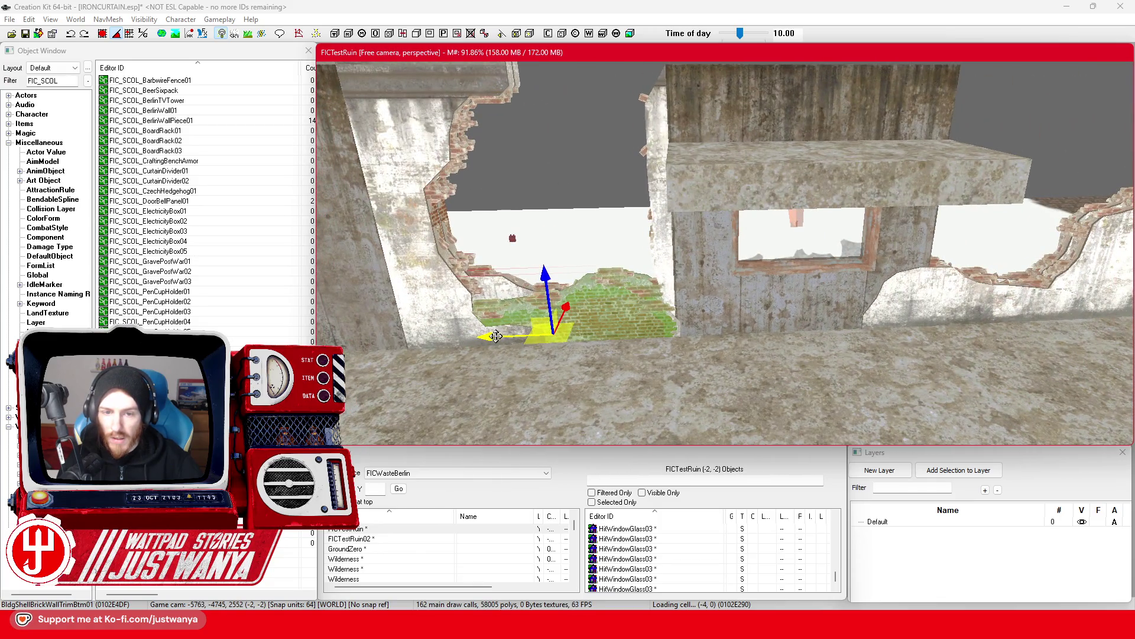
pyautogui.moveTo(496, 336); pyautogui.dragTo(545, 335)
pyautogui.press('shift')
# Rotate the BldgShellBrickWallTrim04L piece to lie along the wall and set it on the box wall's top.
pyautogui.click(854, 238)
pyautogui.press('shift')
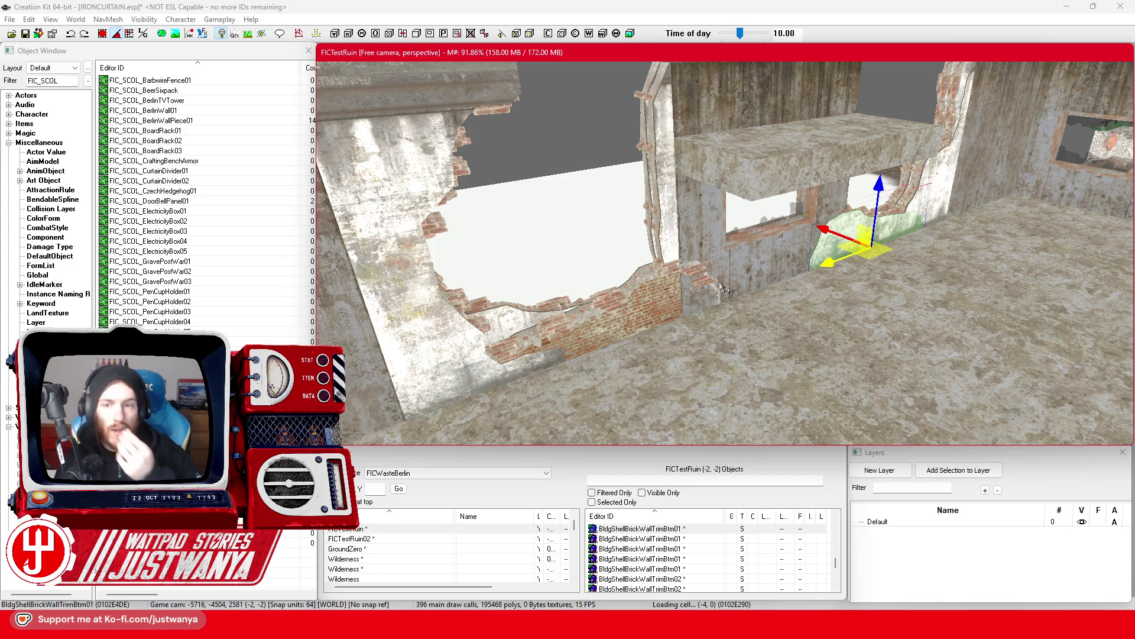
pyautogui.click(744, 194)
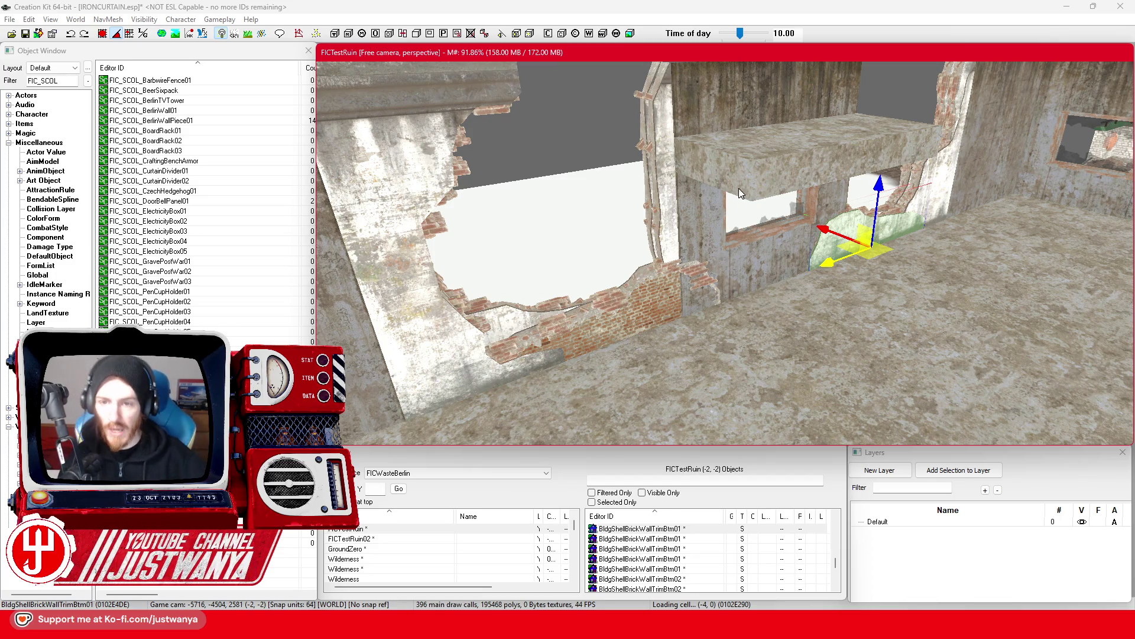
pyautogui.press('shift')
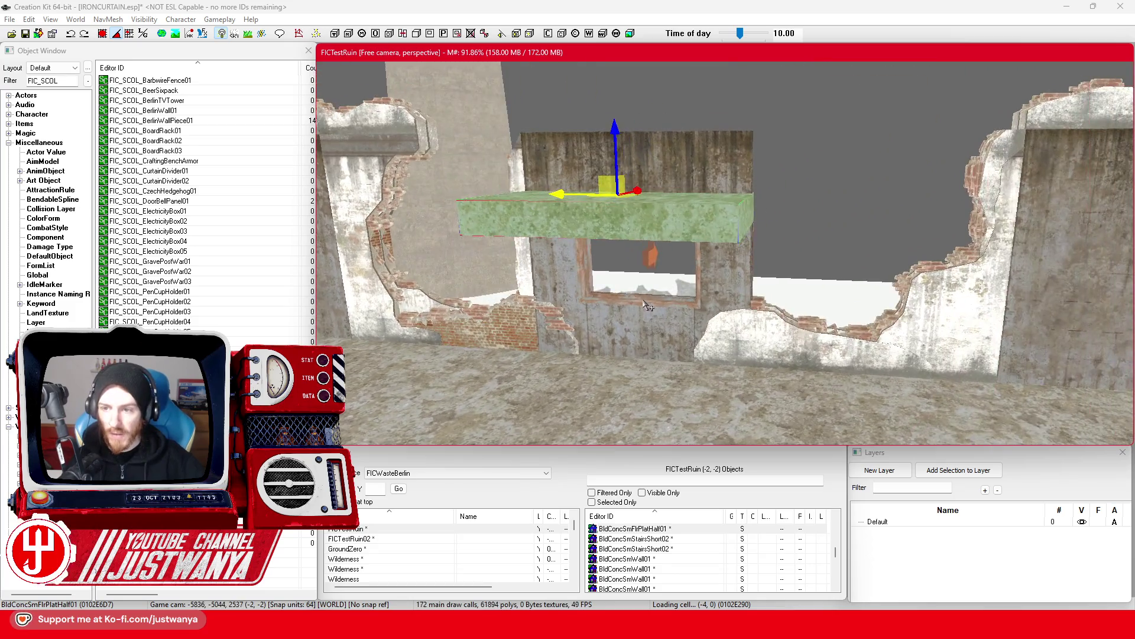
pyautogui.press('shift')
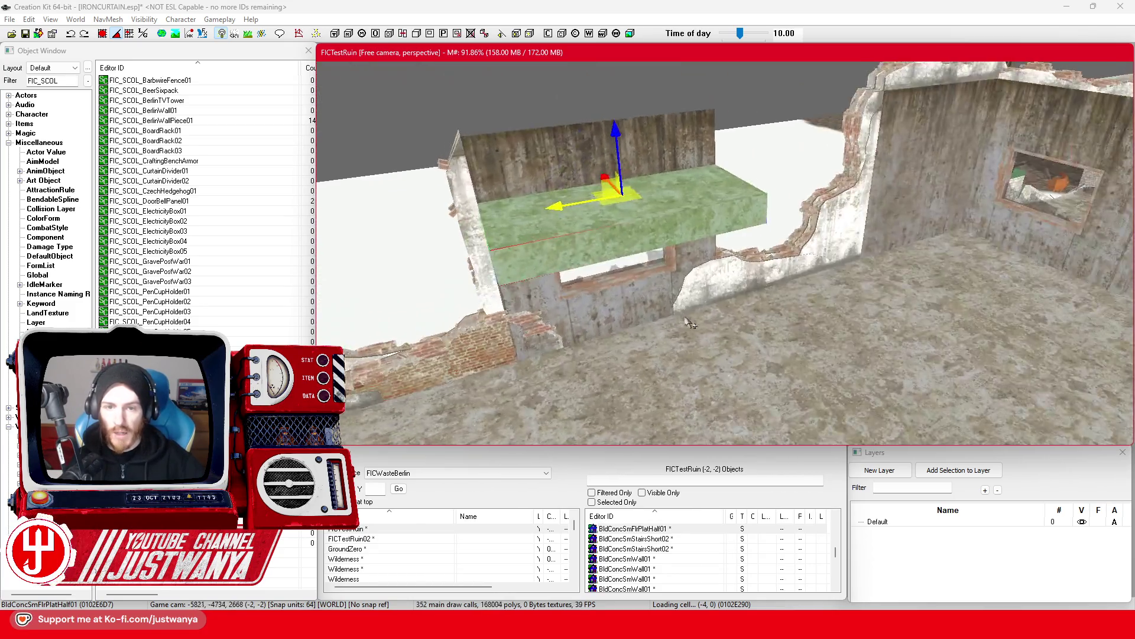
pyautogui.click(689, 323)
pyautogui.press('shift')
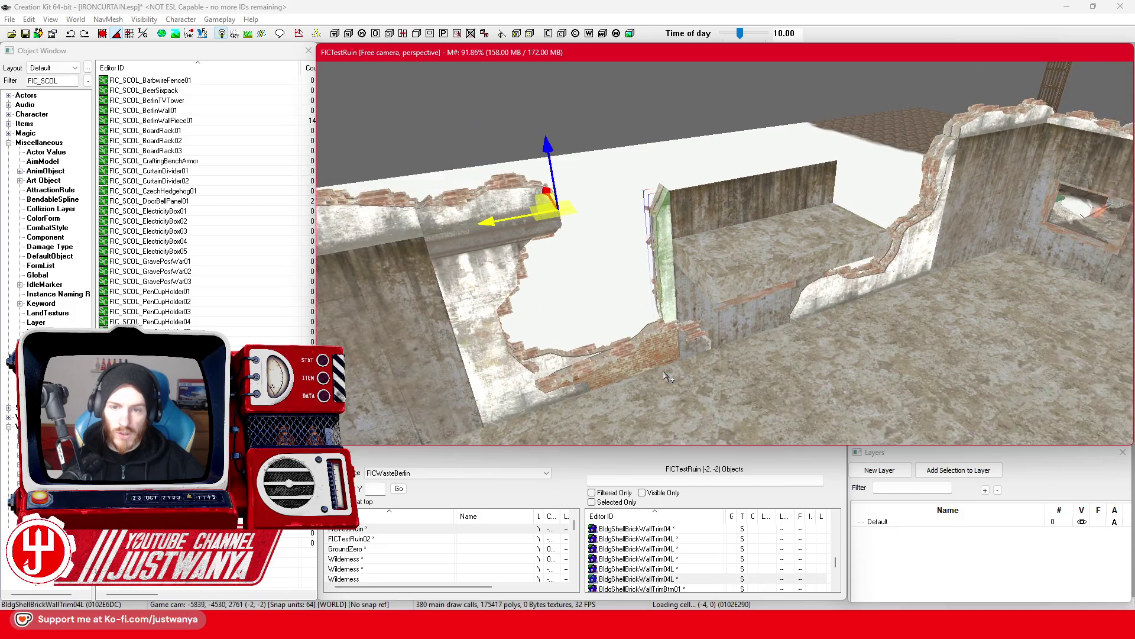
pyautogui.moveTo(502, 102); pyautogui.dragTo(506, 162)
pyautogui.moveTo(586, 170); pyautogui.dragTo(787, 160)
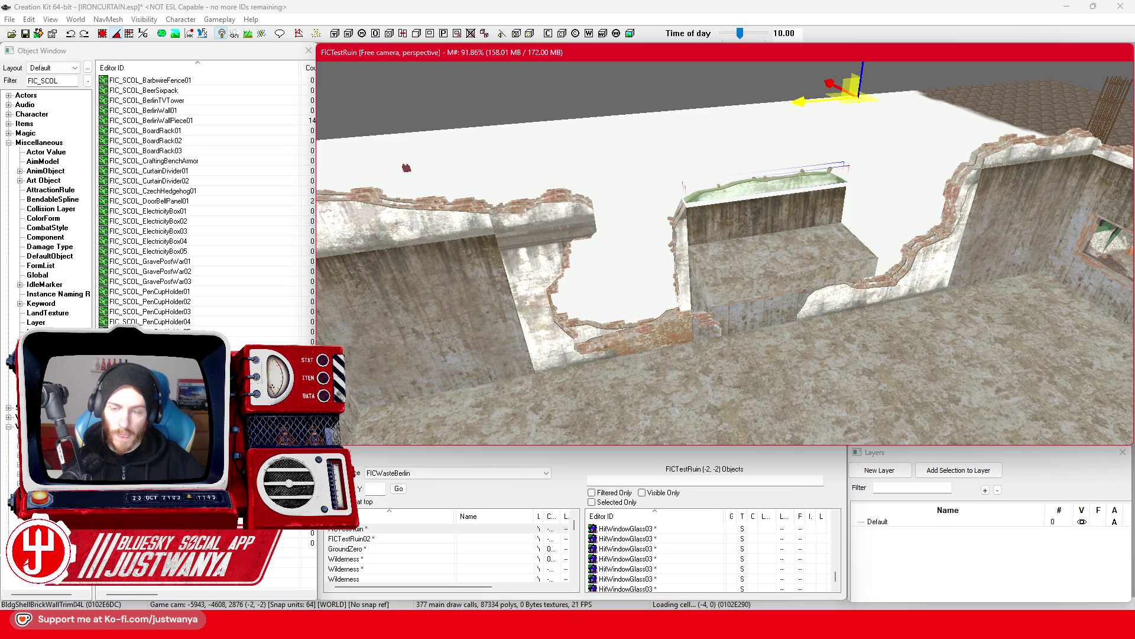
pyautogui.moveTo(821, 102)
pyautogui.mouseDown()
pyautogui.moveTo(800, 137)
pyautogui.moveTo(764, 130)
pyautogui.moveTo(811, 137)
pyautogui.moveTo(787, 137)
pyautogui.mouseUp()
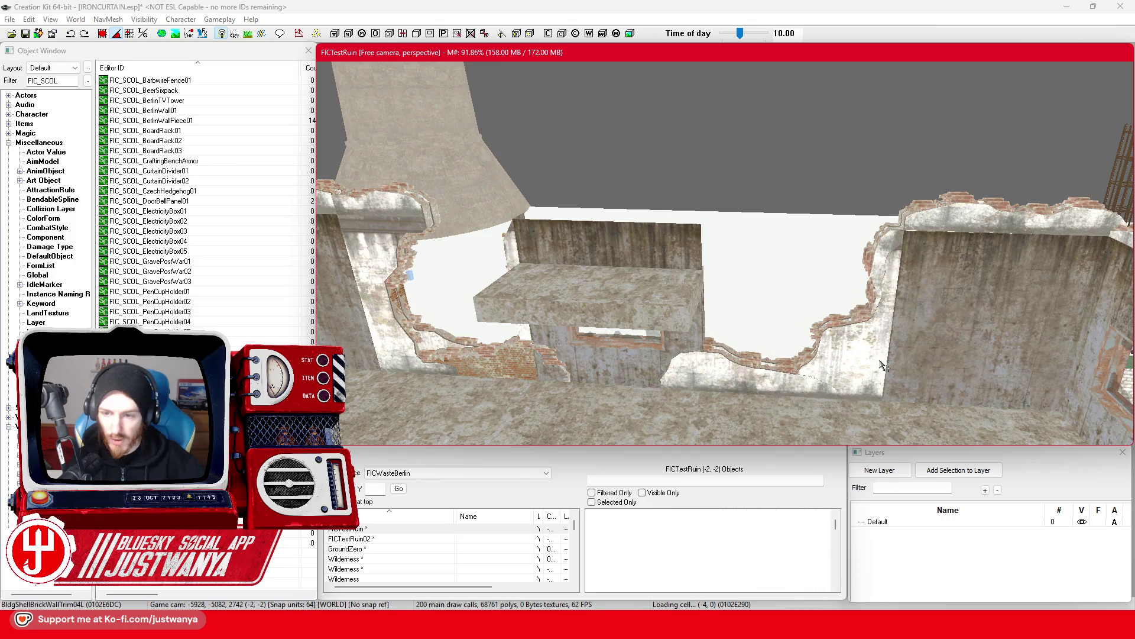
# Nudge the BldgShellBrickWallTrimHalf02 piece into place and save the IRONCURTAIN.esp plugin.
pyautogui.click(879, 359)
pyautogui.press('2')
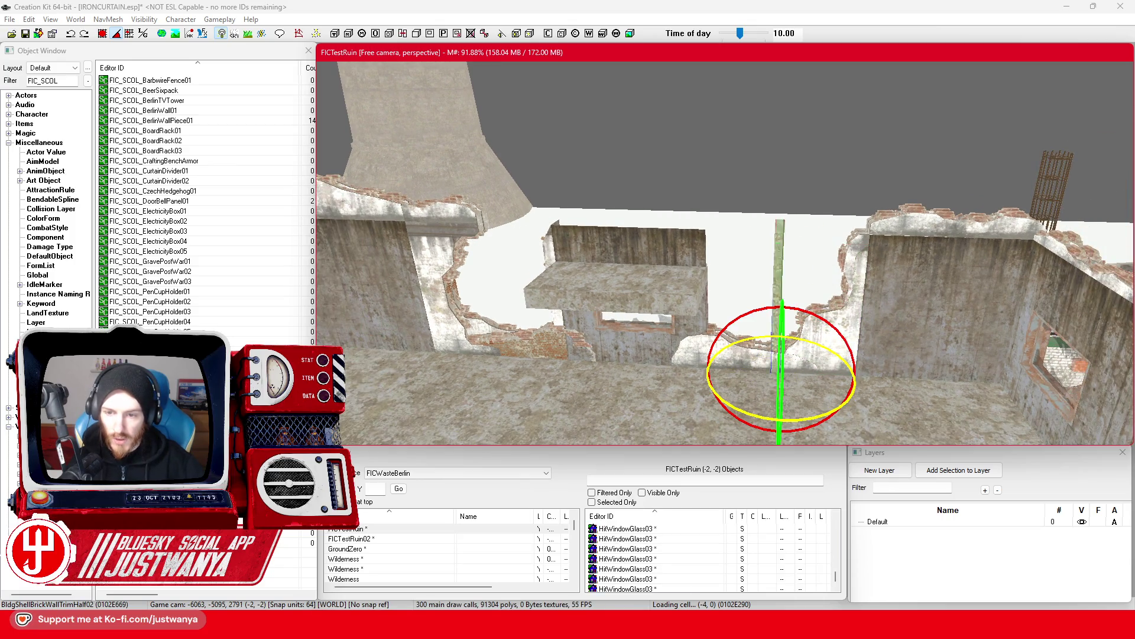
pyautogui.press('1')
pyautogui.click(743, 362)
pyautogui.moveTo(743, 362)
pyautogui.mouseDown()
pyautogui.moveTo(609, 385)
pyautogui.moveTo(826, 372)
pyautogui.mouseUp()
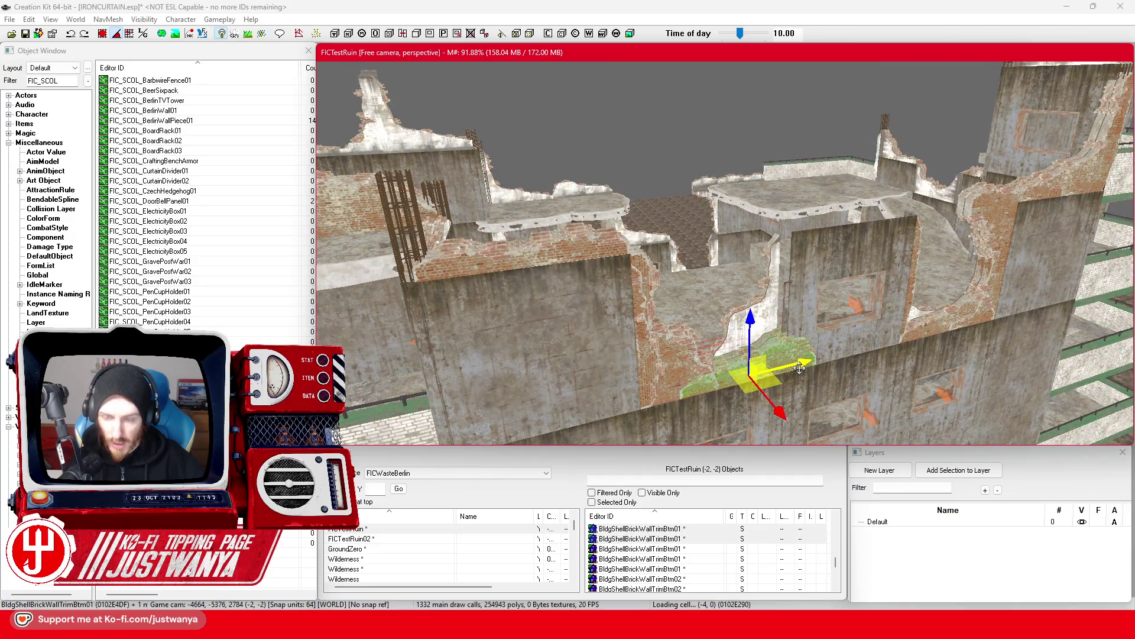
pyautogui.click(799, 368)
pyautogui.moveTo(800, 368); pyautogui.dragTo(982, 346)
pyautogui.moveTo(791, 367)
pyautogui.mouseDown()
pyautogui.moveTo(840, 343)
pyautogui.moveTo(899, 337)
pyautogui.mouseUp()
pyautogui.moveTo(640, 283); pyautogui.dragTo(645, 285)
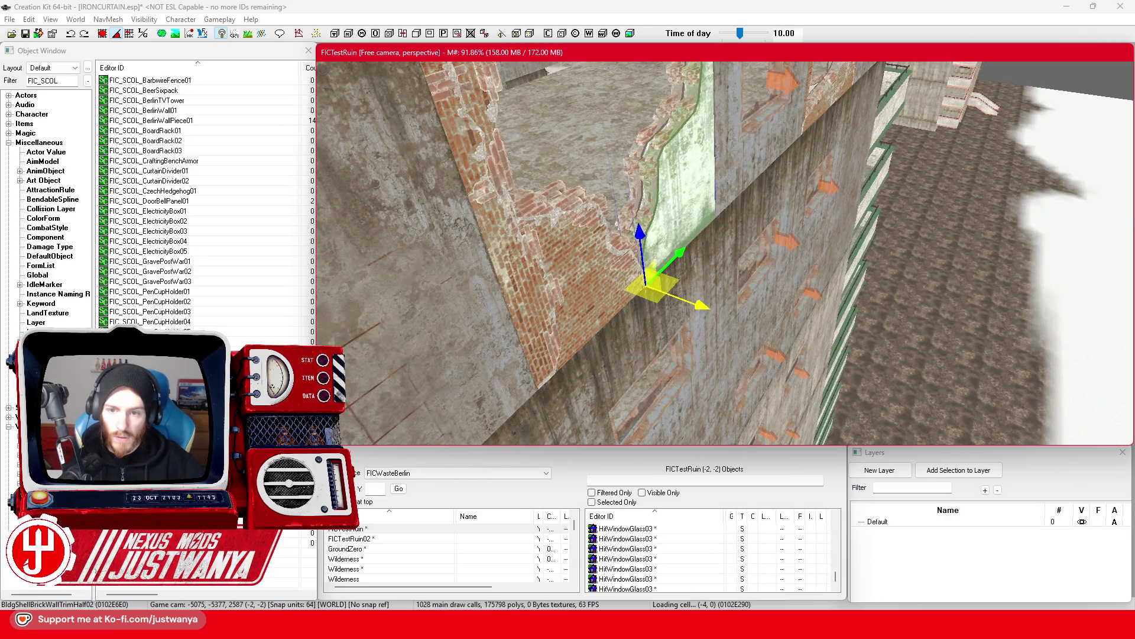
pyautogui.moveTo(714, 189)
pyautogui.mouseDown()
pyautogui.moveTo(689, 177)
pyautogui.moveTo(679, 136)
pyautogui.moveTo(669, 140)
pyautogui.moveTo(865, 187)
pyautogui.mouseUp()
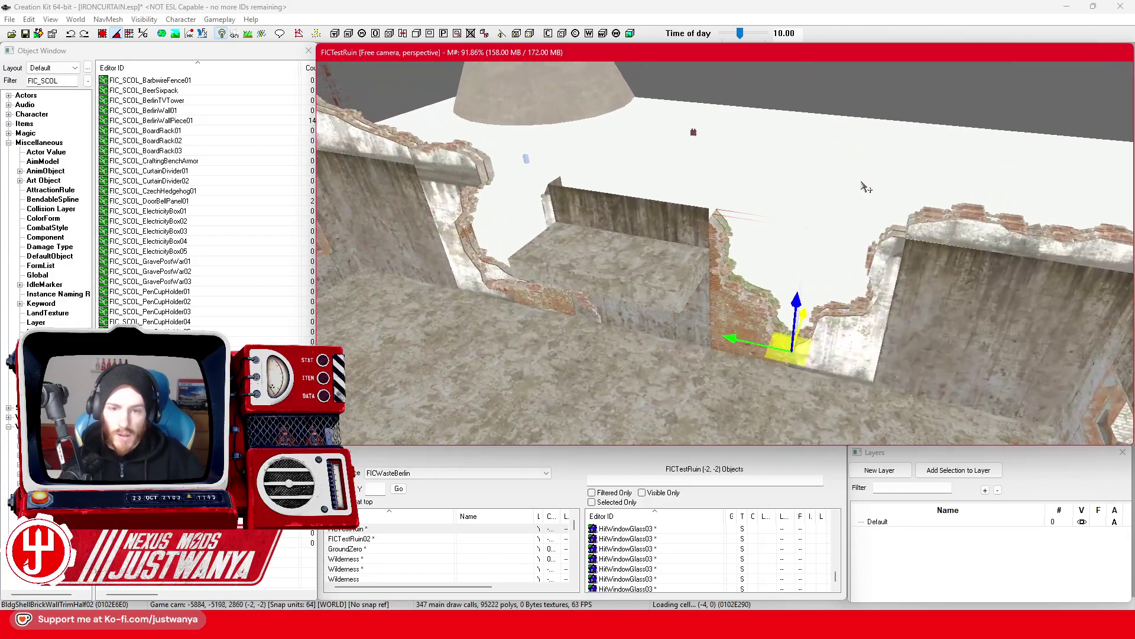
pyautogui.click(32, 37)
# Fit the BldgShellBrickWallTrimBtm01 trim onto the wall's top edge and save the plugin.
pyautogui.click(555, 305)
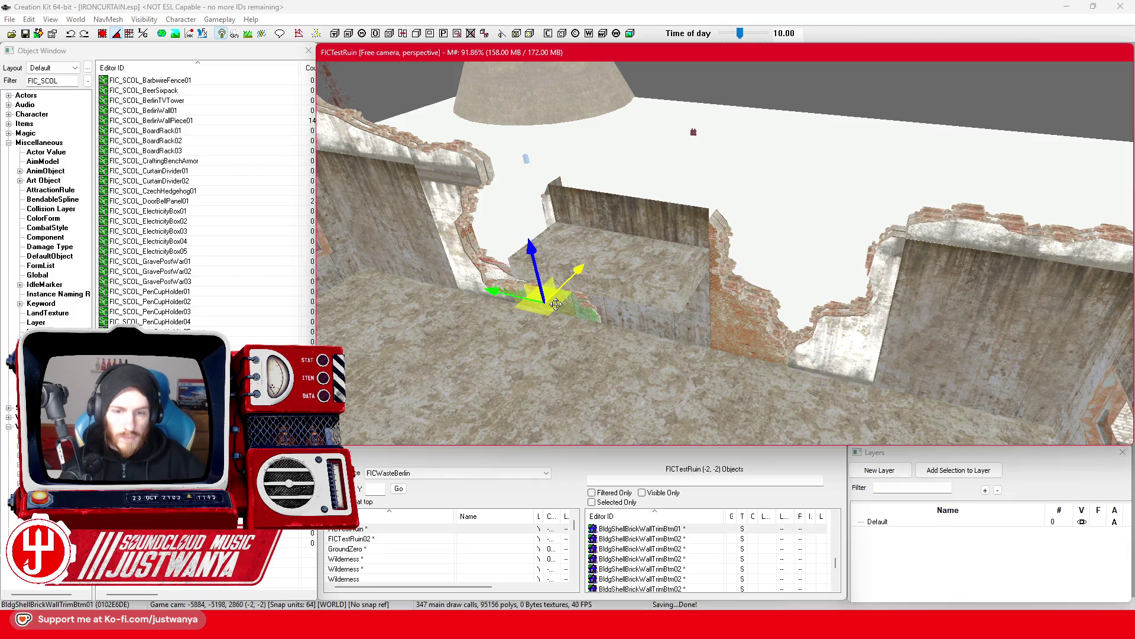
pyautogui.moveTo(526, 233)
pyautogui.mouseDown()
pyautogui.moveTo(511, 171)
pyautogui.moveTo(598, 195)
pyautogui.mouseUp()
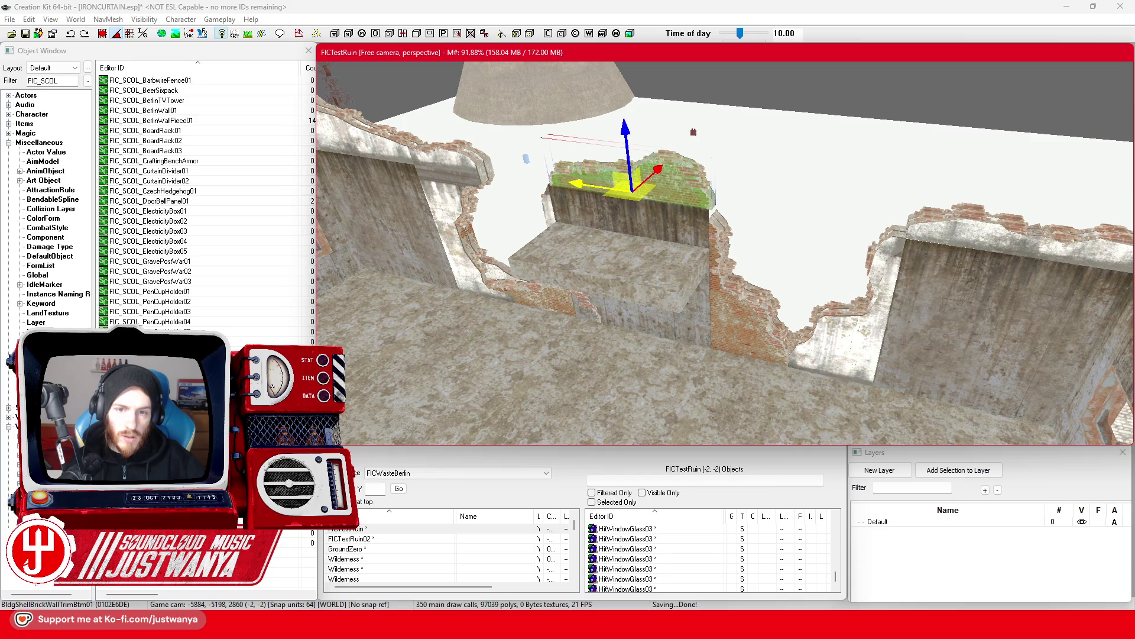
pyautogui.moveTo(622, 127); pyautogui.dragTo(623, 136)
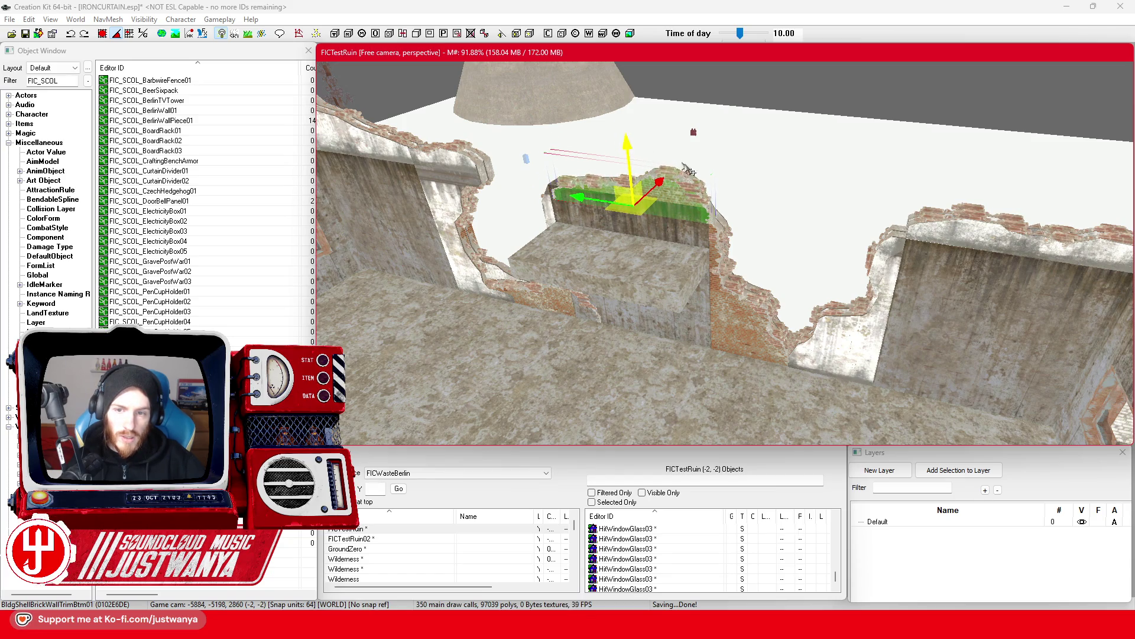
pyautogui.moveTo(682, 193); pyautogui.dragTo(782, 247)
pyautogui.moveTo(620, 233); pyautogui.dragTo(620, 238)
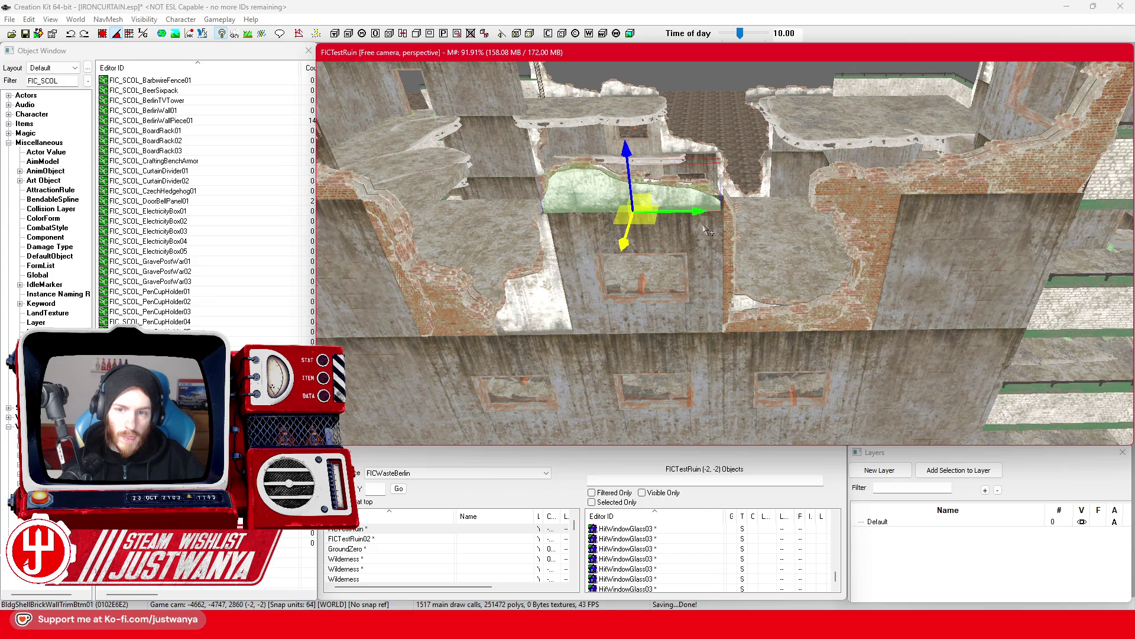
pyautogui.moveTo(696, 209)
pyautogui.mouseDown()
pyautogui.moveTo(571, 210)
pyautogui.moveTo(533, 233)
pyautogui.mouseUp()
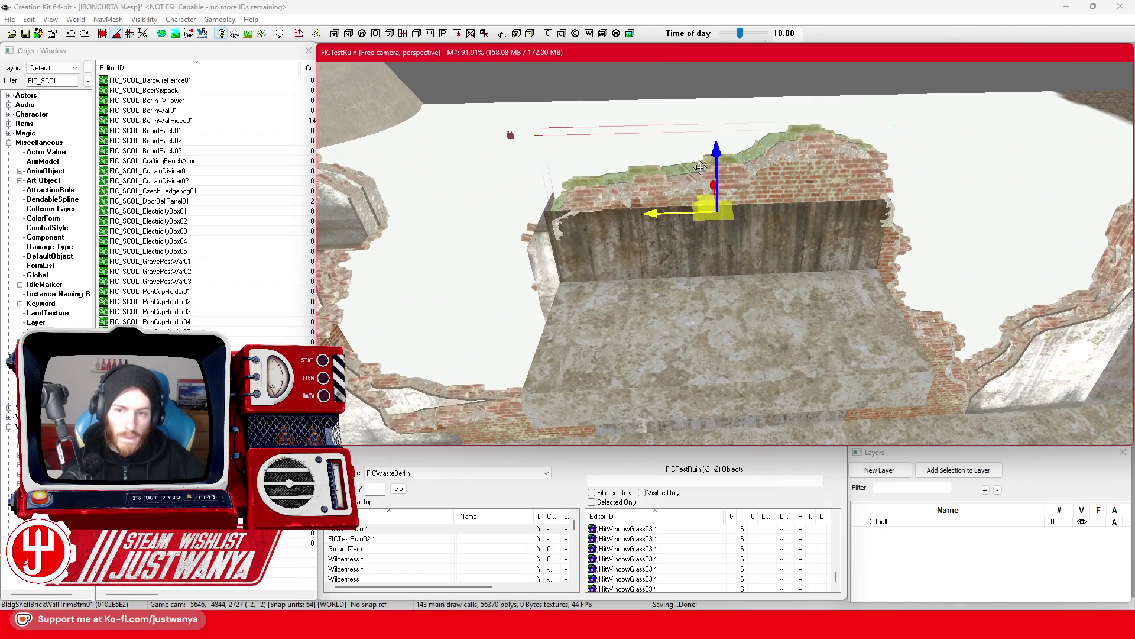
pyautogui.moveTo(717, 130); pyautogui.dragTo(699, 337)
pyautogui.click(700, 338)
pyautogui.scroll(-3, 591, 267)
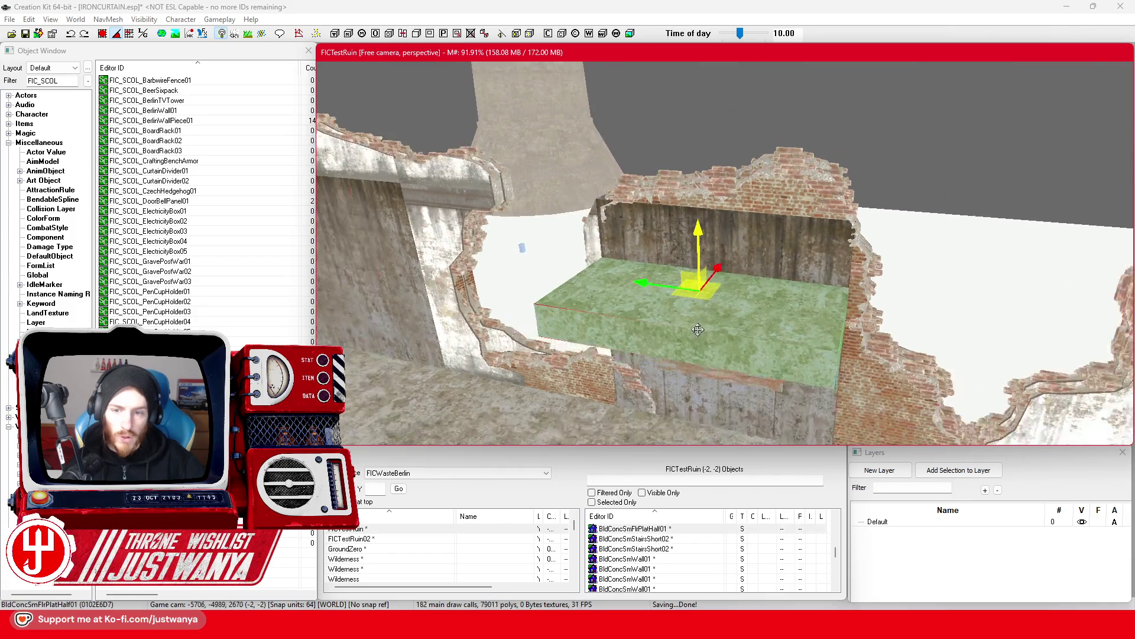
pyautogui.click(26, 34)
# Cycle the selected floor platform through its variants and delete the hallway piece from the ruin.
pyautogui.moveTo(744, 220)
pyautogui.mouseDown()
pyautogui.moveTo(889, 230)
pyautogui.moveTo(824, 229)
pyautogui.mouseUp()
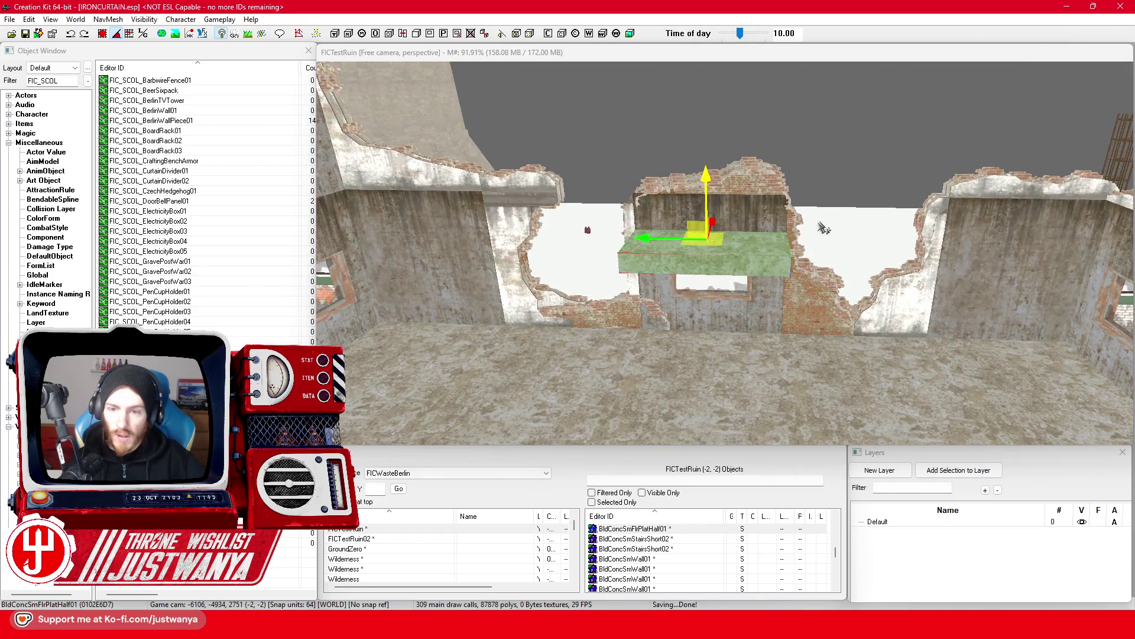
pyautogui.click(666, 276)
pyautogui.moveTo(666, 272); pyautogui.dragTo(668, 263)
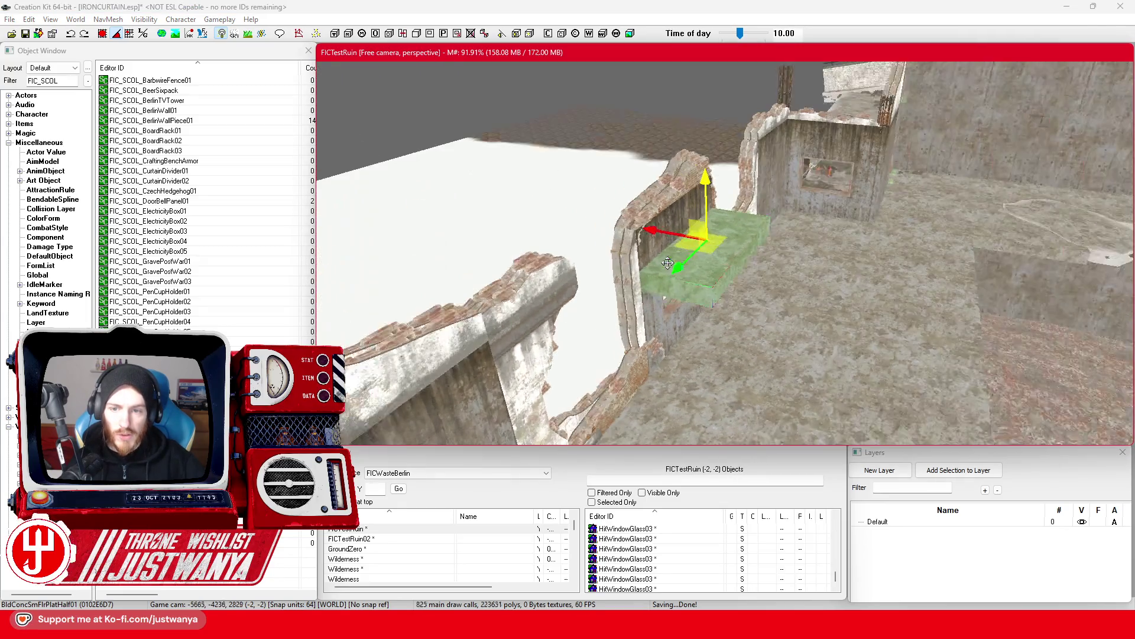
pyautogui.click(727, 272)
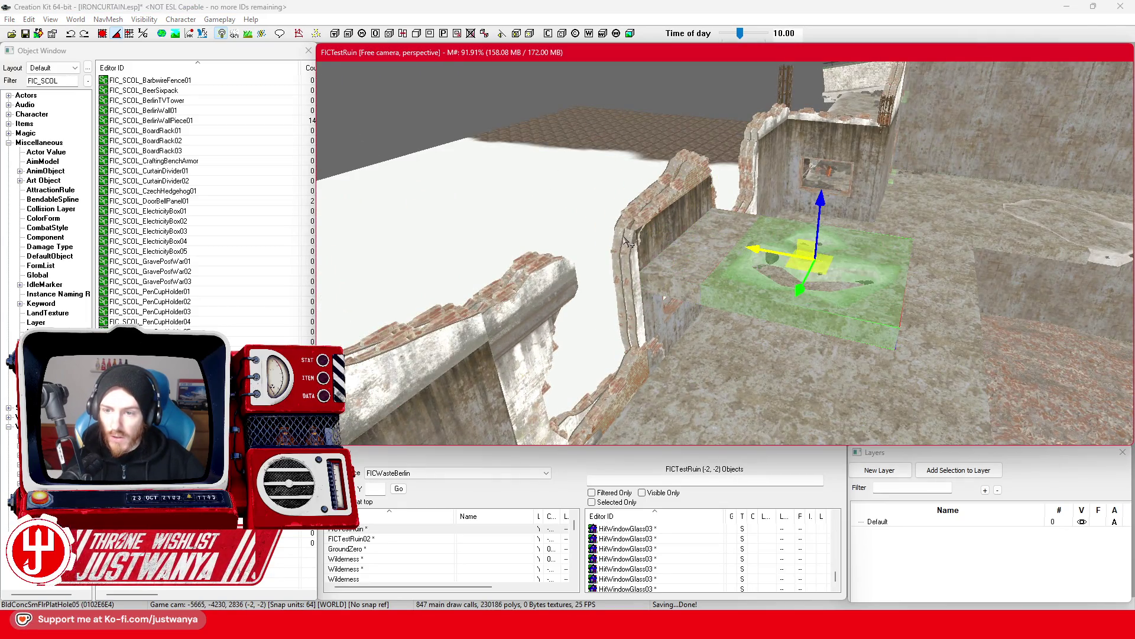
pyautogui.press('q')
pyautogui.press('q')
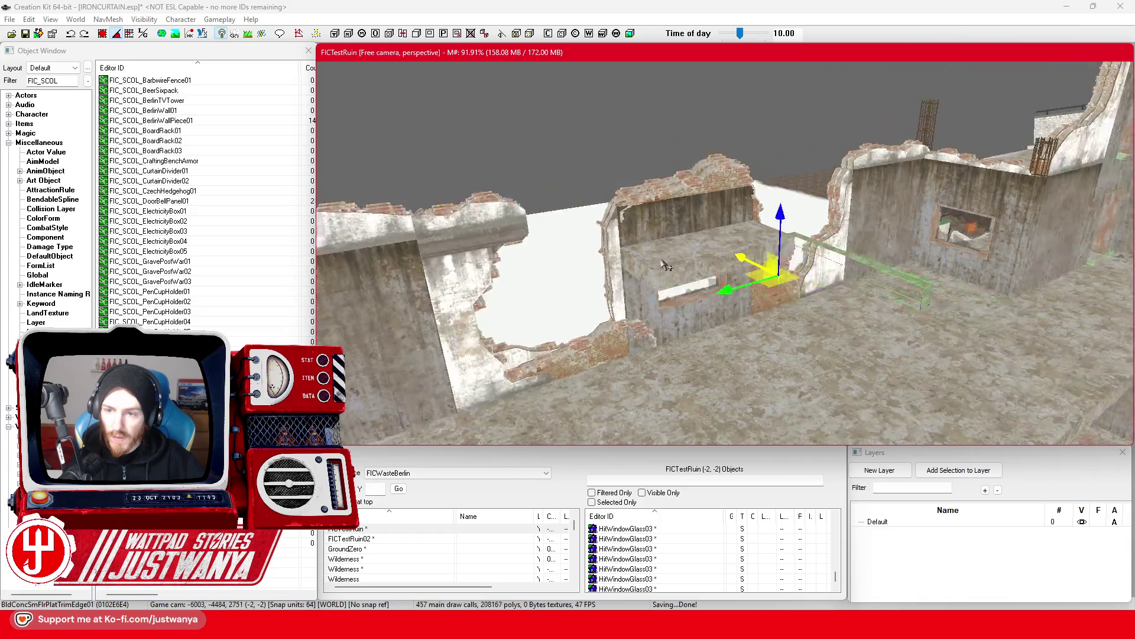
pyautogui.press('q')
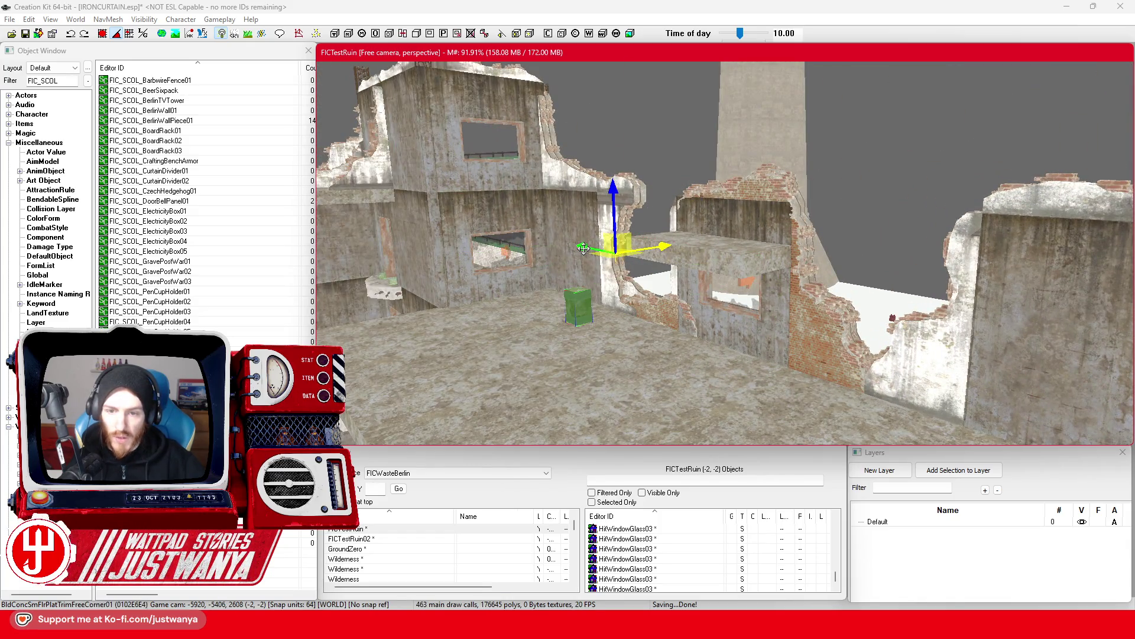
pyautogui.press('q')
pyautogui.press('q')
pyautogui.press('q')
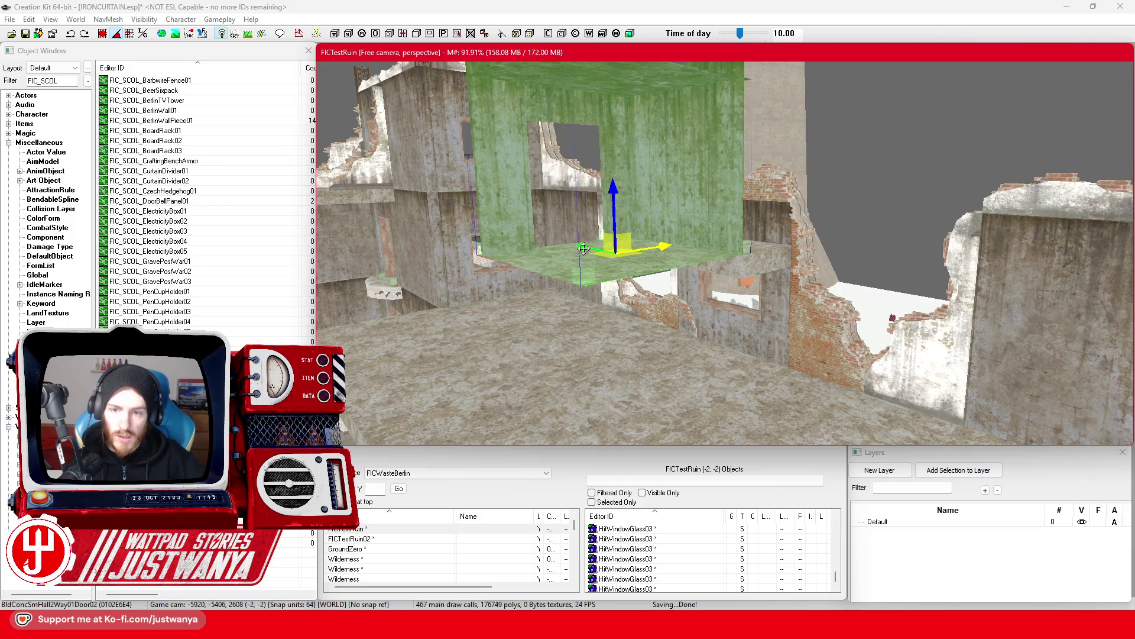
pyautogui.press('q')
pyautogui.press('Delete')
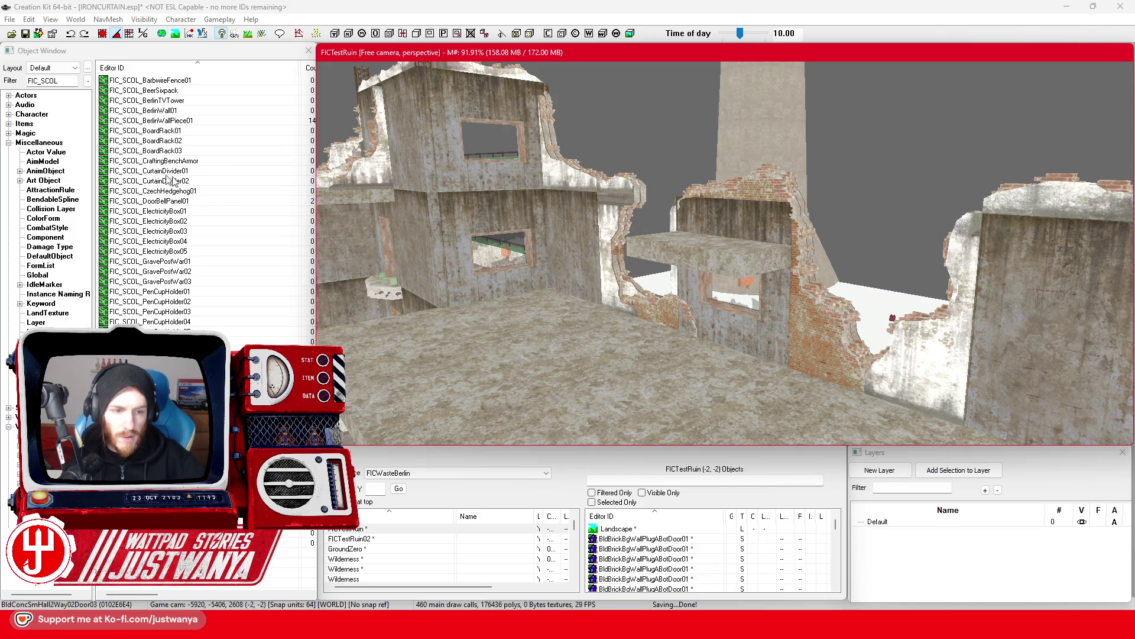
pyautogui.click(42, 80)
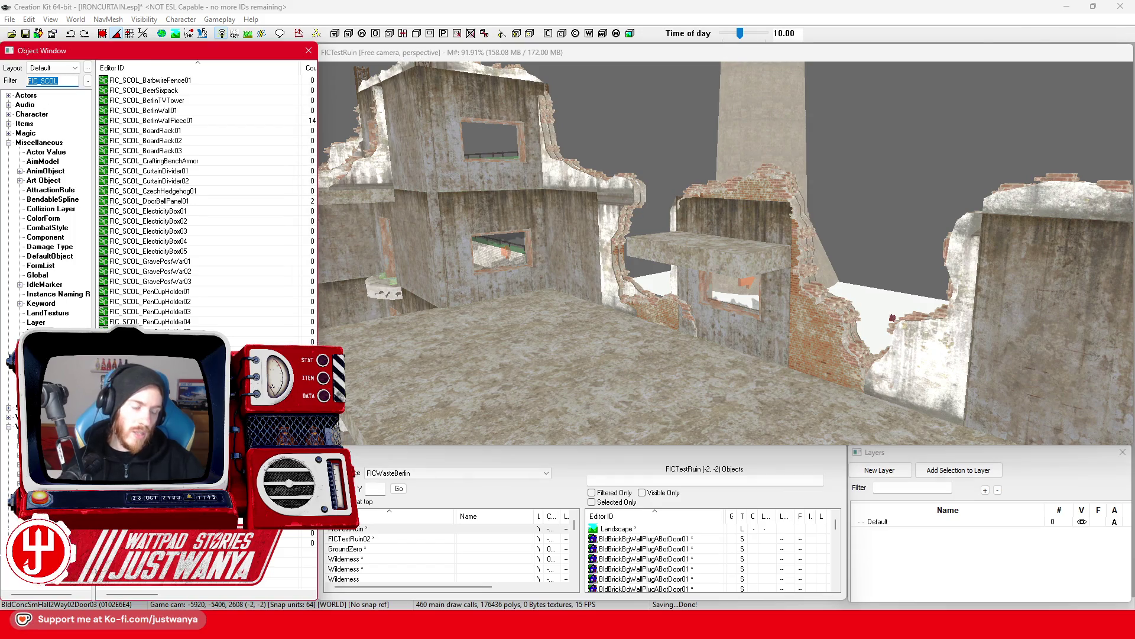
# Filter the Object Window with Conc*Stair, preview BldConcSmStairs02 and place it in the ruin.
pyautogui.write('Conc*Stair')
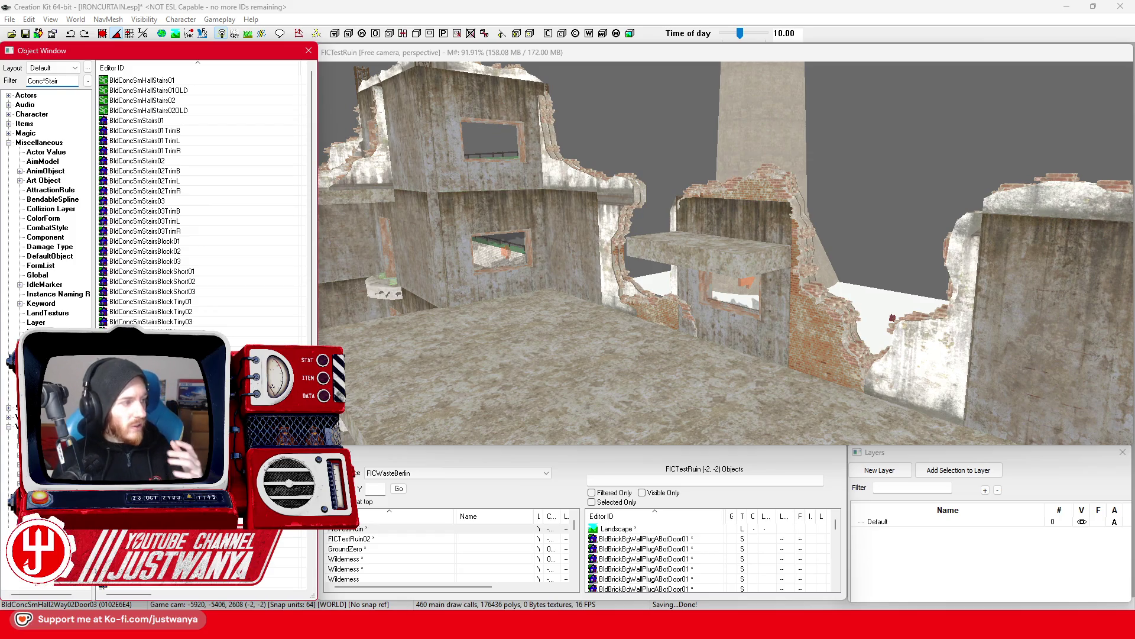
pyautogui.doubleClick(157, 161)
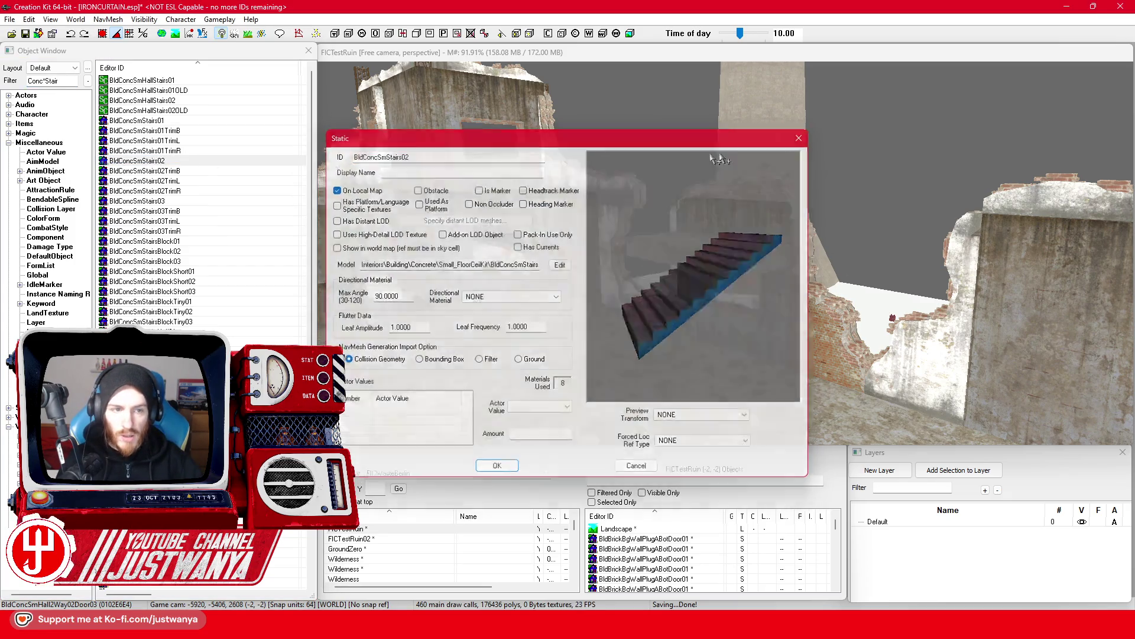
pyautogui.press('Escape')
pyautogui.moveTo(137, 161); pyautogui.dragTo(615, 325)
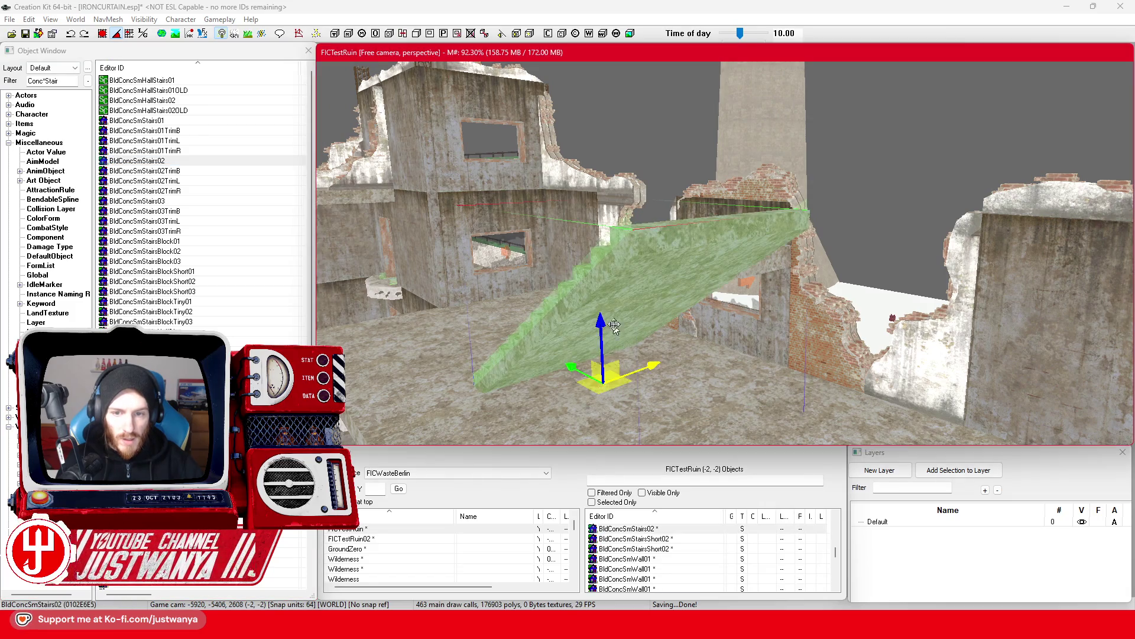
# Cycle the placed stairs through the half-stair variants to BldConcSmStairsHalfShort02.
pyautogui.press(']')
pyautogui.press(']')
pyautogui.press(']')
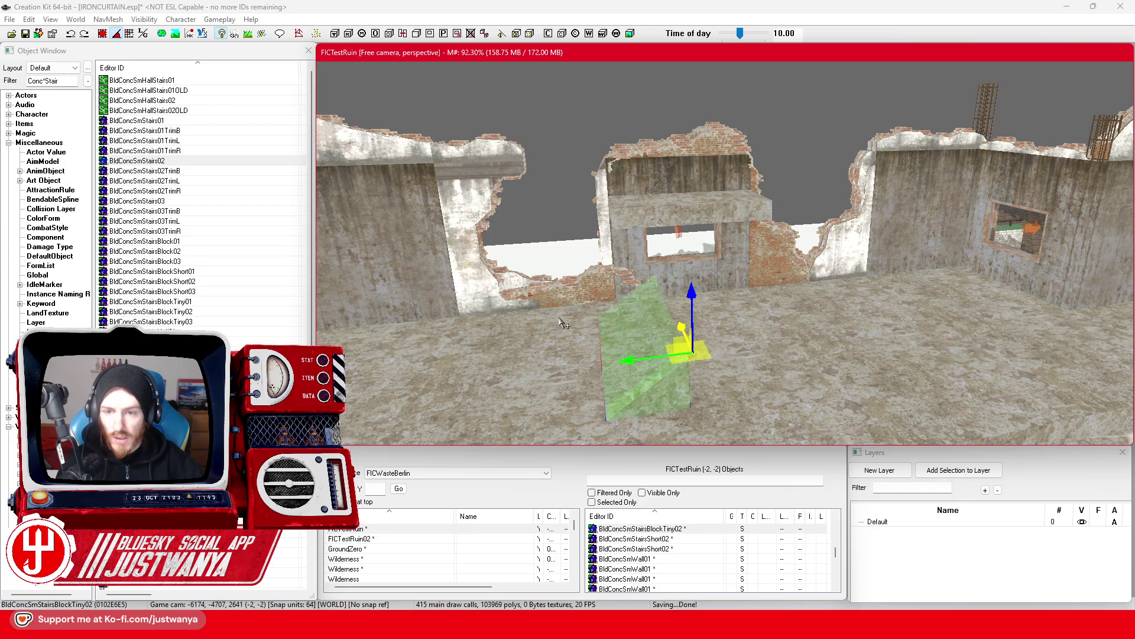
pyautogui.press(']')
pyautogui.press(']')
pyautogui.press(']')
pyautogui.press(']')
pyautogui.press(']')
pyautogui.press(']')
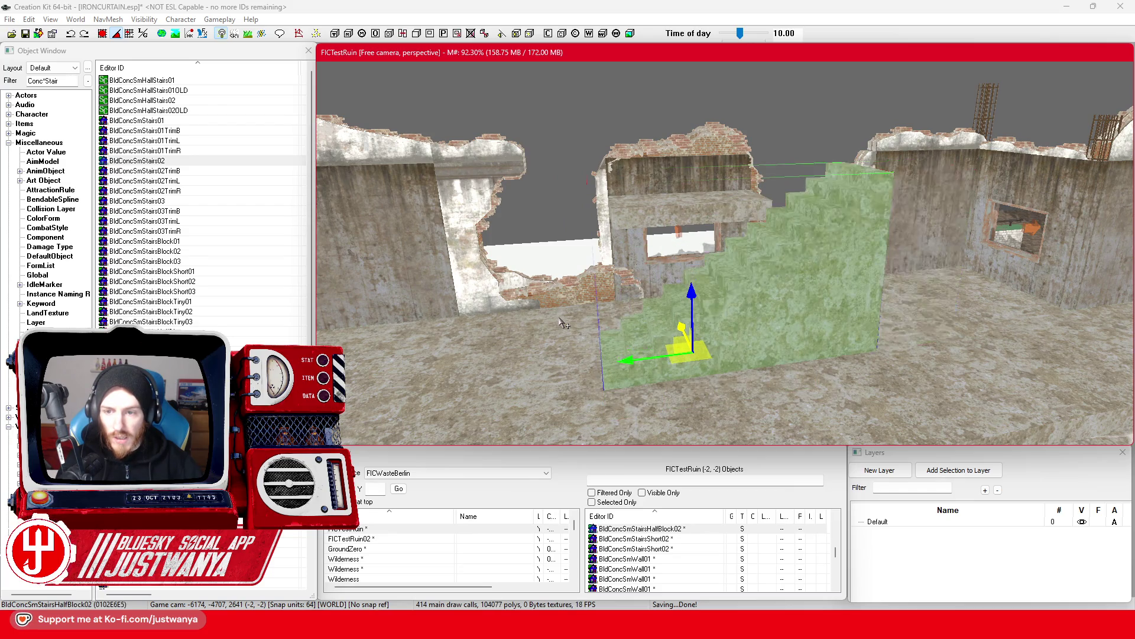
pyautogui.press(']')
pyautogui.press(']')
pyautogui.press(']')
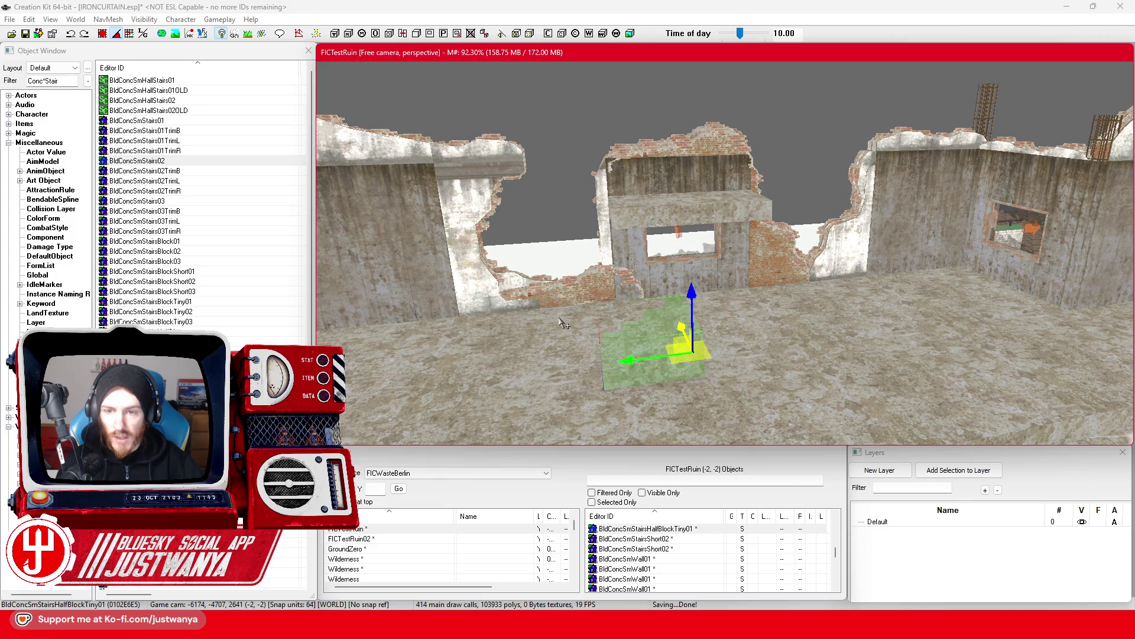
pyautogui.press(']')
pyautogui.press(']')
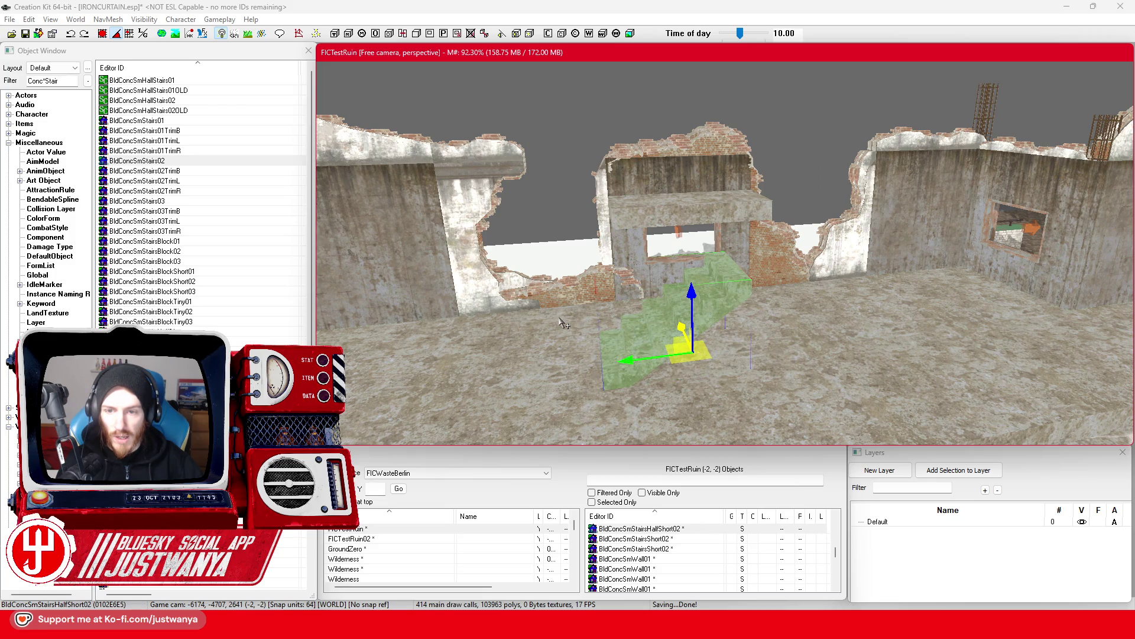
pyautogui.scroll(10, 562, 313)
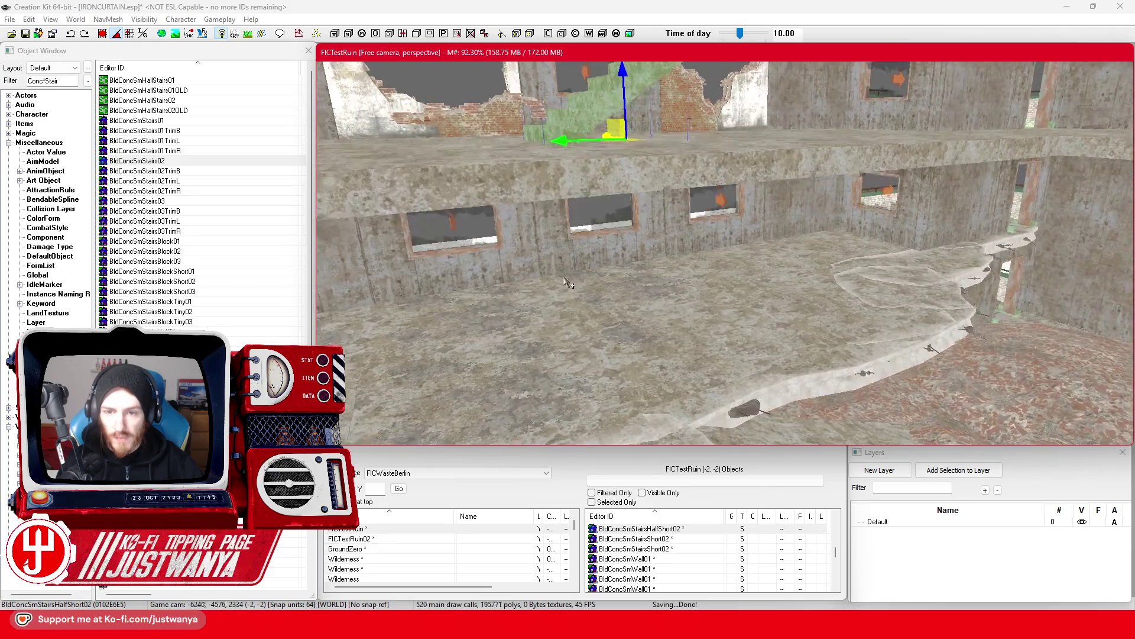
# Turn the short half-stair around its vertical axis and slide it sideways across the floor.
pyautogui.scroll(-5, 565, 295)
pyautogui.moveTo(599, 247); pyautogui.dragTo(627, 247)
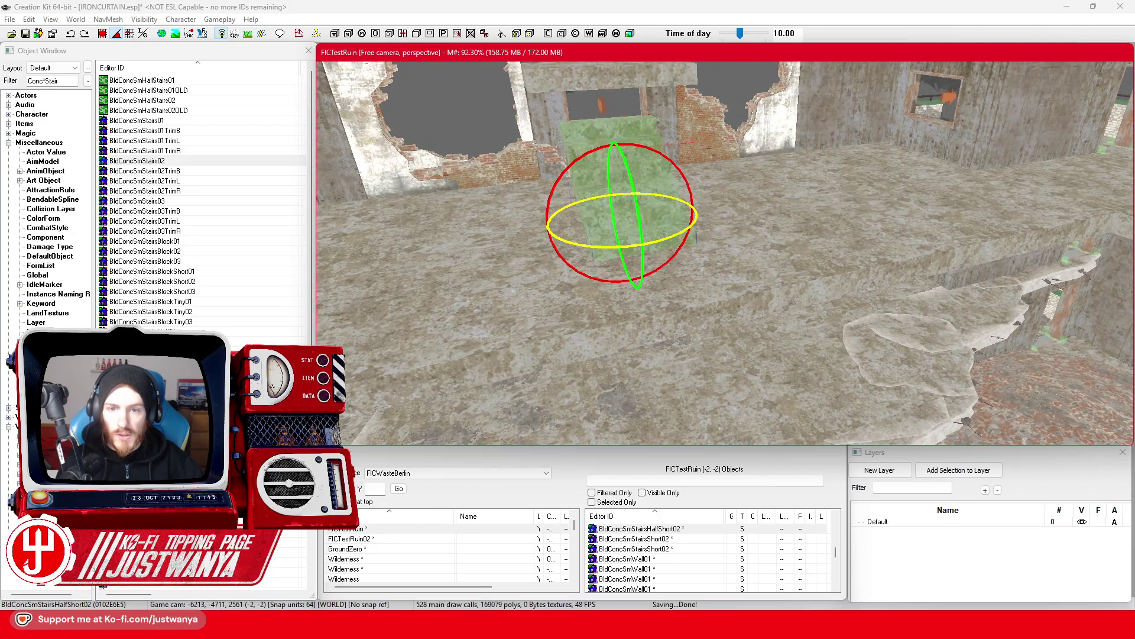
pyautogui.press('w')
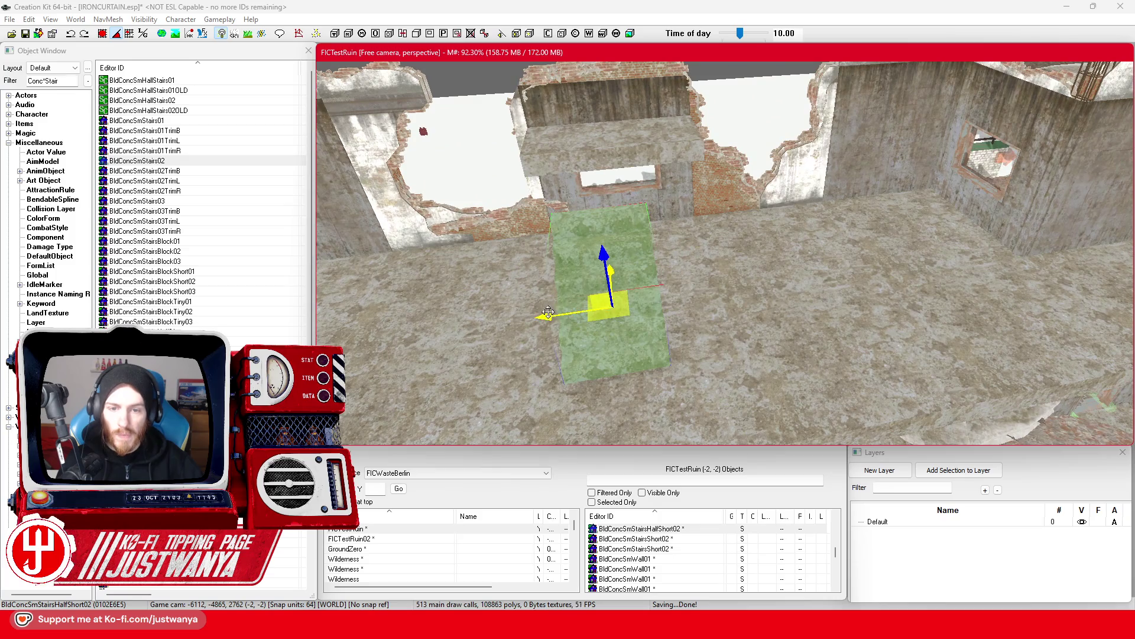
pyautogui.moveTo(549, 313); pyautogui.dragTo(624, 304)
pyautogui.click(103, 34)
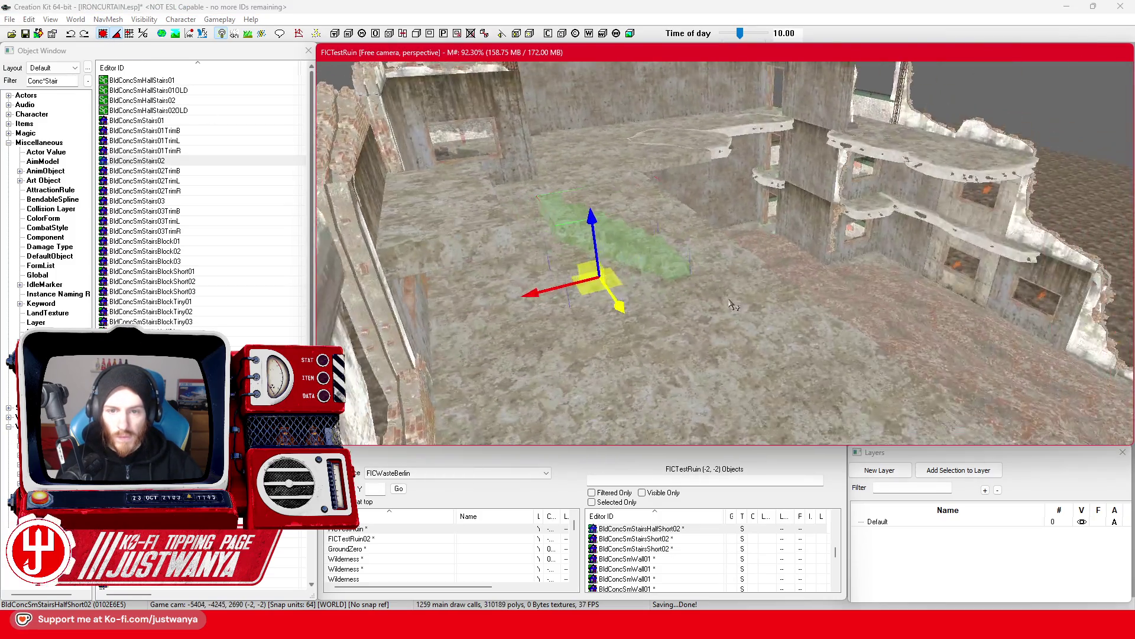
pyautogui.moveTo(733, 305); pyautogui.dragTo(675, 290)
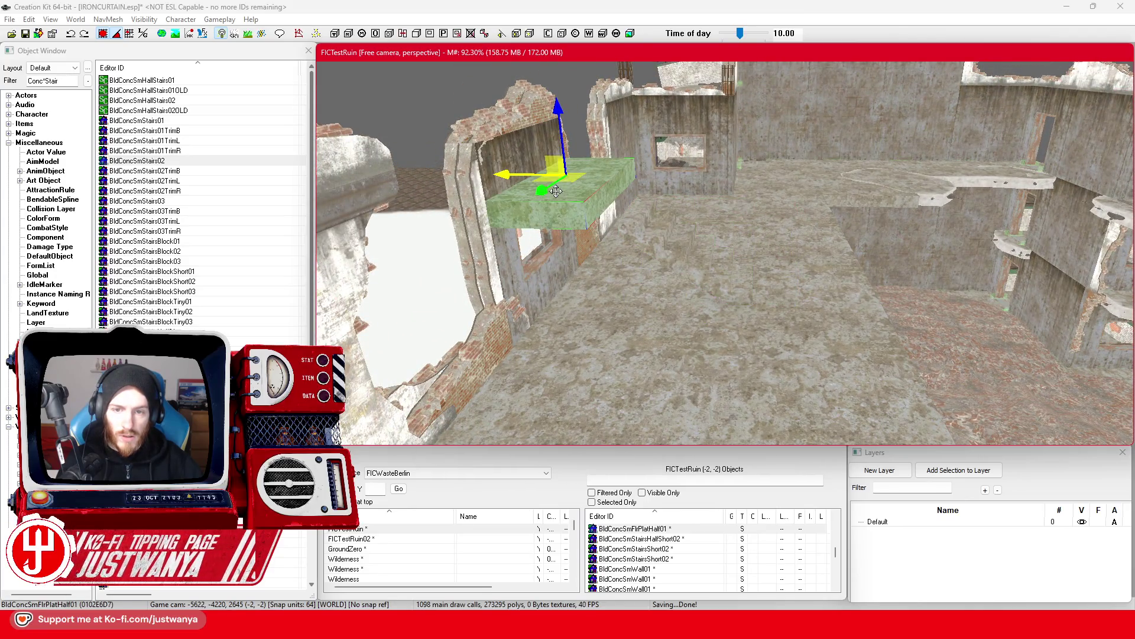
# Reselect the short half-stair and inspect its placement from the side.
pyautogui.click(577, 177)
pyautogui.scroll(5, 577, 158)
pyautogui.scroll(-5, 577, 158)
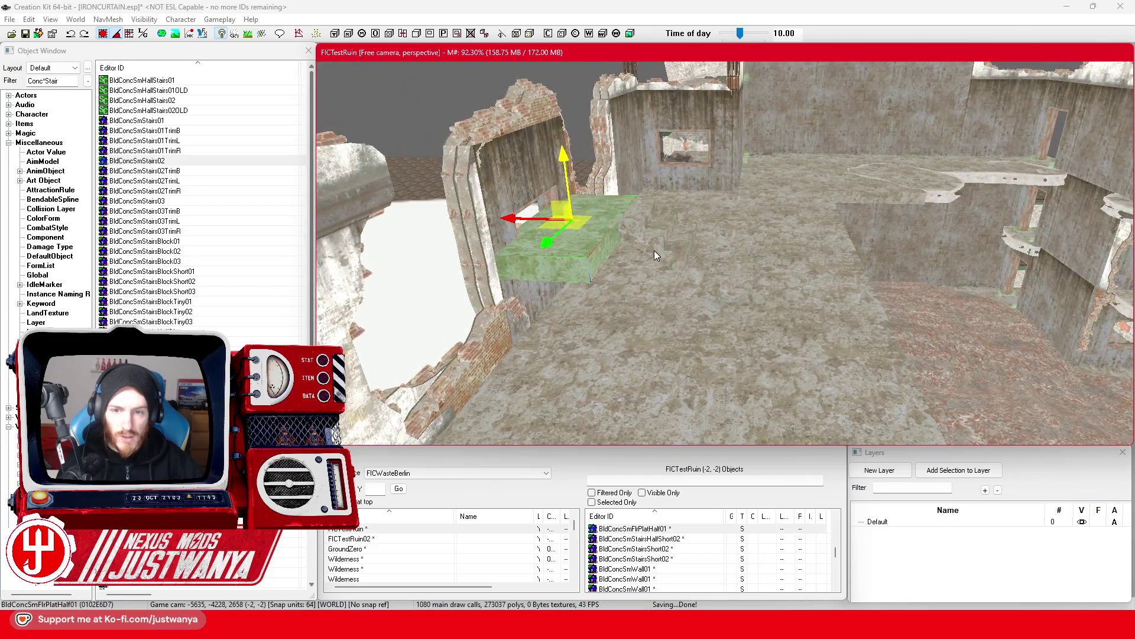
pyautogui.click(661, 315)
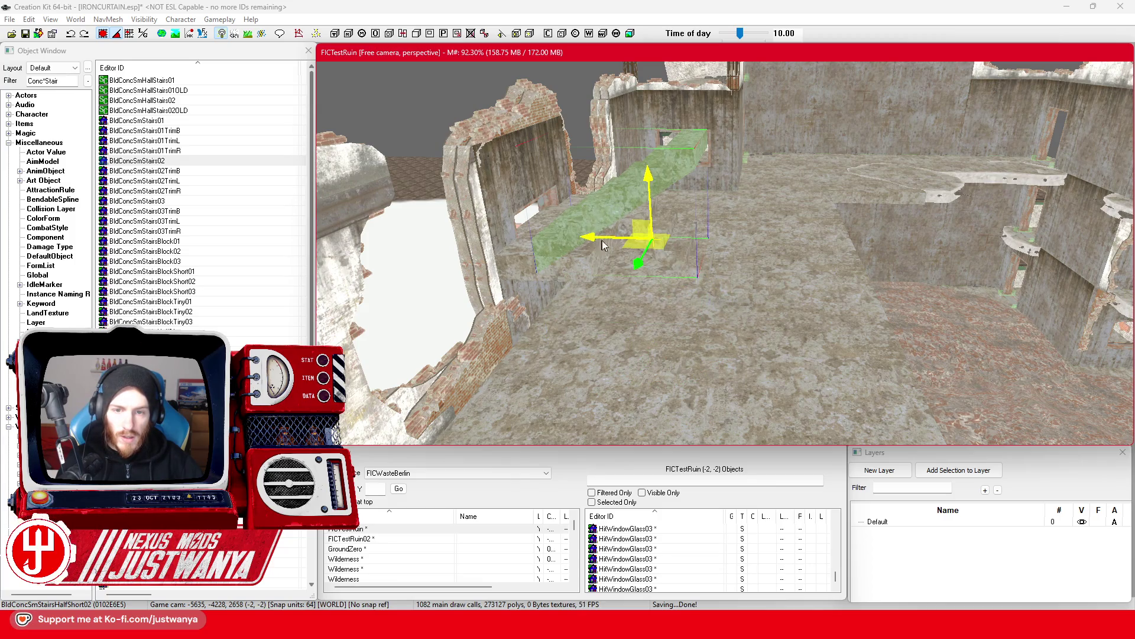
pyautogui.moveTo(591, 228)
pyautogui.mouseDown()
pyautogui.moveTo(502, 228)
pyautogui.moveTo(517, 214)
pyautogui.moveTo(585, 227)
pyautogui.moveTo(536, 258)
pyautogui.moveTo(704, 281)
pyautogui.mouseUp()
pyautogui.moveTo(716, 181); pyautogui.dragTo(669, 171)
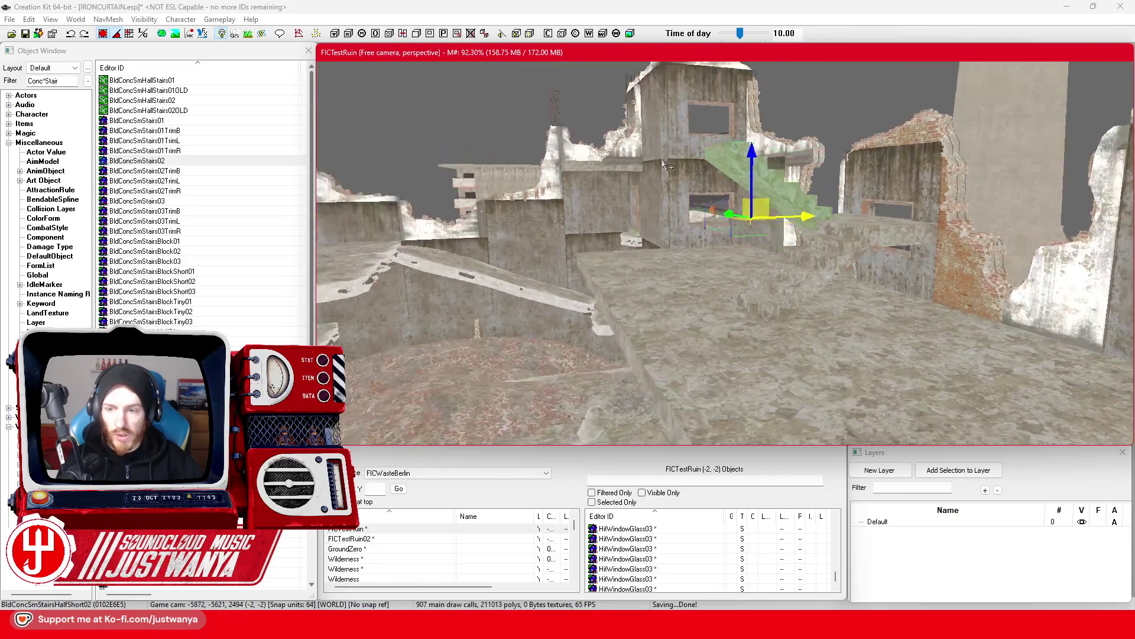
# Delete the BldConcSmFlrPlat01 floor platforms beside the stairs to open a stair hole.
pyautogui.click(773, 360)
pyautogui.press('shift')
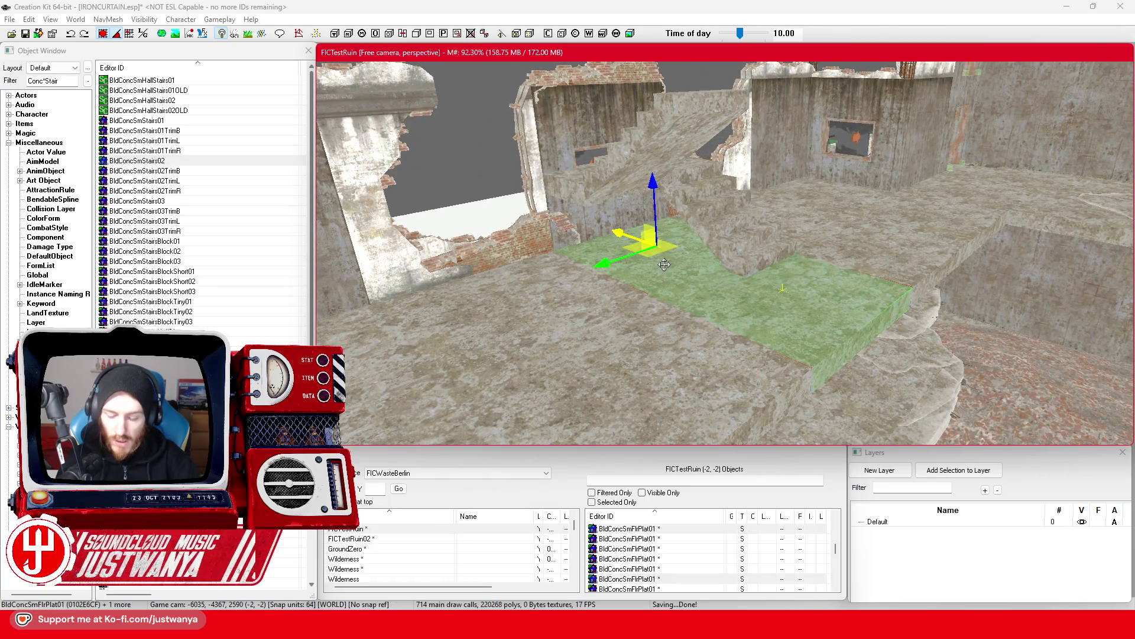
pyautogui.press('Delete')
pyautogui.press('shift')
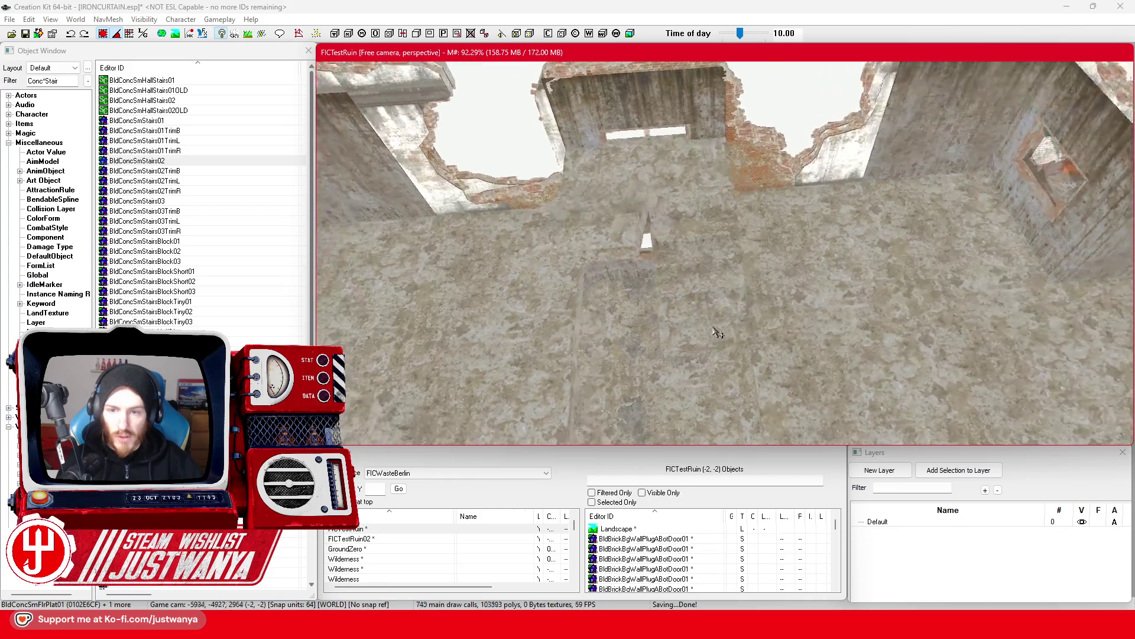
# Lower the BldConcSmFlrPlatHalf01 half floor platform along Z and check it from several angles.
pyautogui.press('shift')
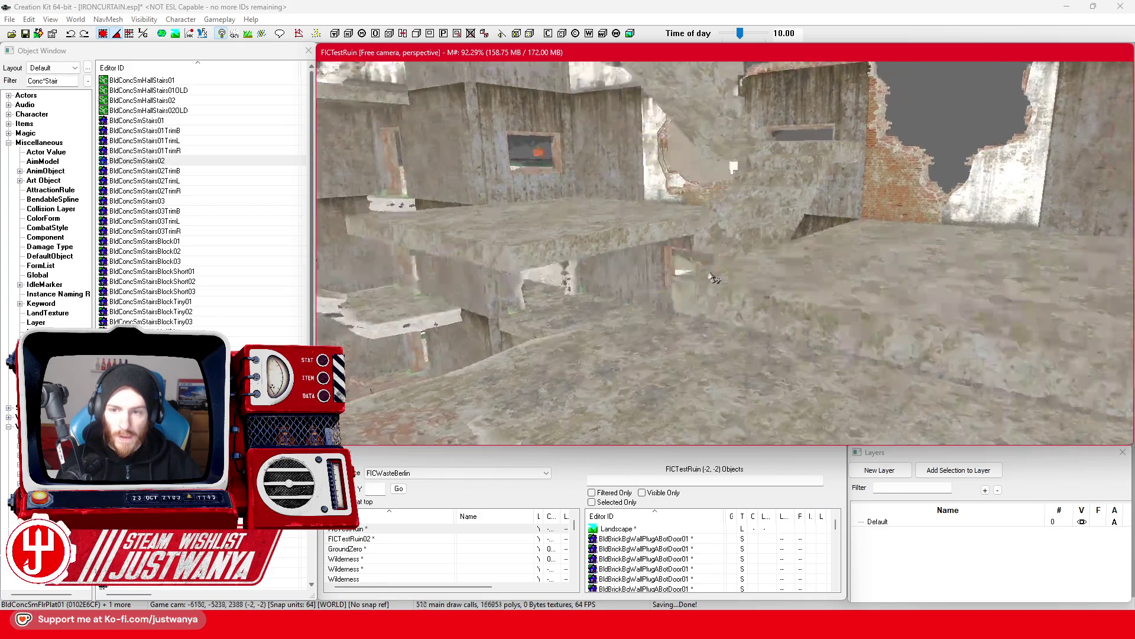
pyautogui.press('shift')
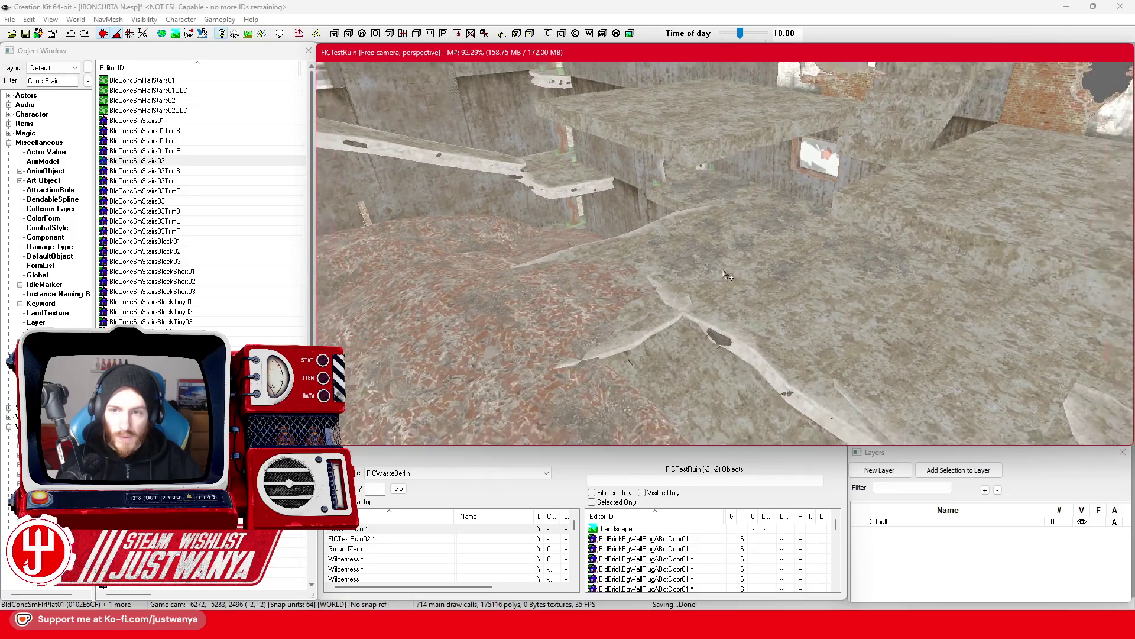
pyautogui.scroll(5, 758, 254)
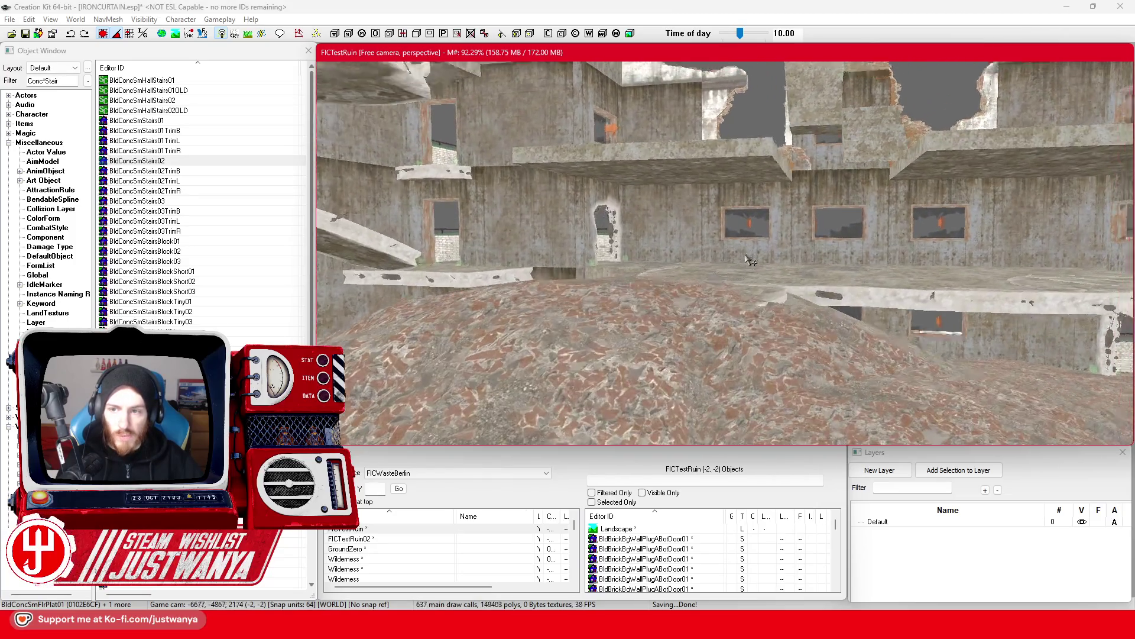
pyautogui.press('shift')
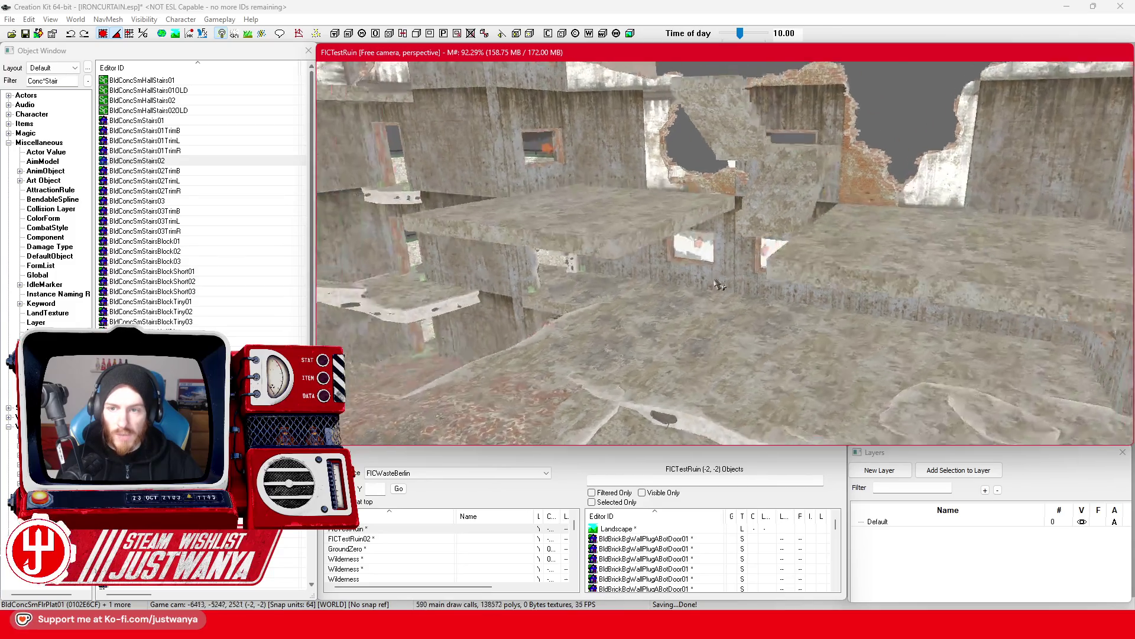
pyautogui.click(801, 153)
pyautogui.moveTo(808, 86); pyautogui.dragTo(805, 140)
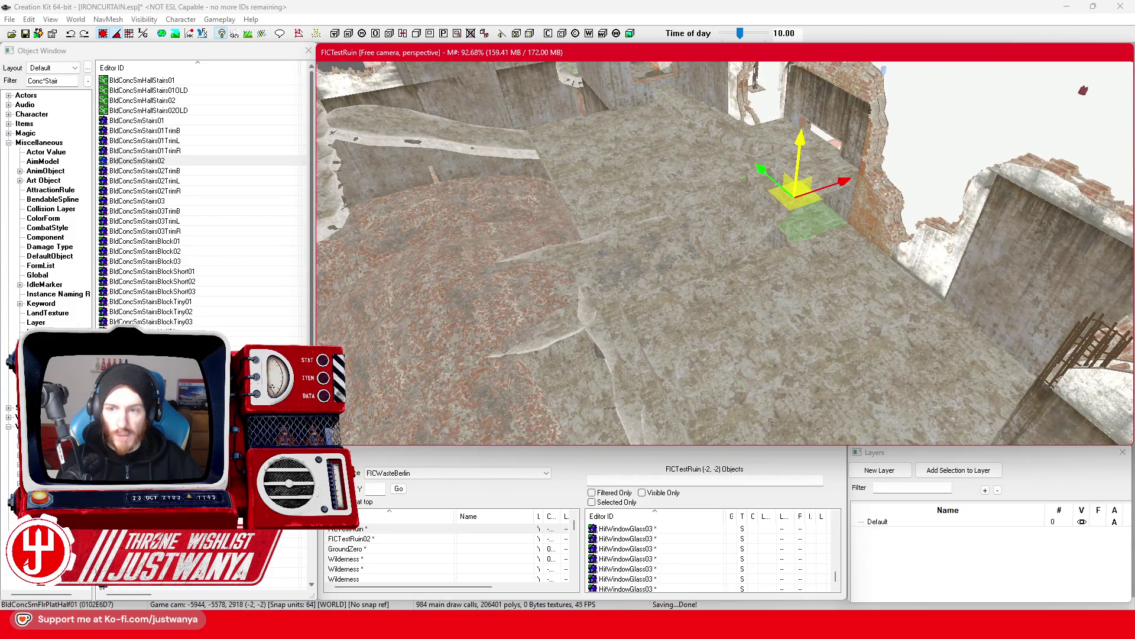
pyautogui.scroll(5, 797, 217)
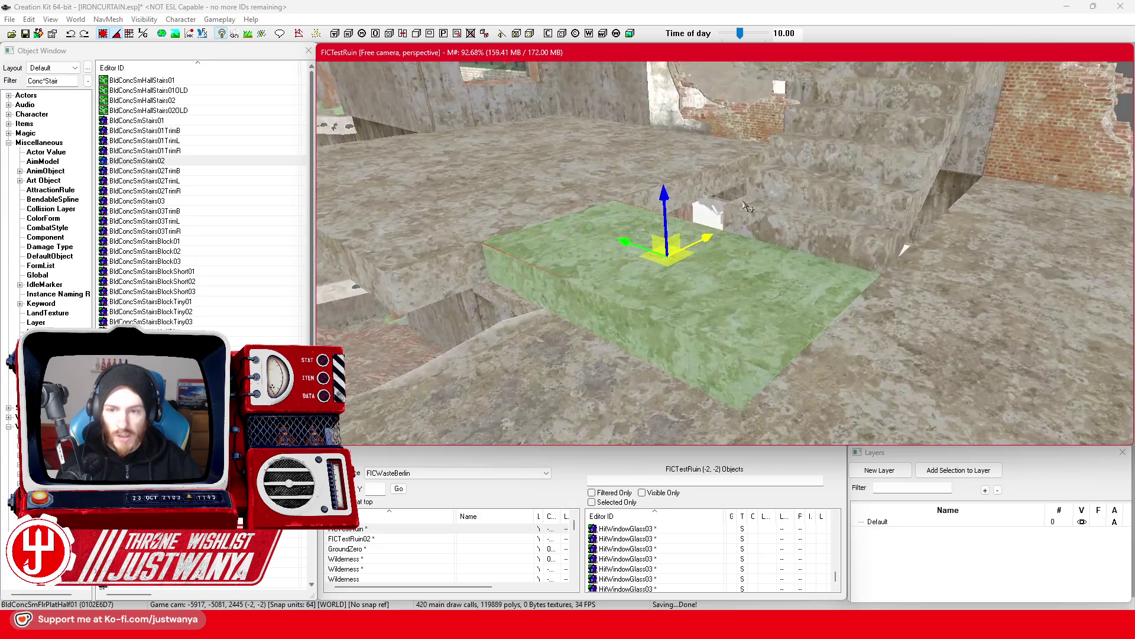
pyautogui.press('shift')
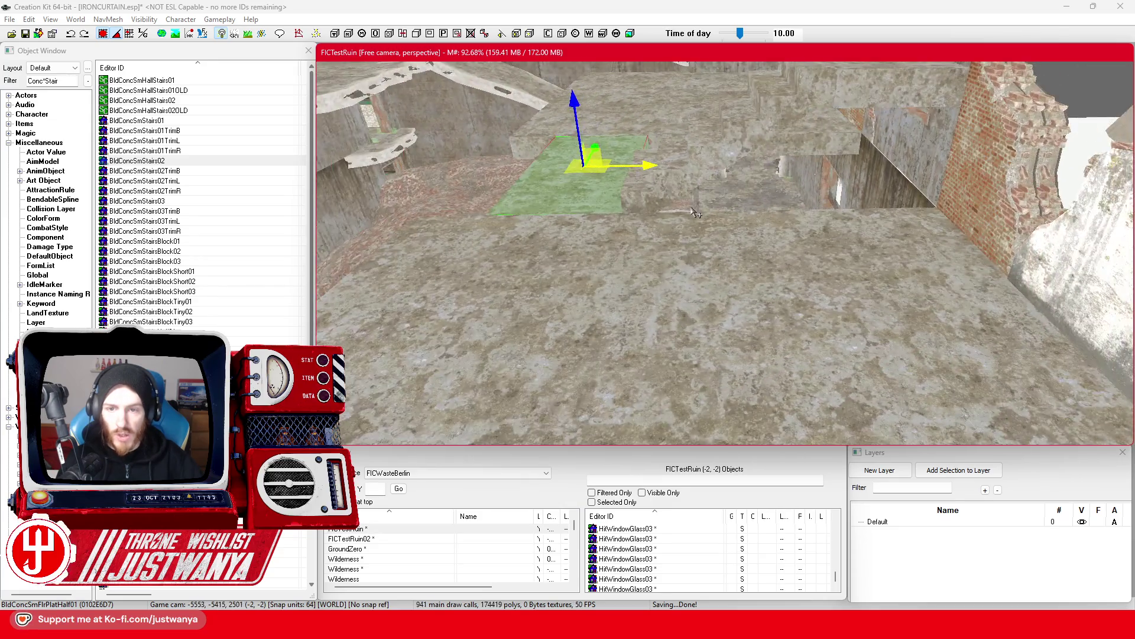
pyautogui.press('shift')
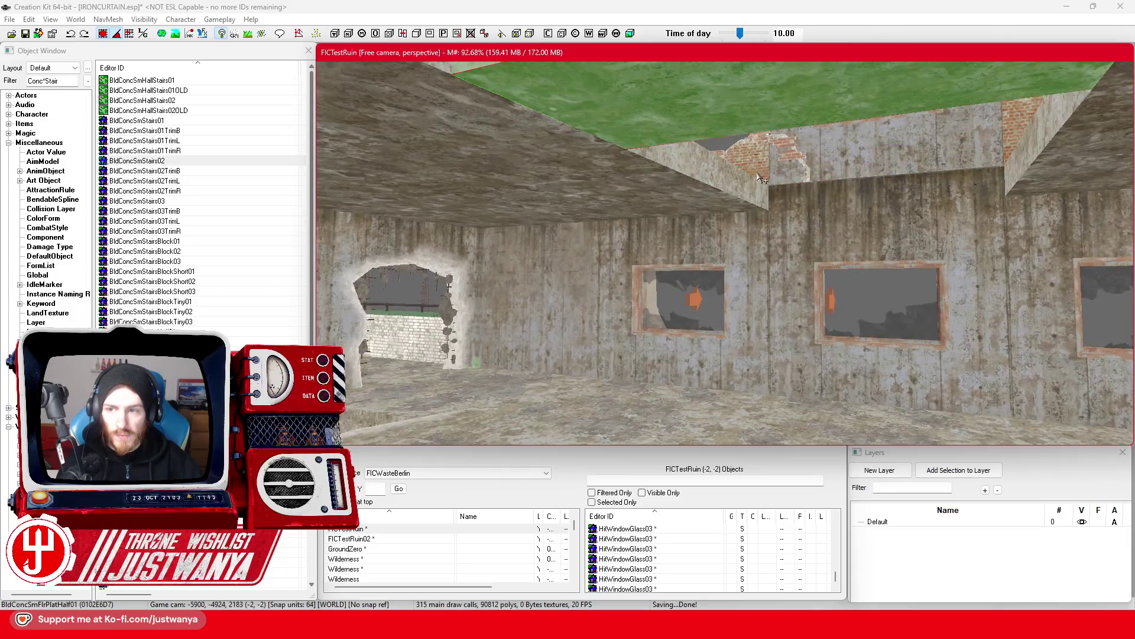
pyautogui.press('shift')
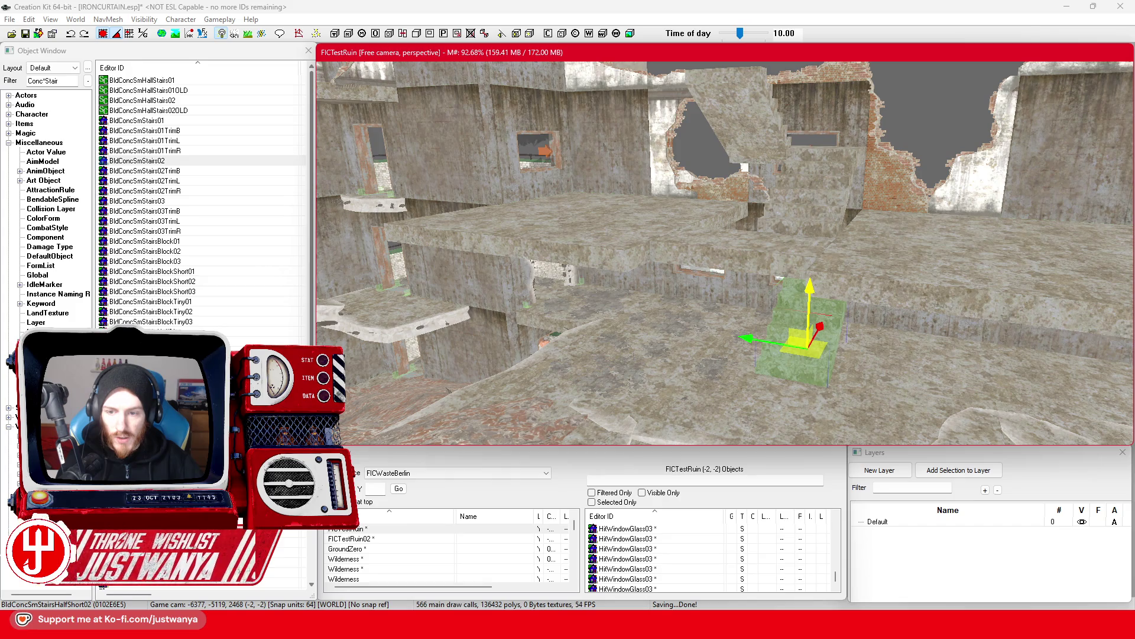
pyautogui.press('shift')
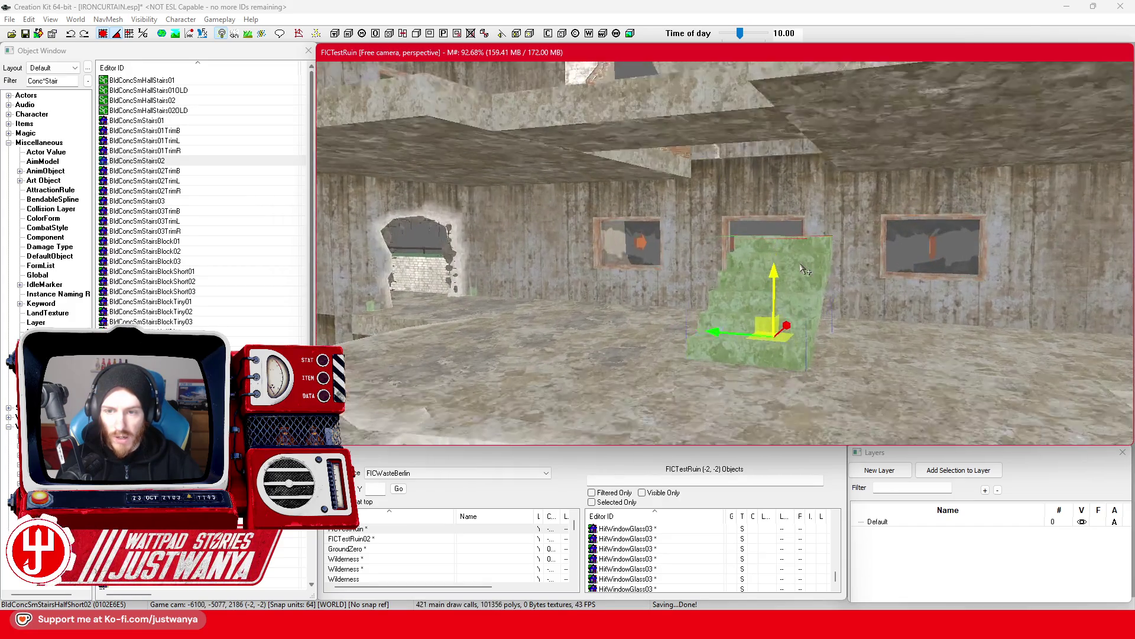
pyautogui.scroll(5, 769, 266)
pyautogui.press('e')
pyautogui.click(101, 34)
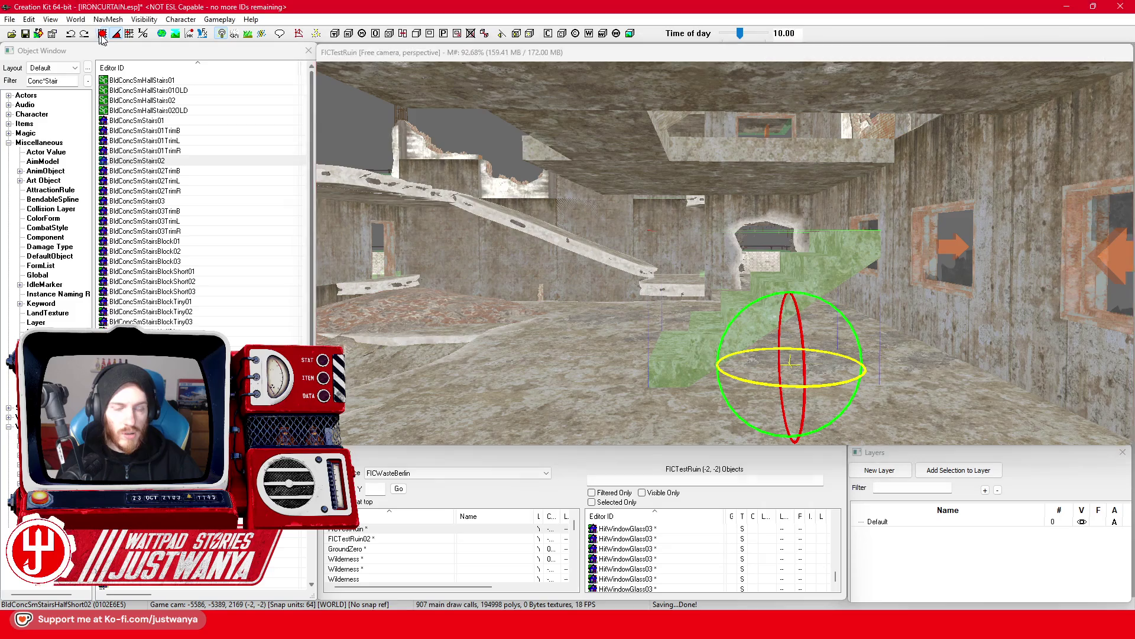
pyautogui.click(757, 301)
pyautogui.moveTo(757, 301); pyautogui.dragTo(828, 301)
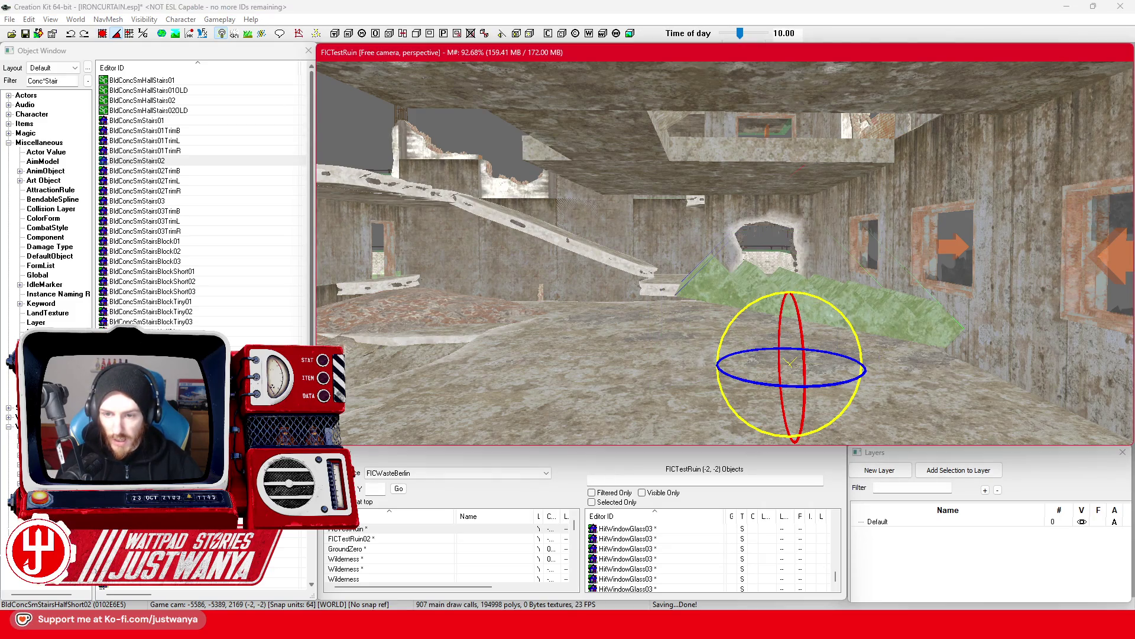
pyautogui.scroll(2, 757, 308)
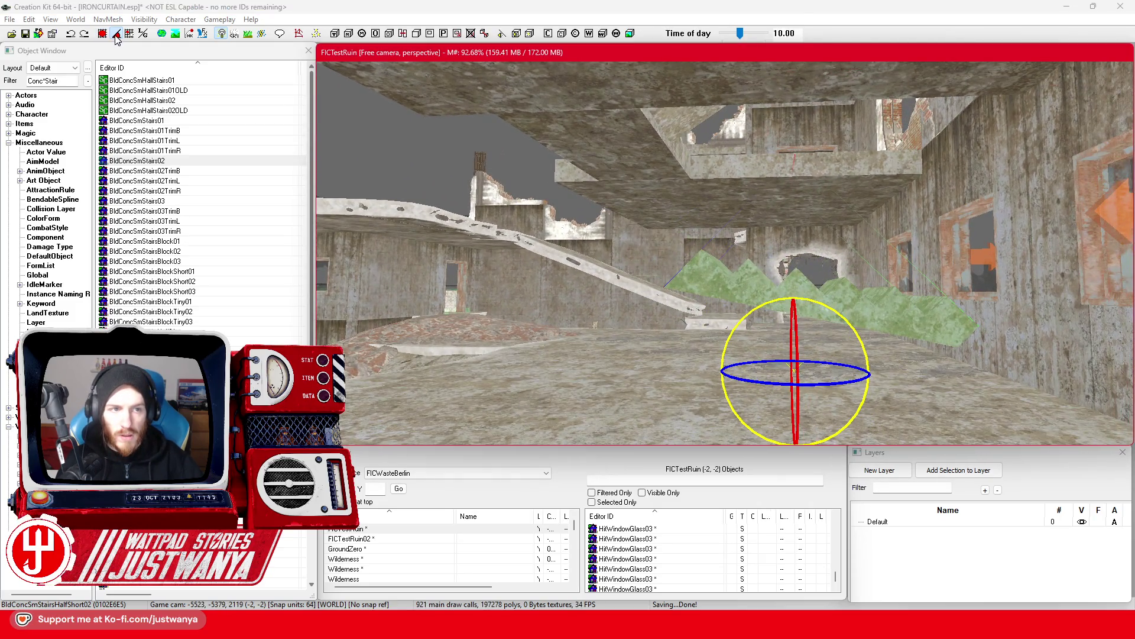
pyautogui.click(116, 37)
pyautogui.moveTo(777, 302)
pyautogui.mouseDown()
pyautogui.moveTo(807, 302)
pyautogui.moveTo(810, 376)
pyautogui.mouseUp()
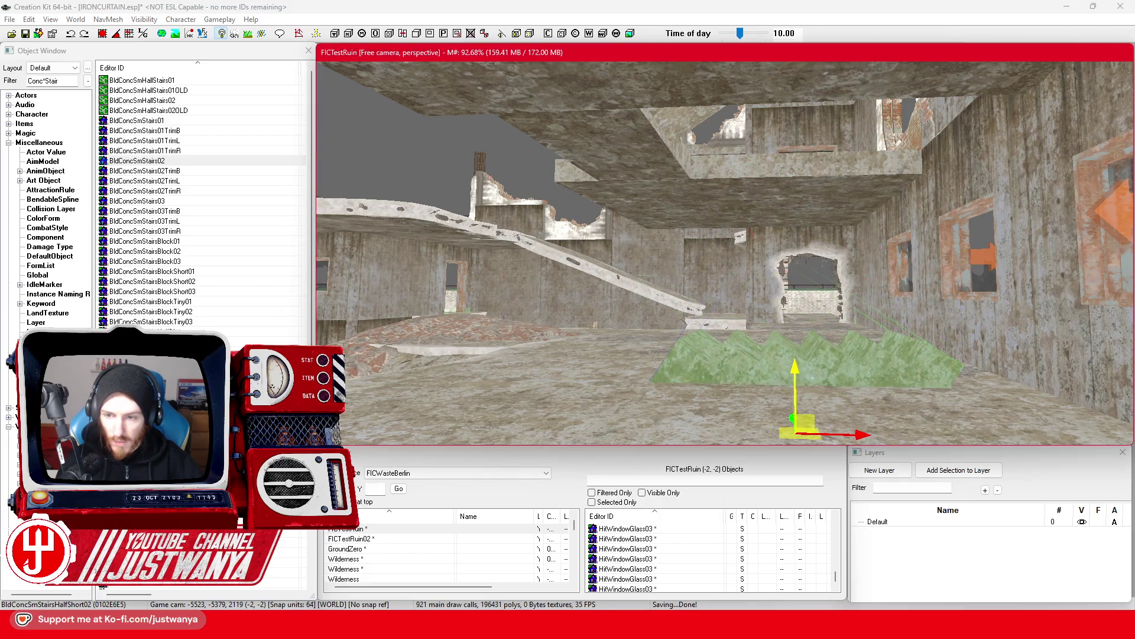
pyautogui.press('shift')
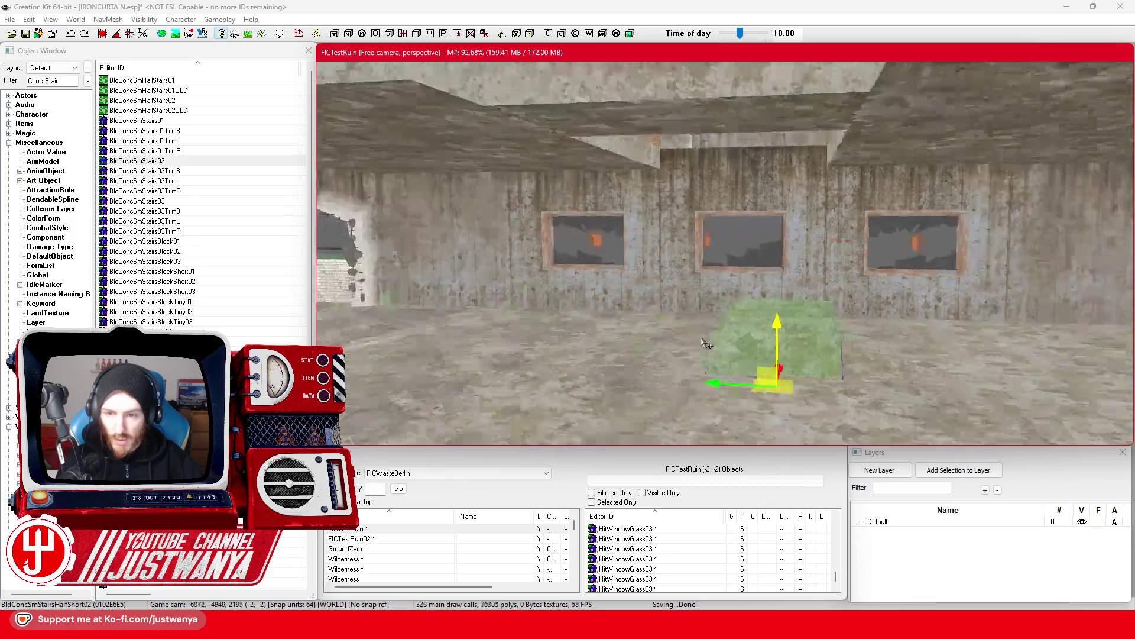
pyautogui.press('shift')
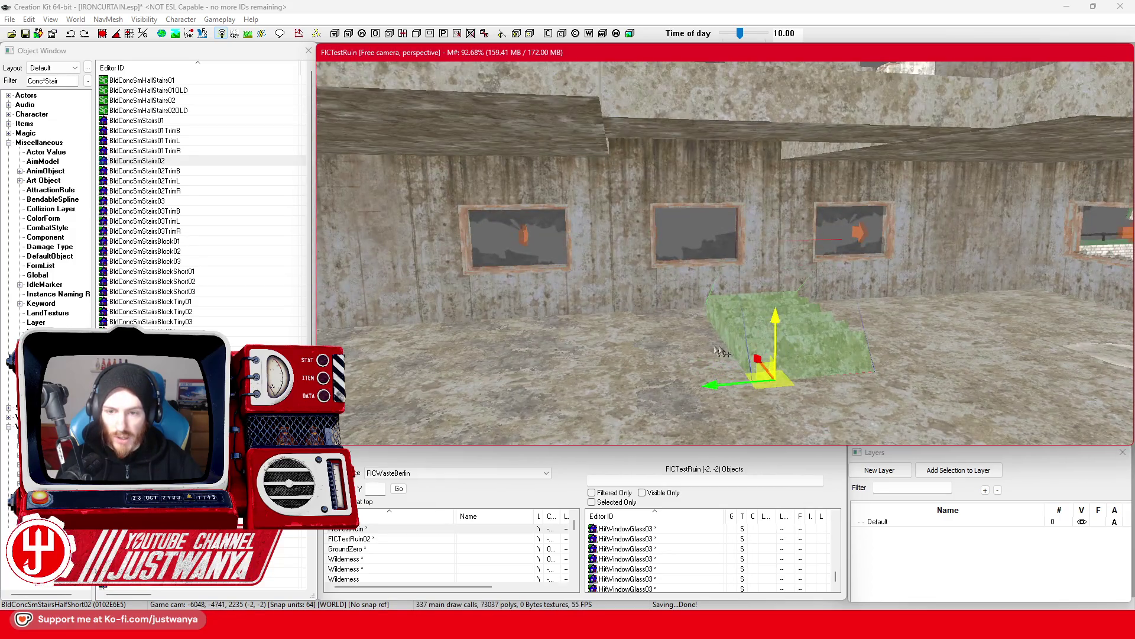
pyautogui.press('shift')
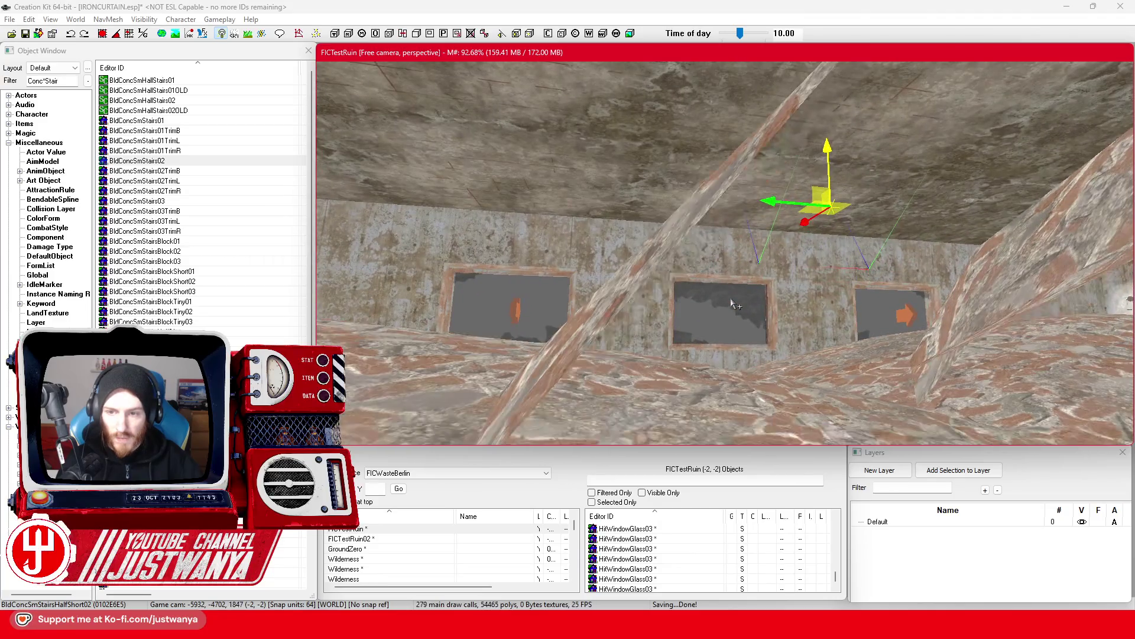
pyautogui.press('shift')
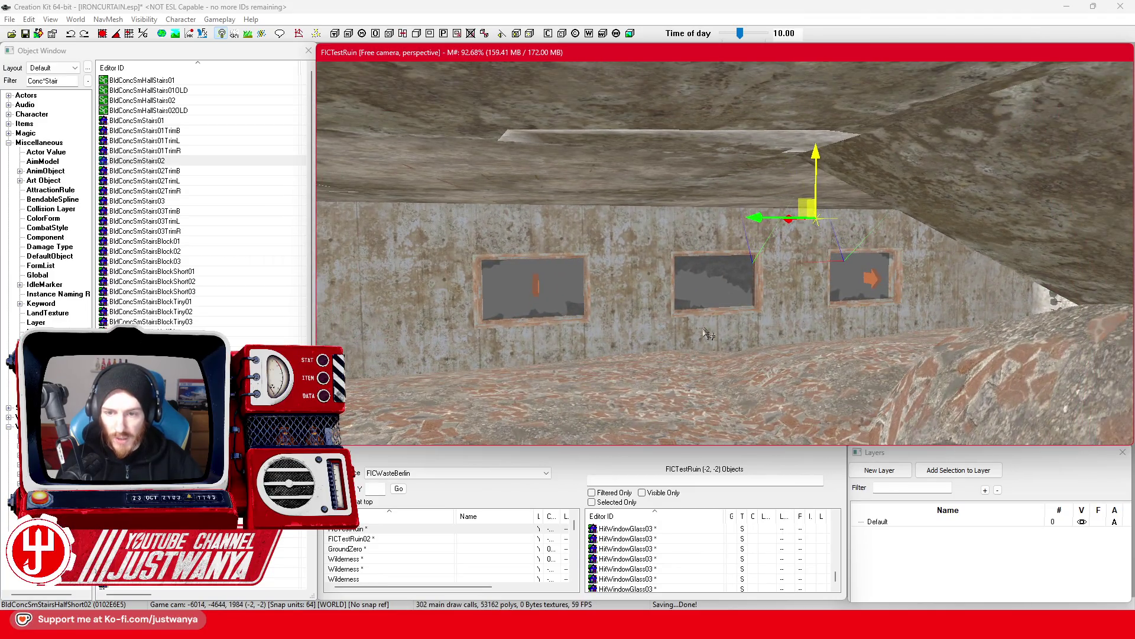
pyautogui.press('shift')
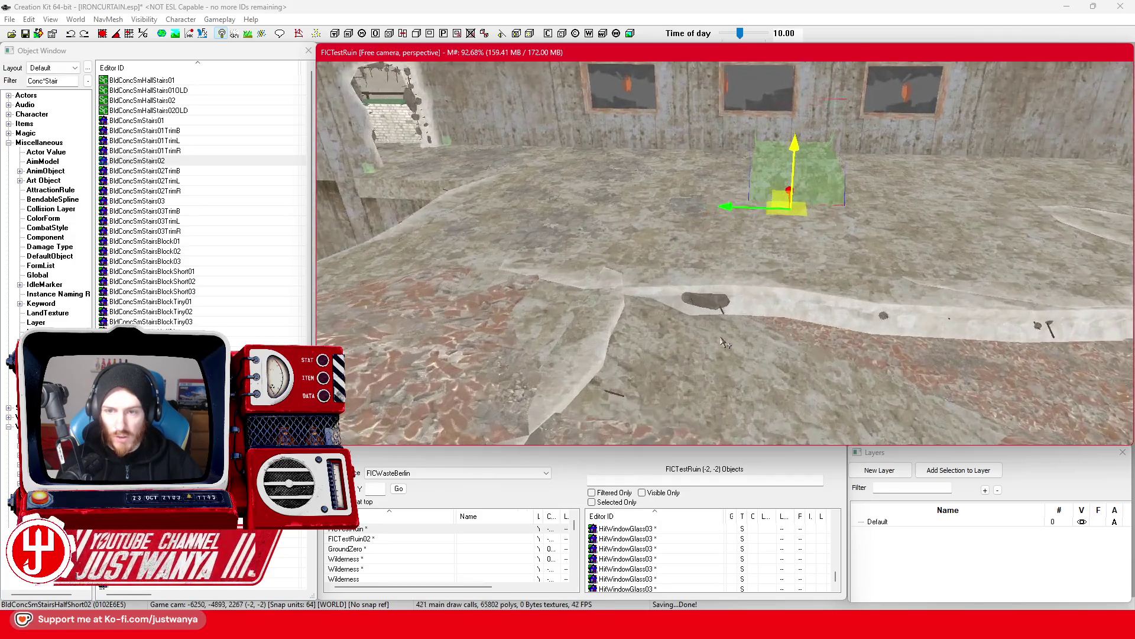
pyautogui.press('shift')
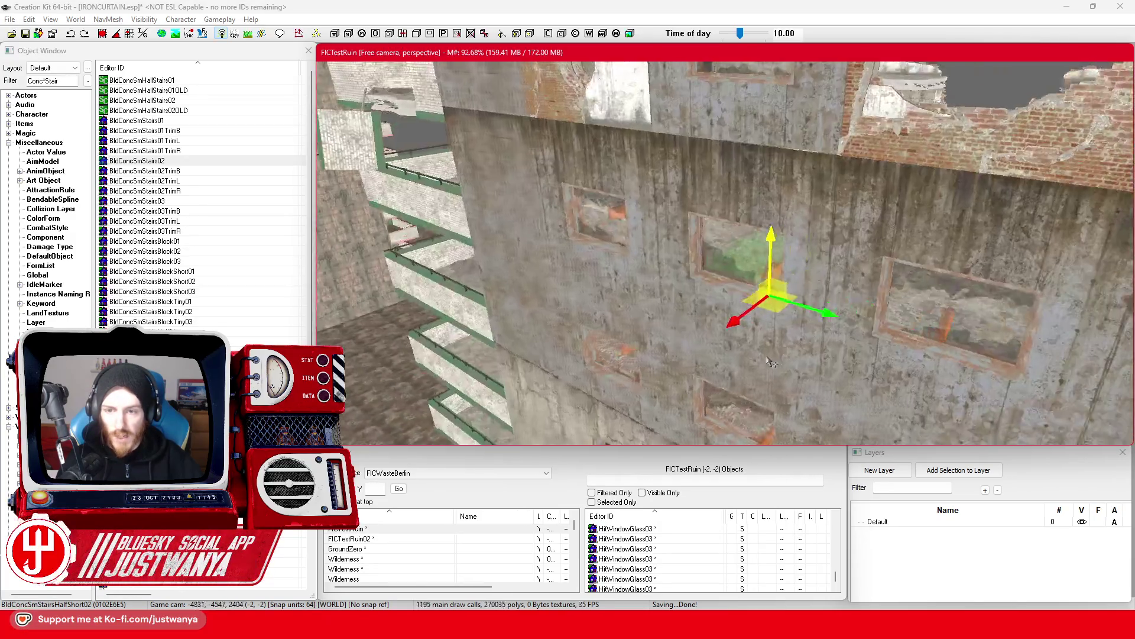
pyautogui.press('shift')
pyautogui.press('shift')
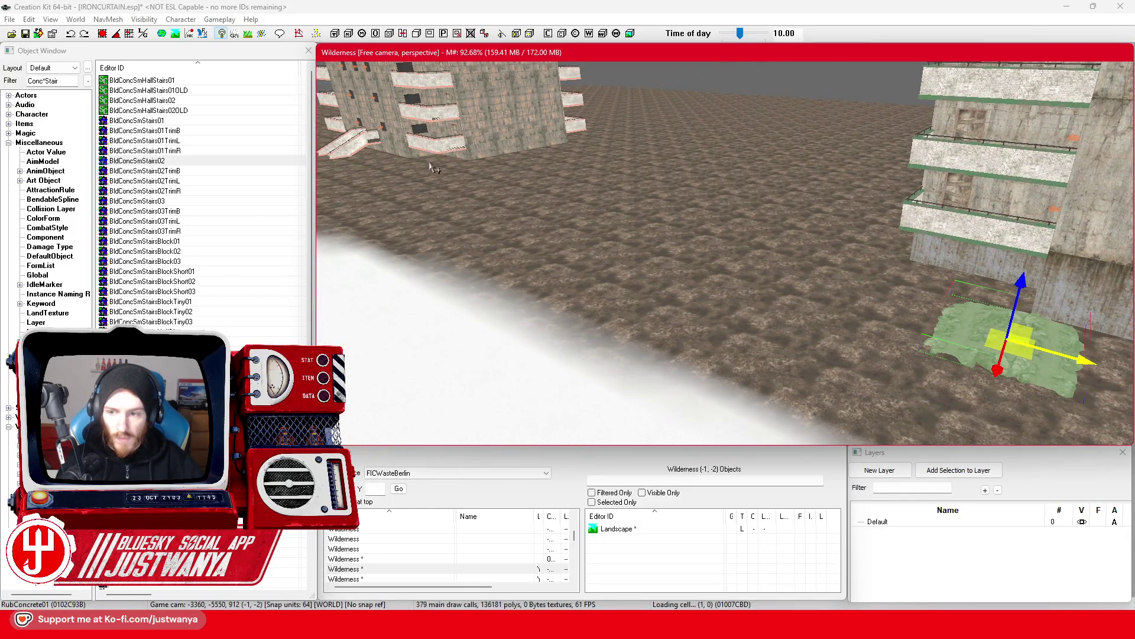
# Relocate the green RubConcrete01 rubble patch beside the window wall and swap its base to RubConcrete02.
pyautogui.press('f')
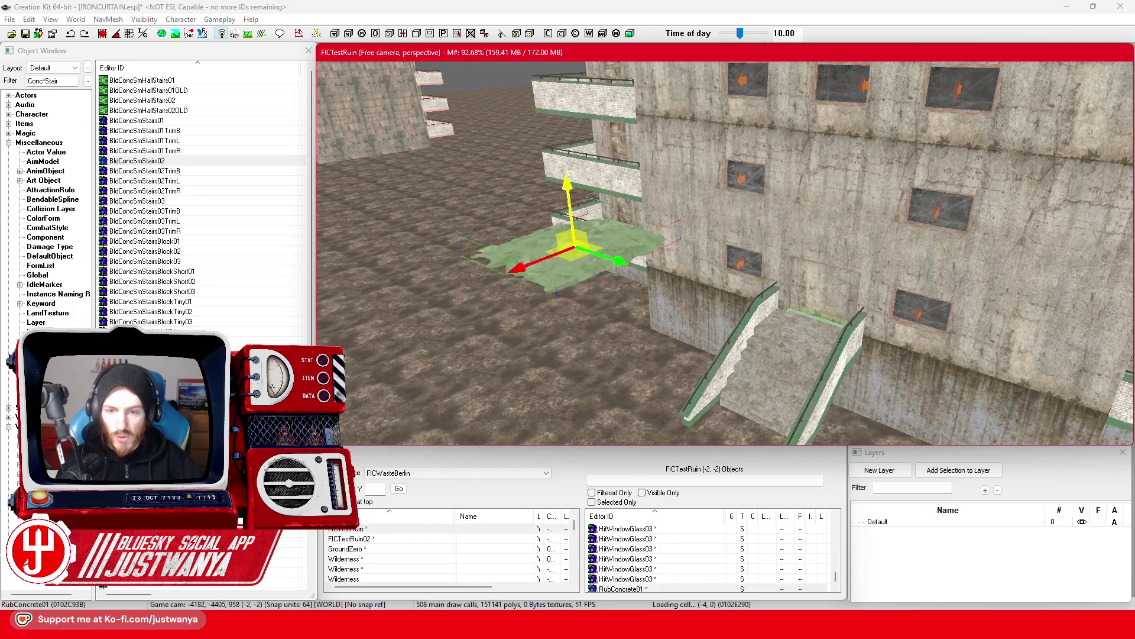
pyautogui.scroll(-5, 712, 286)
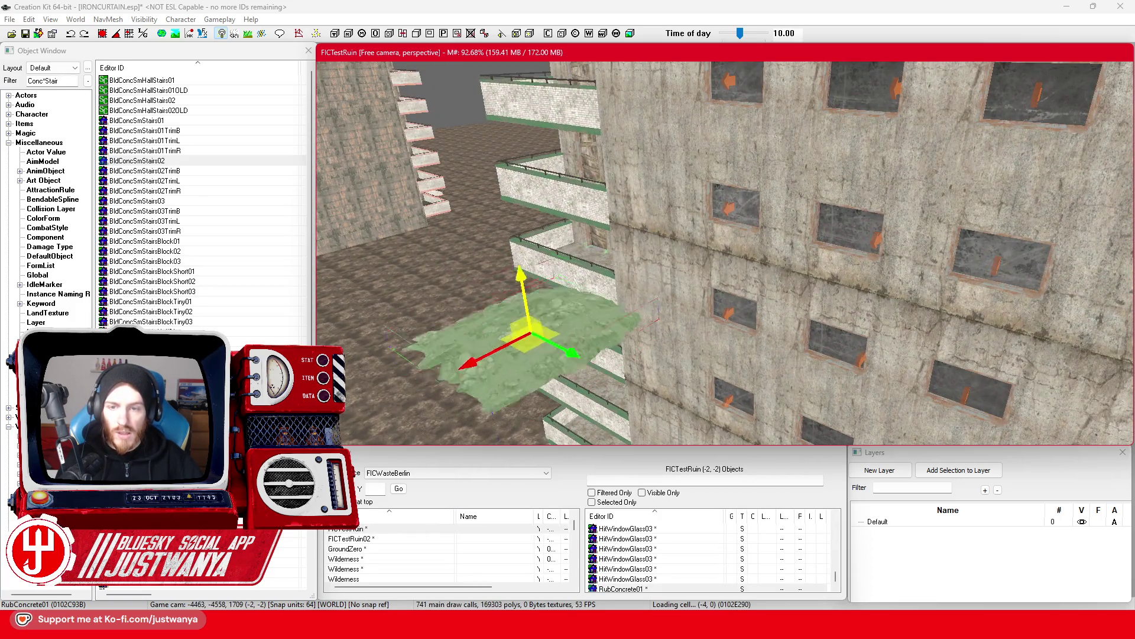
pyautogui.scroll(-3, 733, 331)
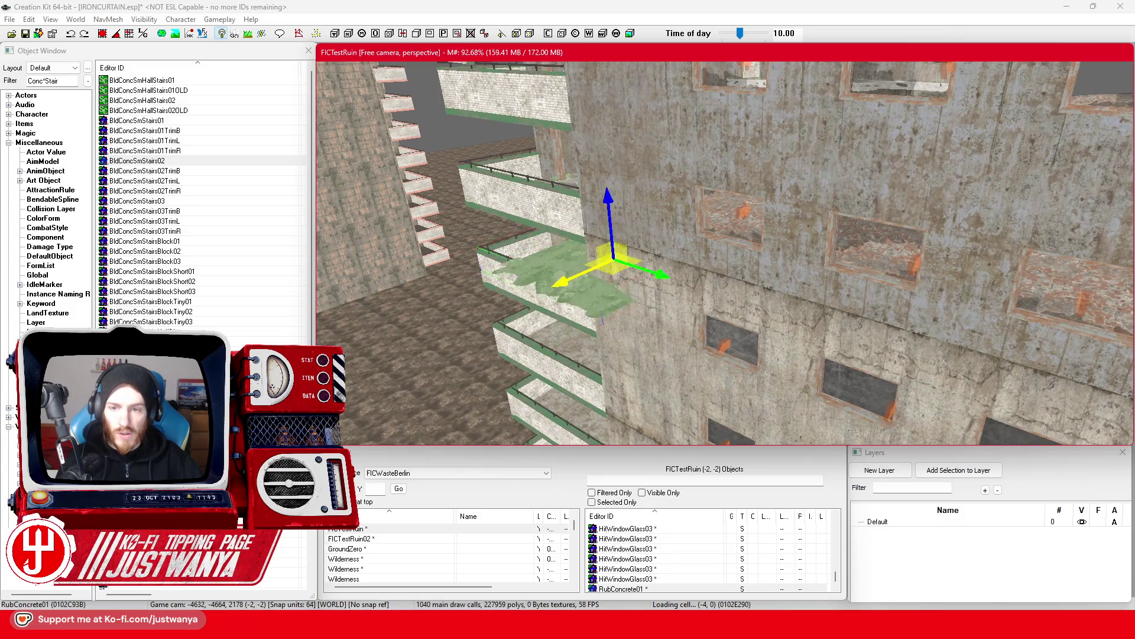
pyautogui.press('w')
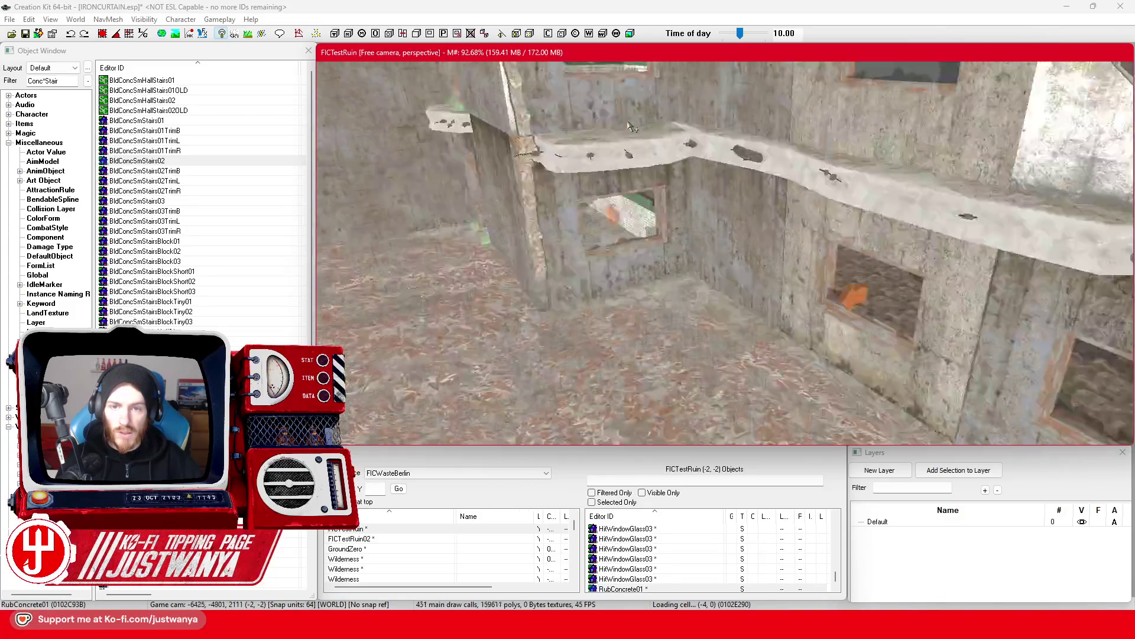
pyautogui.press('w')
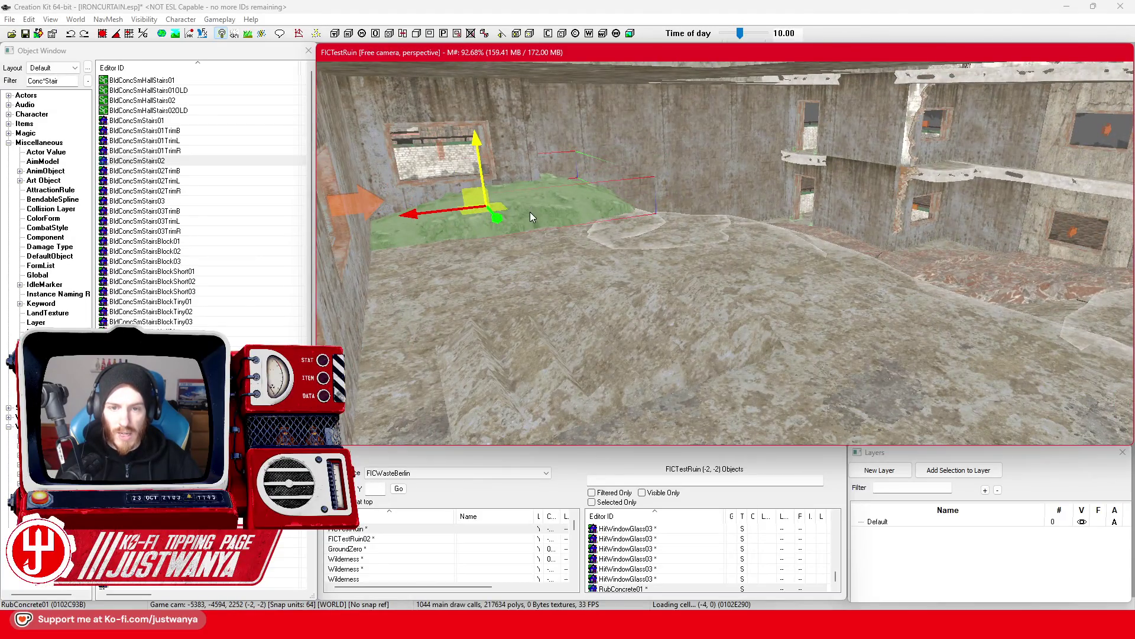
pyautogui.press('w')
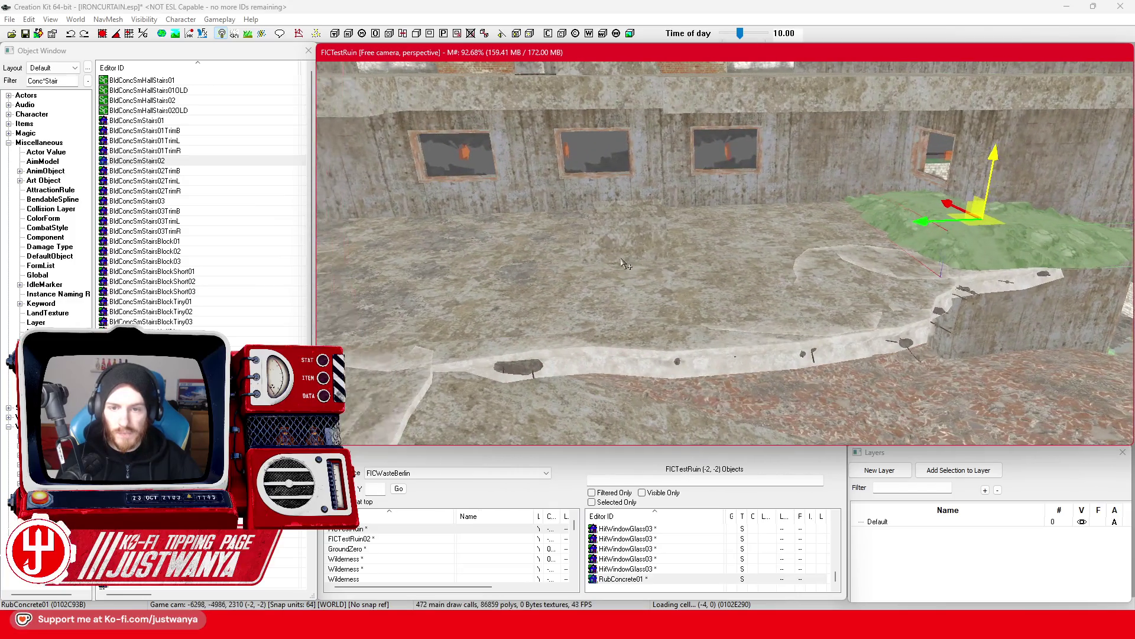
pyautogui.moveTo(902, 233); pyautogui.dragTo(552, 220)
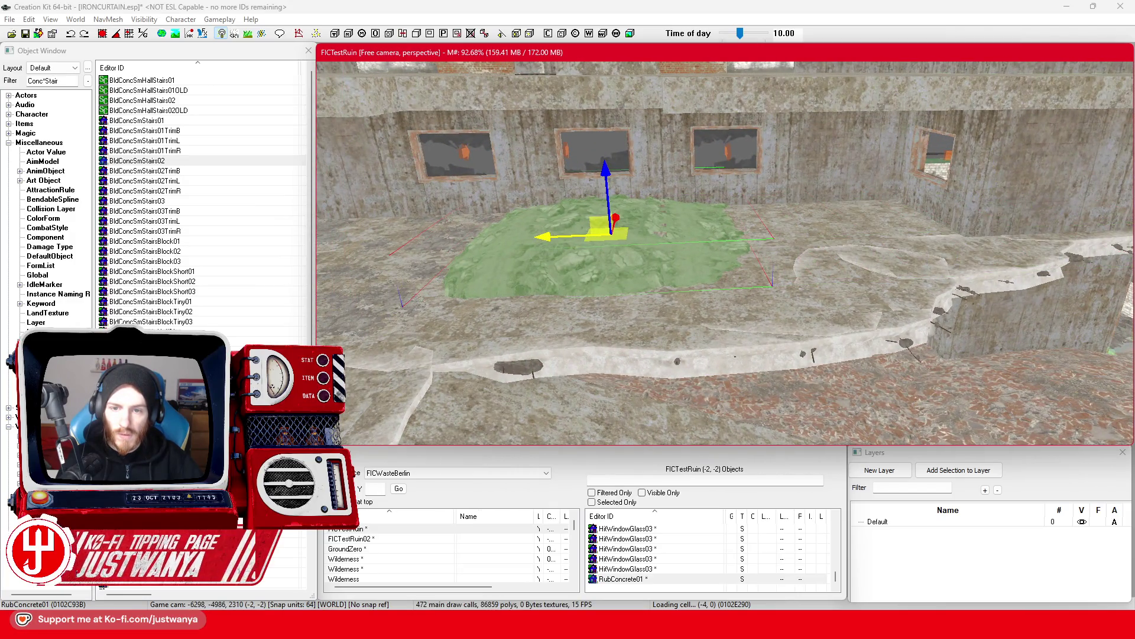
pyautogui.press('w')
pyautogui.press('w')
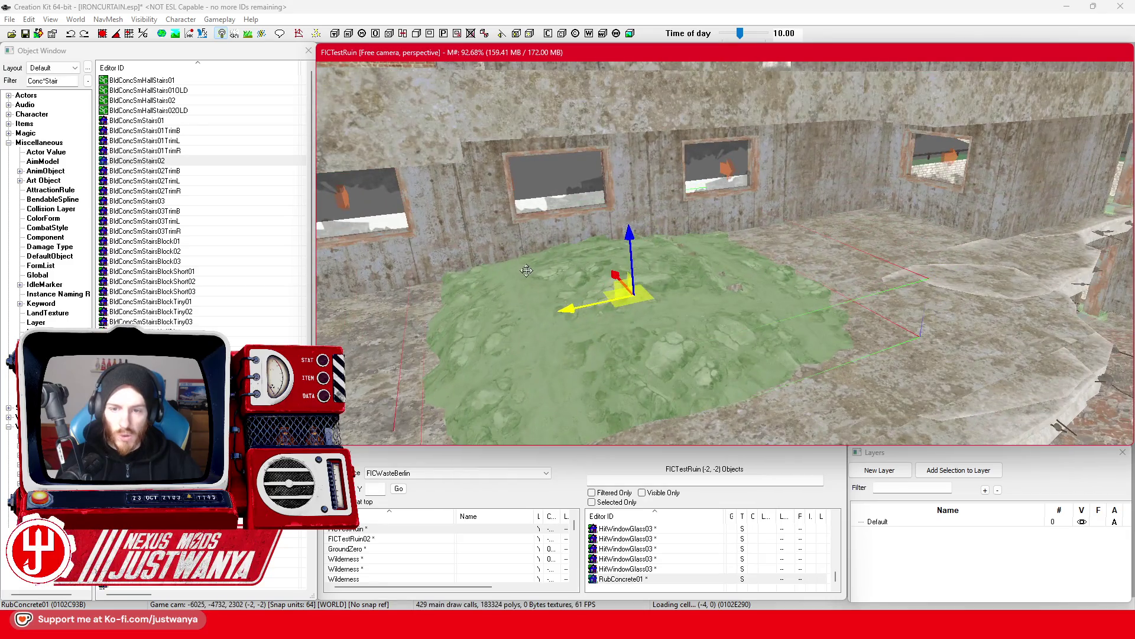
pyautogui.hotkey('ctrl', 'z')
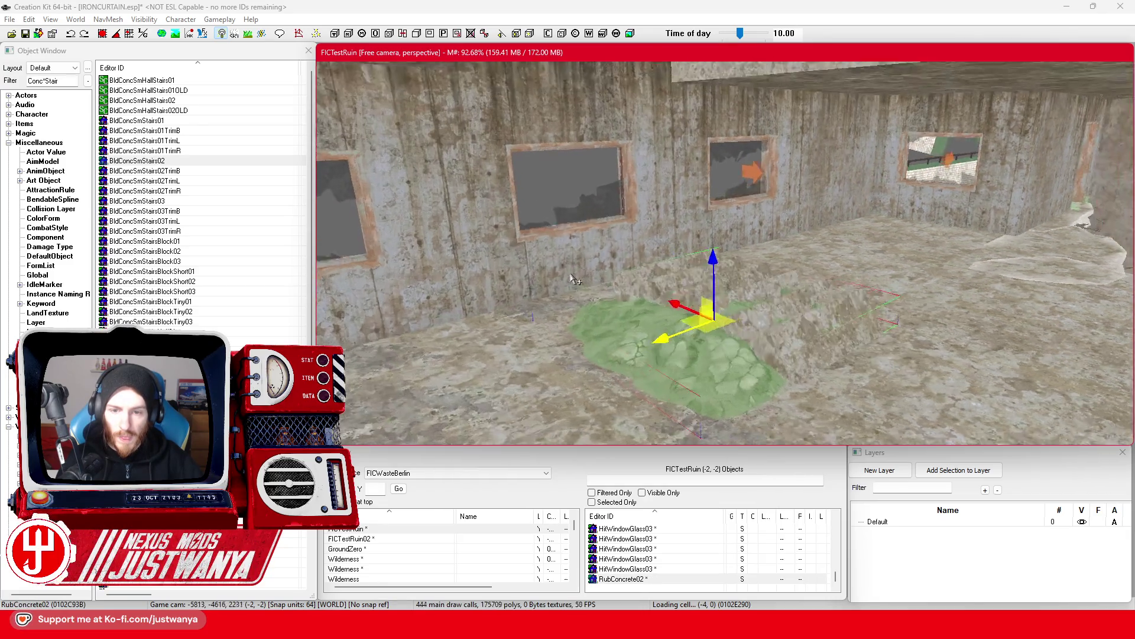
# Place and rotate additional RubConcrete02 rubble mounds along the window wall.
pyautogui.scroll(2, 535, 279)
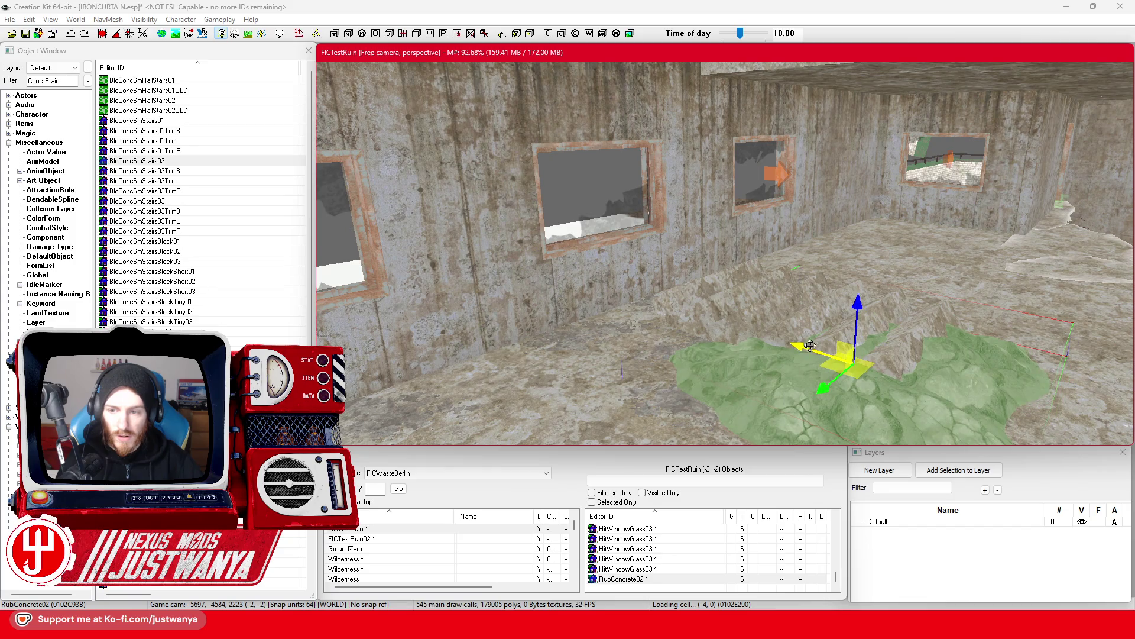
pyautogui.scroll(-2, 768, 343)
pyautogui.press('Left')
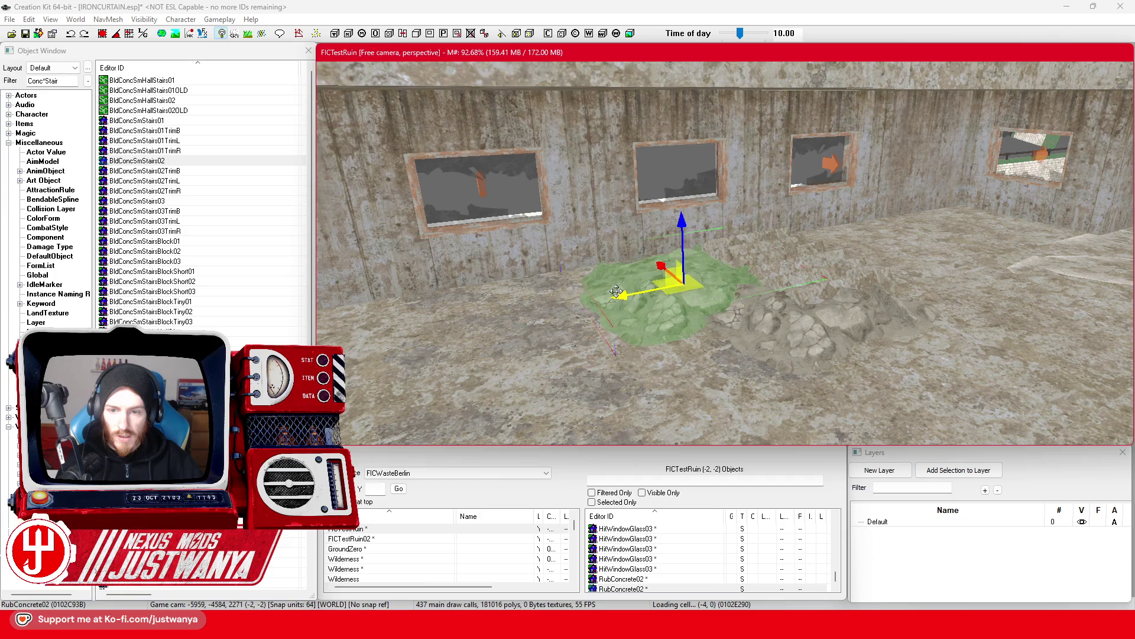
pyautogui.moveTo(651, 312)
pyautogui.mouseDown()
pyautogui.moveTo(689, 322)
pyautogui.moveTo(666, 307)
pyautogui.moveTo(634, 316)
pyautogui.moveTo(765, 299)
pyautogui.mouseUp()
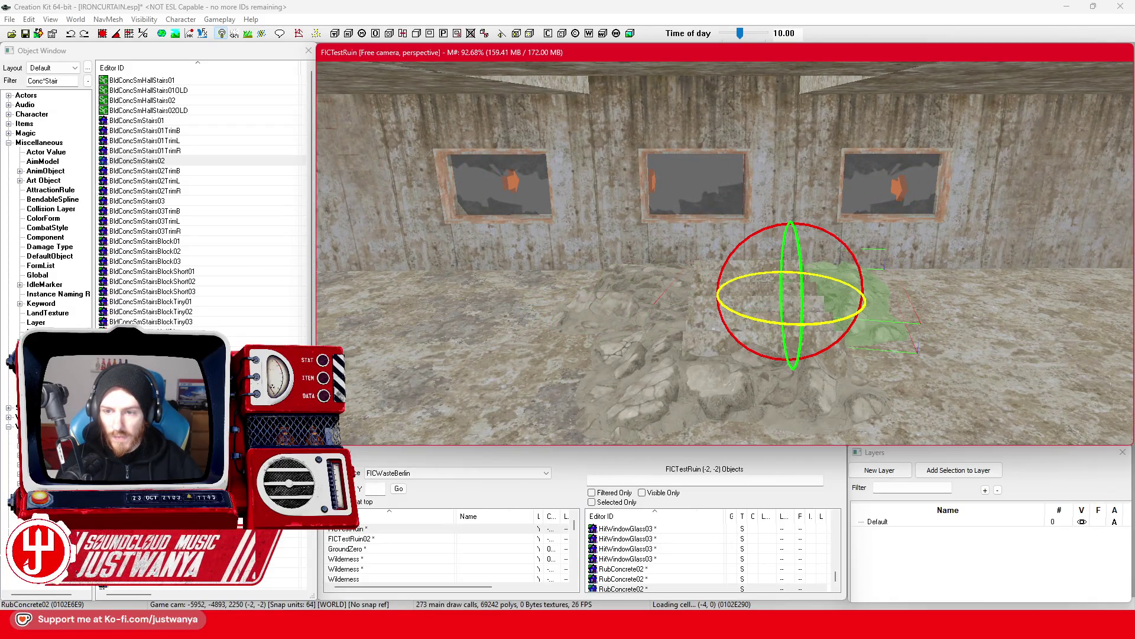
pyautogui.press('1')
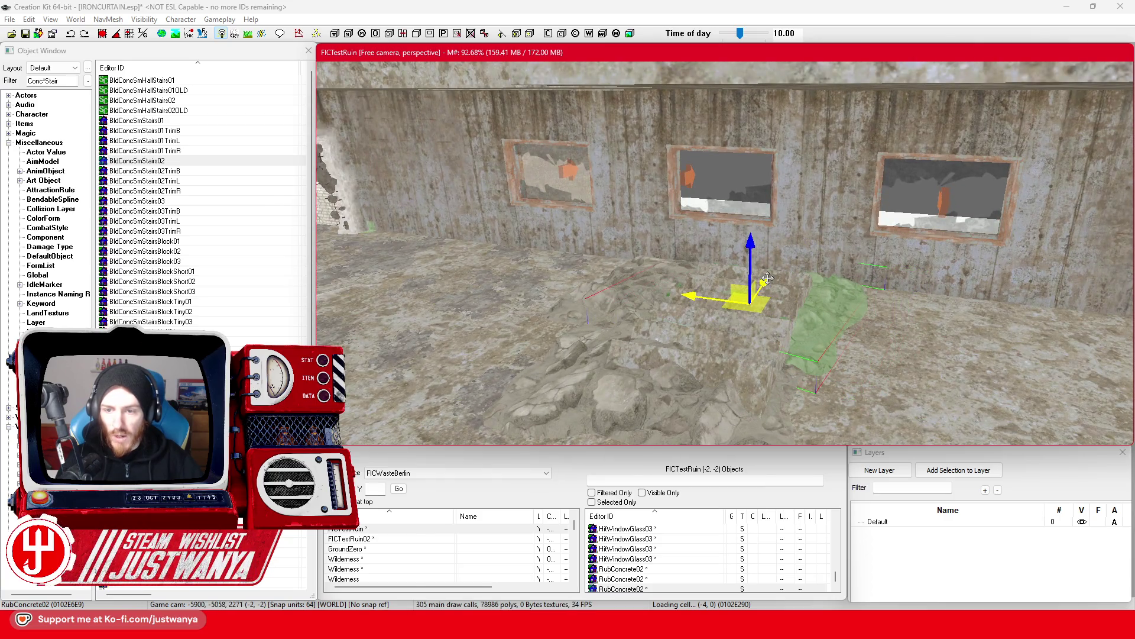
pyautogui.moveTo(761, 286)
pyautogui.mouseDown()
pyautogui.moveTo(753, 339)
pyautogui.moveTo(629, 311)
pyautogui.mouseUp()
# Raise the BldConcSmFlrPlatChunk02 floor chunk slightly and slide it left toward the upper floor.
pyautogui.click(866, 311)
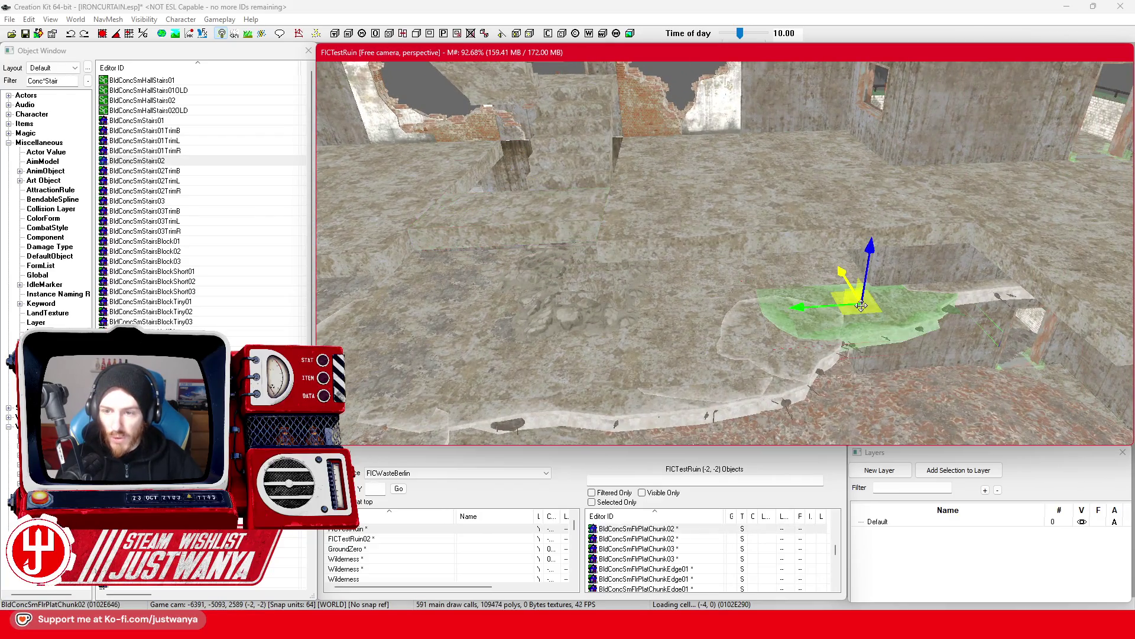
pyautogui.moveTo(867, 312); pyautogui.dragTo(868, 281)
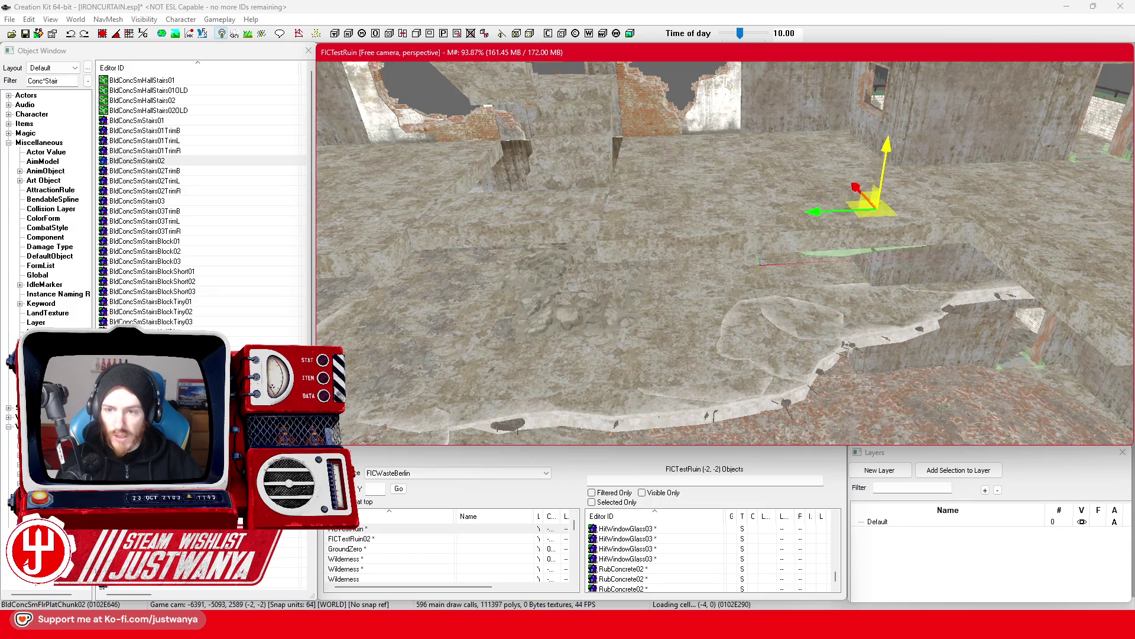
pyautogui.moveTo(869, 222); pyautogui.dragTo(525, 223)
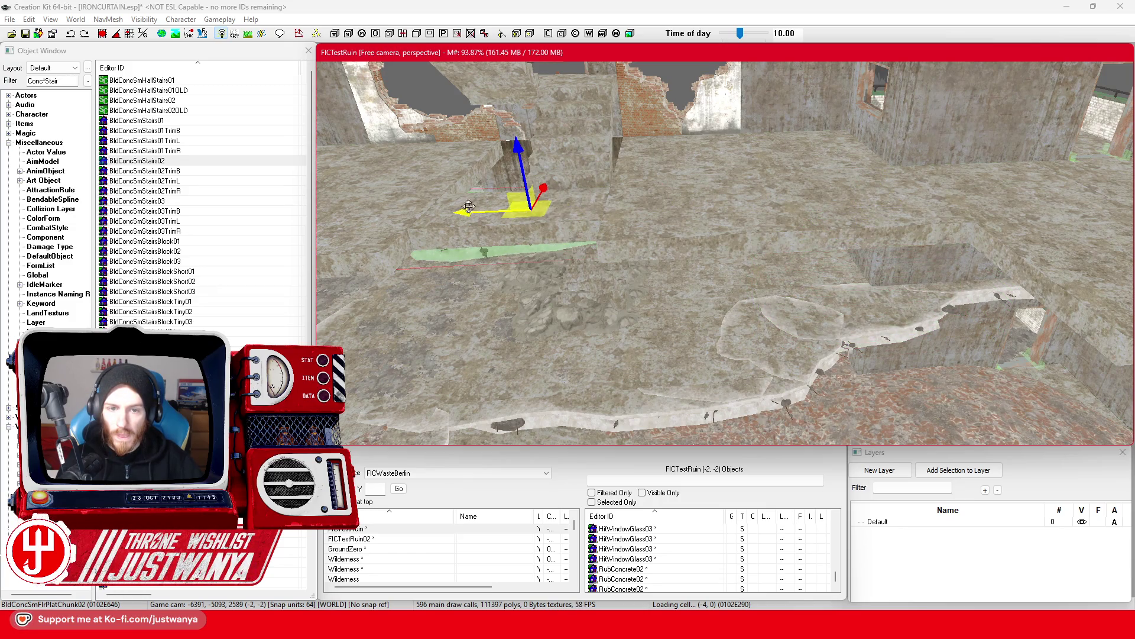
pyautogui.scroll(3, 525, 227)
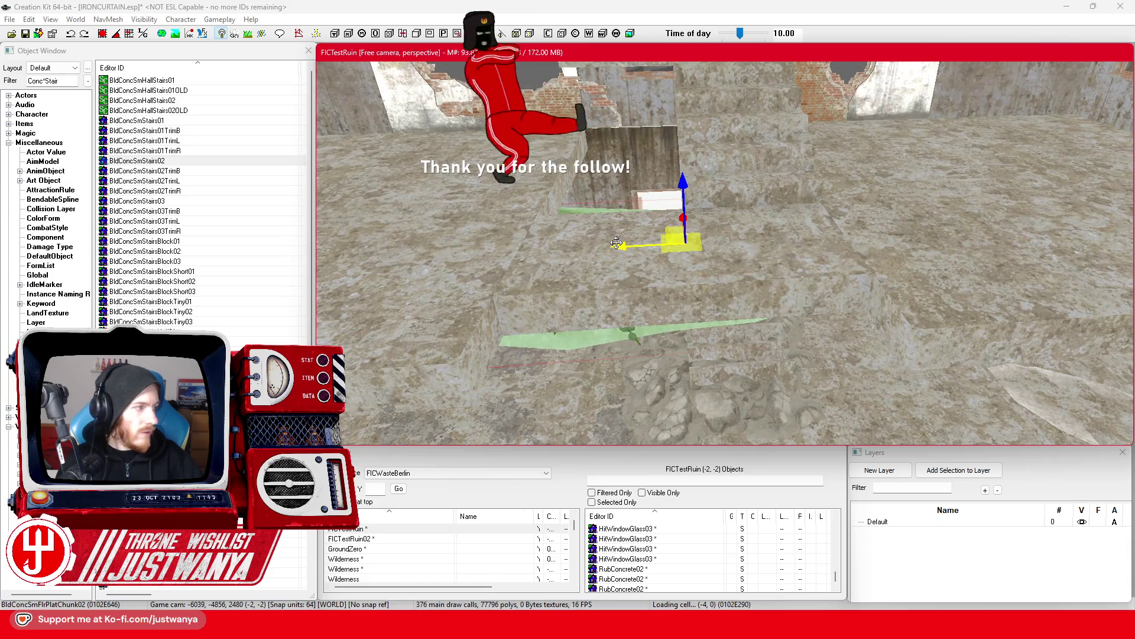
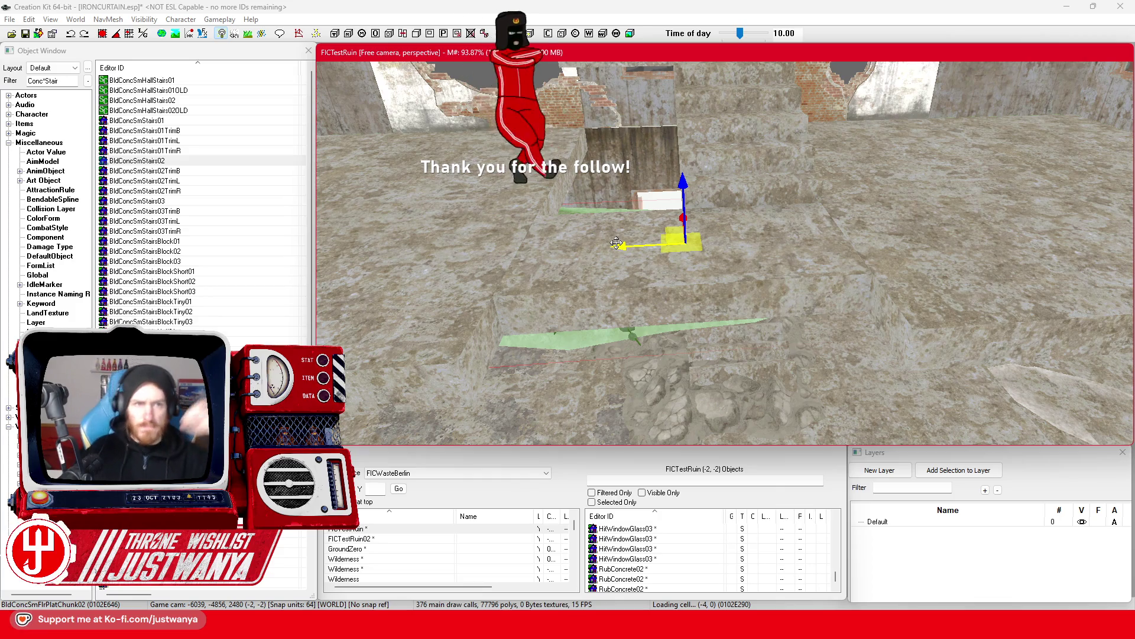
# Save the plugin, then raise the concrete edge chunk on Z and rotate it to fit the ledge.
pyautogui.click(27, 35)
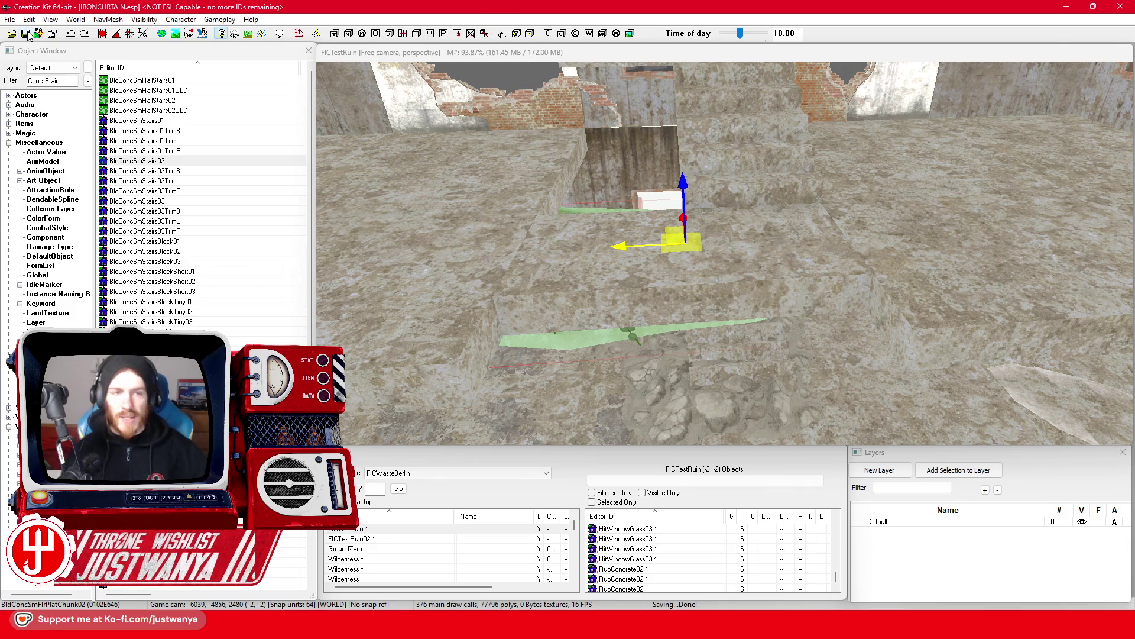
pyautogui.scroll(2, 795, 298)
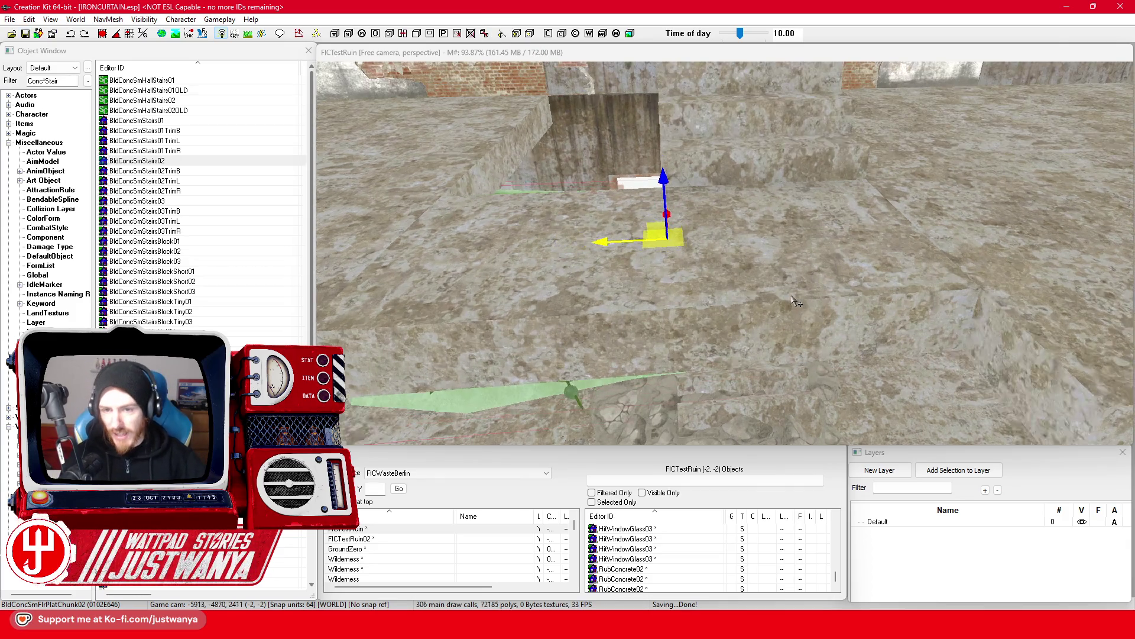
pyautogui.moveTo(677, 180); pyautogui.dragTo(677, 136)
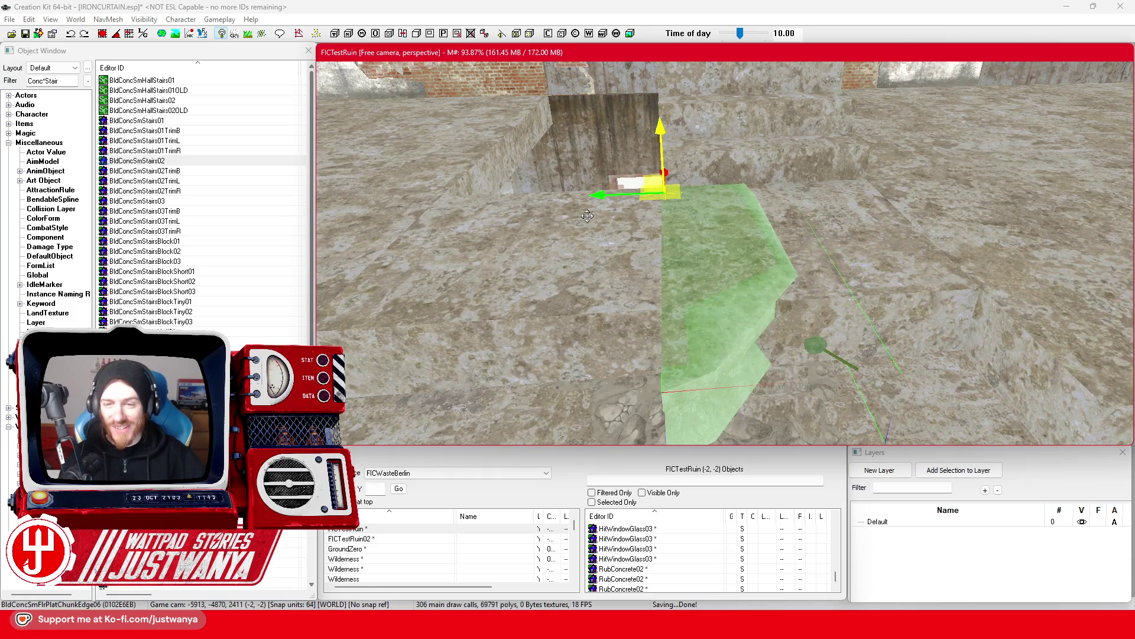
pyautogui.scroll(-3, 621, 237)
pyautogui.press('2')
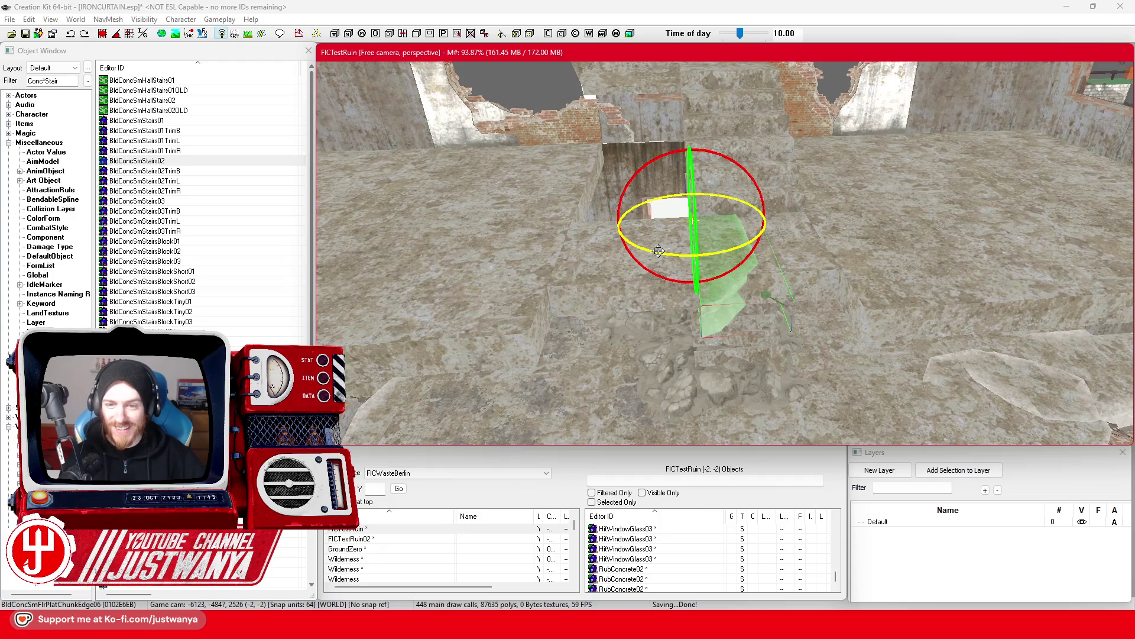
pyautogui.click(119, 36)
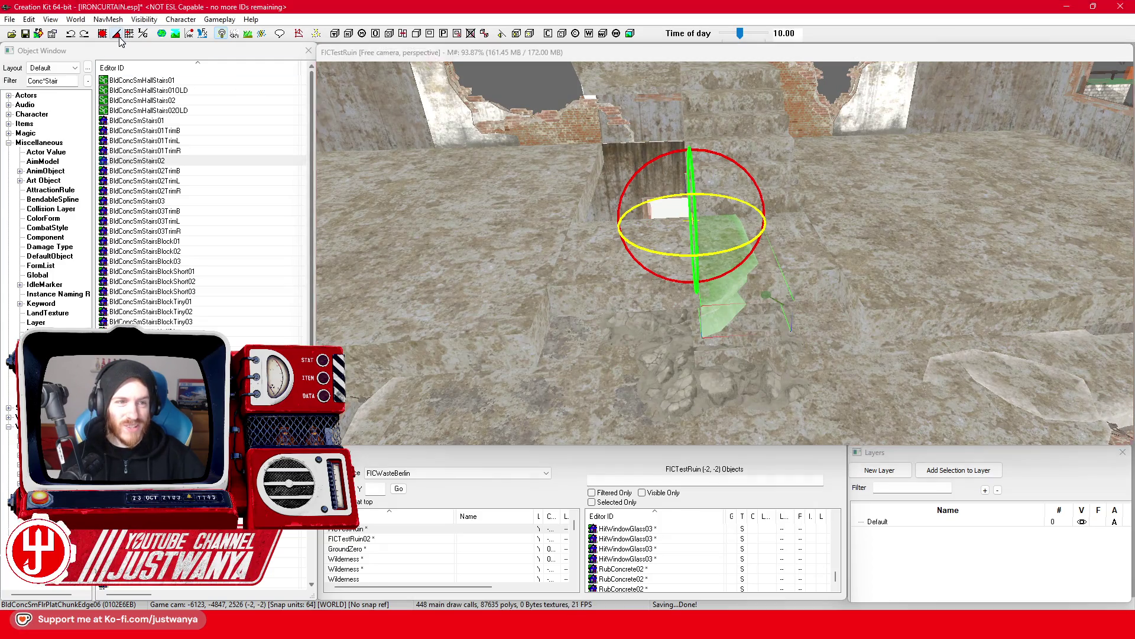
pyautogui.moveTo(640, 262); pyautogui.dragTo(656, 260)
pyautogui.press('1')
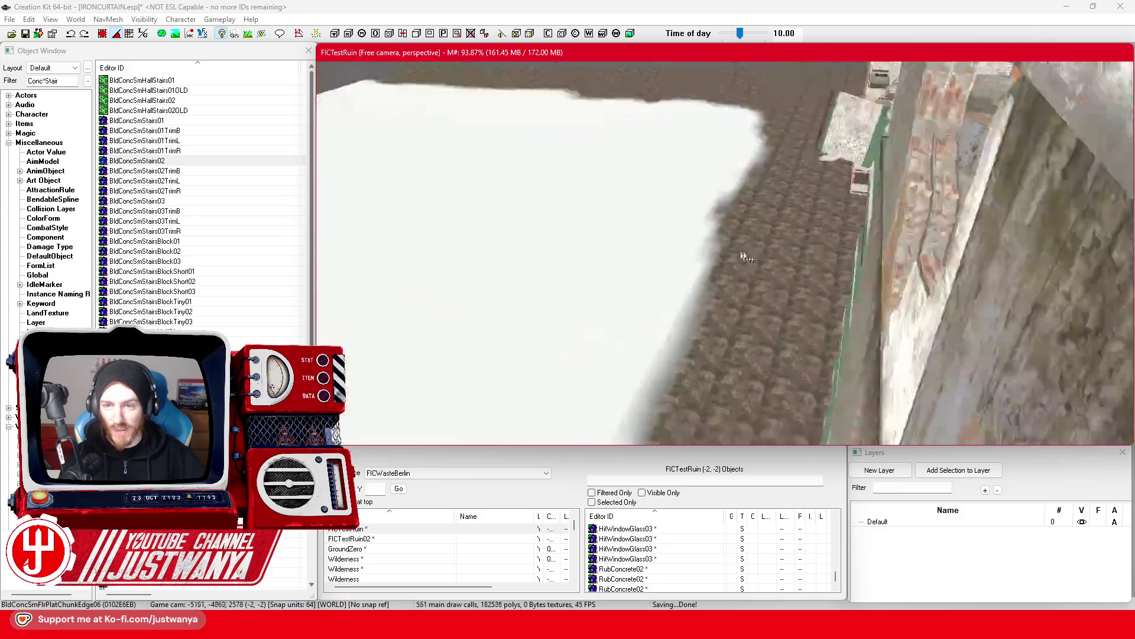
# Duplicate the edge chunk with Ctrl+D and slide the copy further along the ledge on X.
pyautogui.press('shift')
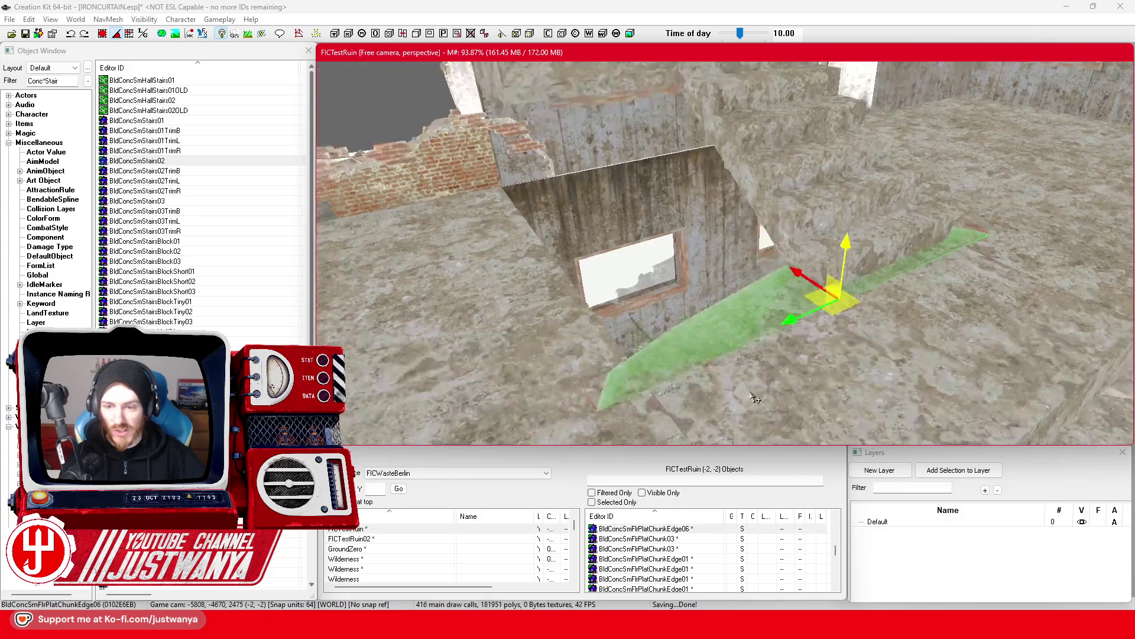
pyautogui.press('shift')
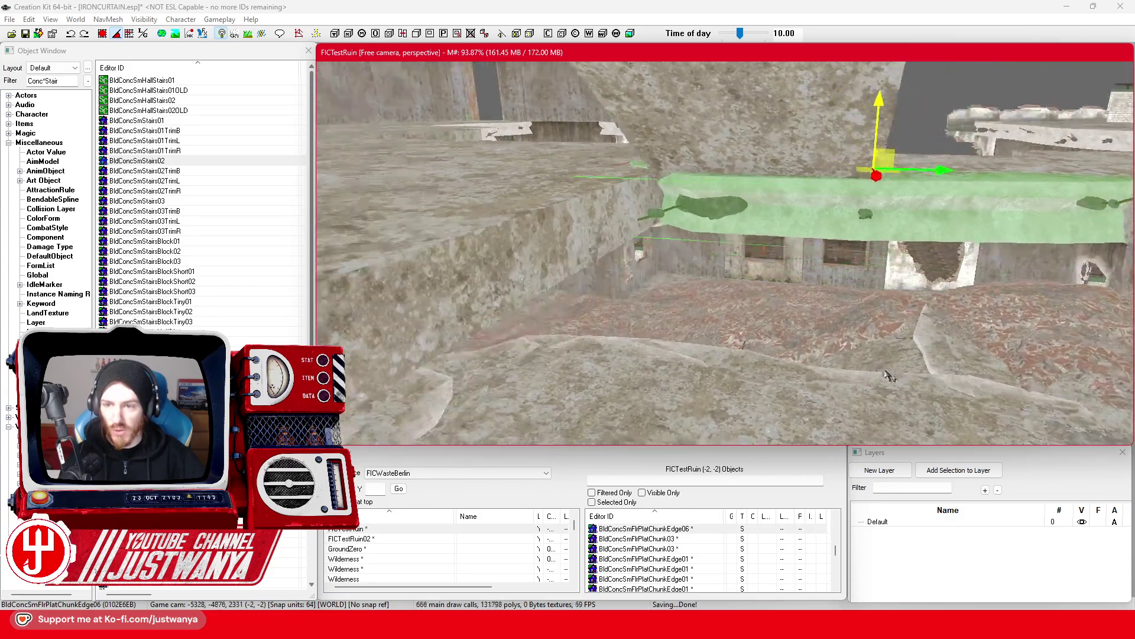
pyautogui.press('shift')
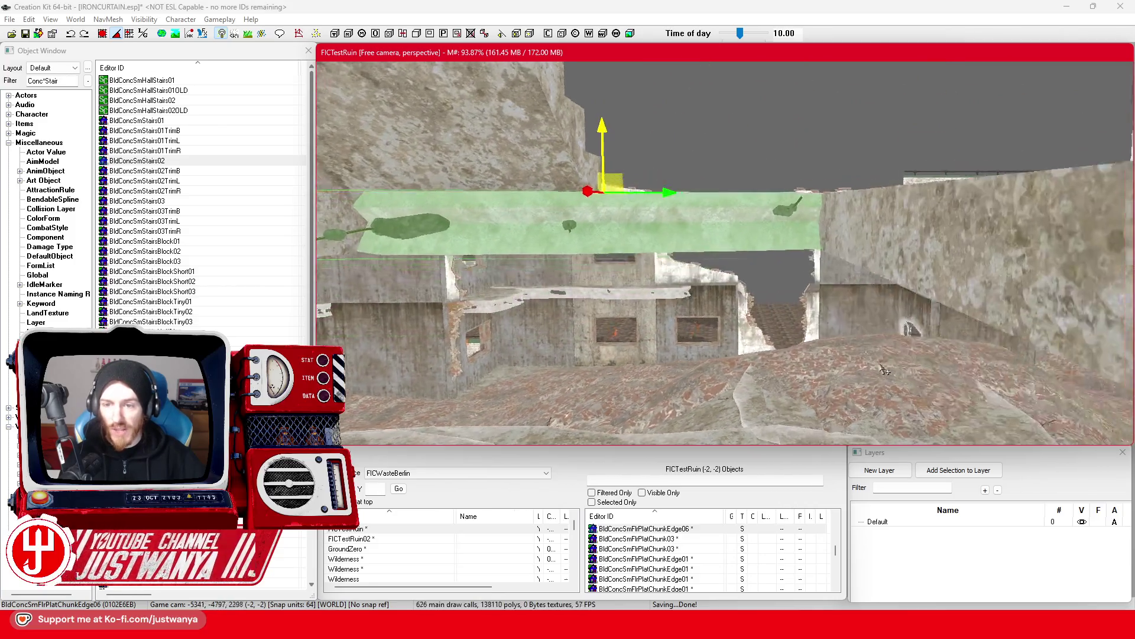
pyautogui.press('shift')
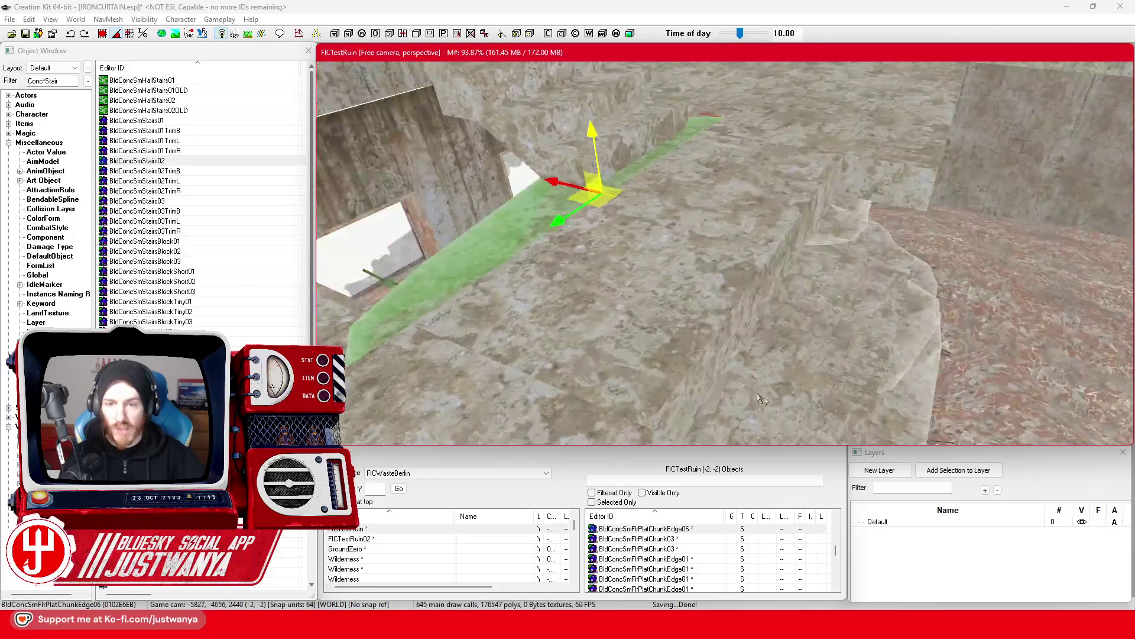
pyautogui.press('shift')
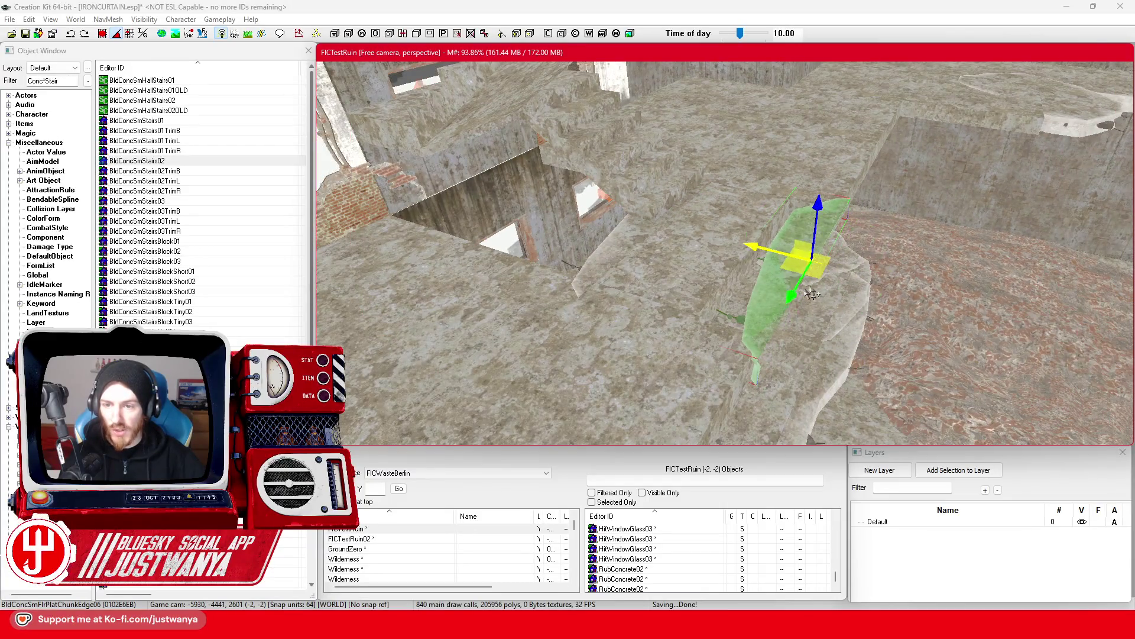
pyautogui.press('1')
pyautogui.press('shift')
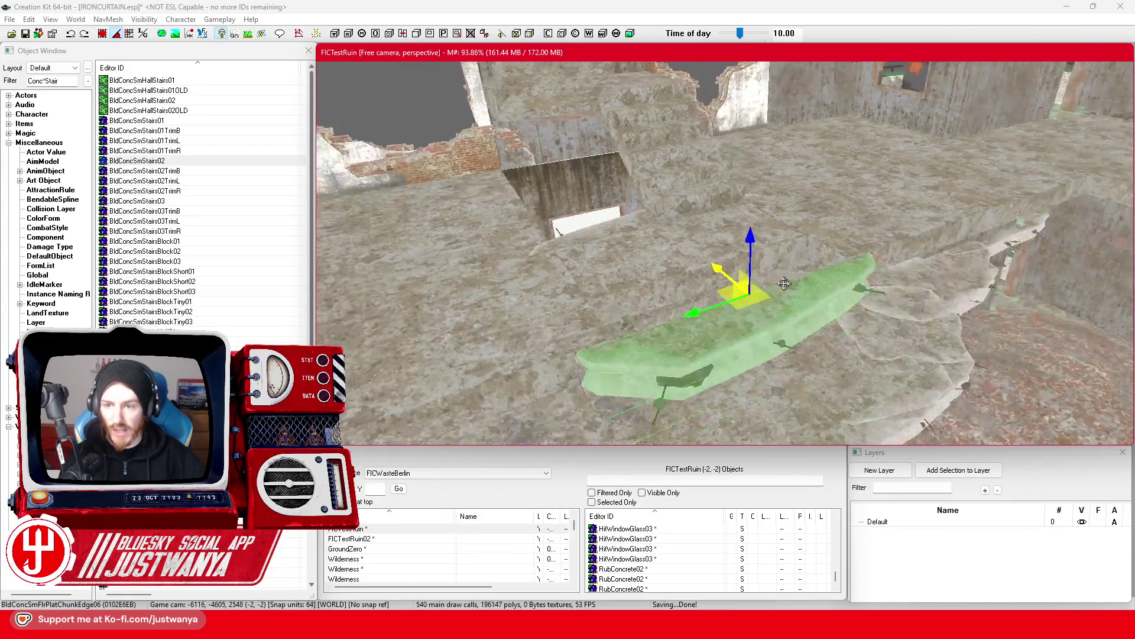
pyautogui.scroll(3, 738, 294)
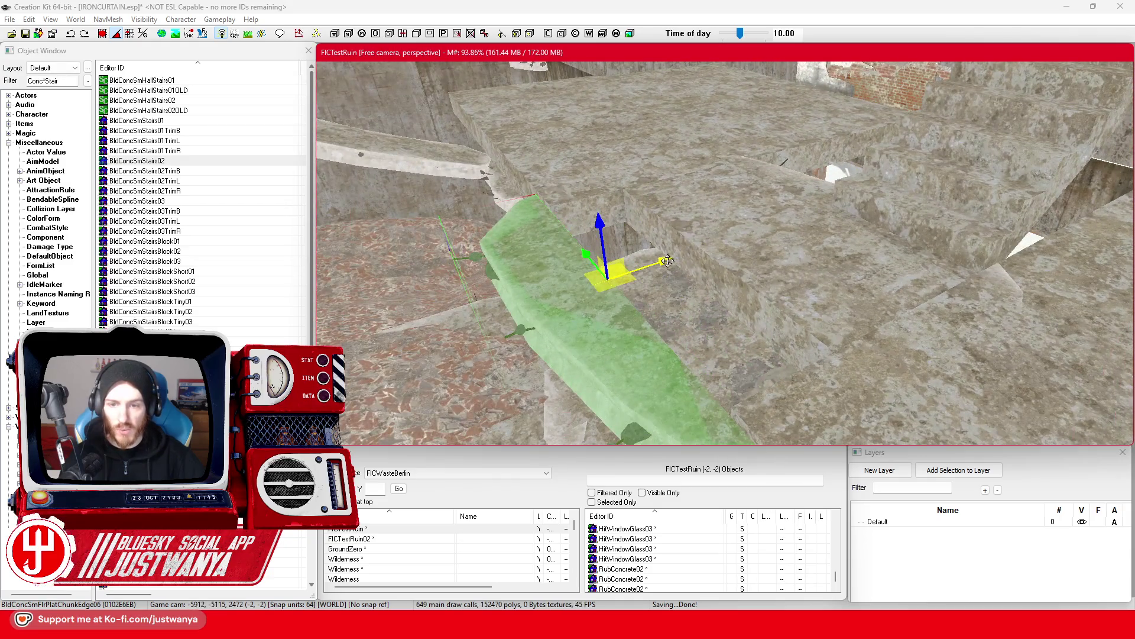
pyautogui.hotkey('ctrl', 'd')
pyautogui.moveTo(703, 264); pyautogui.dragTo(780, 240)
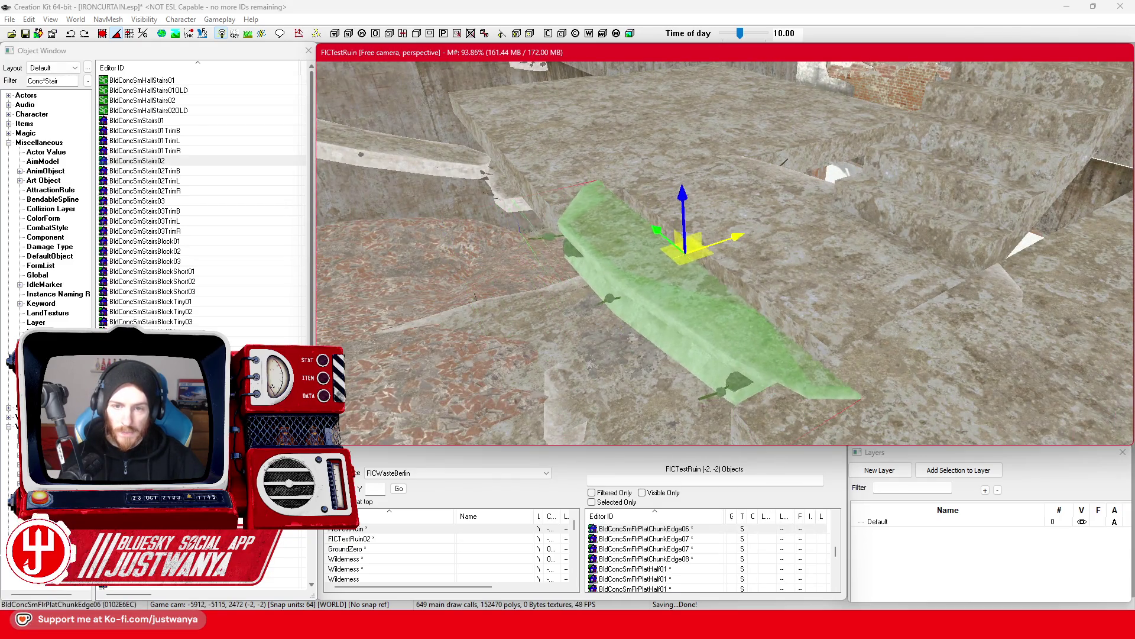
pyautogui.press('shift')
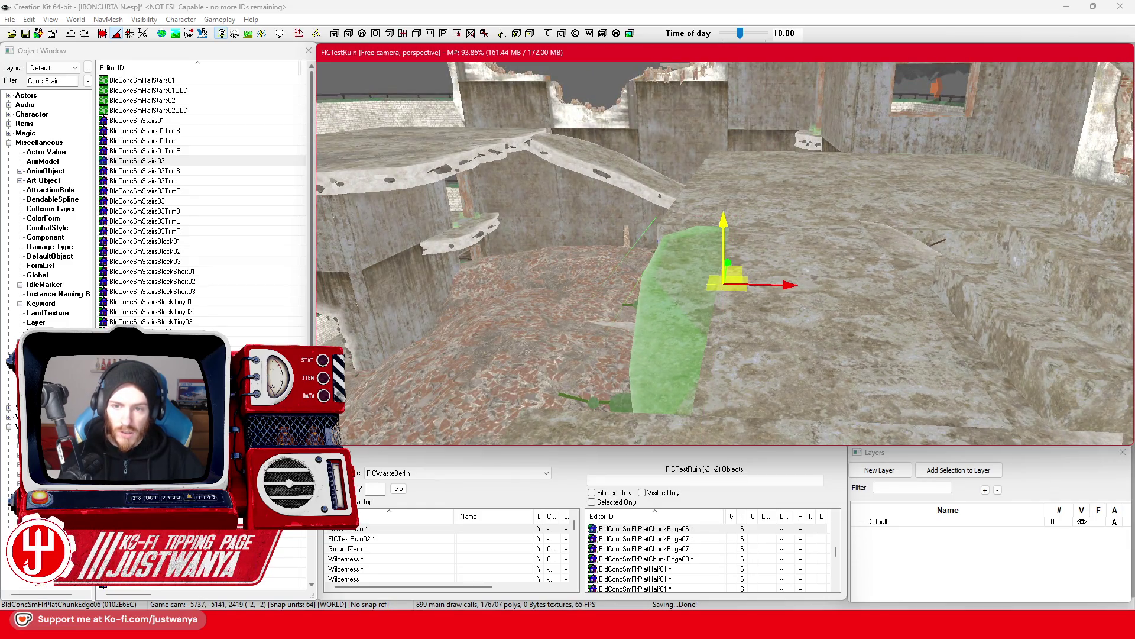
pyautogui.click(762, 203)
pyautogui.keyDown('ctrl'); pyautogui.click(582, 202); pyautogui.keyUp('ctrl')
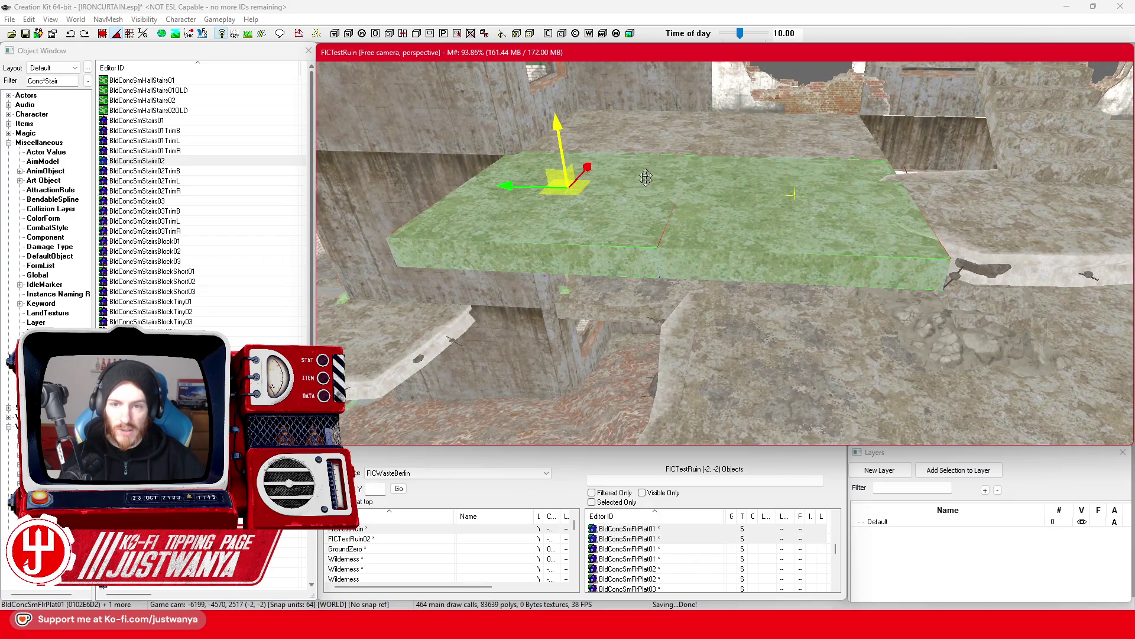
pyautogui.press('shift')
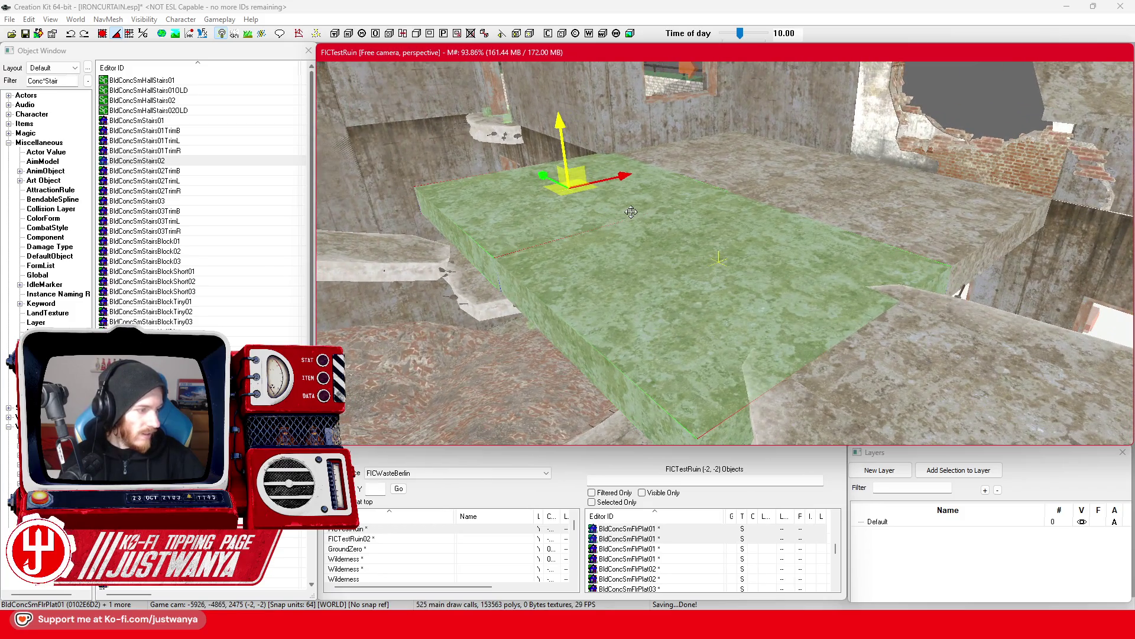
pyautogui.press('shift')
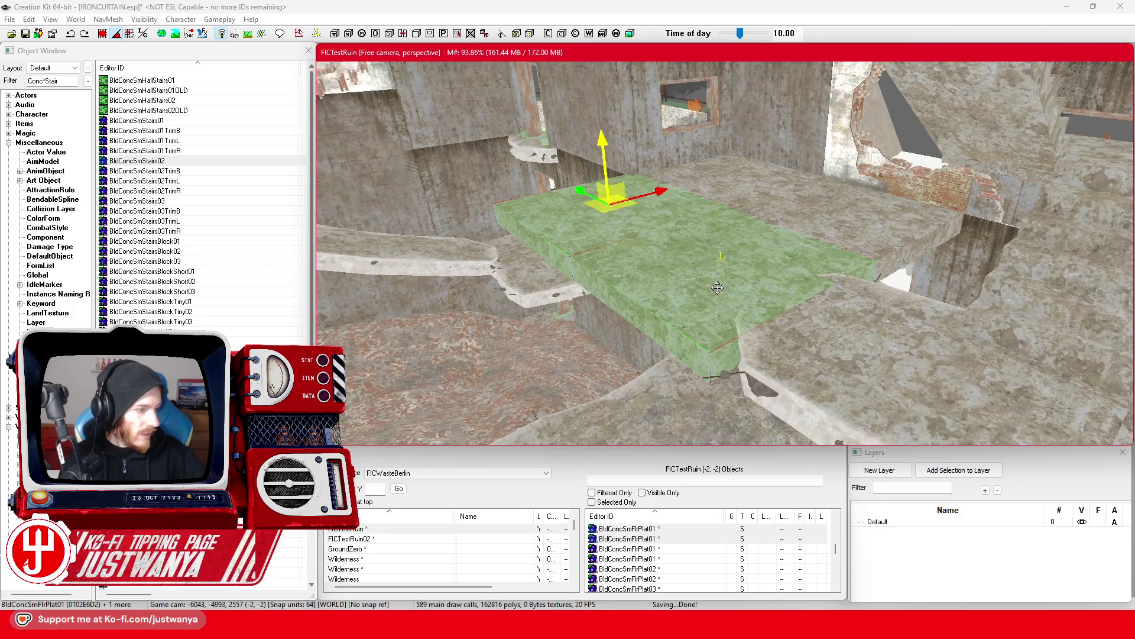
pyautogui.press('shift')
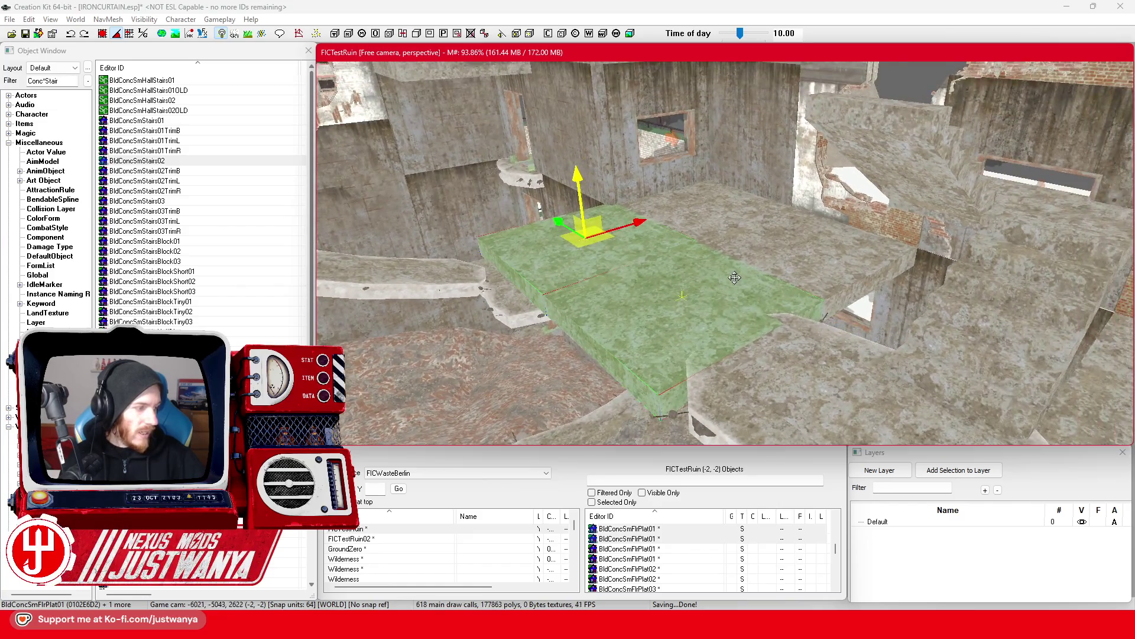
pyautogui.scroll(3, 734, 277)
pyautogui.press('shift')
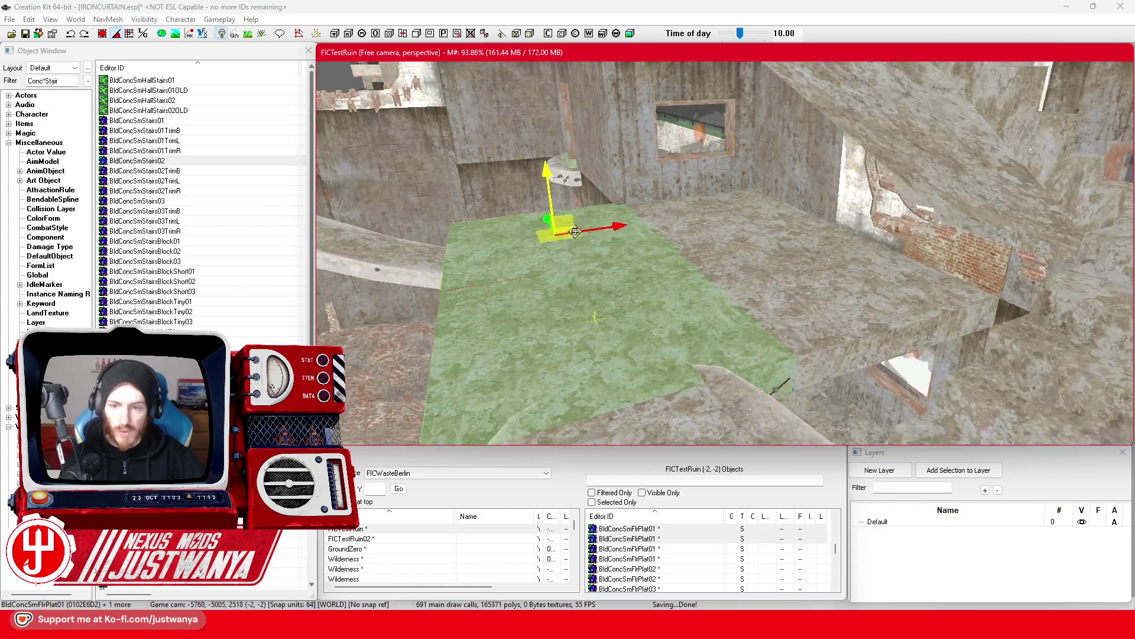
pyautogui.moveTo(651, 190); pyautogui.dragTo(701, 187)
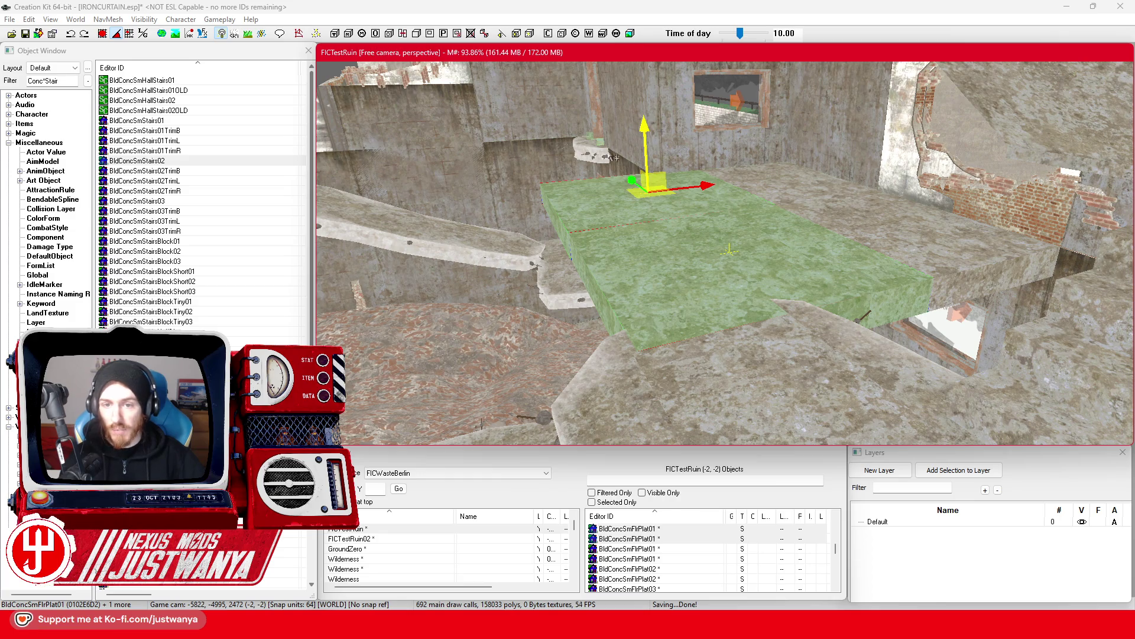
pyautogui.click(814, 383)
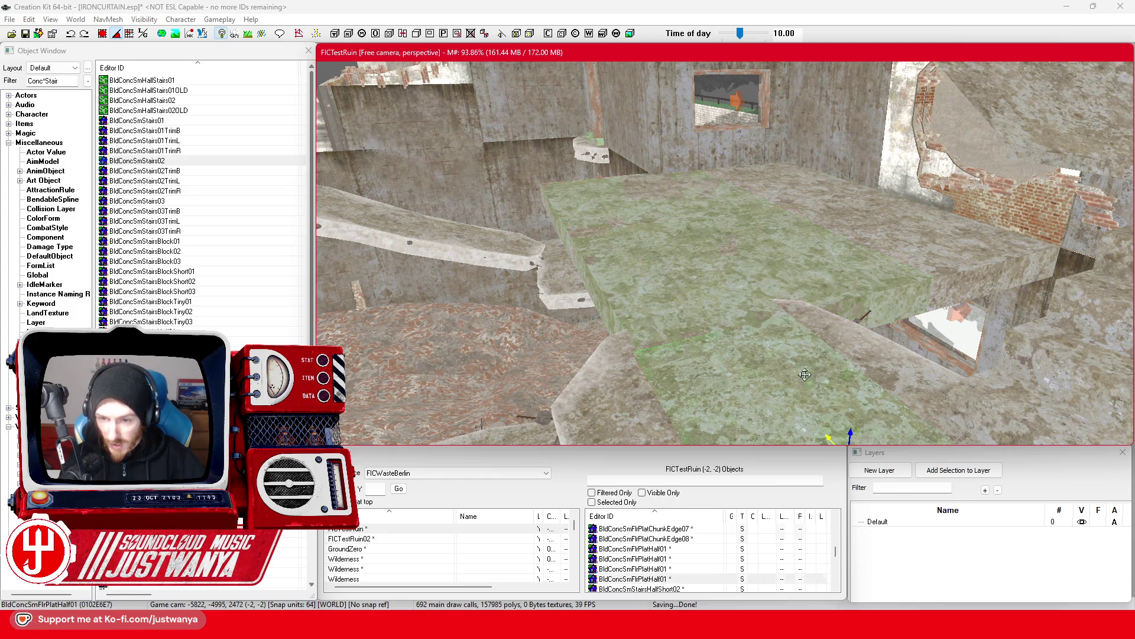
pyautogui.press('shift')
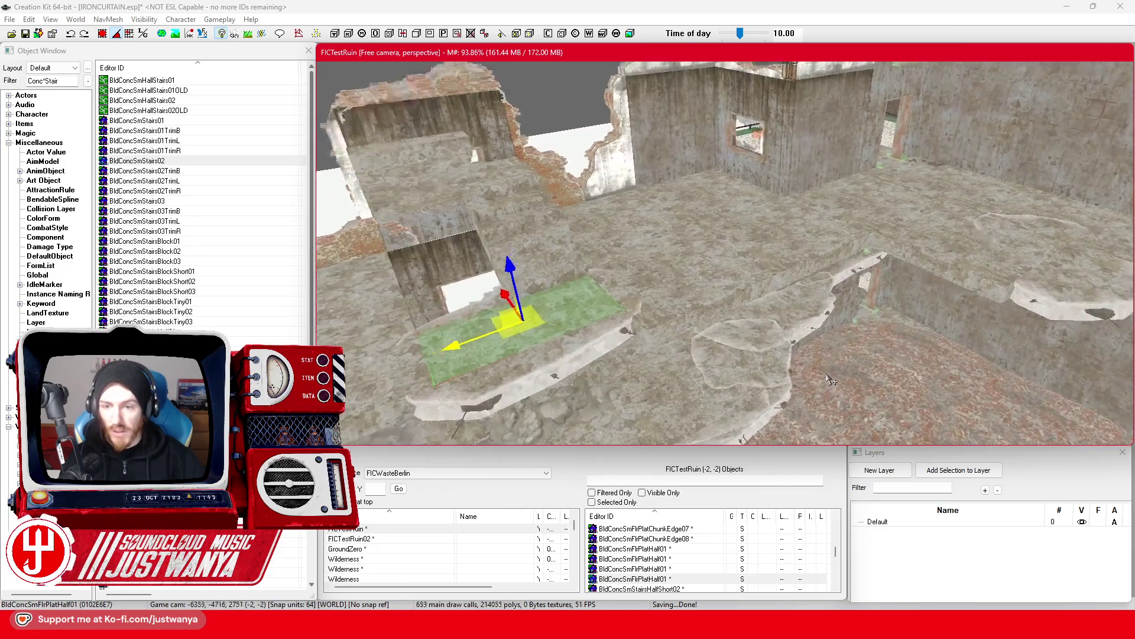
pyautogui.click(819, 272)
pyautogui.press('shift')
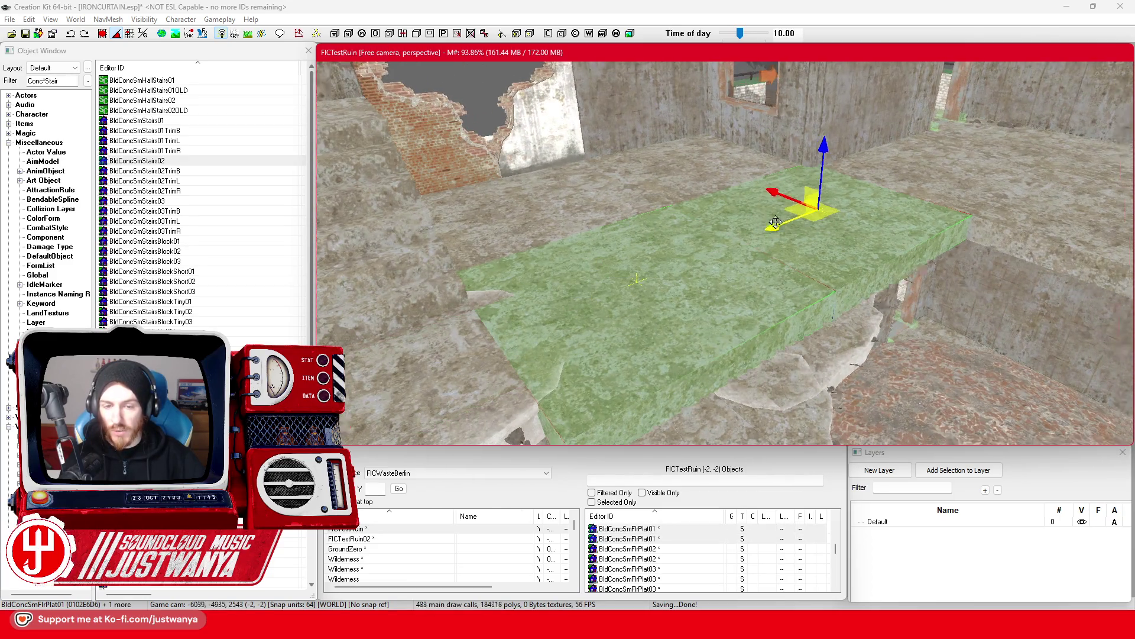
pyautogui.moveTo(759, 178); pyautogui.dragTo(714, 175)
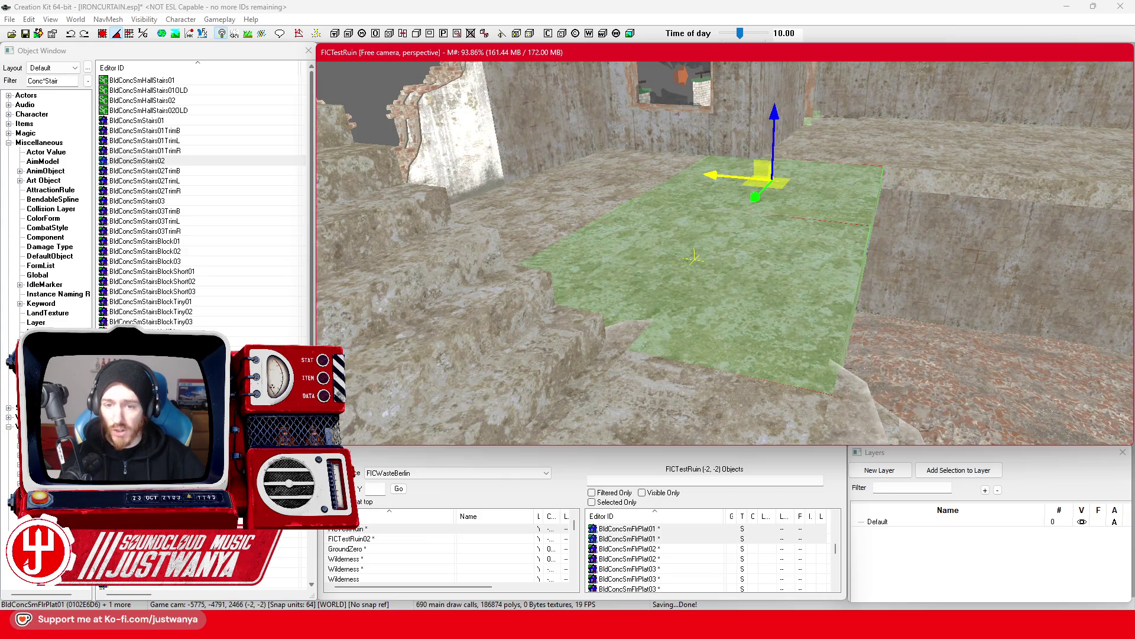
pyautogui.press('shift')
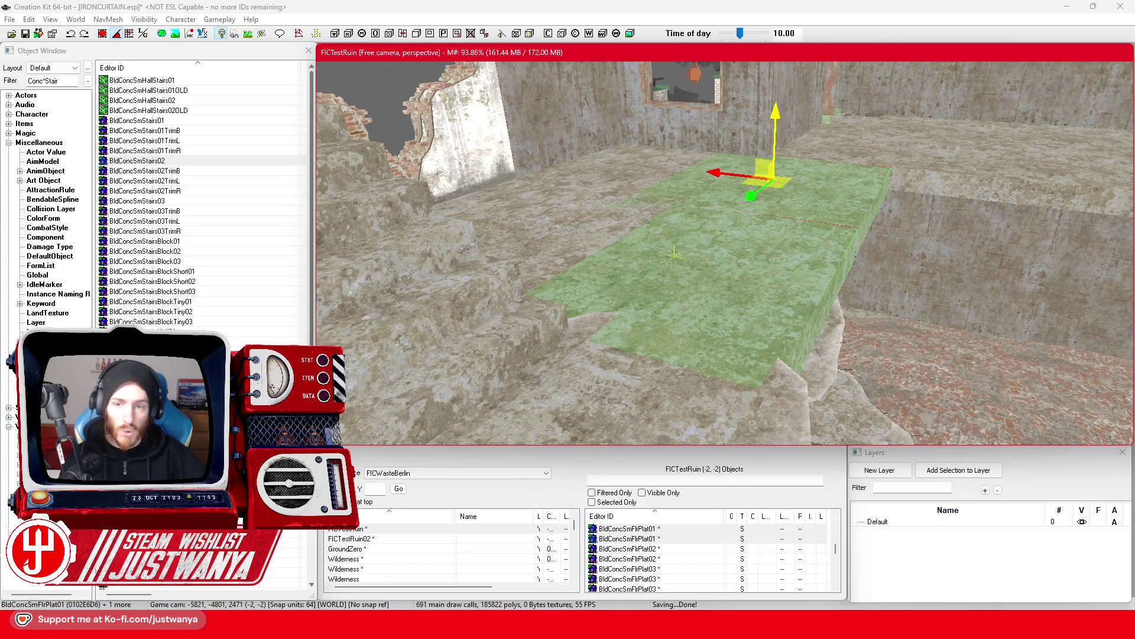
pyautogui.click(634, 366)
pyautogui.press('shift')
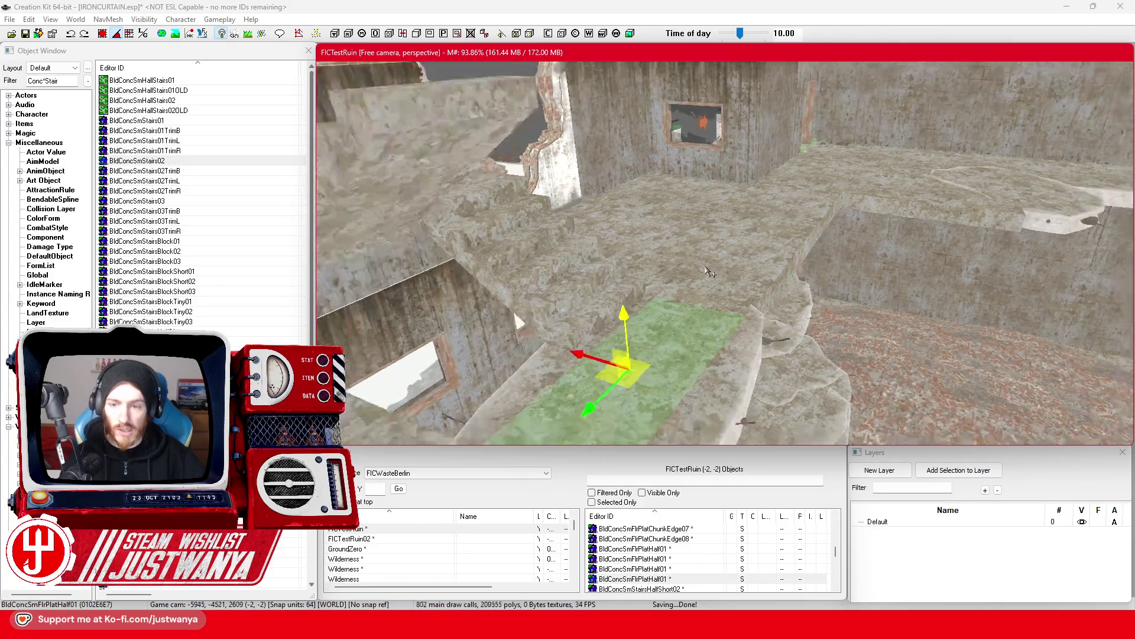
pyautogui.press('shift')
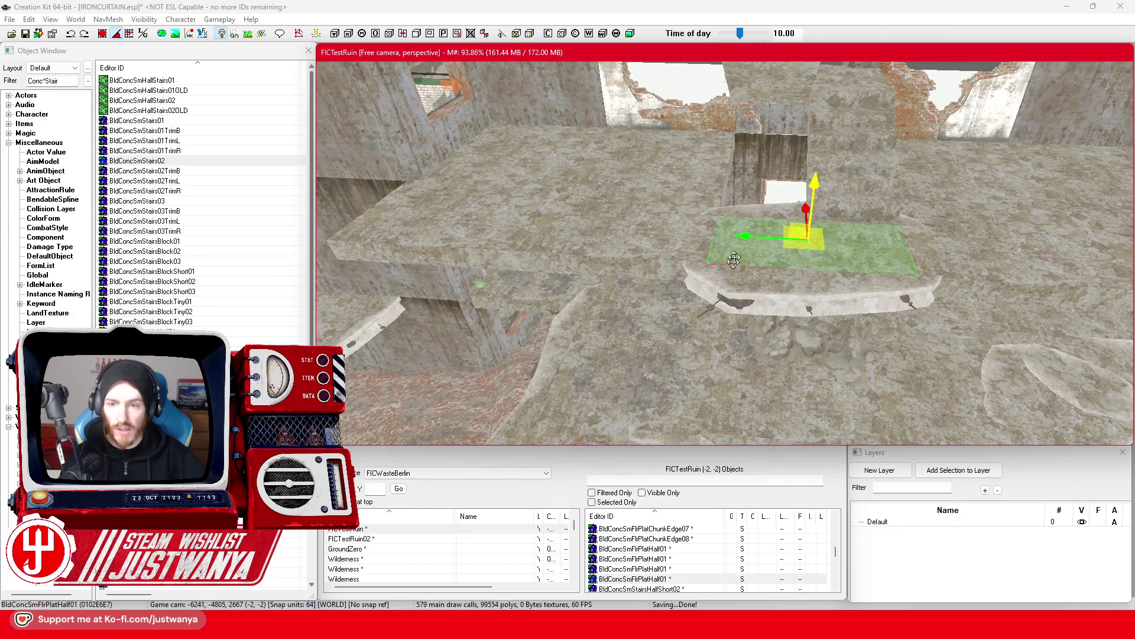
pyautogui.click(755, 218)
pyautogui.press('shift')
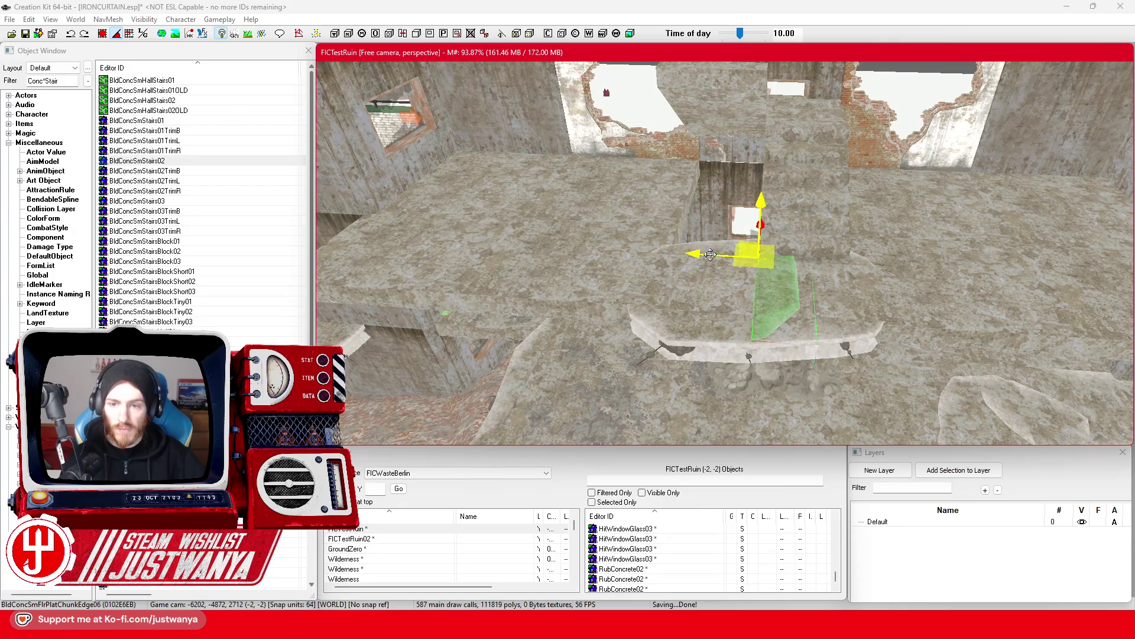
# Slide the BldConcSmFlrPlatChunkEdge07 piece further along the ledge.
pyautogui.press('shift')
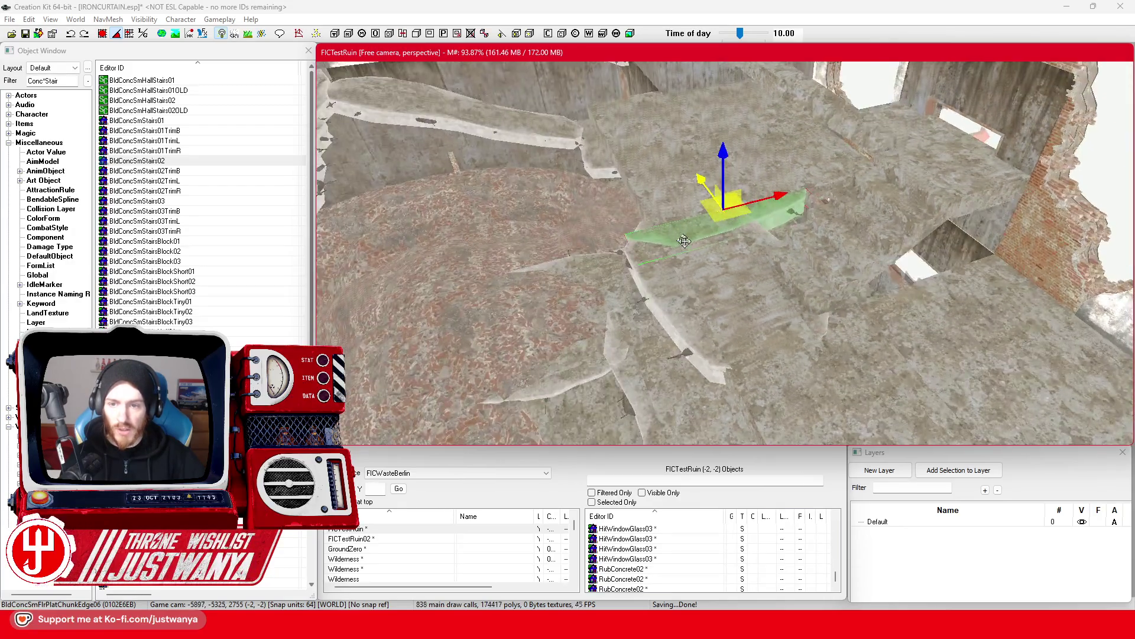
pyautogui.press('shift')
pyautogui.keyDown('ctrl'); pyautogui.click(637, 235); pyautogui.keyUp('ctrl')
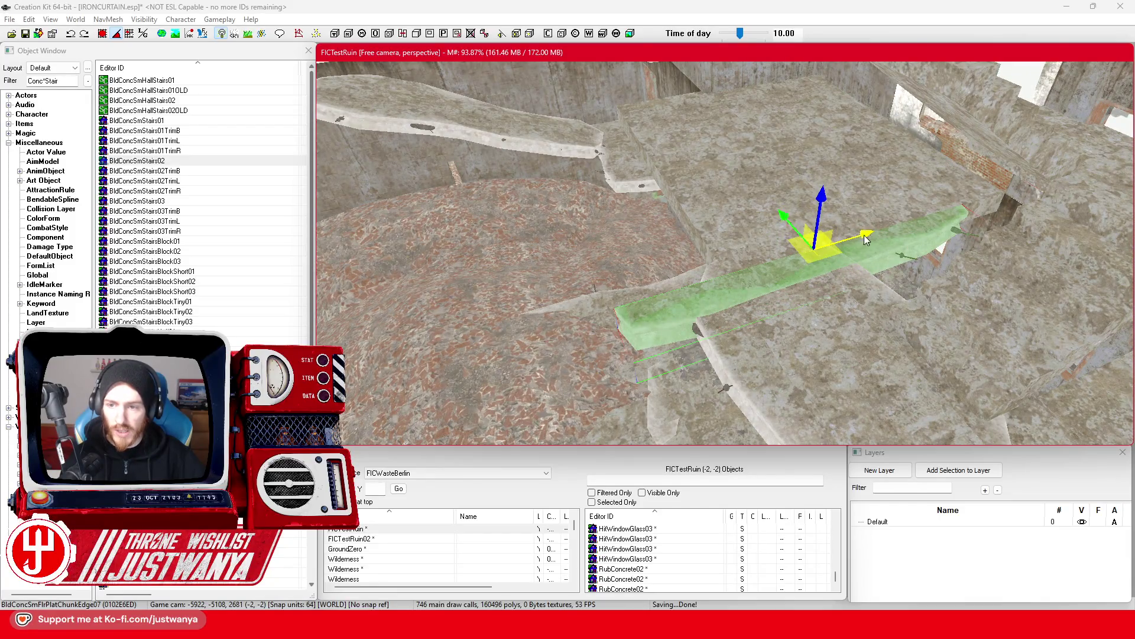
pyautogui.moveTo(864, 235); pyautogui.dragTo(924, 217)
pyautogui.scroll(5, 927, 216)
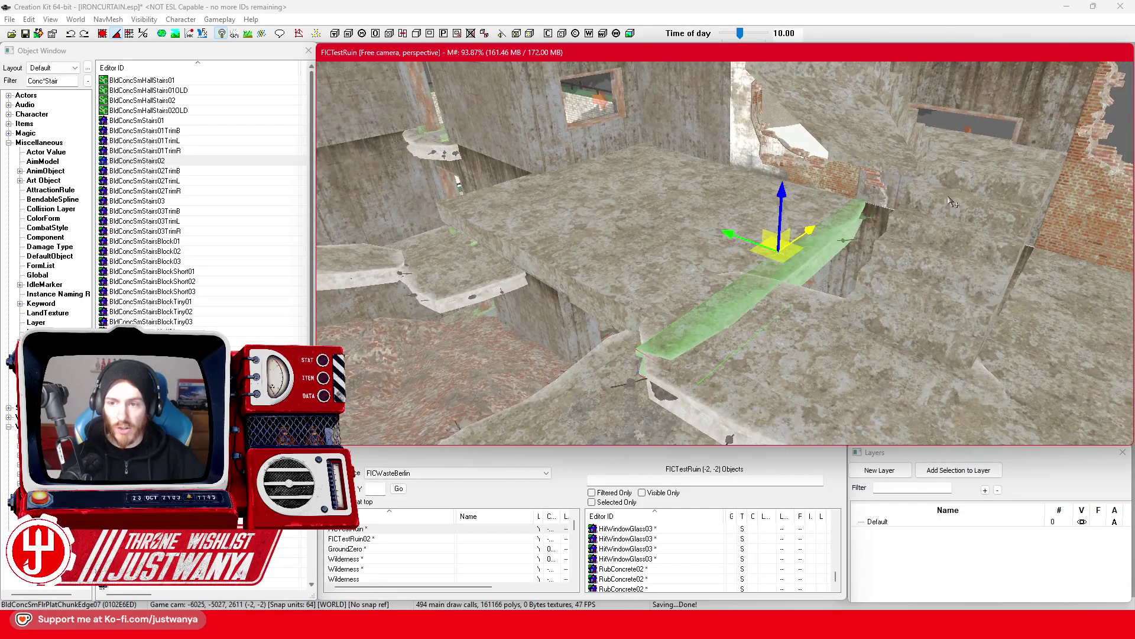
pyautogui.press('shift')
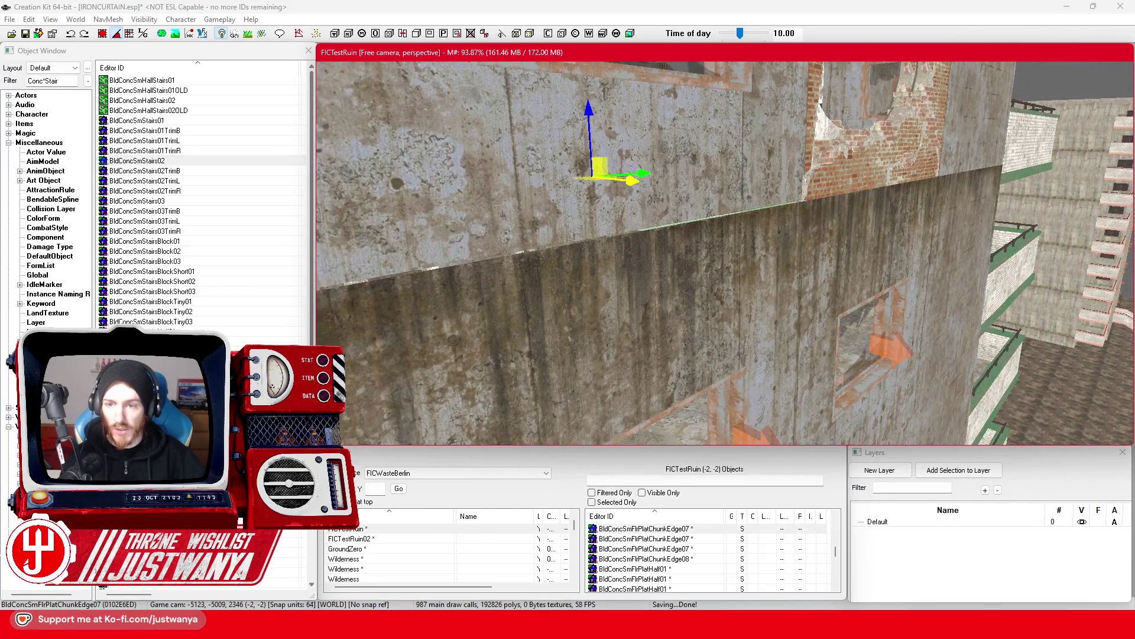
pyautogui.scroll(-1, 634, 170)
pyautogui.moveTo(635, 170); pyautogui.dragTo(717, 165)
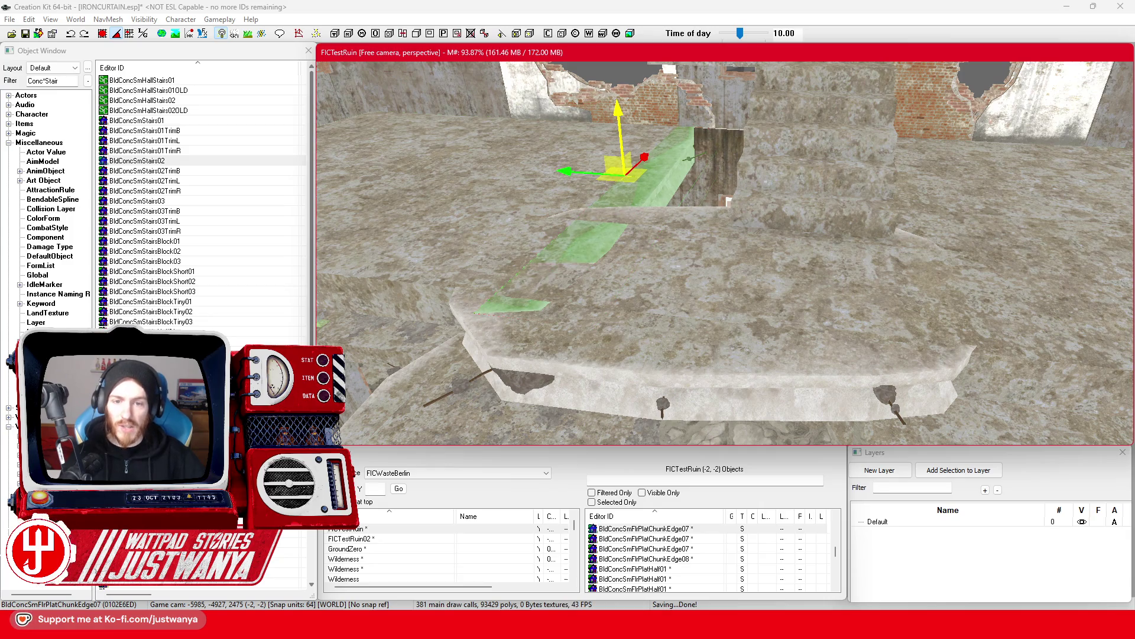
# Move the BldConcSmFlrPlatChunkEdge06 chunk onto the left ledge, lowered slightly and nudged toward the room's centre.
pyautogui.click(733, 255)
pyautogui.moveTo(733, 255); pyautogui.dragTo(808, 264)
pyautogui.scroll(-2, 810, 265)
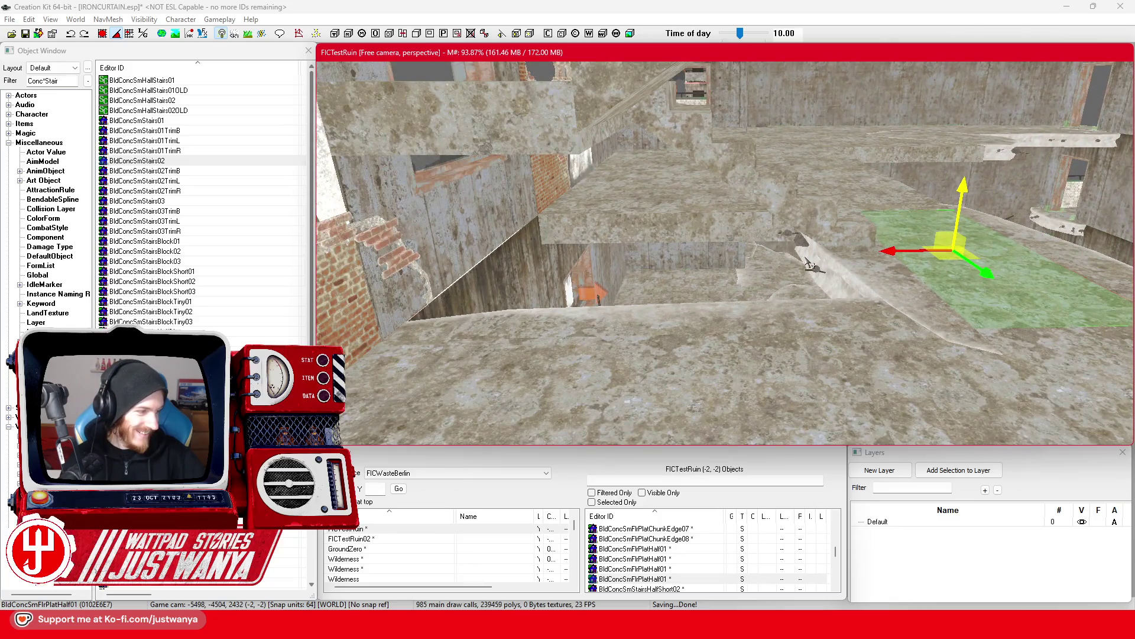
pyautogui.moveTo(840, 226); pyautogui.dragTo(977, 249)
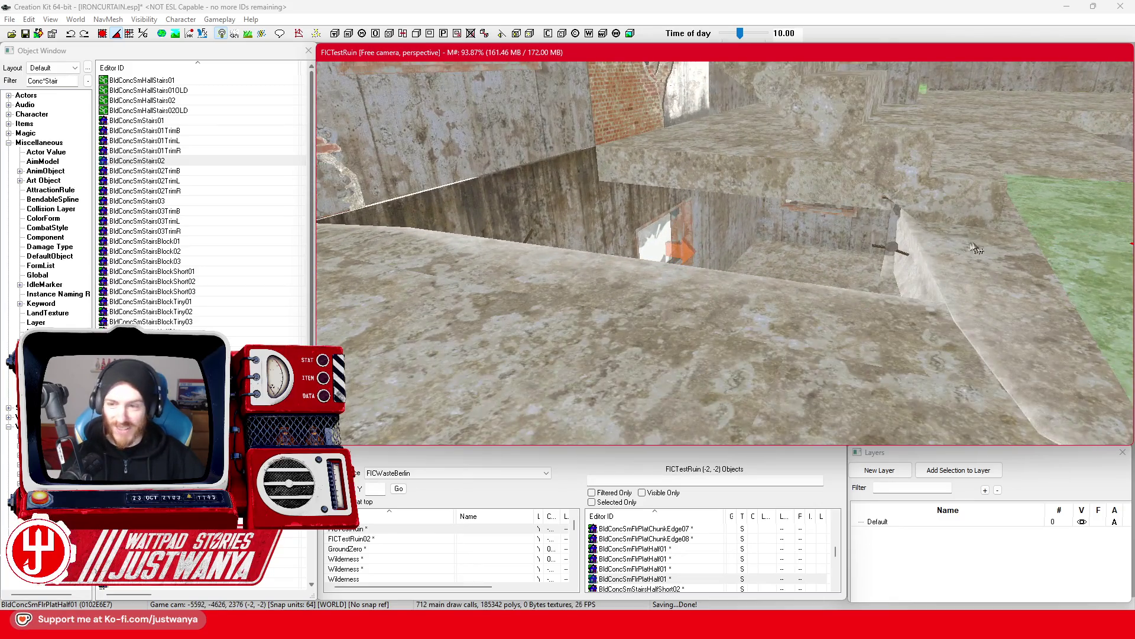
pyautogui.click(928, 260)
pyautogui.press('e')
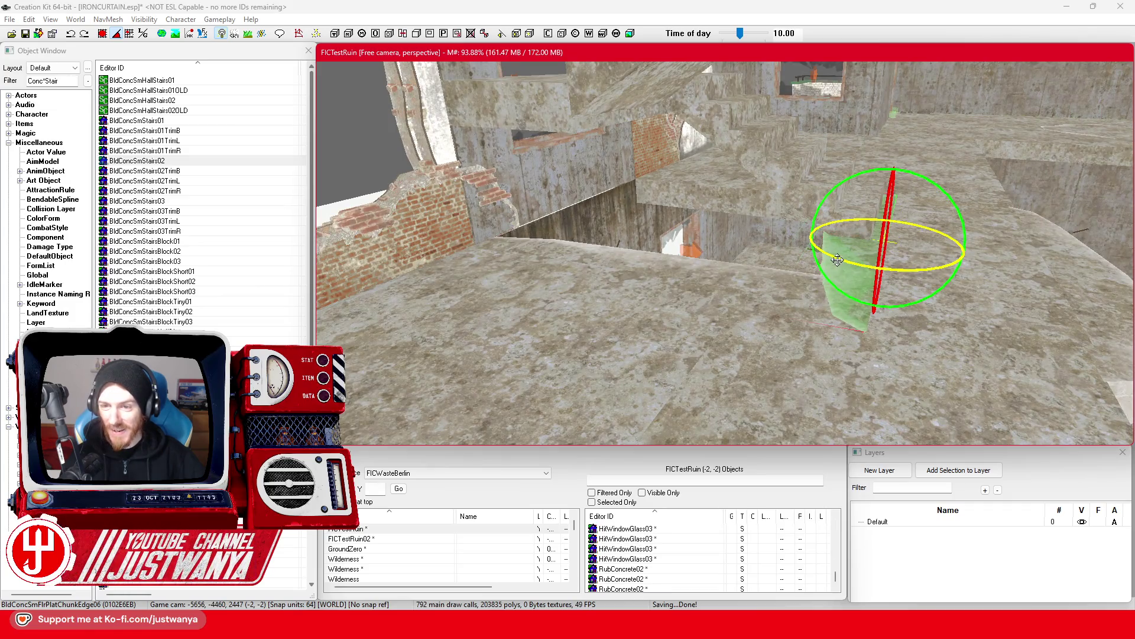
pyautogui.press('w')
pyautogui.moveTo(875, 248)
pyautogui.mouseDown()
pyautogui.moveTo(535, 141)
pyautogui.moveTo(559, 201)
pyautogui.moveTo(572, 204)
pyautogui.mouseUp()
pyautogui.scroll(3, 542, 197)
pyautogui.click(512, 176)
pyautogui.moveTo(512, 176); pyautogui.dragTo(512, 174)
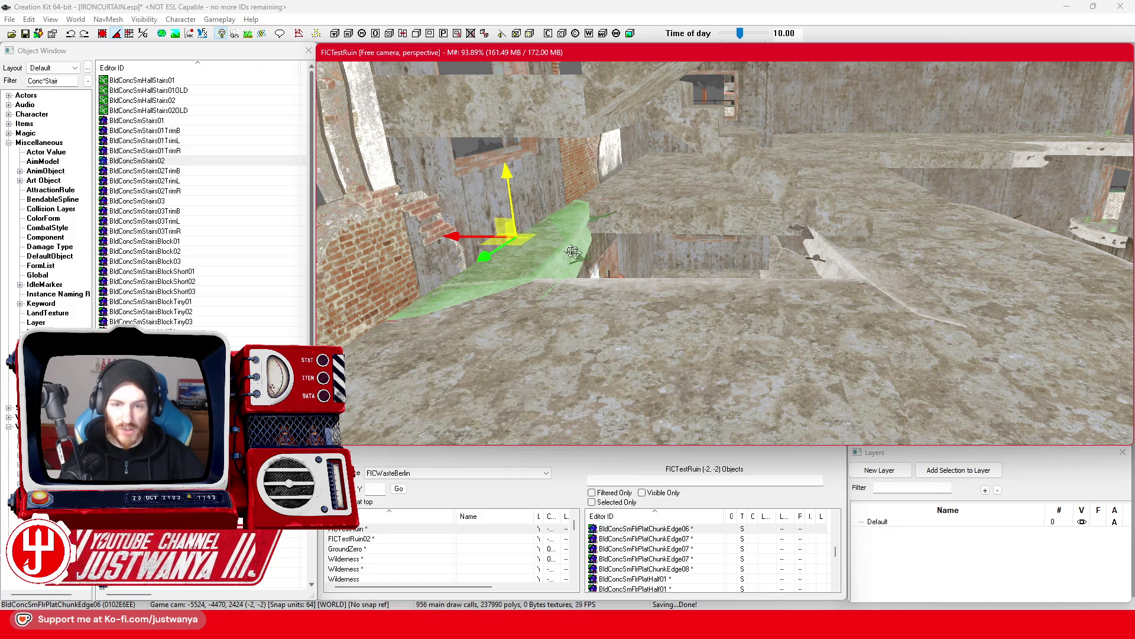
pyautogui.moveTo(577, 254); pyautogui.dragTo(646, 260)
# Orbit around the repositioned edge chunk to check it against the brick wall.
pyautogui.press('e')
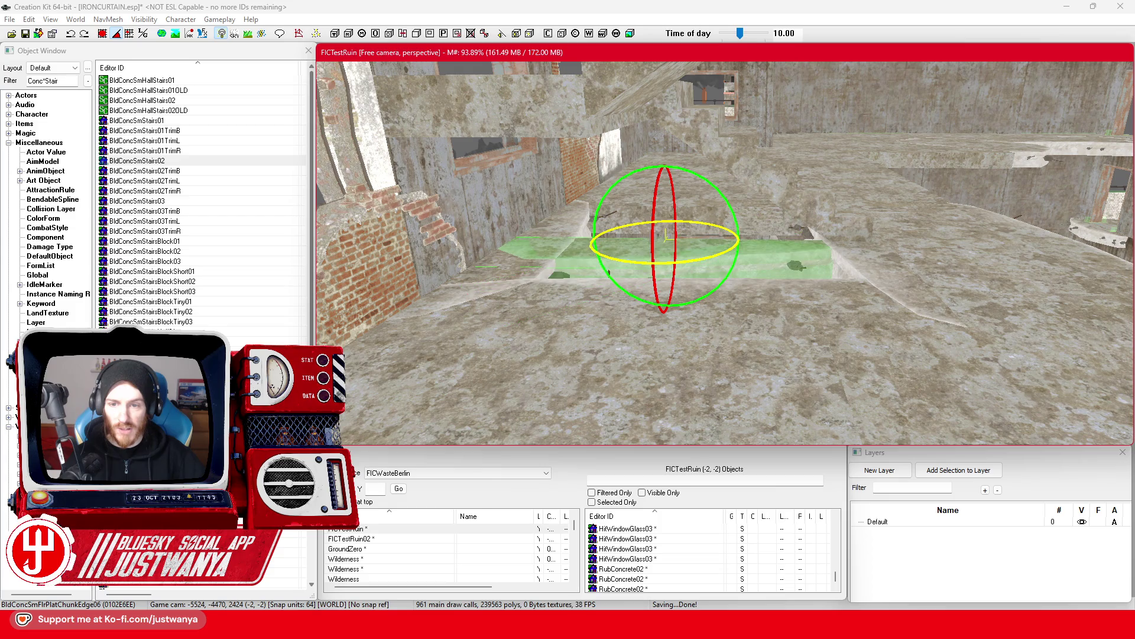
pyautogui.press('e')
pyautogui.scroll(2, 685, 305)
pyautogui.moveTo(685, 305); pyautogui.dragTo(636, 236)
pyautogui.moveTo(553, 284)
pyautogui.mouseDown()
pyautogui.moveTo(680, 278)
pyautogui.moveTo(623, 285)
pyautogui.moveTo(706, 222)
pyautogui.mouseUp()
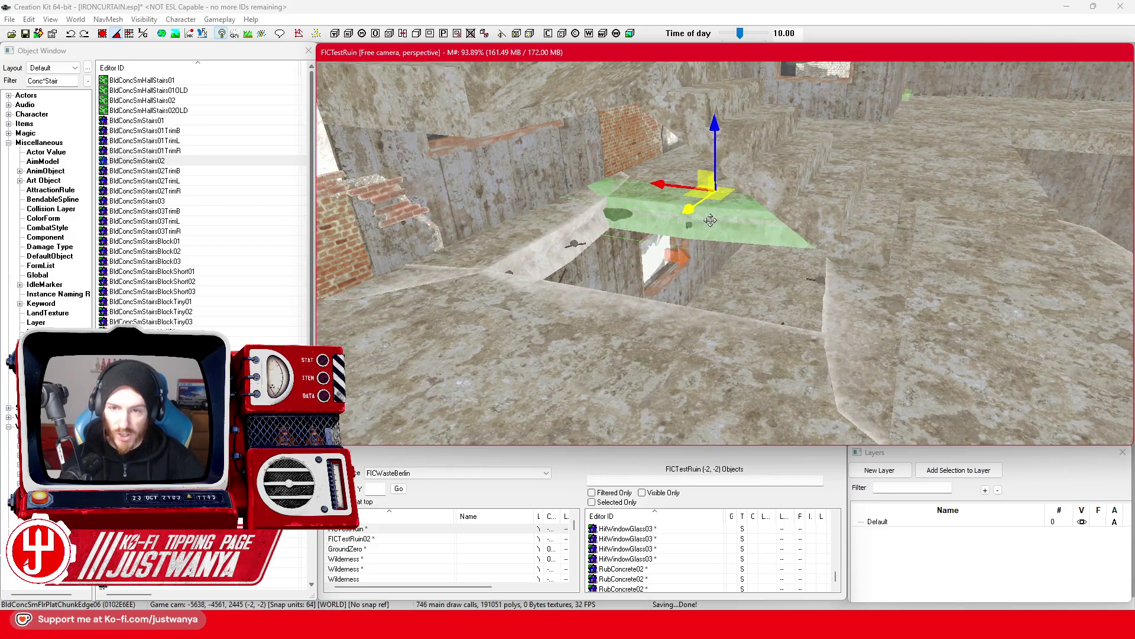
pyautogui.scroll(5, 685, 236)
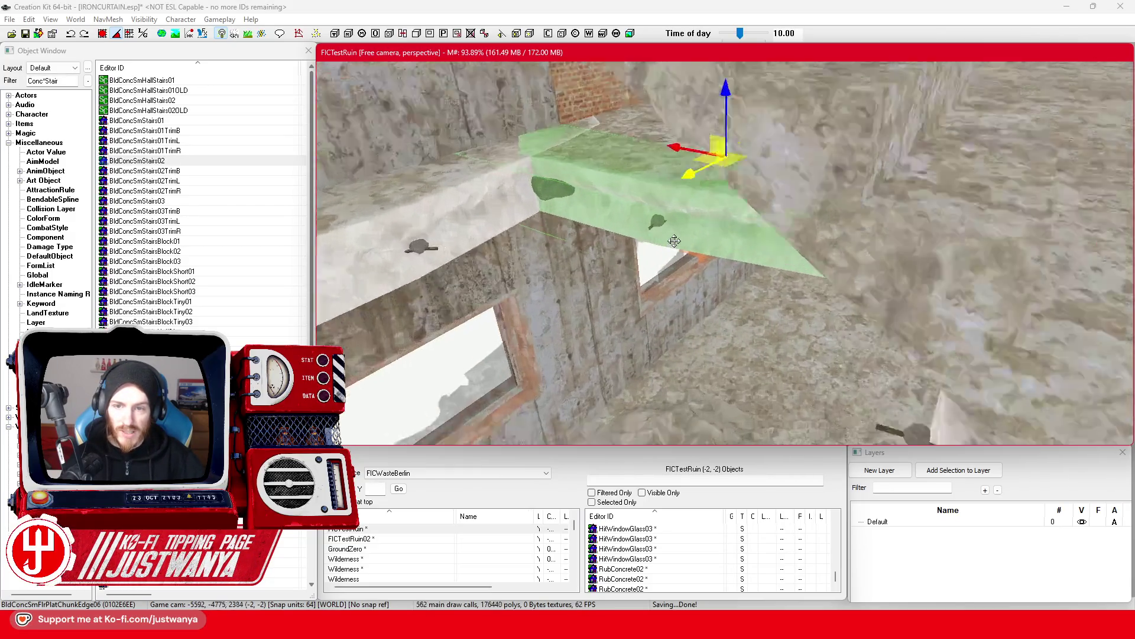
pyautogui.moveTo(690, 165)
pyautogui.mouseDown()
pyautogui.moveTo(682, 182)
pyautogui.moveTo(733, 154)
pyautogui.moveTo(761, 129)
pyautogui.moveTo(758, 105)
pyautogui.mouseUp()
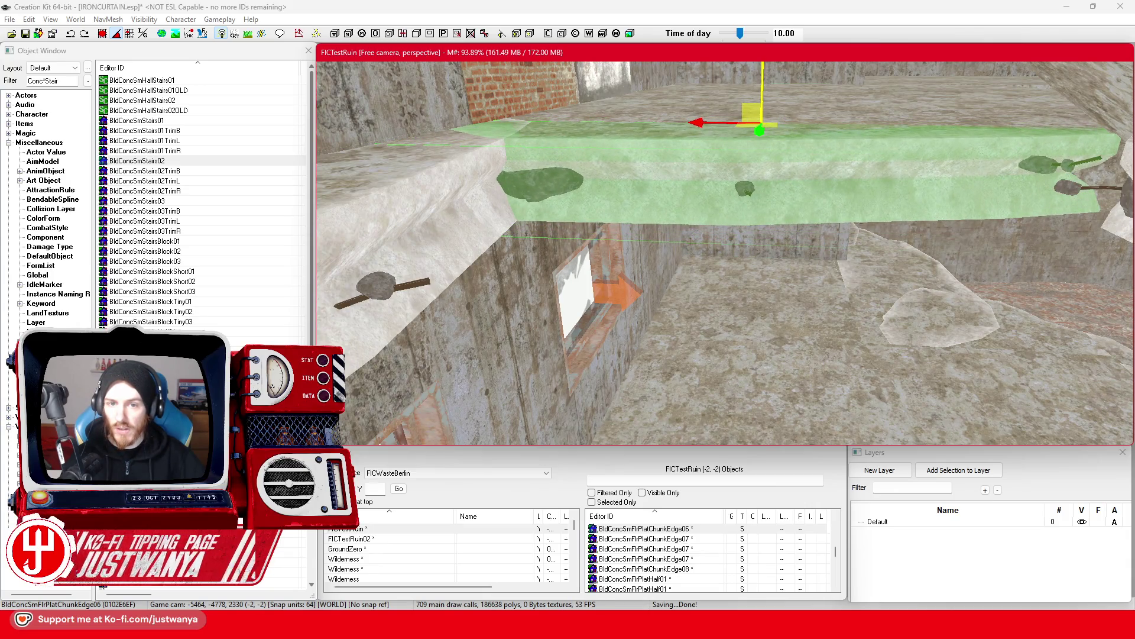
# Shift the BldConcSmFlrPlatChunkEdge05 piece slightly sideways beside the stair block.
pyautogui.click(454, 237)
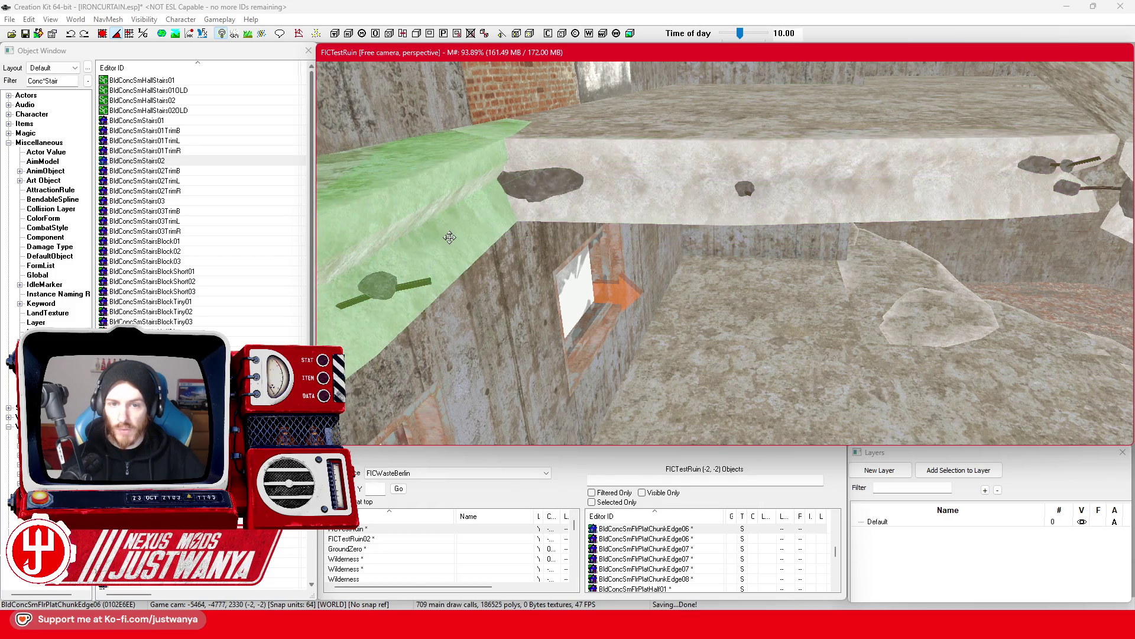
pyautogui.scroll(-3, 534, 243)
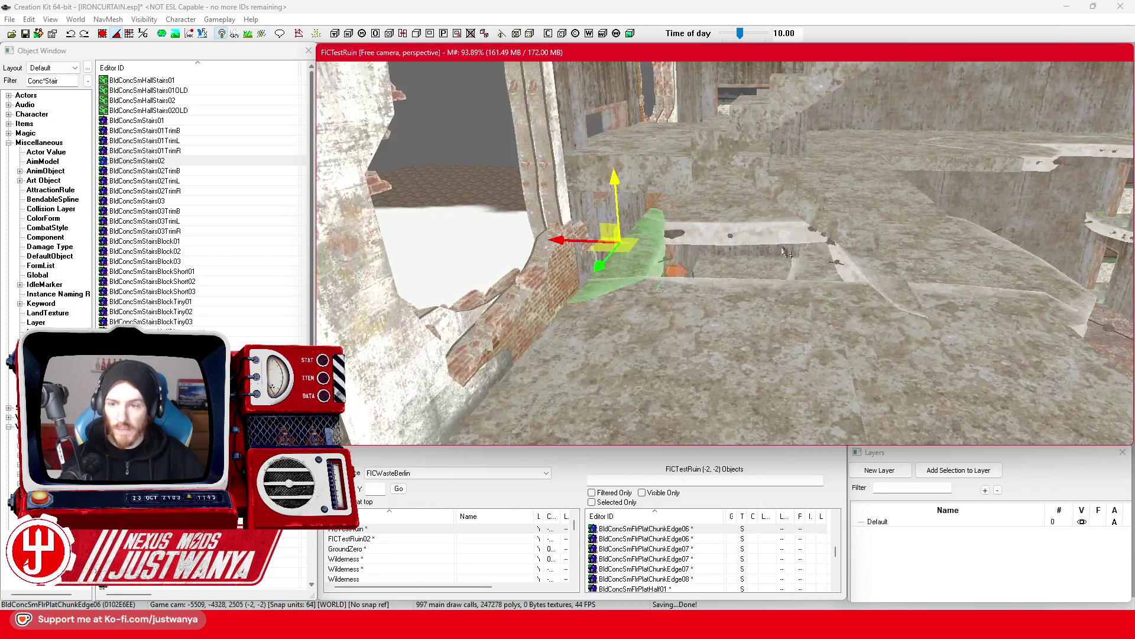
pyautogui.scroll(5, 695, 260)
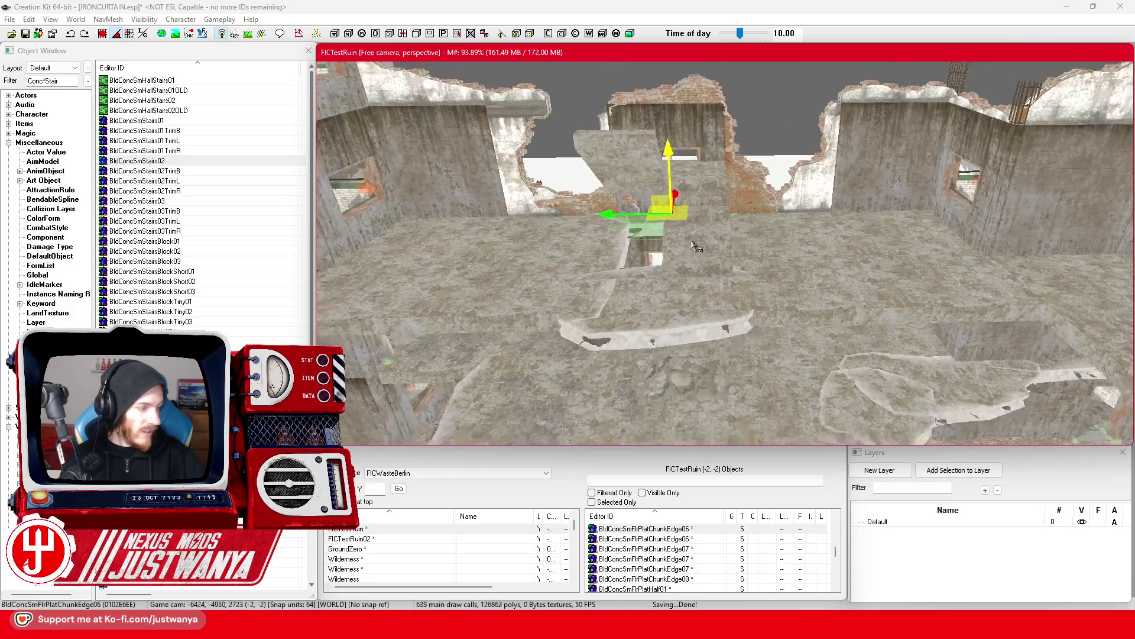
pyautogui.click(696, 247)
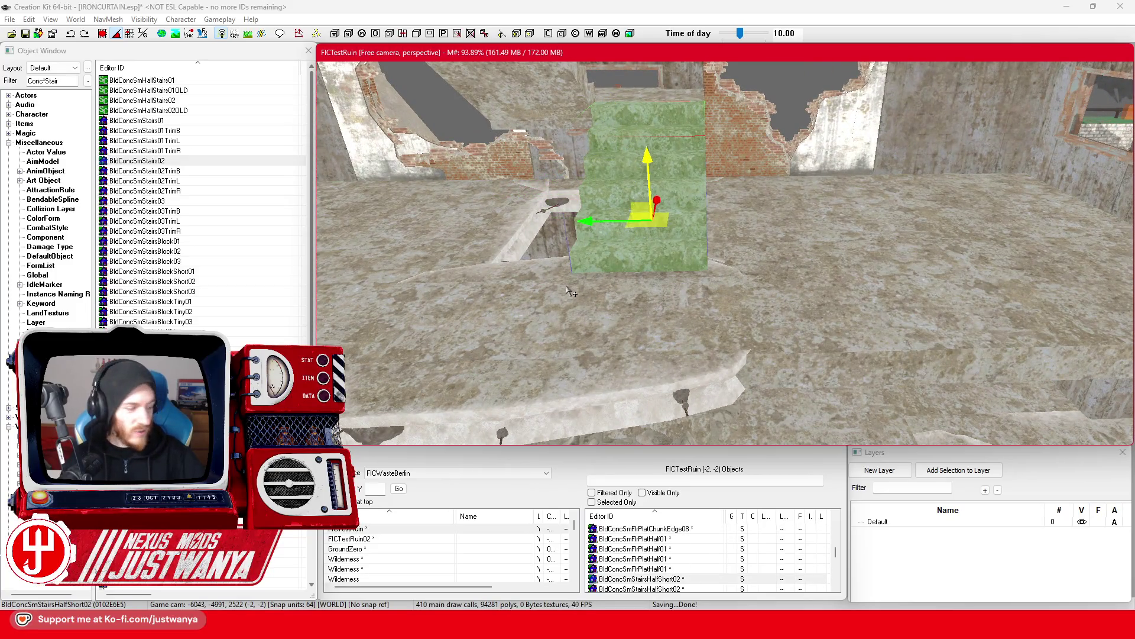
pyautogui.moveTo(570, 291)
pyautogui.mouseDown()
pyautogui.moveTo(534, 278)
pyautogui.moveTo(765, 286)
pyautogui.mouseUp()
pyautogui.click(764, 286)
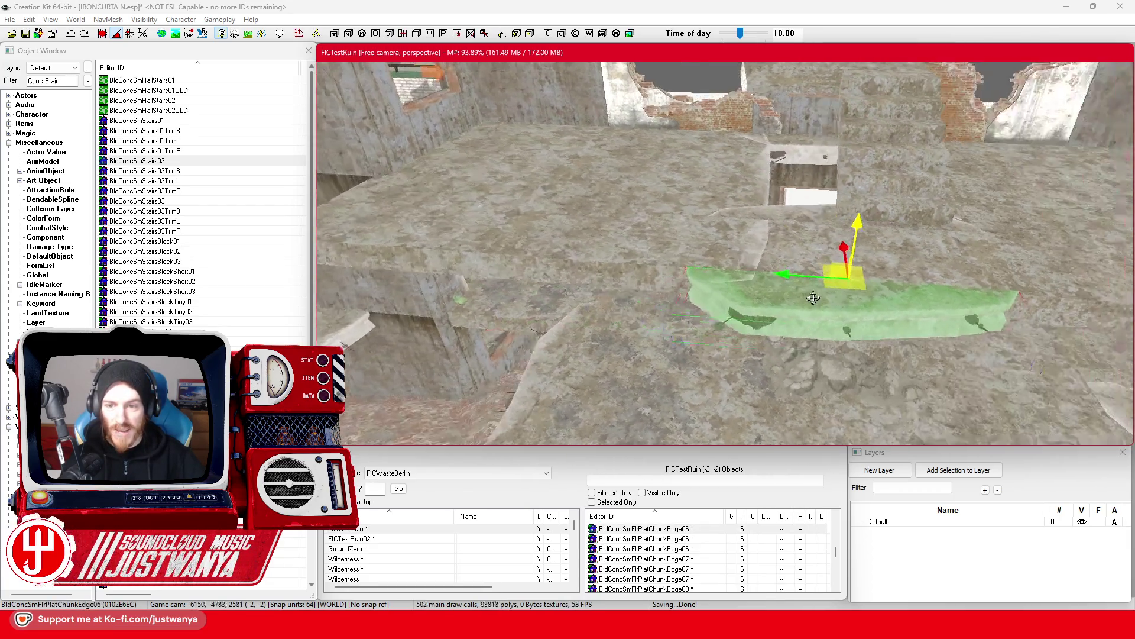
pyautogui.scroll(3, 807, 278)
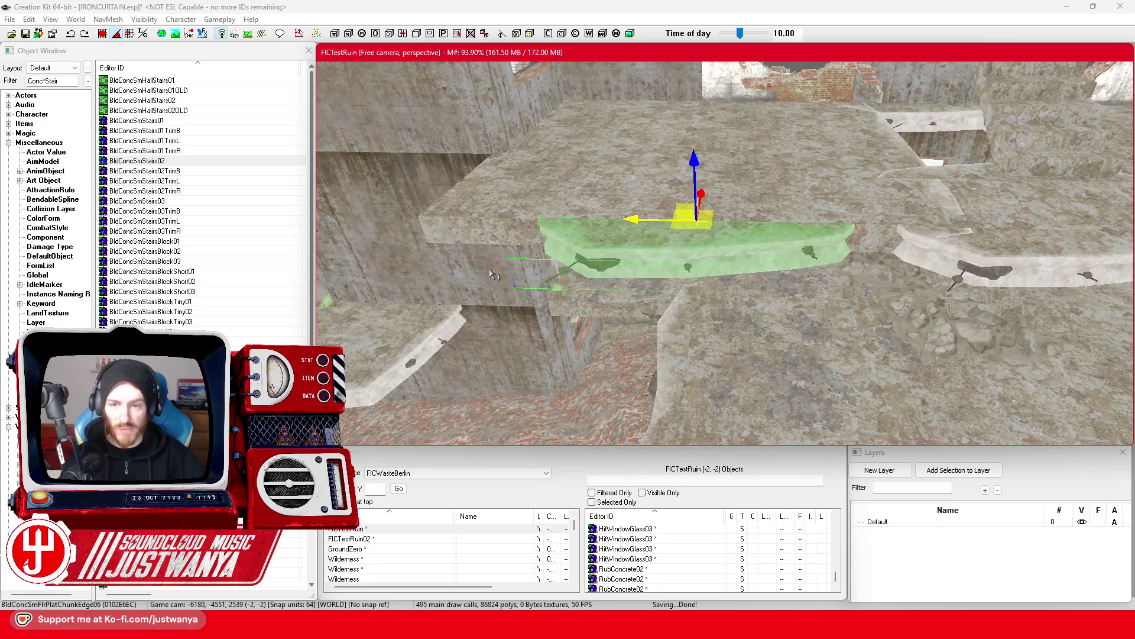
pyautogui.click(494, 274)
pyautogui.moveTo(636, 227)
pyautogui.mouseDown()
pyautogui.moveTo(872, 263)
pyautogui.moveTo(858, 264)
pyautogui.mouseUp()
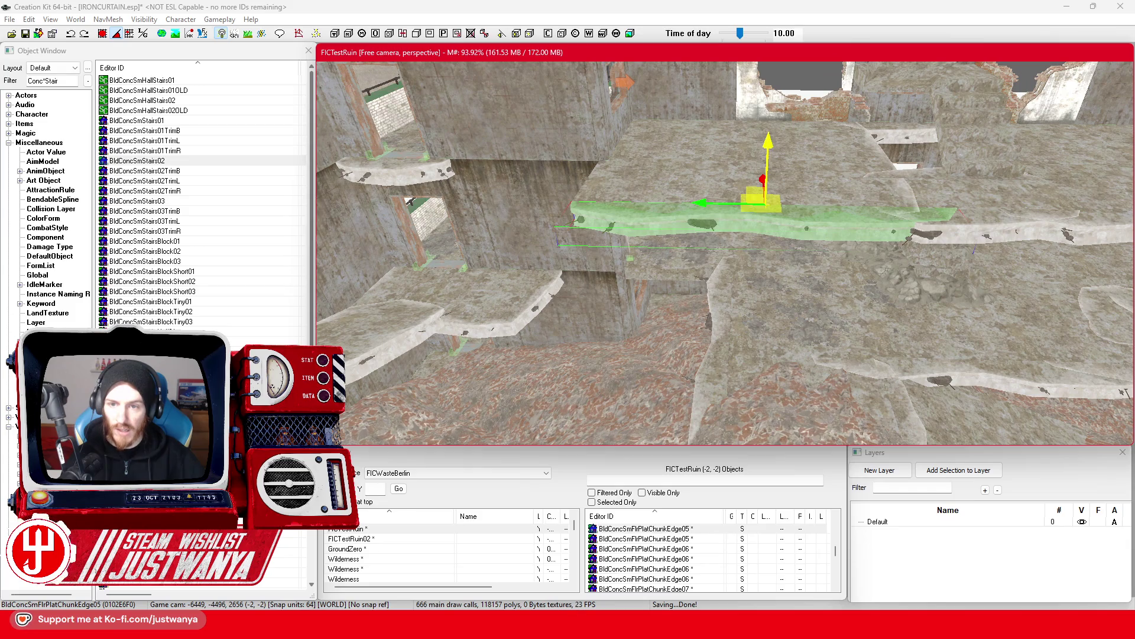
# Double-click BldConcSmFlrPlat02 in the object list to jump to it in FICTestRuin02.
pyautogui.click(447, 169)
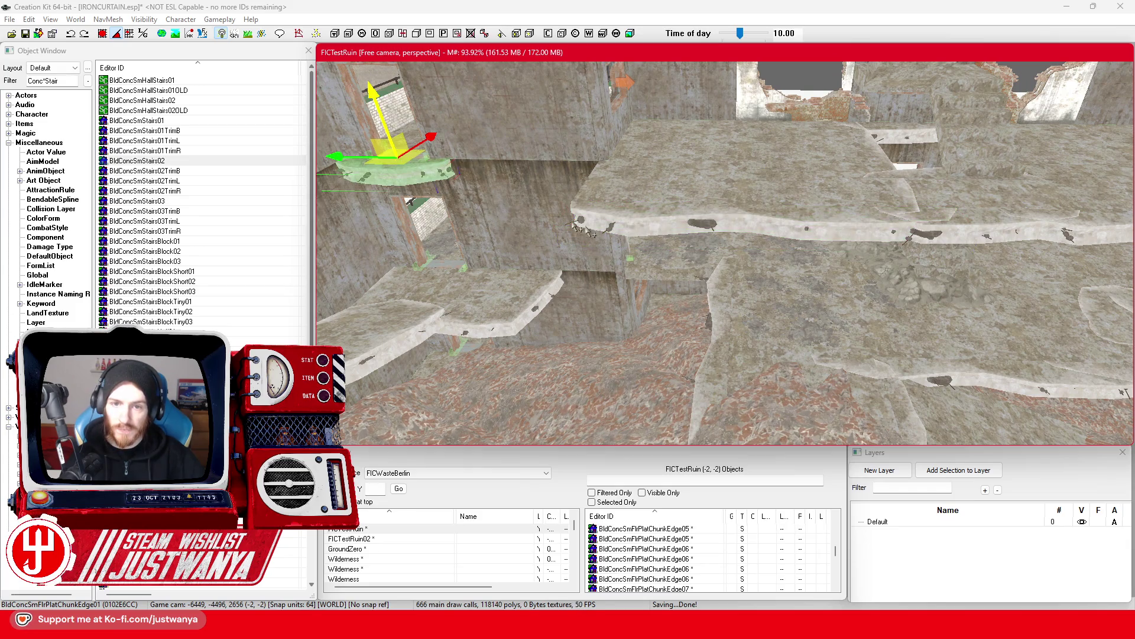
pyautogui.scroll(-5, 623, 239)
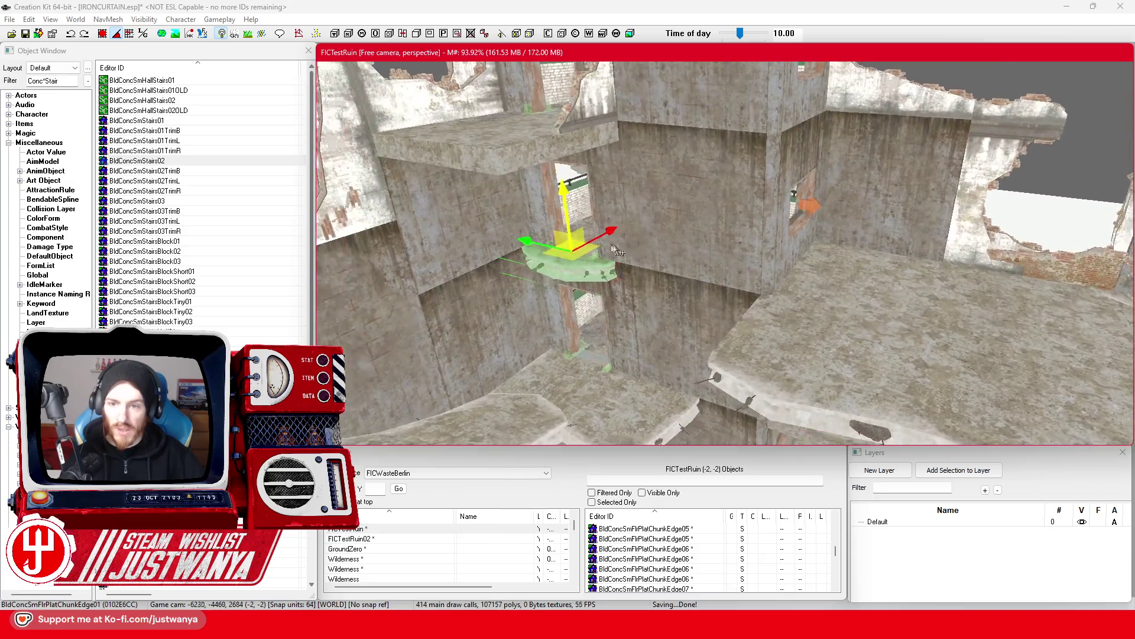
pyautogui.scroll(-2, 556, 308)
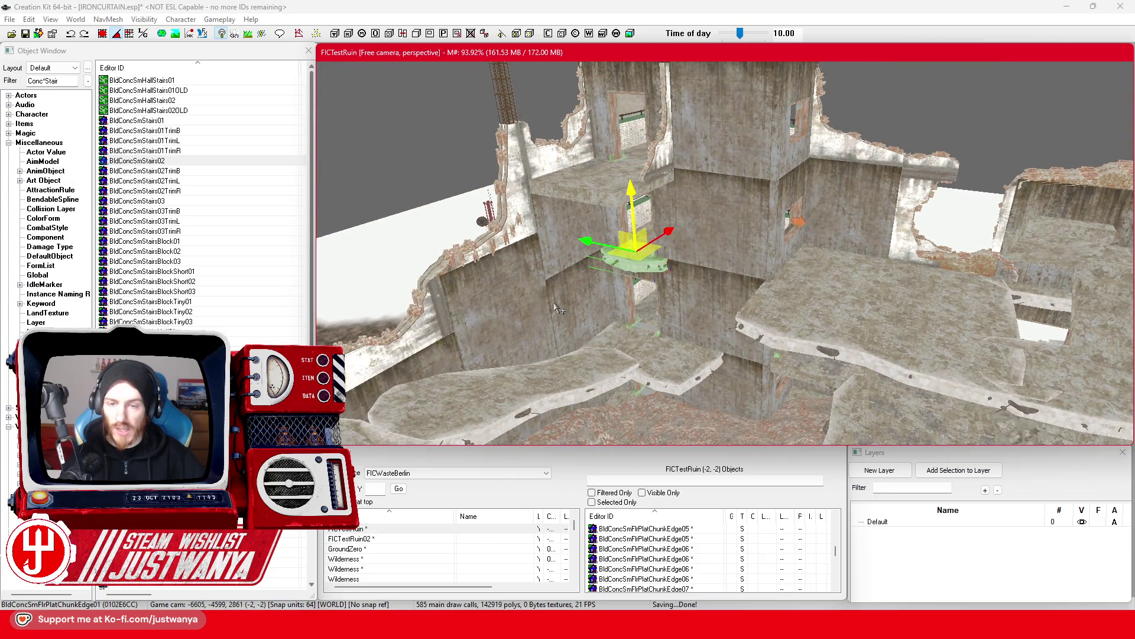
pyautogui.click(574, 273)
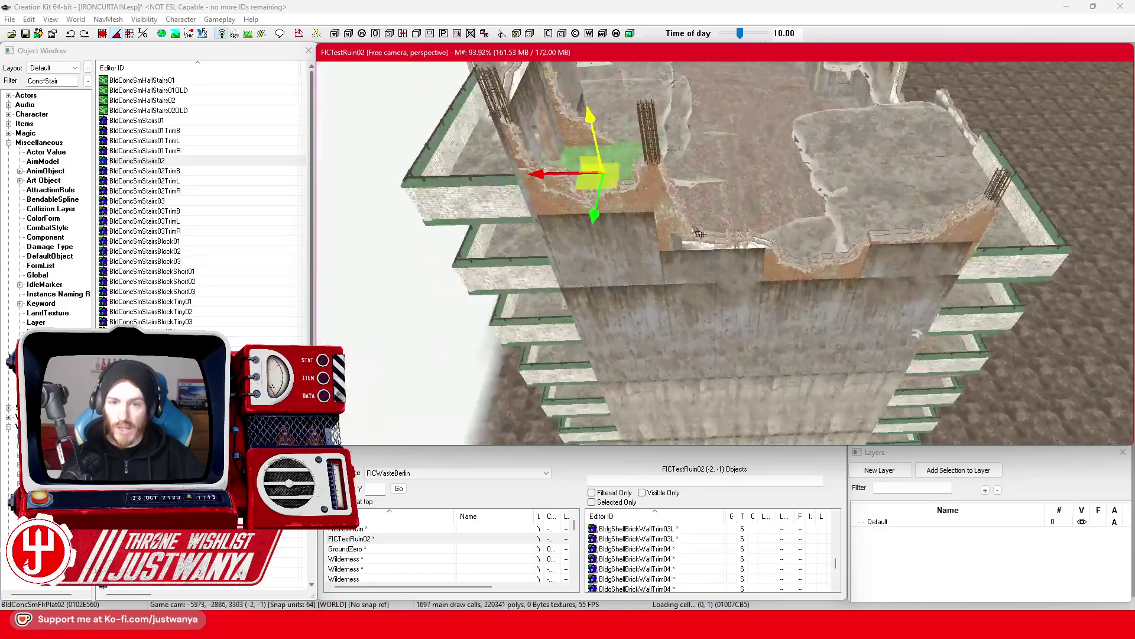
# Pull an edge chunk up and left across the BldConcSmFlrPlat01 floor platform.
pyautogui.moveTo(699, 232); pyautogui.dragTo(555, 183)
pyautogui.moveTo(758, 307); pyautogui.dragTo(613, 322)
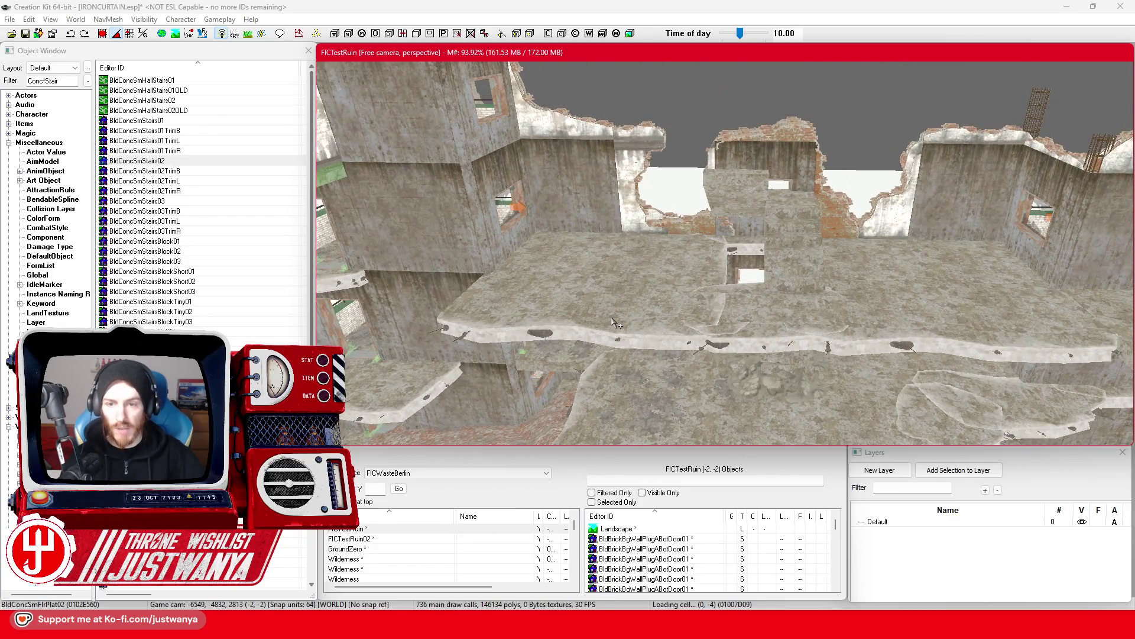
pyautogui.scroll(3, 613, 322)
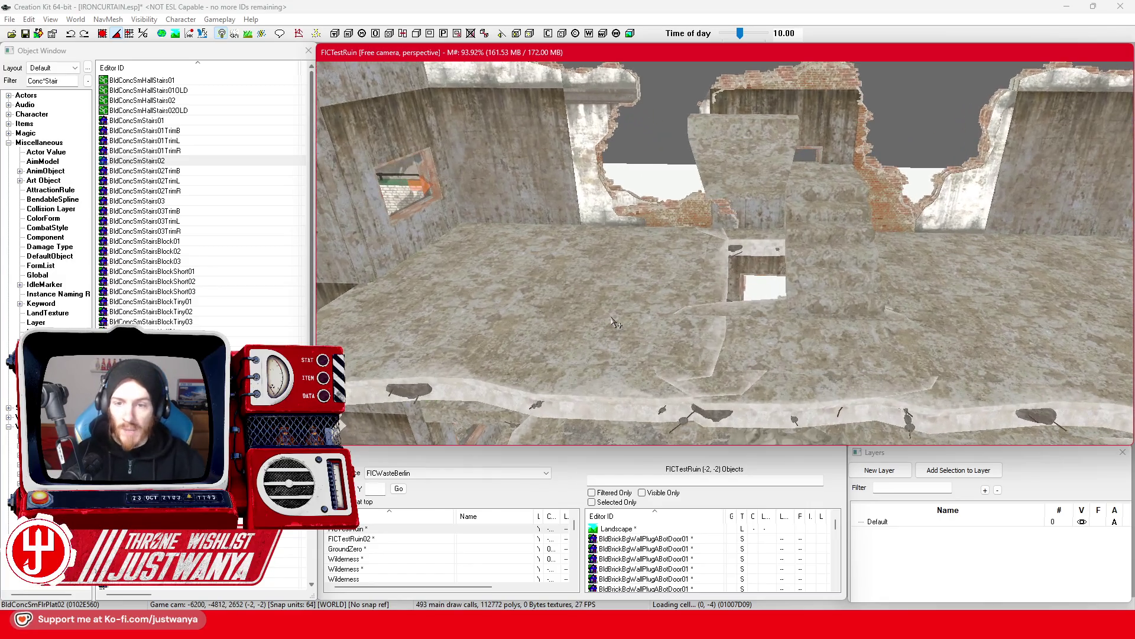
pyautogui.click(660, 277)
pyautogui.moveTo(660, 278); pyautogui.dragTo(695, 289)
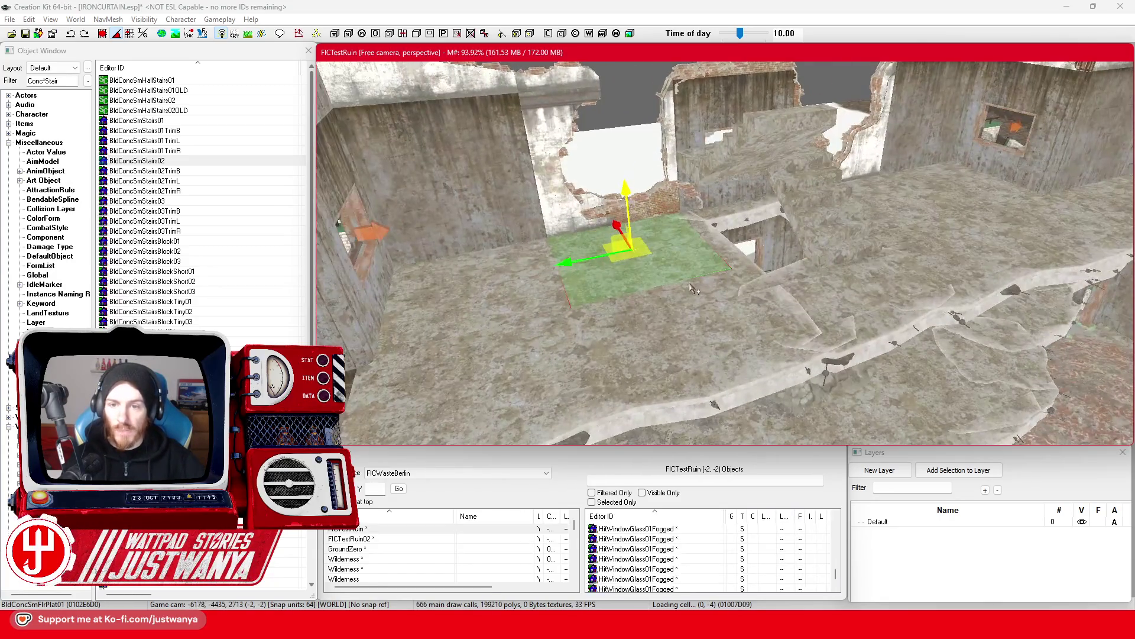
pyautogui.moveTo(871, 344); pyautogui.dragTo(770, 190)
pyautogui.scroll(3, 772, 190)
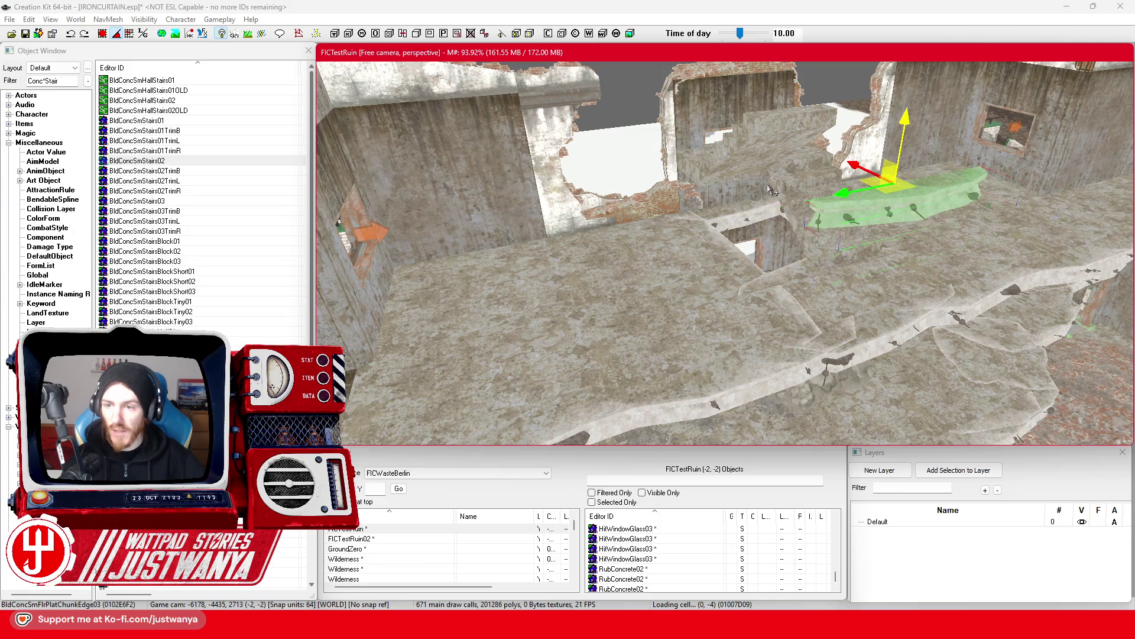
pyautogui.scroll(2, 772, 190)
# Rotate the ChunkEdge01 chunk and move it left onto the ledge by the broken wall.
pyautogui.press('2')
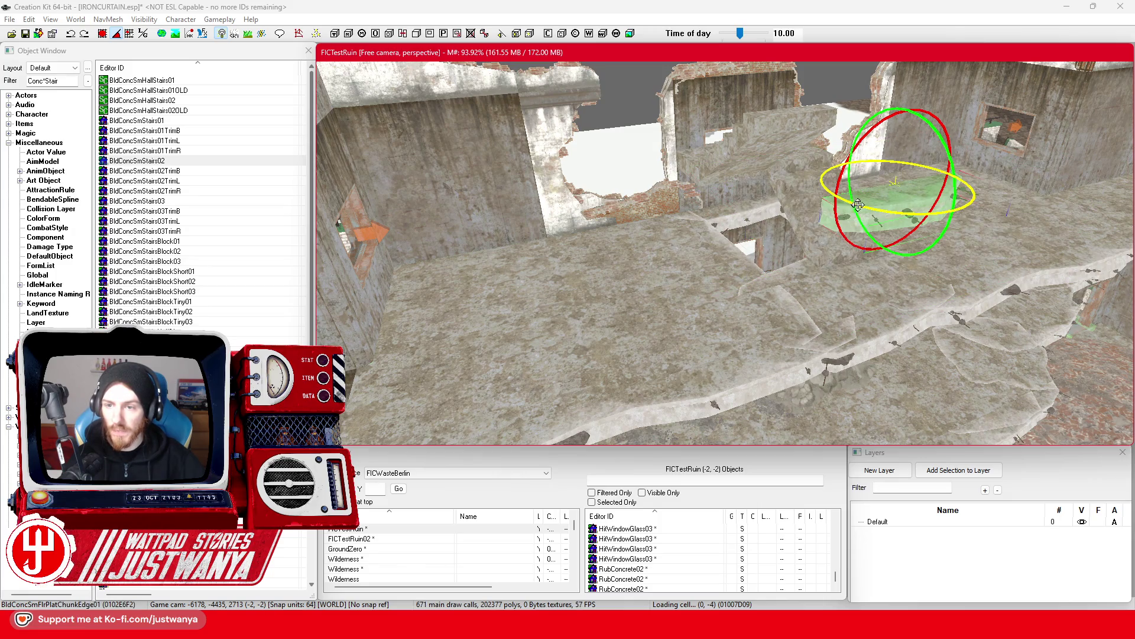
pyautogui.press('1')
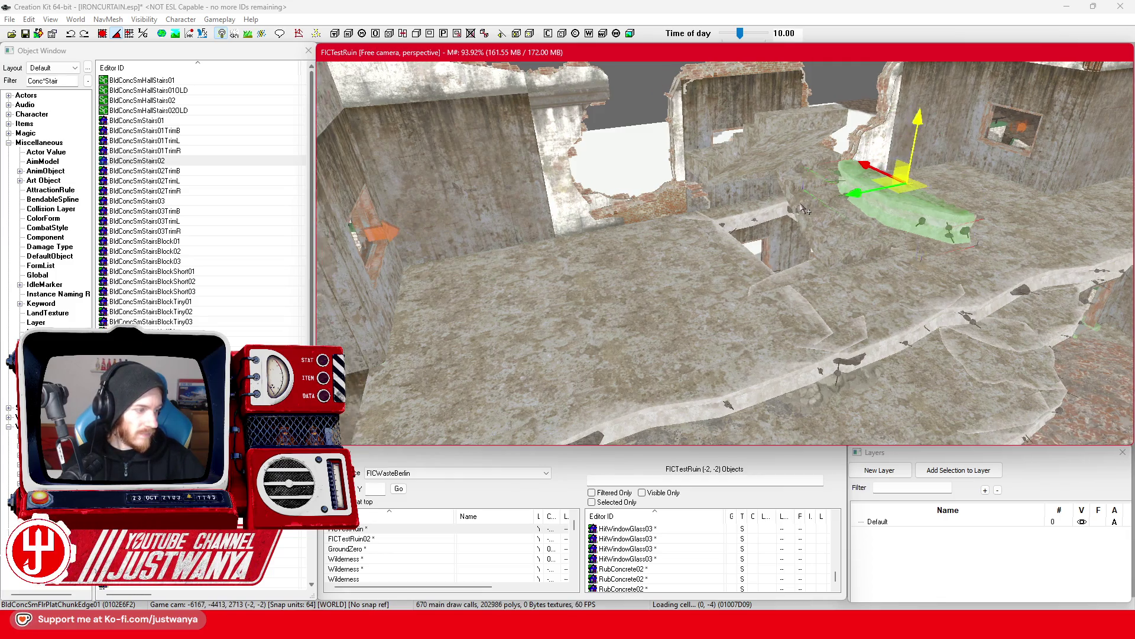
pyautogui.scroll(3, 806, 209)
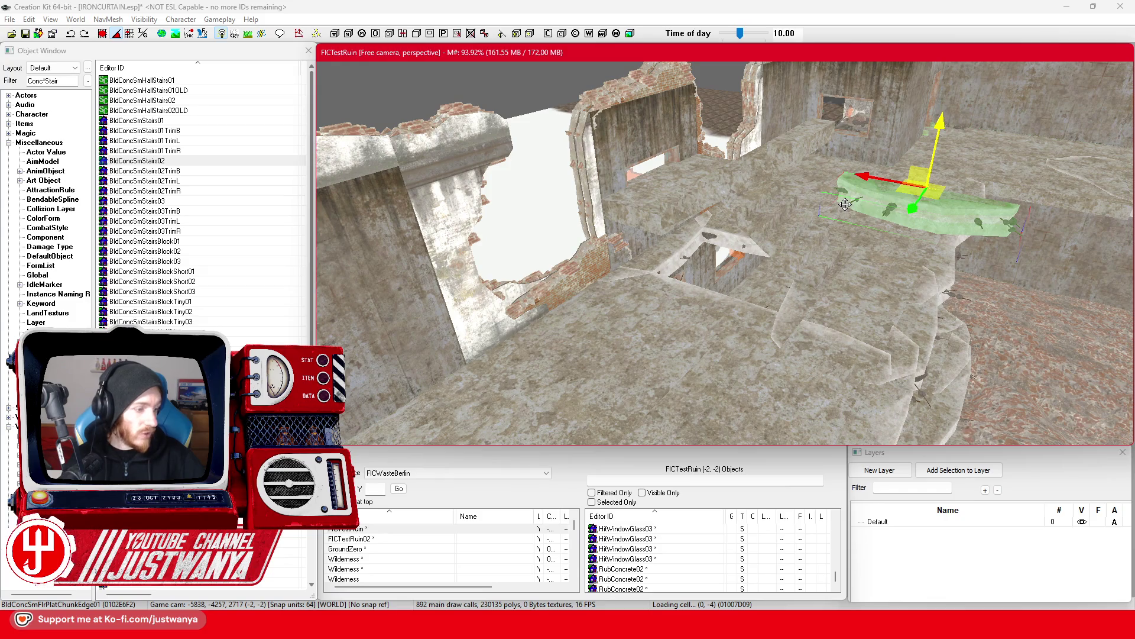
pyautogui.moveTo(878, 186)
pyautogui.mouseDown()
pyautogui.moveTo(710, 106)
pyautogui.moveTo(656, 118)
pyautogui.moveTo(669, 119)
pyautogui.mouseUp()
pyautogui.scroll(5, 739, 177)
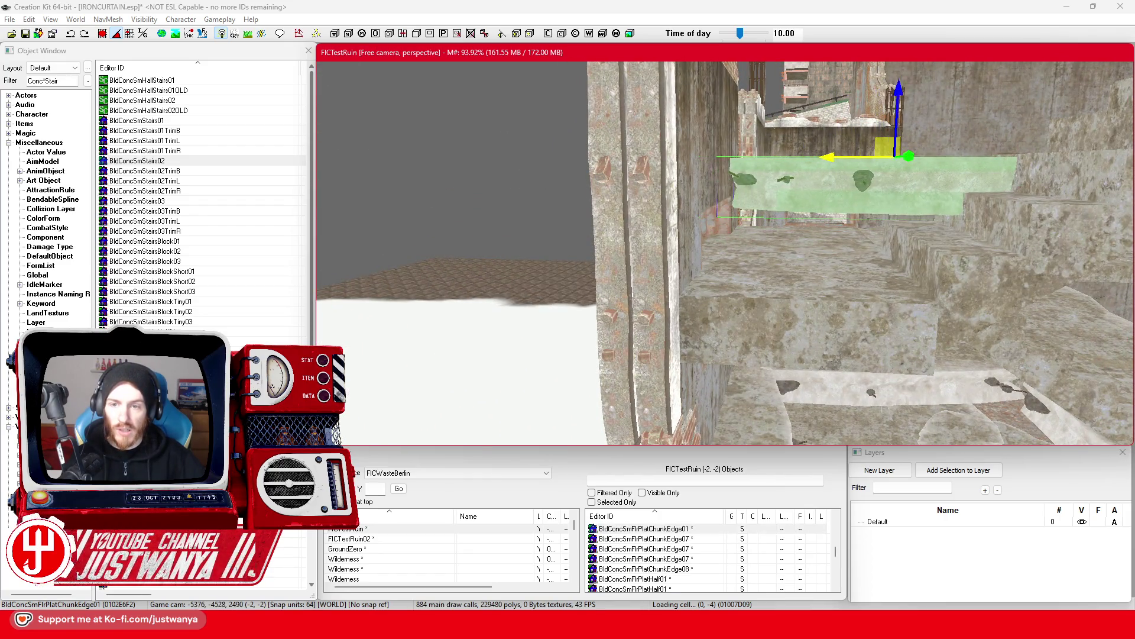
pyautogui.press('shift')
pyautogui.press('shift')
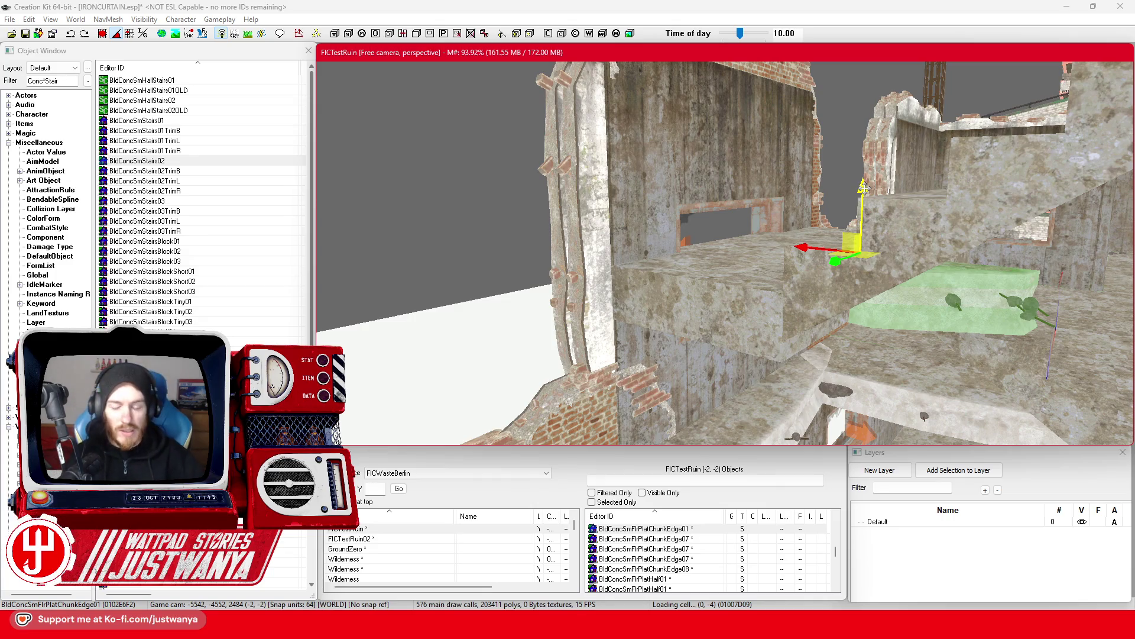
# Place a copy of the edge chunk and nudge it slightly left and down.
pyautogui.hotkey('ctrl', 'z')
pyautogui.moveTo(649, 327)
pyautogui.mouseDown()
pyautogui.moveTo(613, 357)
pyautogui.moveTo(608, 346)
pyautogui.moveTo(636, 333)
pyautogui.mouseUp()
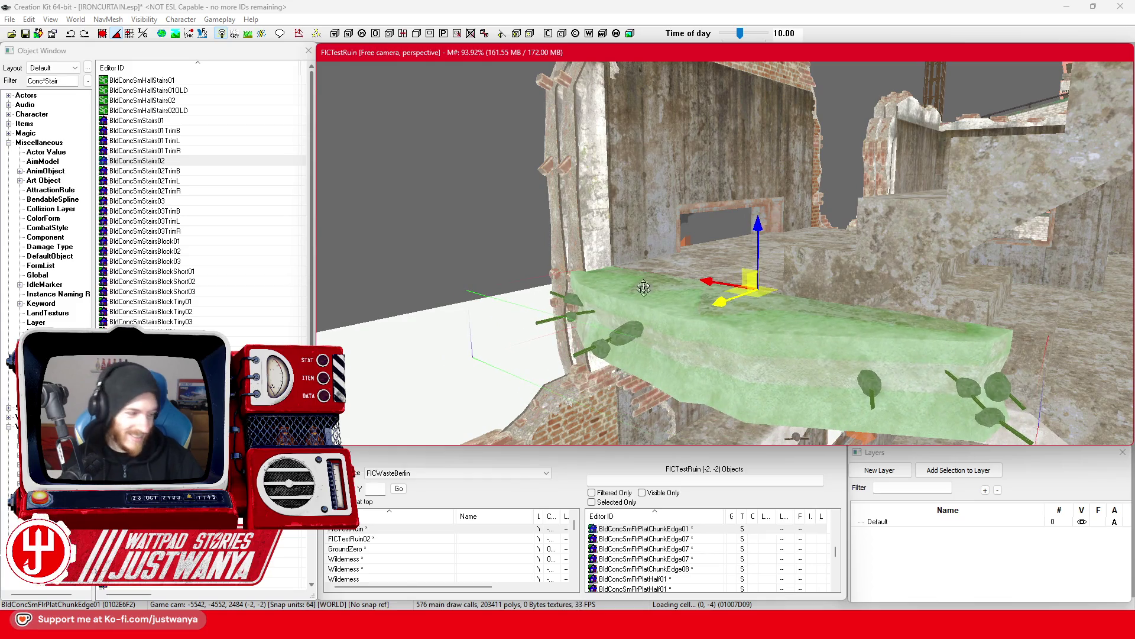
pyautogui.press('shift')
pyautogui.press('shift')
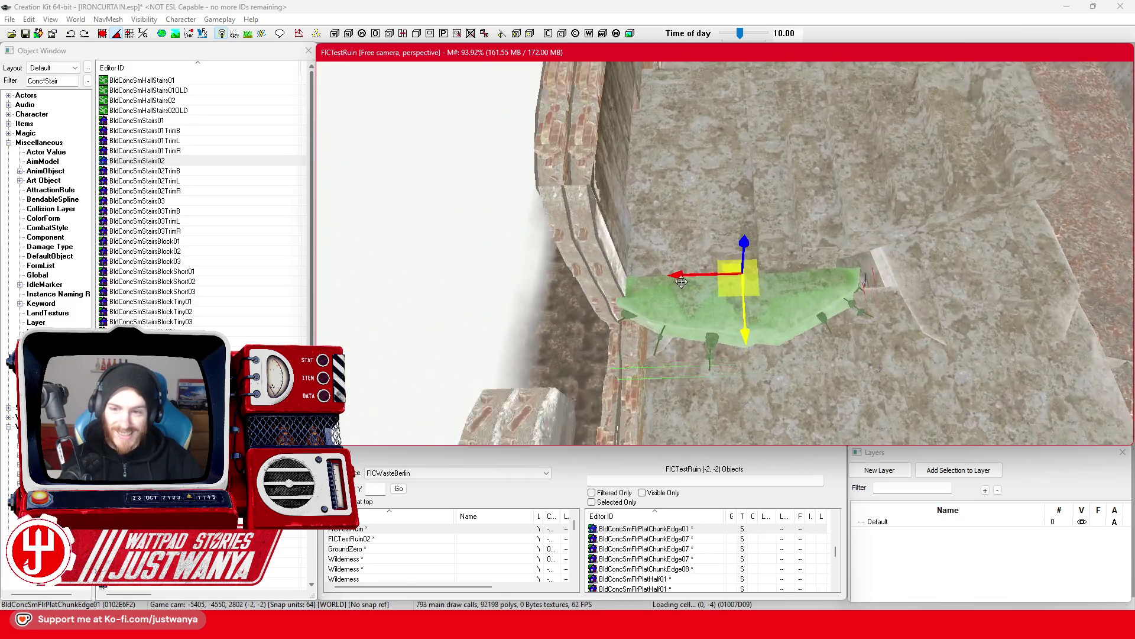
pyautogui.press('shift')
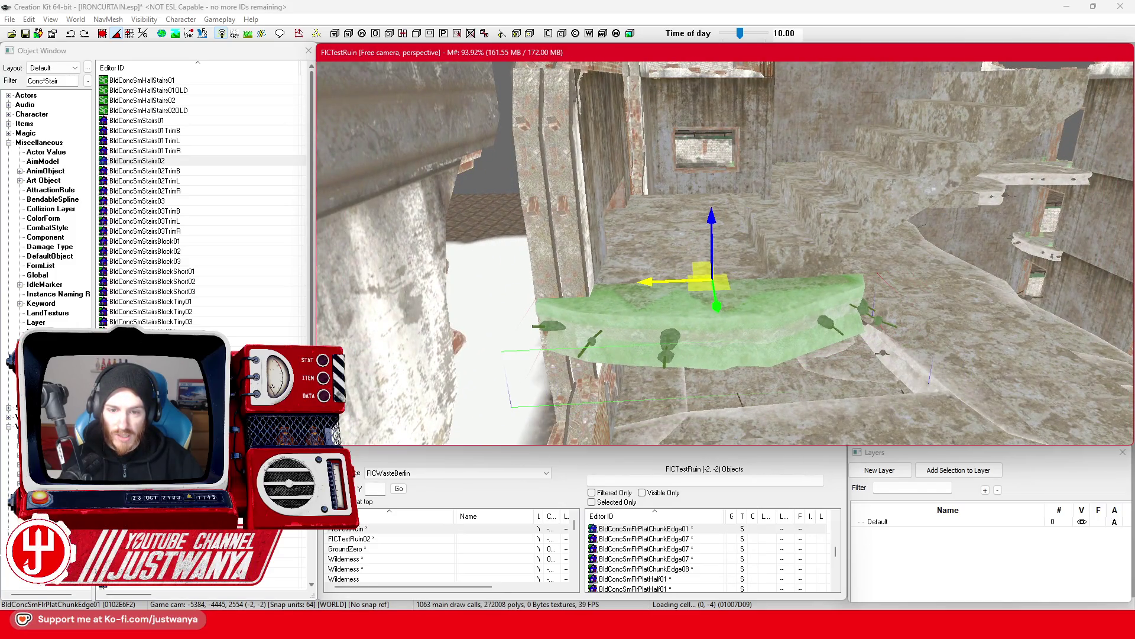
pyautogui.press('shift')
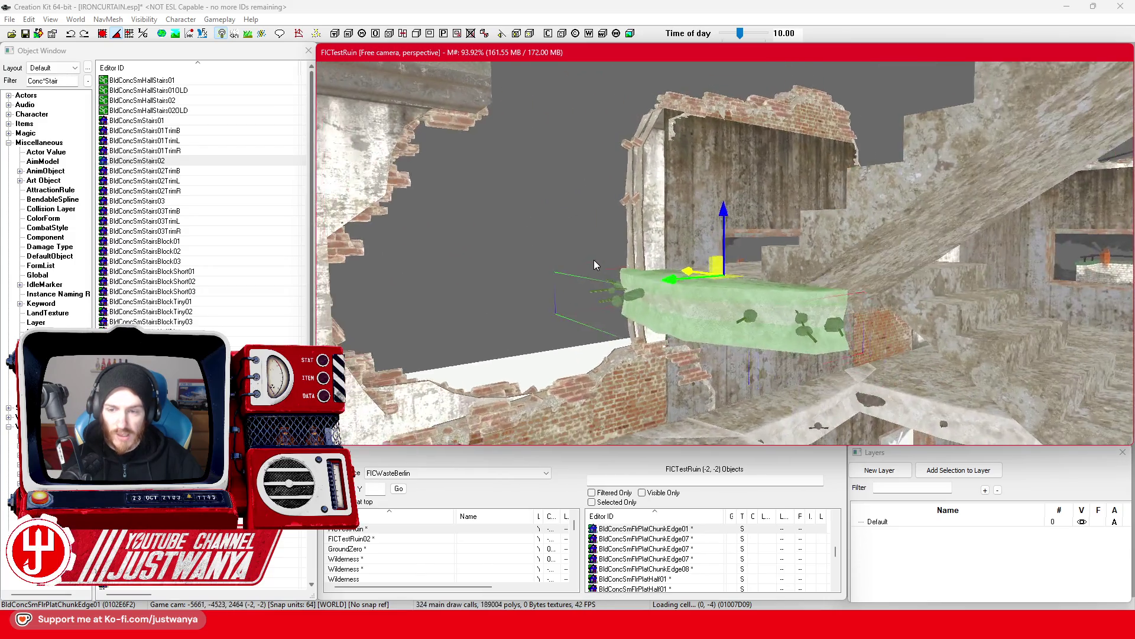
# Delete the large Chunk08 floor piece, then swap the edge piece to ChunkEdge03 and scale it down.
pyautogui.keyDown('ctrl'); pyautogui.click(615, 275); pyautogui.keyUp('ctrl')
pyautogui.press('Delete')
pyautogui.click(617, 275)
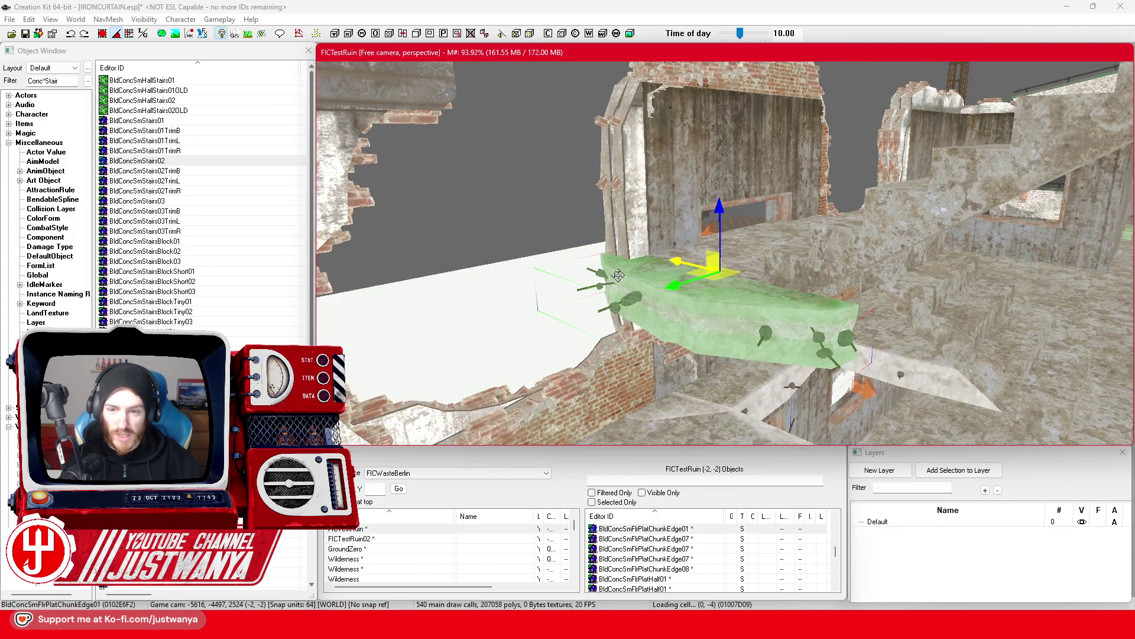
pyautogui.press('pagedown')
pyautogui.press('pagedown')
pyautogui.press('pagedown')
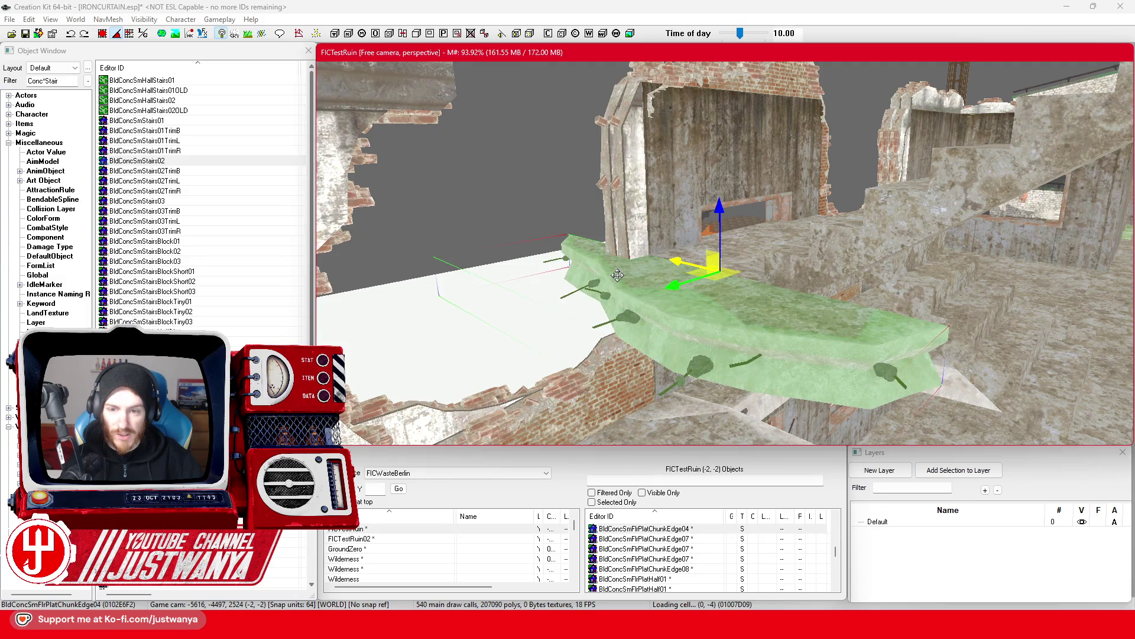
pyautogui.press('pageup')
pyautogui.press('pageup')
pyautogui.press('pageup')
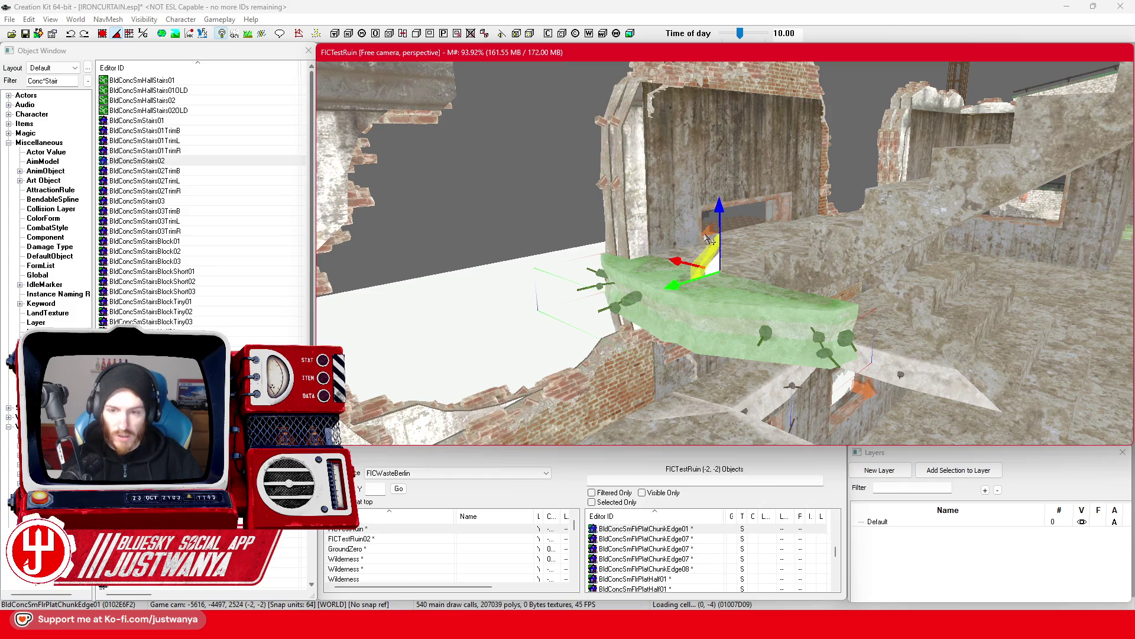
pyautogui.moveTo(718, 207); pyautogui.dragTo(718, 224)
pyautogui.press('shift')
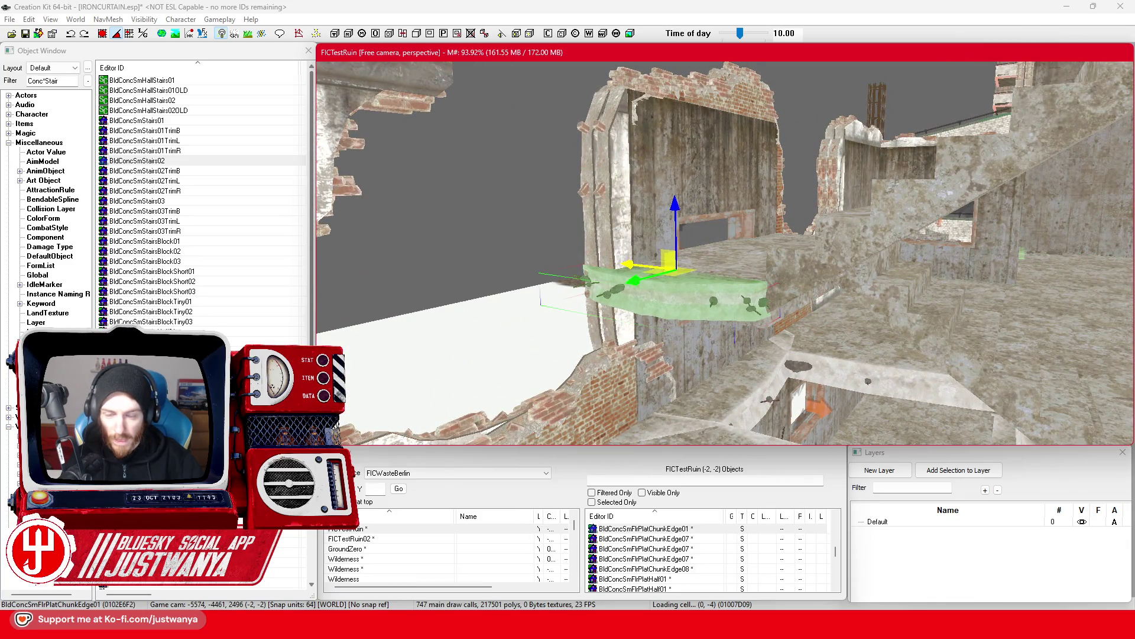
pyautogui.press('shift')
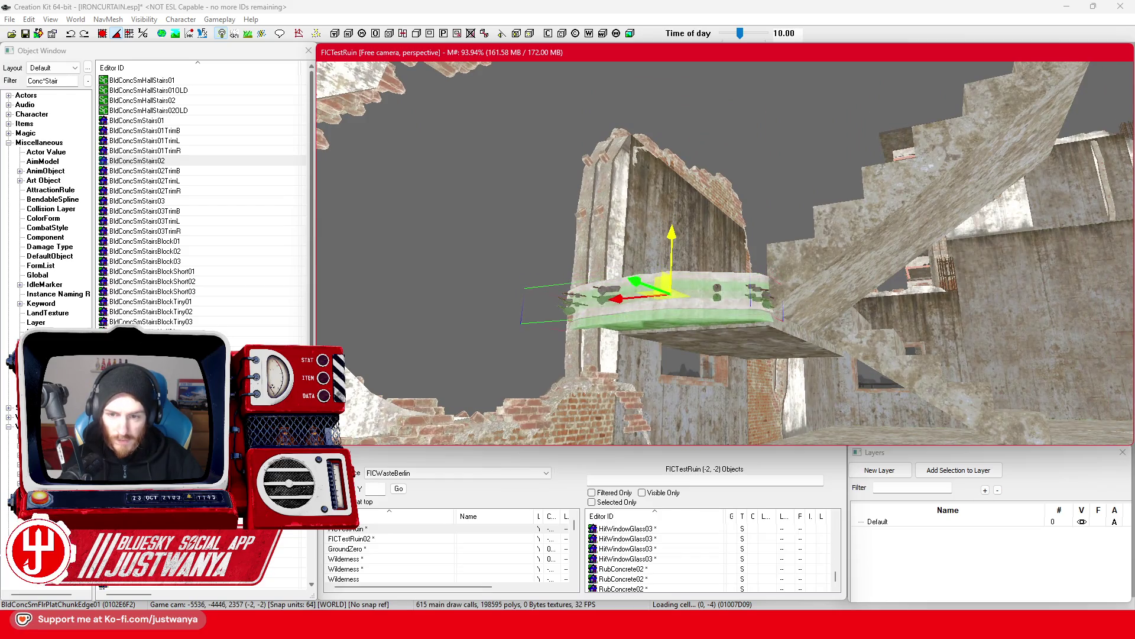
# Select the ChunkEdge03 chunk and inspect it closely from below.
pyautogui.click(629, 273)
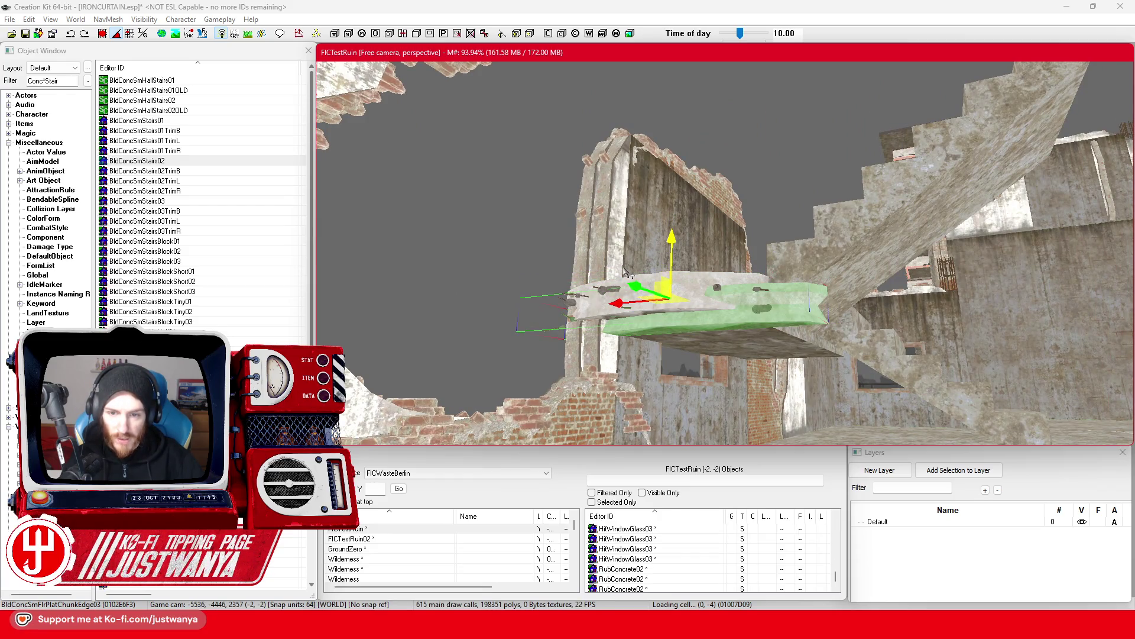
pyautogui.press('shift')
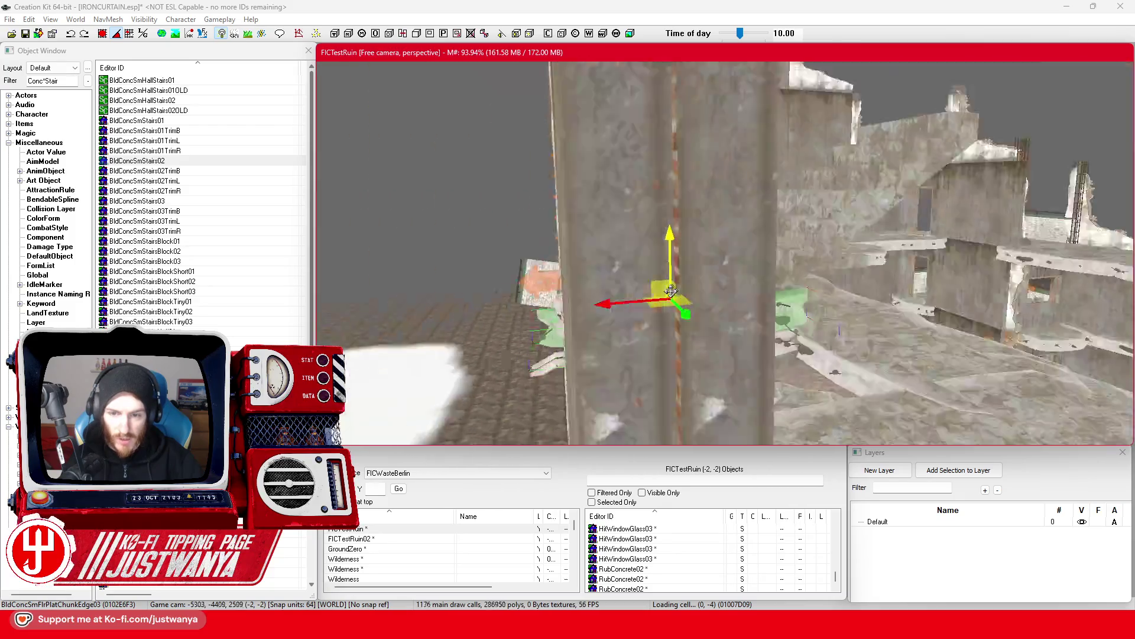
pyautogui.press('shift')
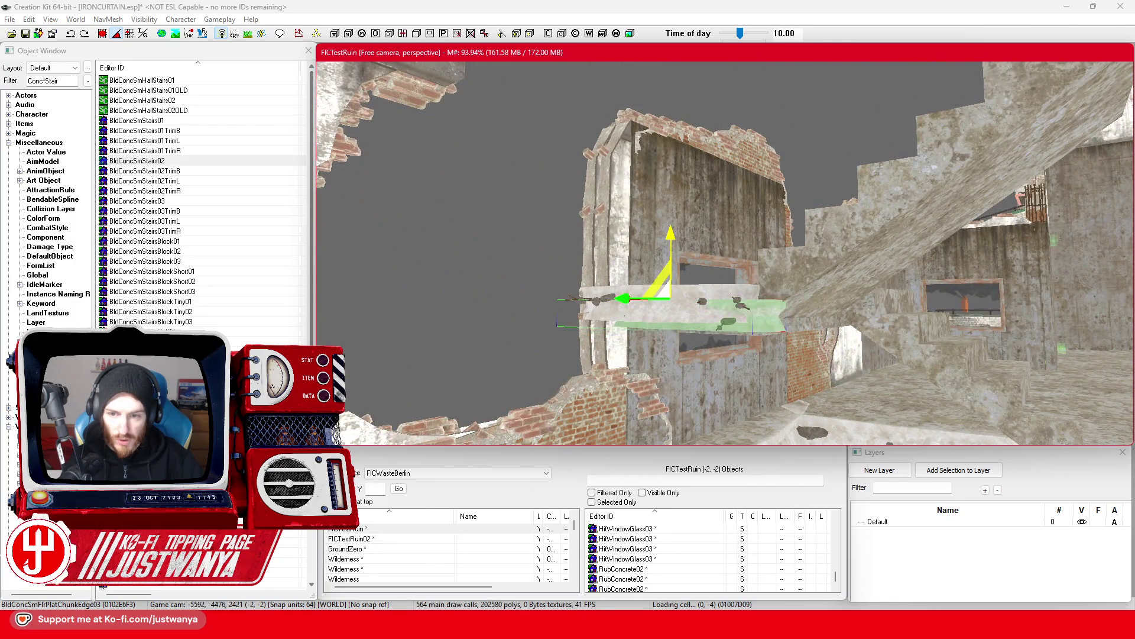
pyautogui.press('shift')
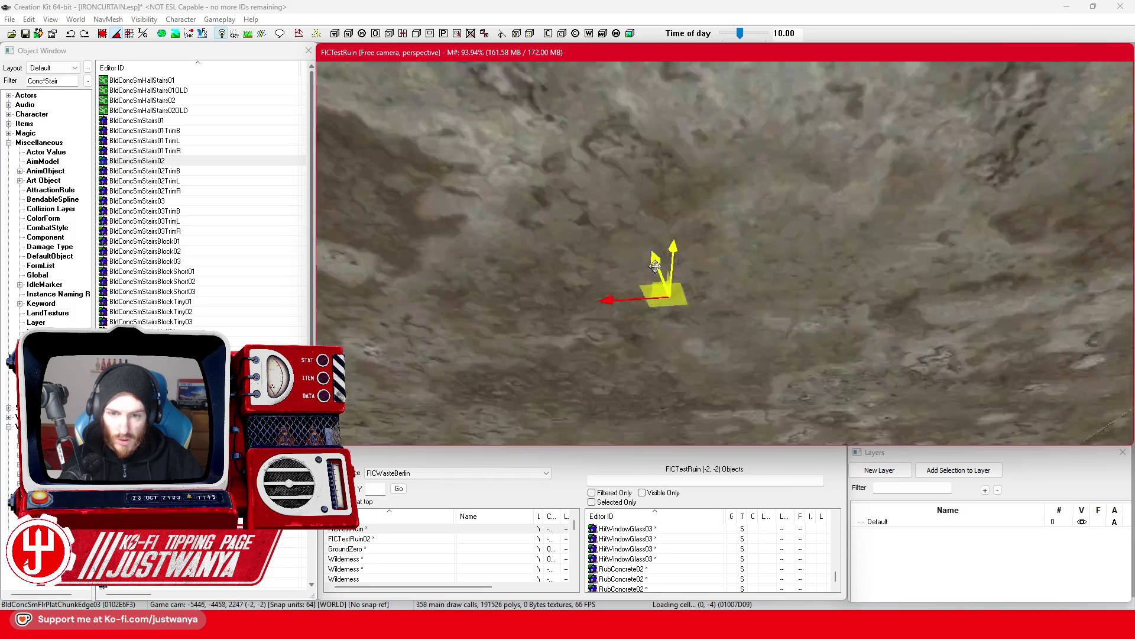